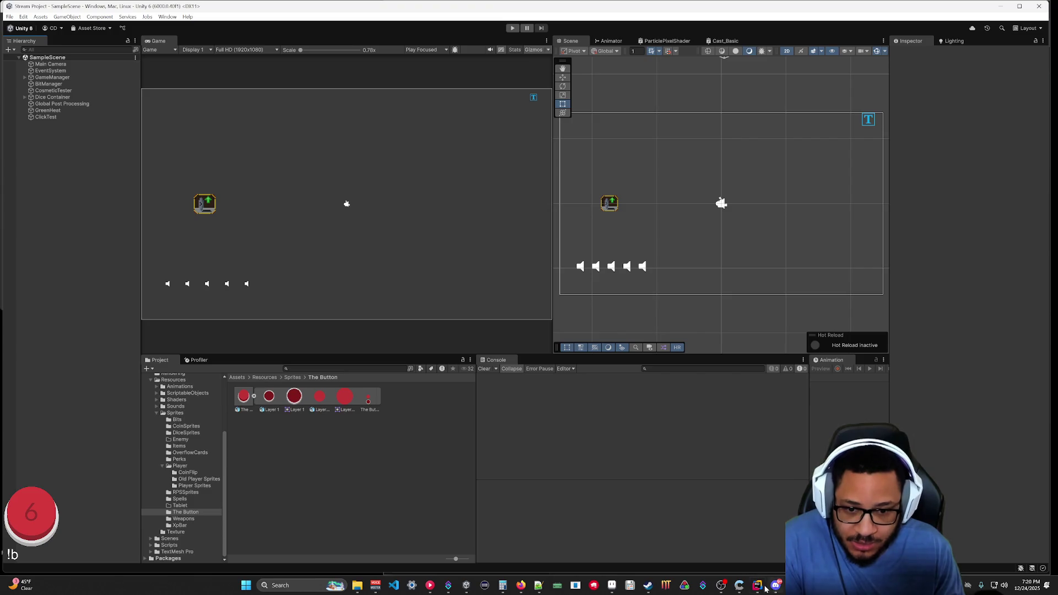
Return to Rider, collapse the Websocket folder and expand VexeliteData in the project tree.
{"action": "key", "text": "alt+Tab"}
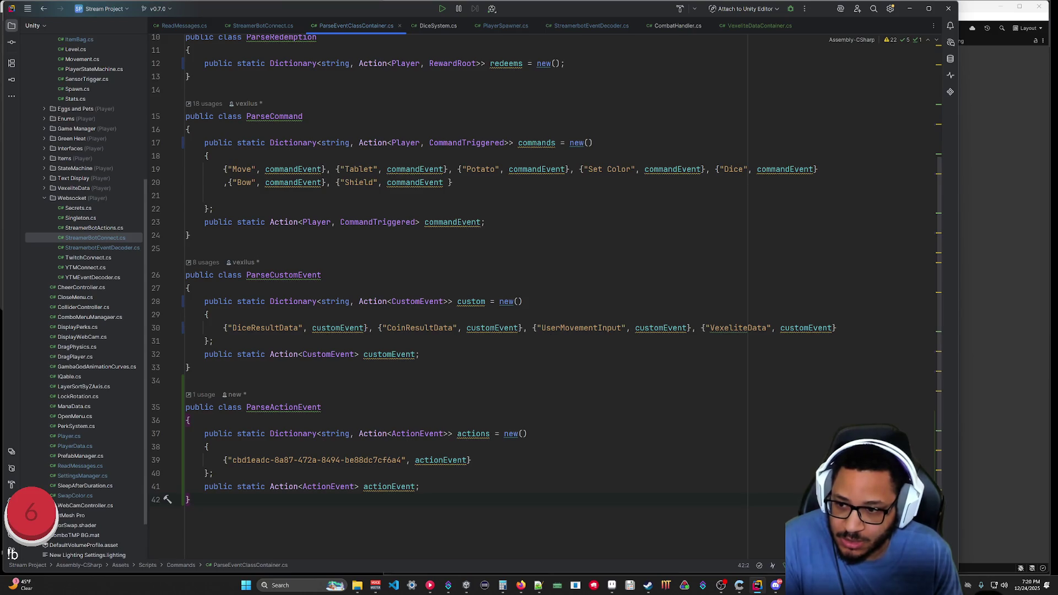
{"action": "left_click", "coordinate": [210, 408], "text": "shift"}
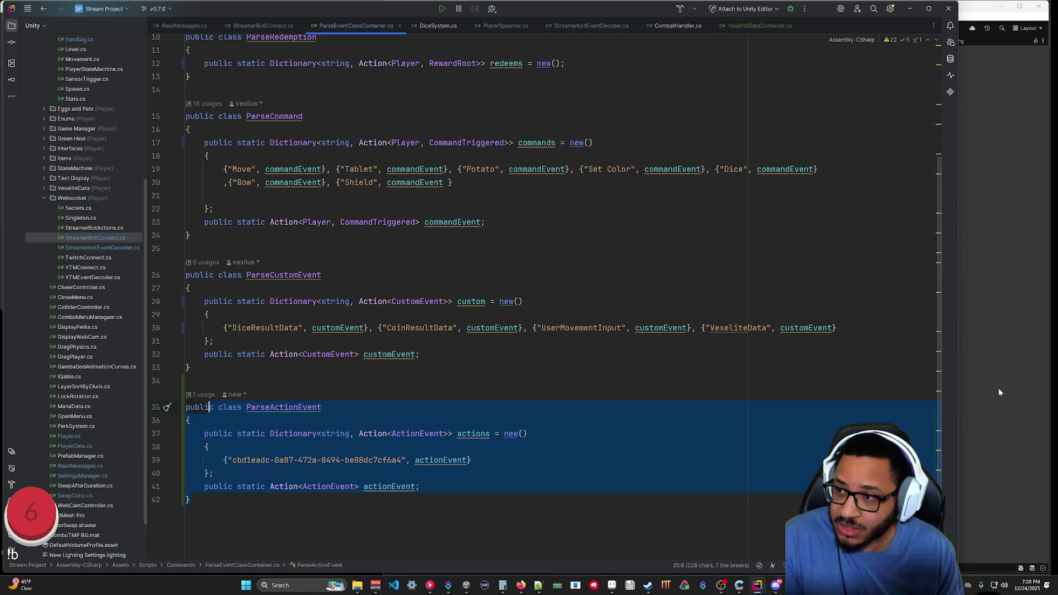
{"action": "left_click", "coordinate": [44, 197]}
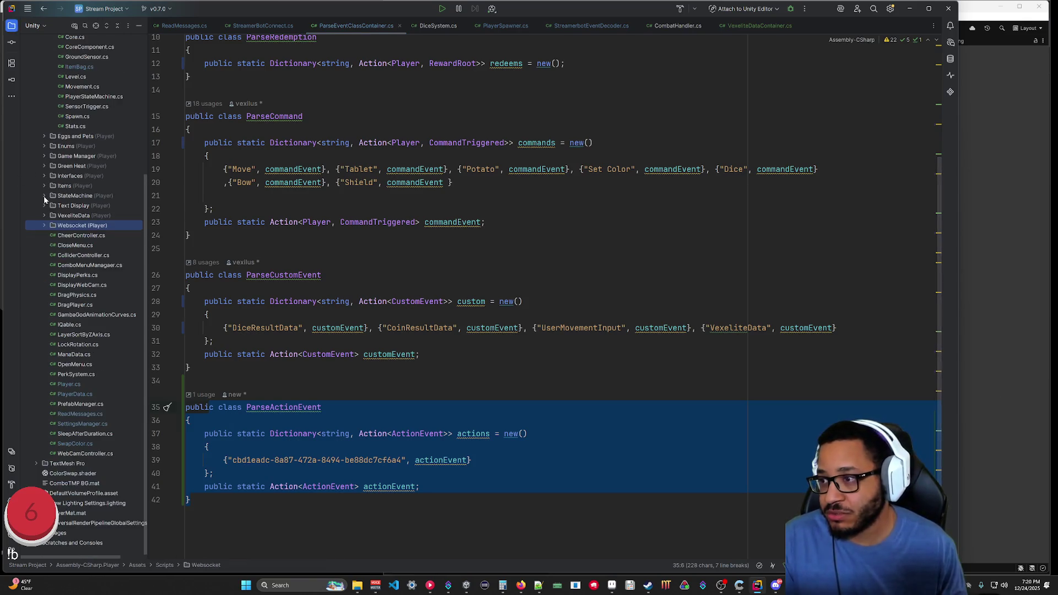
{"action": "left_click", "coordinate": [44, 215]}
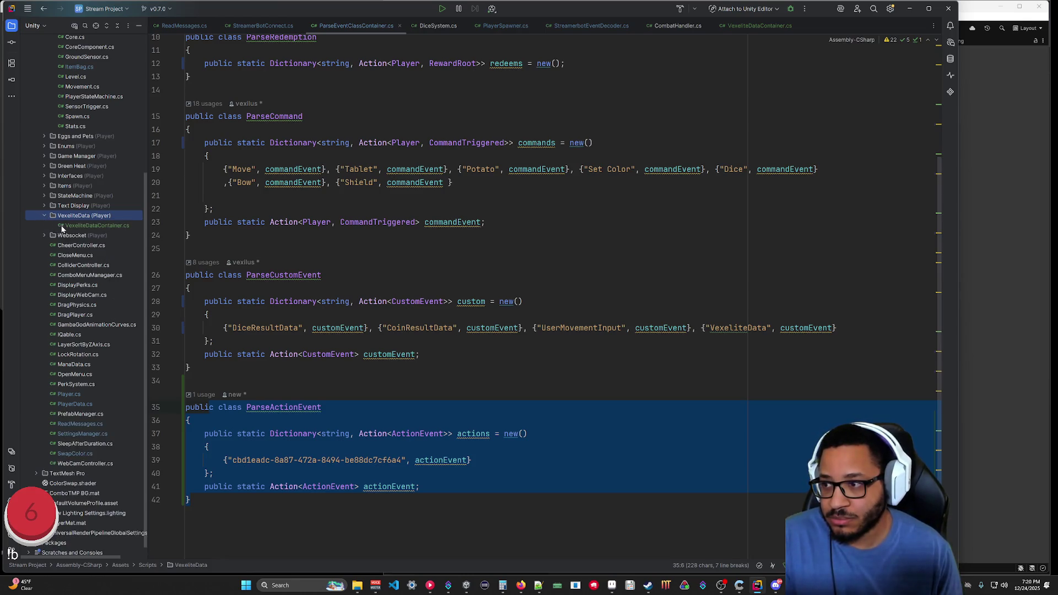
{"action": "right_click", "coordinate": [76, 216]}
Add a StorePlayerColors class to VexeliteData, then minimize Rider to show Unity.
{"action": "mouse_move", "coordinate": [81, 221]}
{"action": "left_click", "coordinate": [220, 222]}
{"action": "type", "text": "Store"}
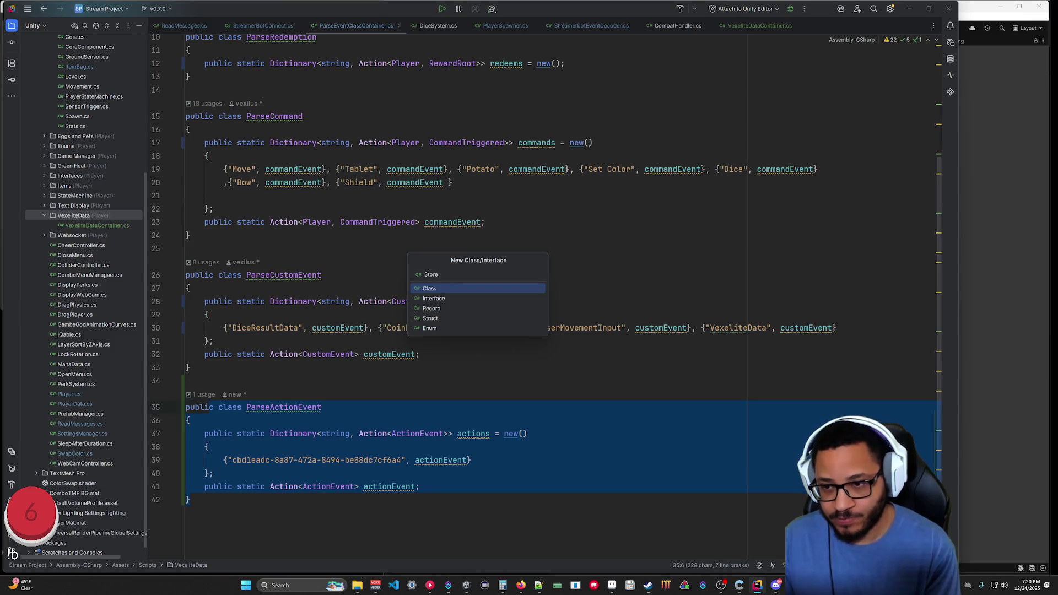
{"action": "type", "text": "PlayerColors"}
{"action": "key", "text": "Return"}
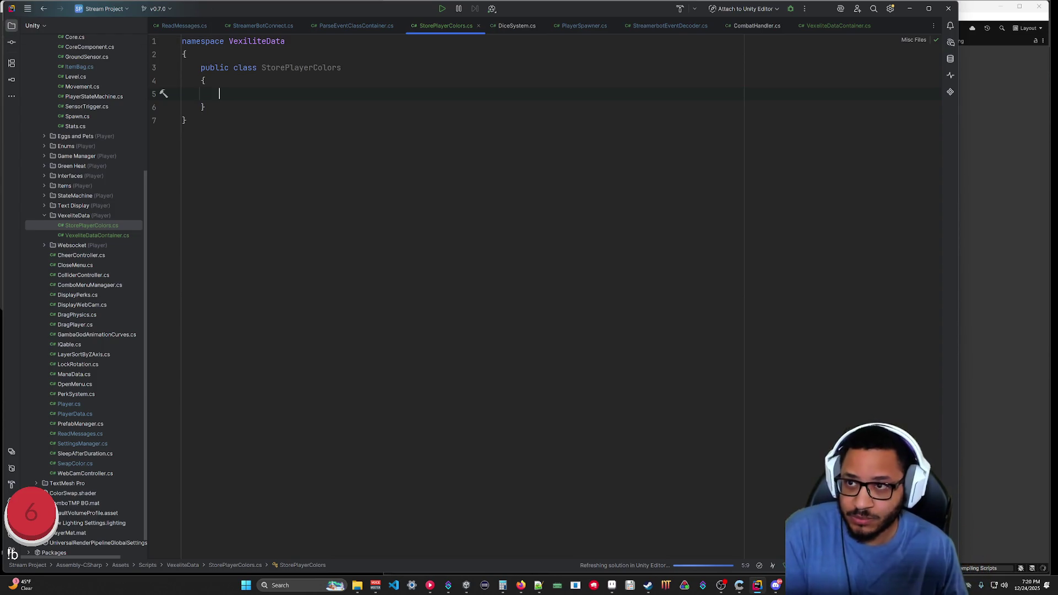
{"action": "left_click", "coordinate": [915, 10]}
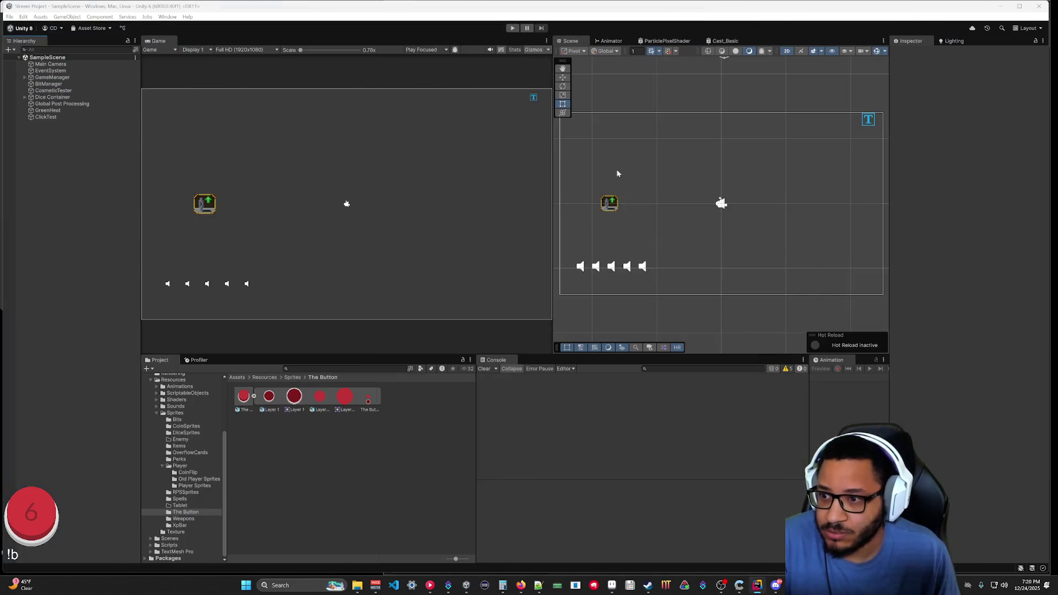
Minimize Unity and review the GetVariable action's C# code in Streamer.bot without changing it.
{"action": "left_click", "coordinate": [1000, 7]}
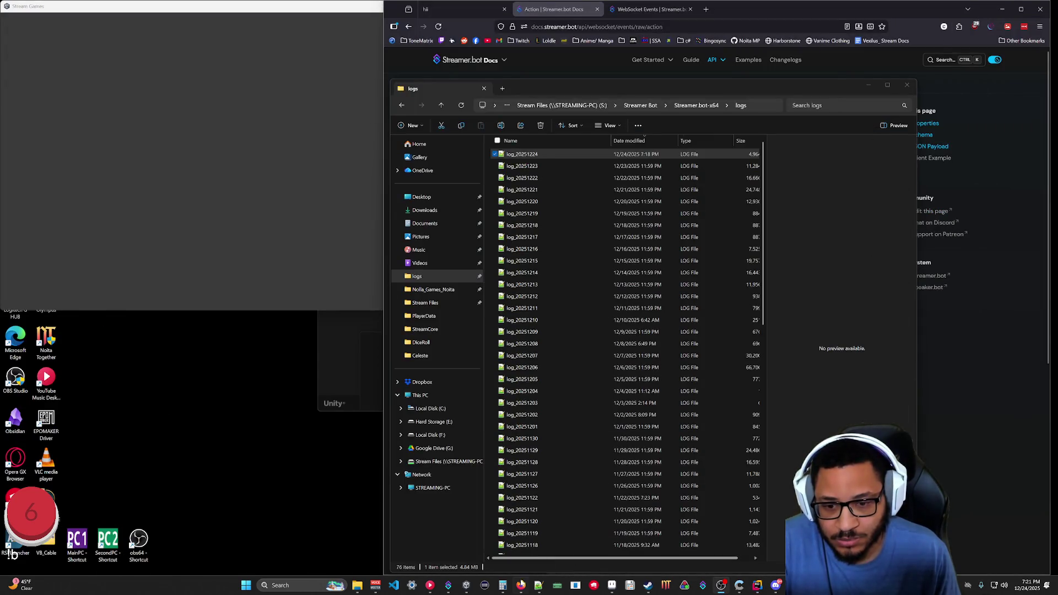
{"action": "left_click", "coordinate": [448, 585]}
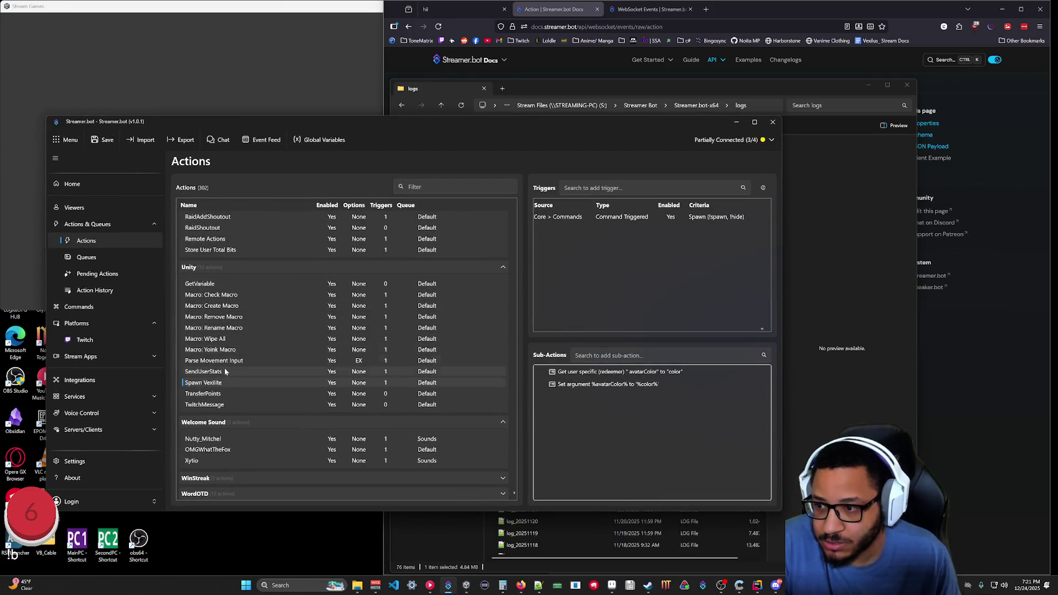
{"action": "left_click", "coordinate": [202, 284]}
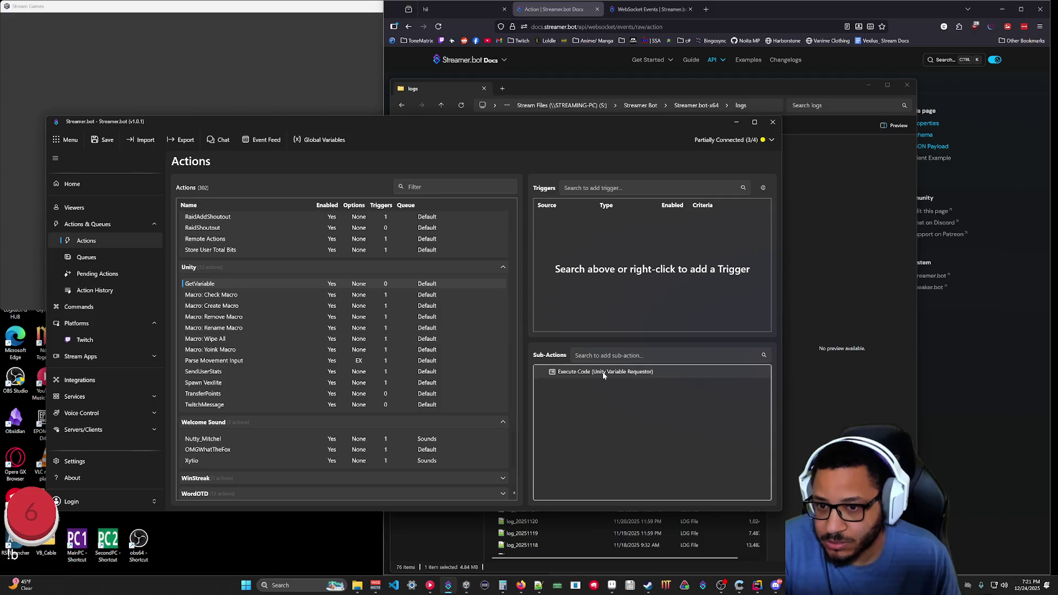
{"action": "double_click", "coordinate": [603, 371]}
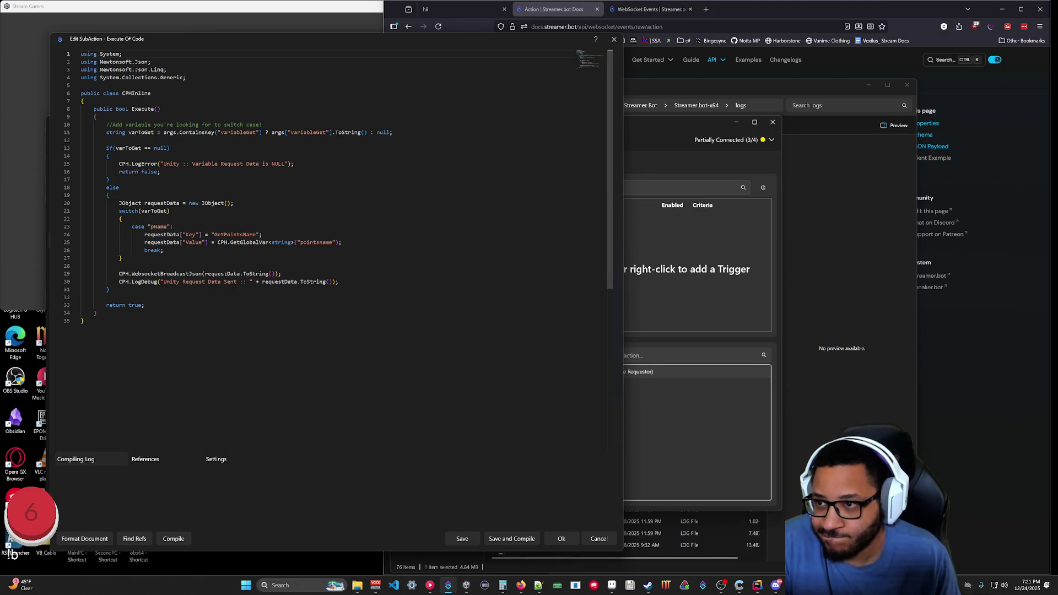
{"action": "left_click", "coordinate": [598, 539]}
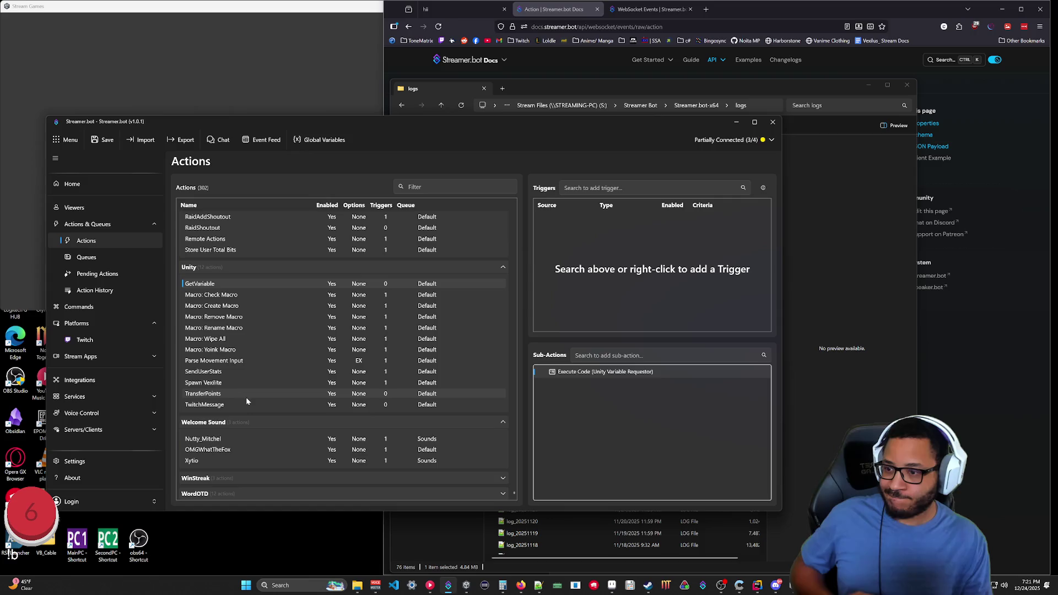
{"action": "left_click", "coordinate": [400, 394]}
Copy all of the TransferPoints action's C# code and close its editor without saving.
{"action": "double_click", "coordinate": [591, 370]}
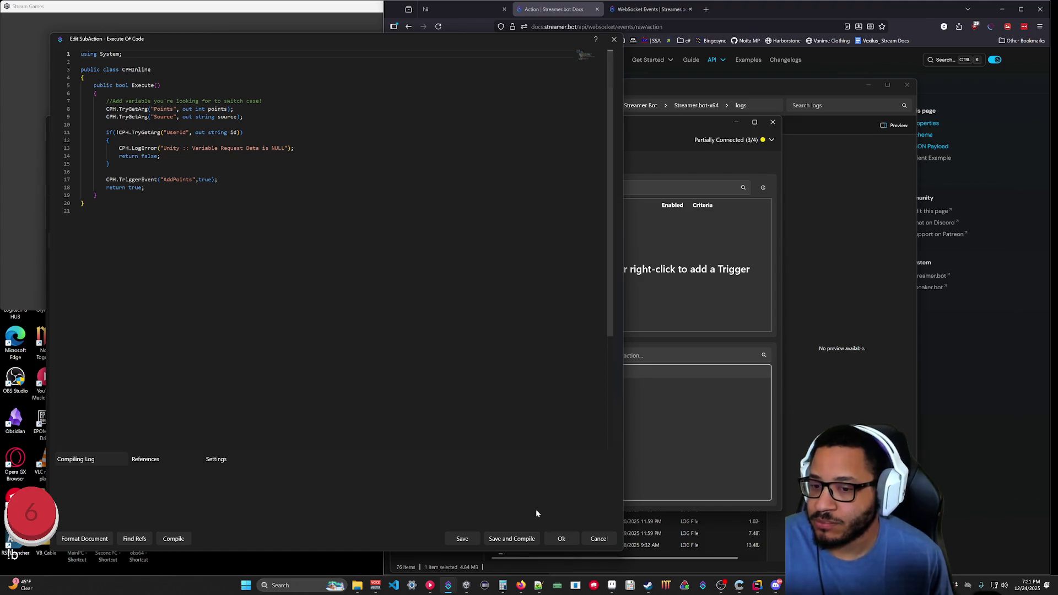
{"action": "key", "text": "ctrl+a"}
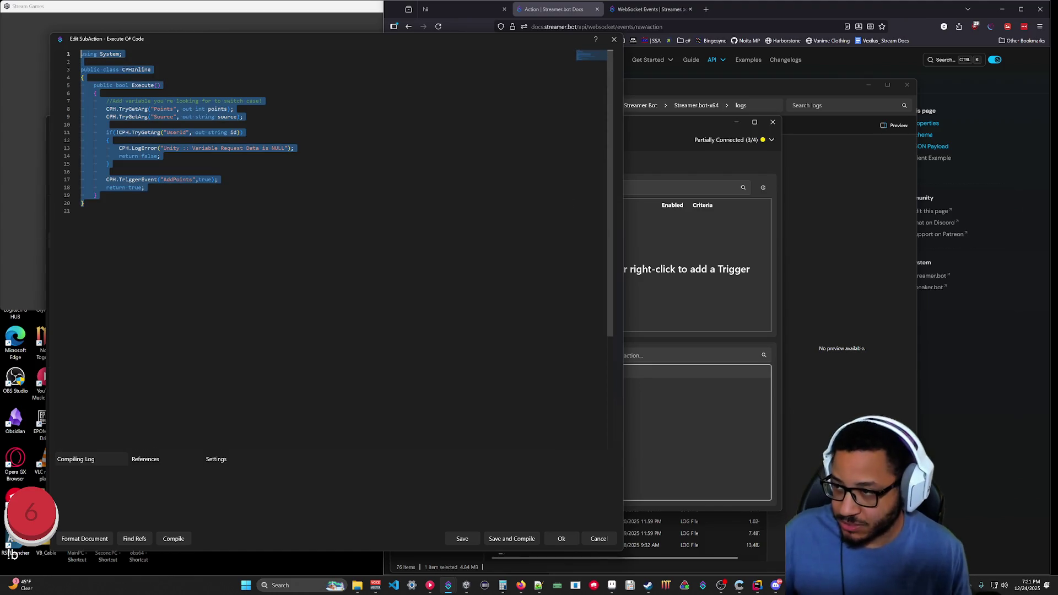
{"action": "left_click", "coordinate": [598, 539]}
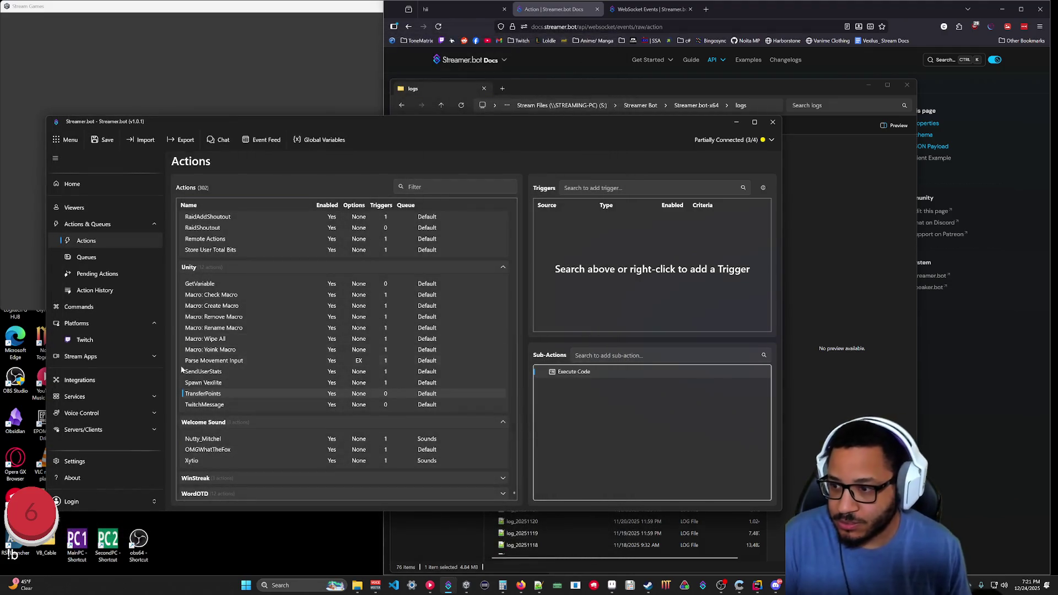
{"action": "left_click", "coordinate": [203, 382]}
{"action": "right_click", "coordinate": [203, 382]}
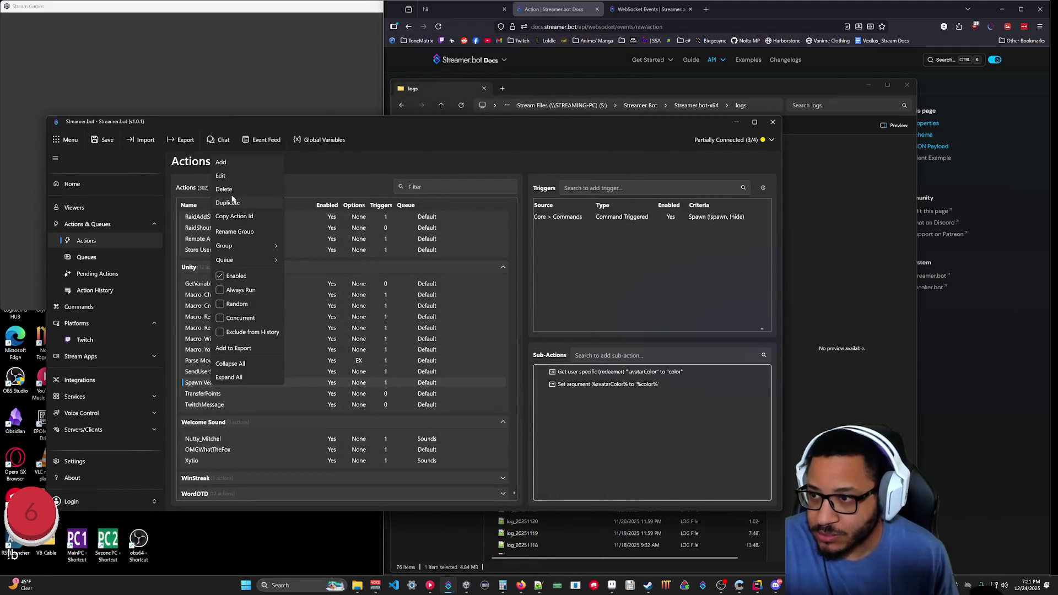
Add a SetColor action to the Unity group with an Execute C# Code sub-action.
{"action": "left_click", "coordinate": [232, 164]}
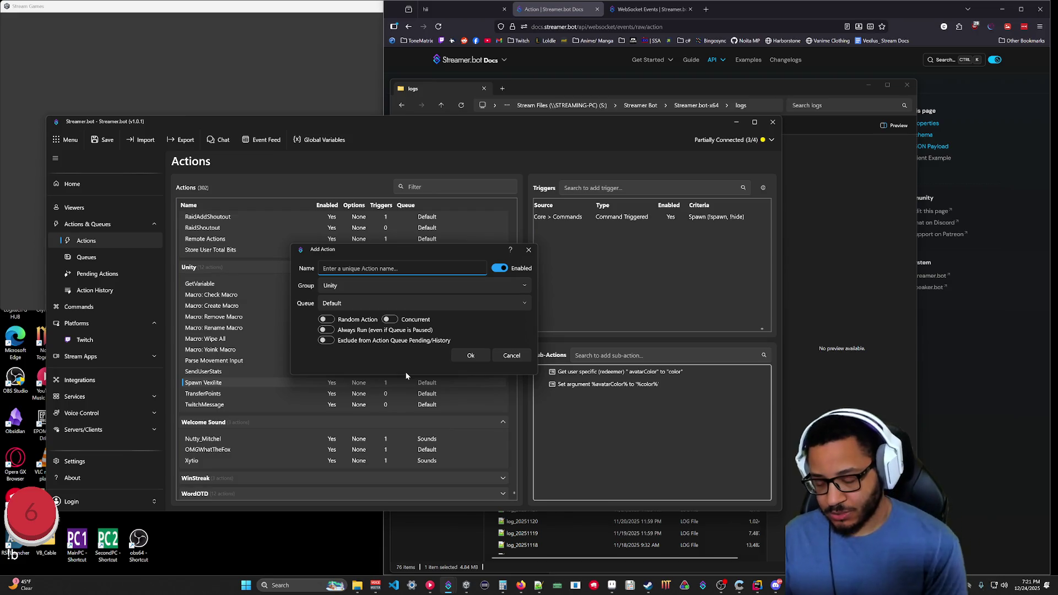
{"action": "type", "text": "S"}
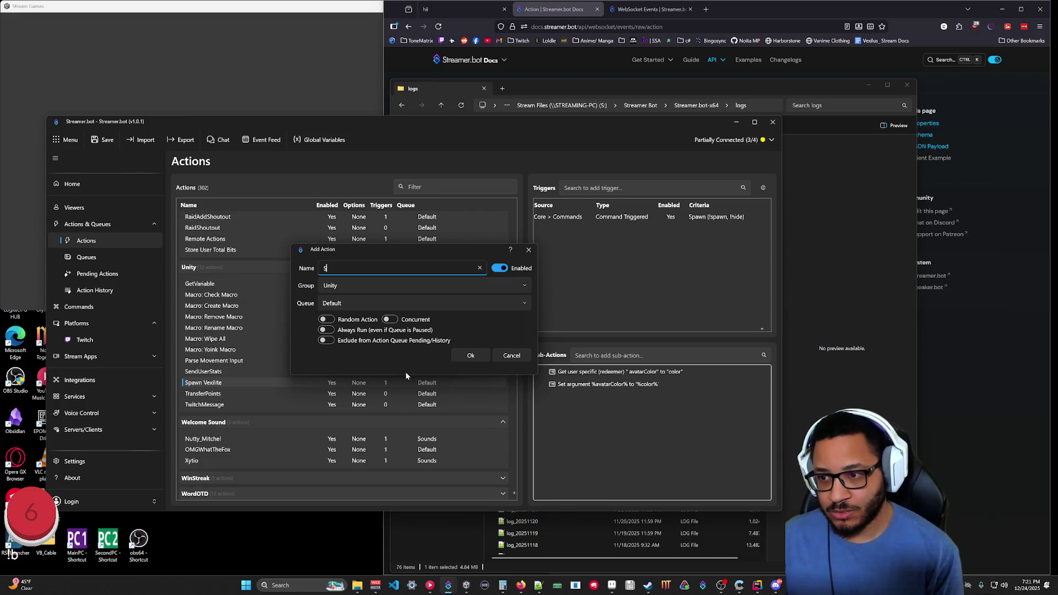
{"action": "type", "text": "etColor"}
{"action": "key", "text": "Return"}
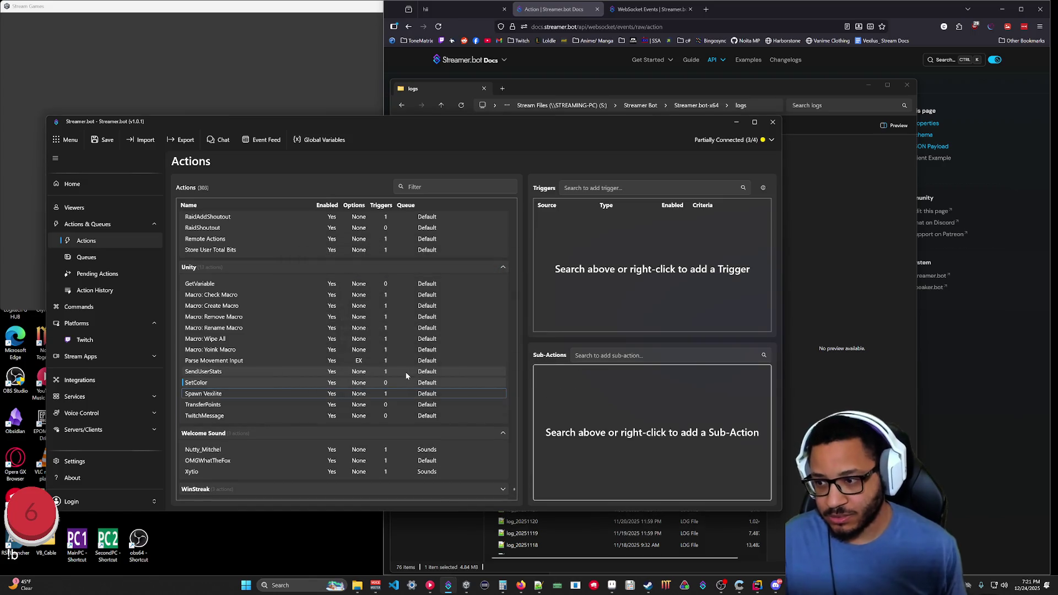
{"action": "right_click", "coordinate": [550, 381]}
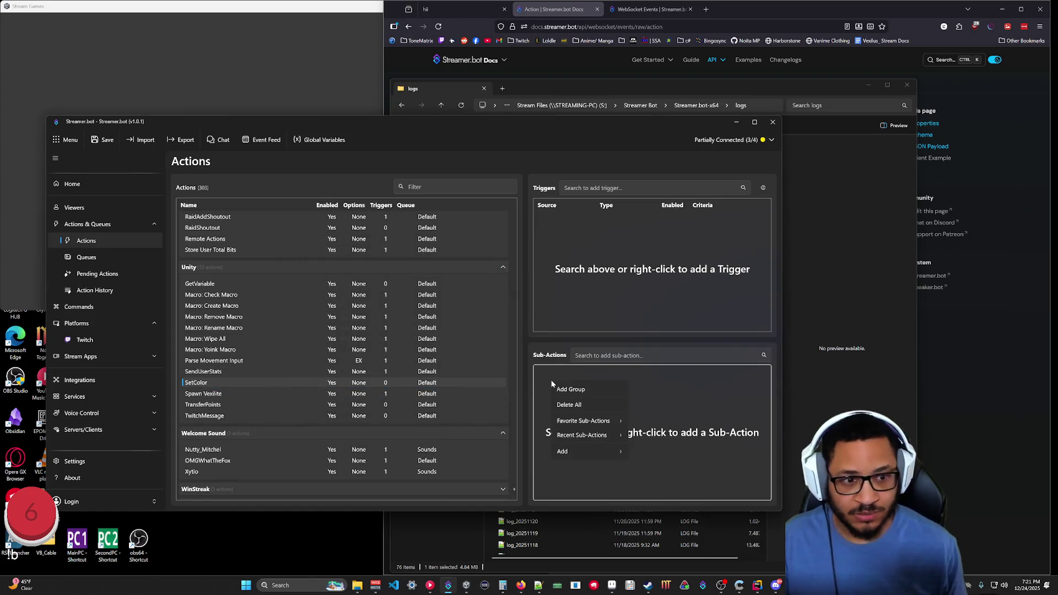
{"action": "mouse_move", "coordinate": [584, 454]}
{"action": "mouse_move", "coordinate": [605, 438]}
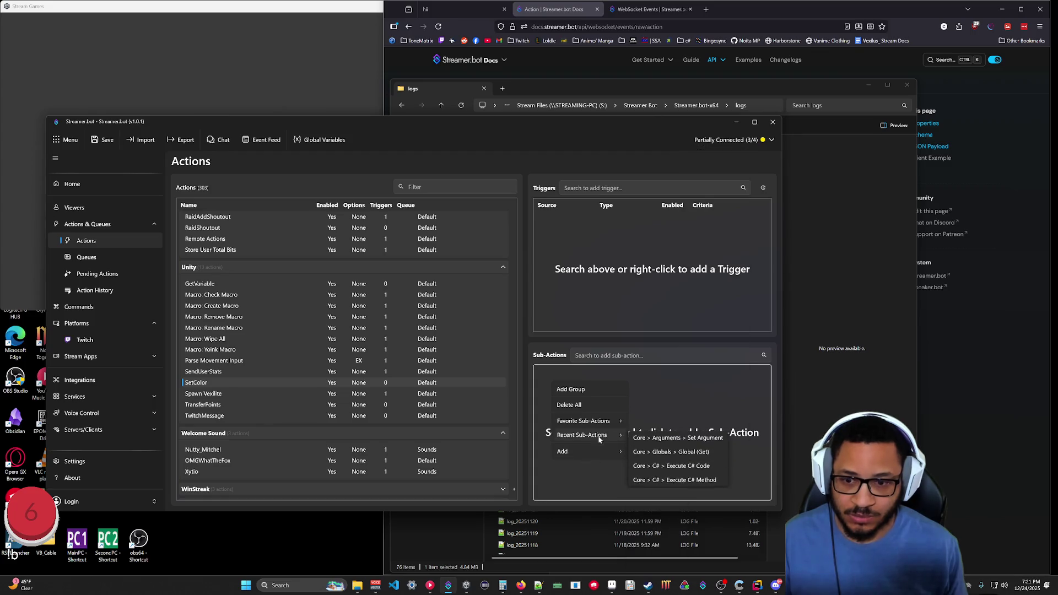
{"action": "left_click", "coordinate": [689, 468]}
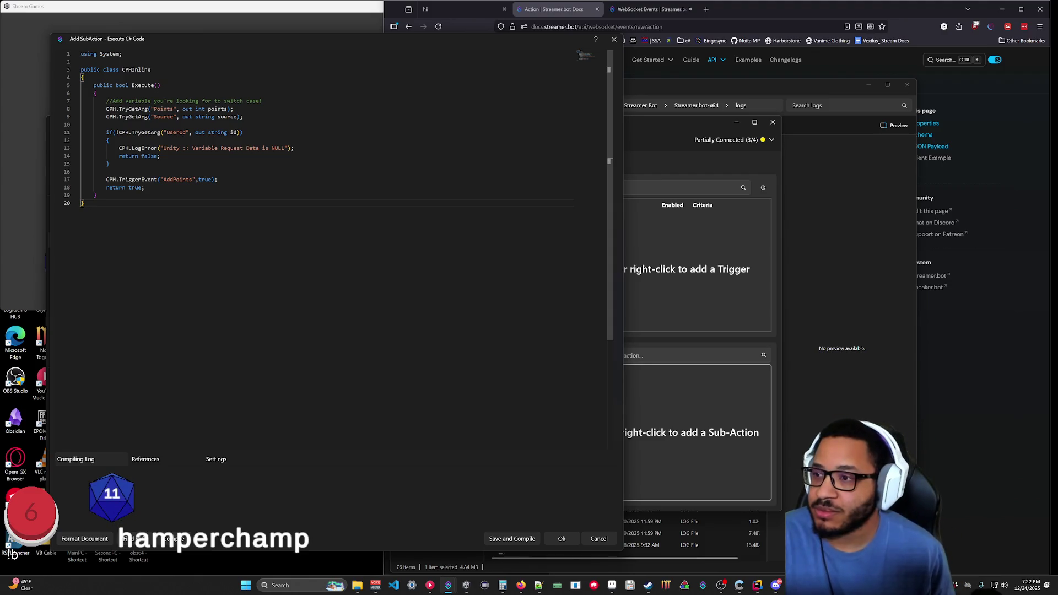
Delete the Source argument read and change the Points read to TryGetArg("Color", out string color).
{"action": "left_click", "coordinate": [154, 108]}
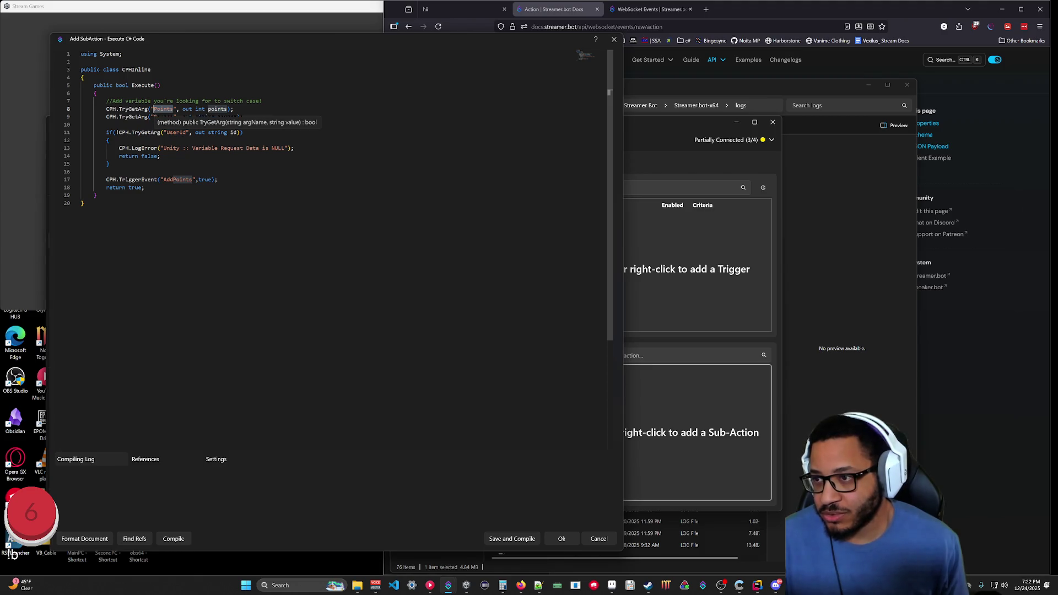
{"action": "left_click_drag", "start_coordinate": [243, 116], "coordinate": [235, 108]}
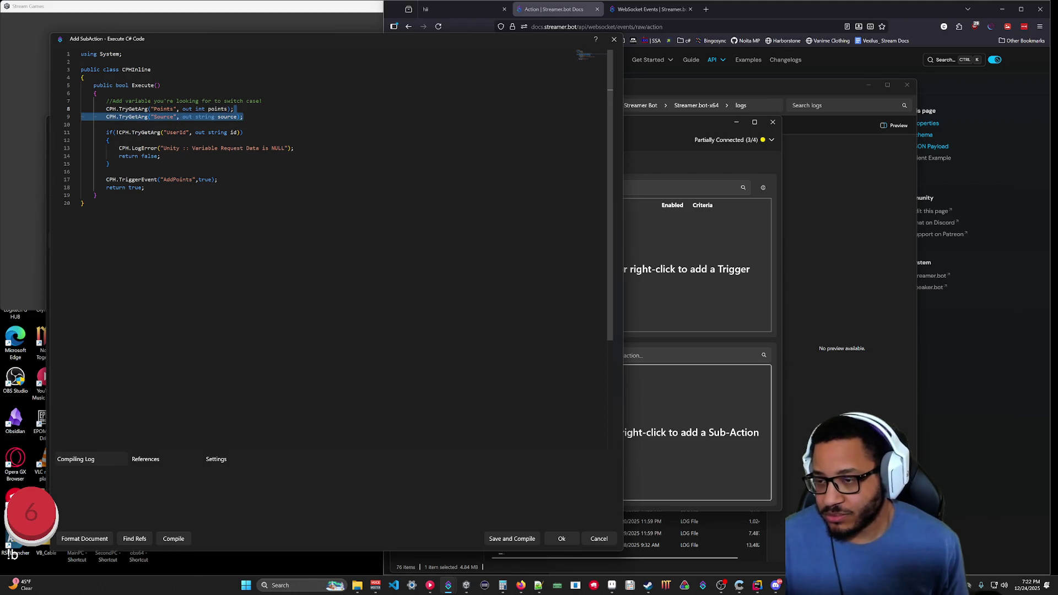
{"action": "key", "text": "BackSpace"}
{"action": "key", "text": "Left"}
{"action": "key", "text": "Left"}
{"action": "key", "text": "Left"}
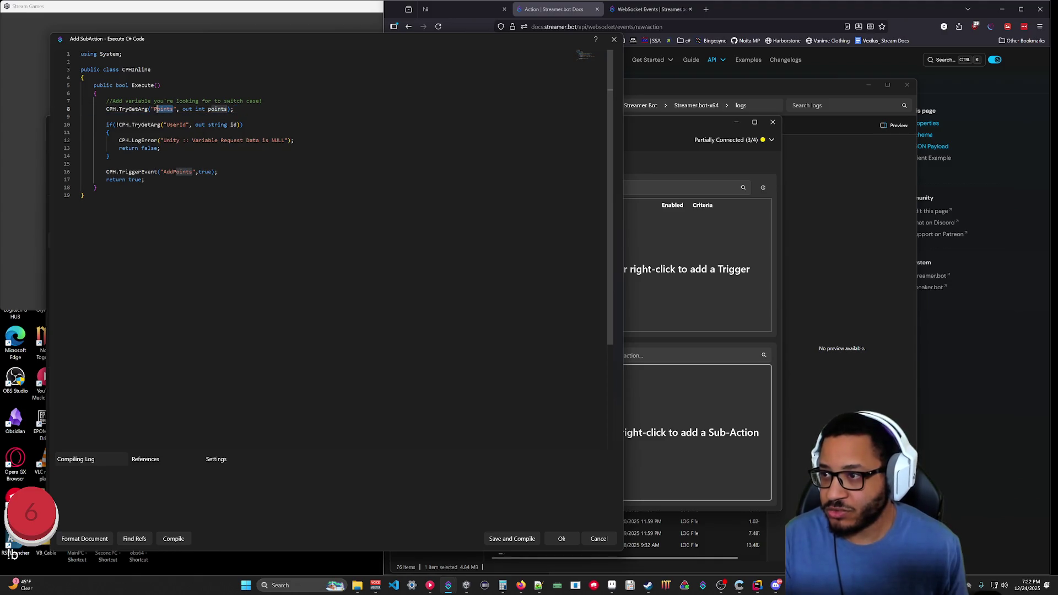
{"action": "key", "text": "Delete"}
{"action": "key", "text": "Delete"}
{"action": "key", "text": "Delete"}
{"action": "type", "text": "Color"}
{"action": "key", "text": "ctrl+Right"}
{"action": "key", "text": "ctrl+Right"}
{"action": "key", "text": "ctrl+Right"}
{"action": "key", "text": "ctrl+shift+Left"}
{"action": "key", "text": "ctrl+shift+Left"}
{"action": "type", "text": "string color"}
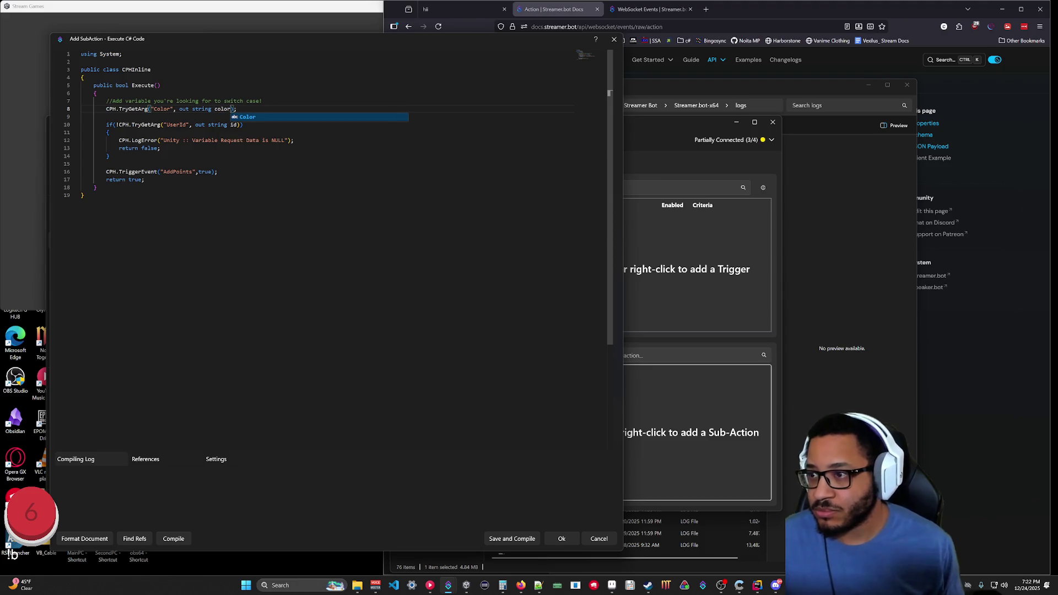
Remove the Color TryGetArg line, leaving only the userId check and TriggerEvent call.
{"action": "key", "text": "ctrl+End"}
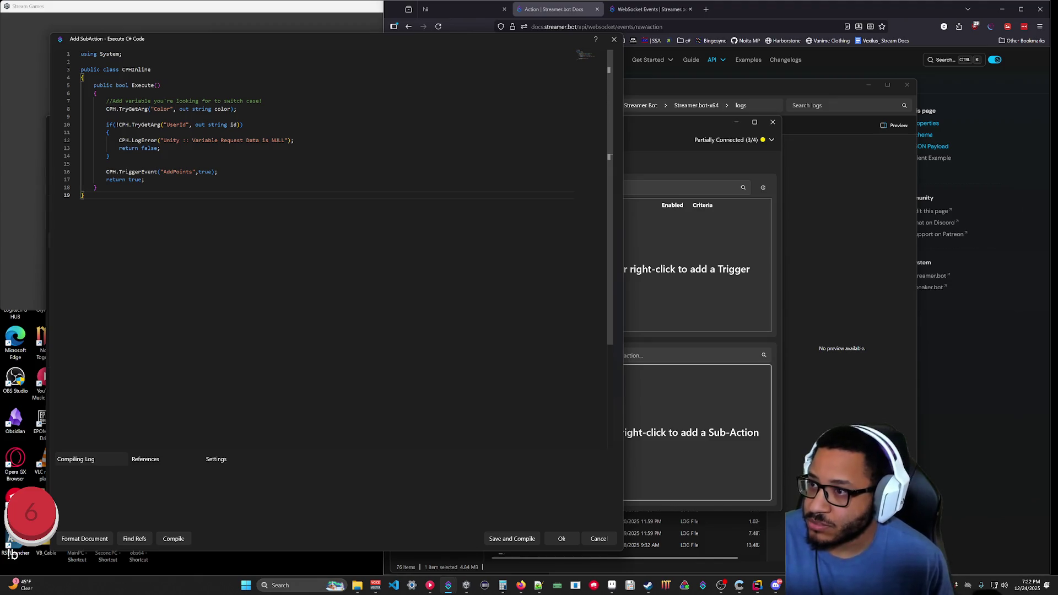
{"action": "key", "text": "Up"}
{"action": "key", "text": "Up"}
{"action": "key", "text": "Up"}
{"action": "key", "text": "End"}
{"action": "key", "text": "shift+Home"}
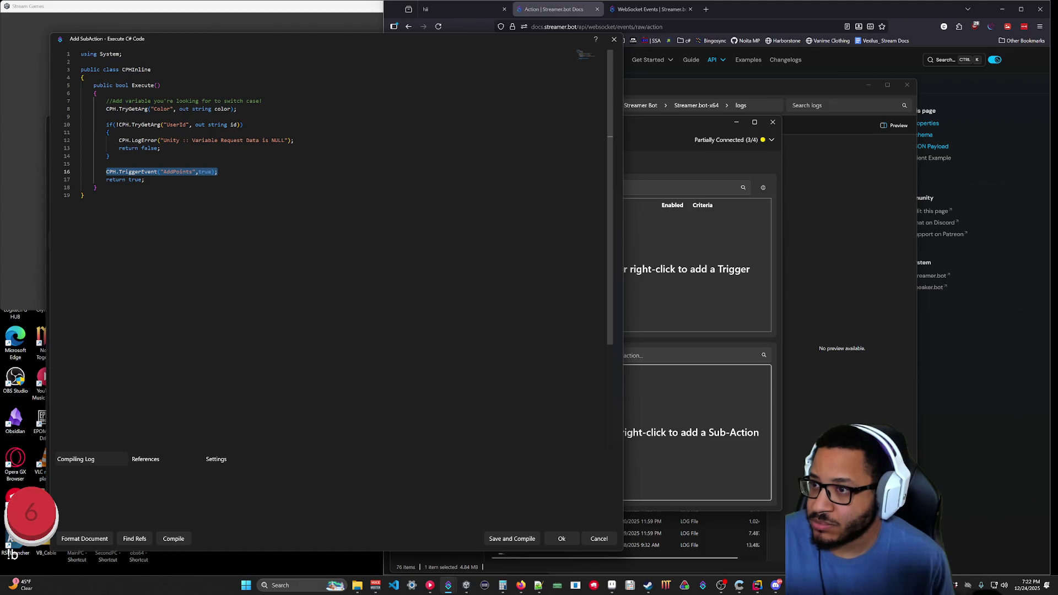
{"action": "key", "text": "Up"}
{"action": "key", "text": "Up"}
{"action": "key", "text": "Up"}
{"action": "key", "text": "shift+Home"}
{"action": "key", "text": "Down"}
{"action": "key", "text": "Up"}
{"action": "key", "text": "End"}
{"action": "key", "text": "shift+Home"}
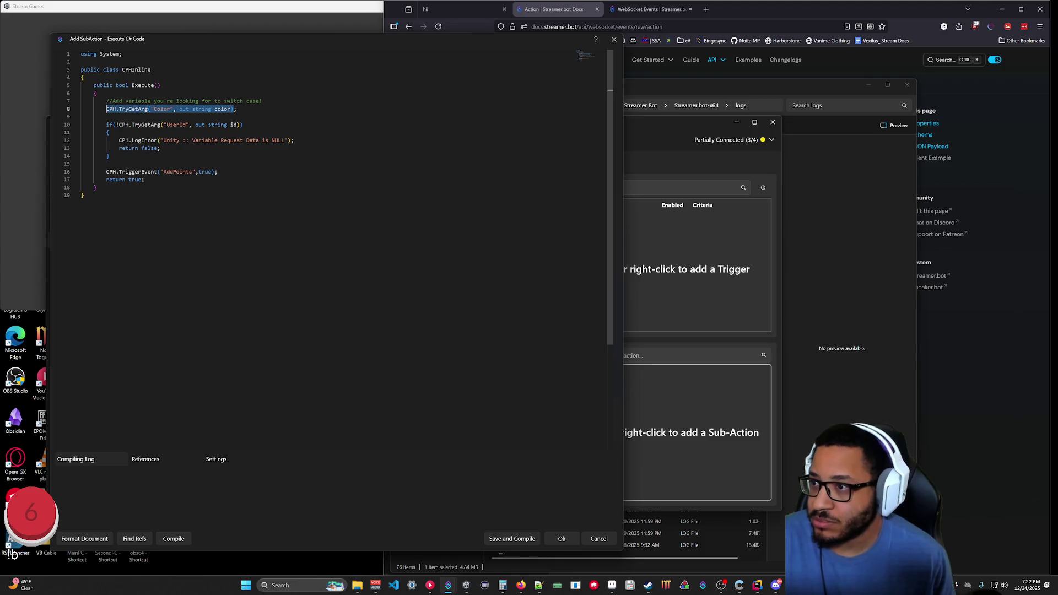
{"action": "key", "text": "BackSpace"}
{"action": "key", "text": "Down"}
{"action": "key", "text": "Down"}
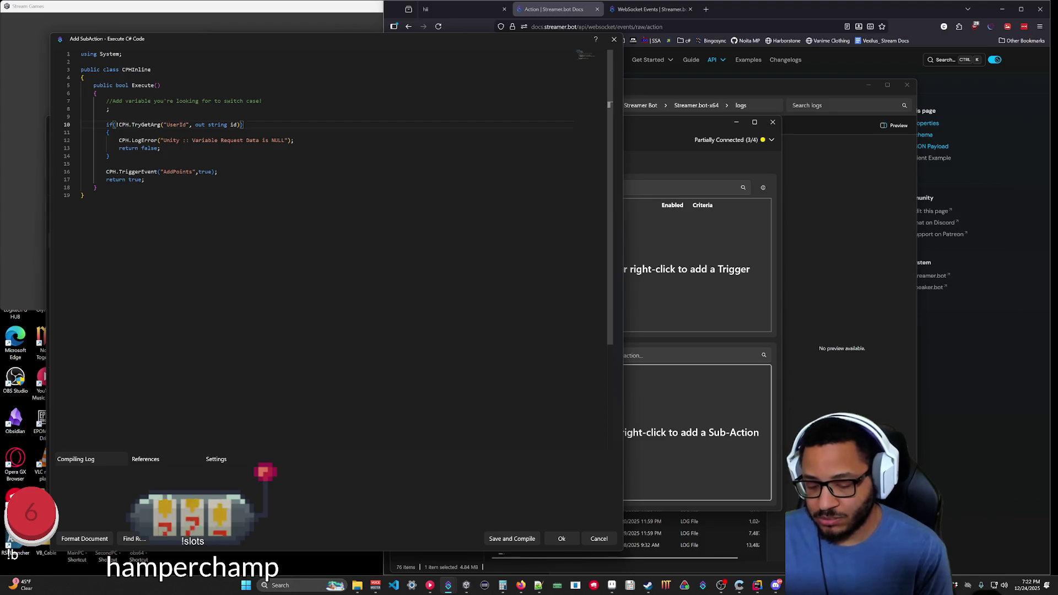
Add a !CPH.TryGetArg("Color", out string color) check and replace TriggerEvent with SetTwitchUserVarById storing "avatarColor".
{"action": "type", "text": "|| CPH.TryGetArg(\"Color\", out string color)"}
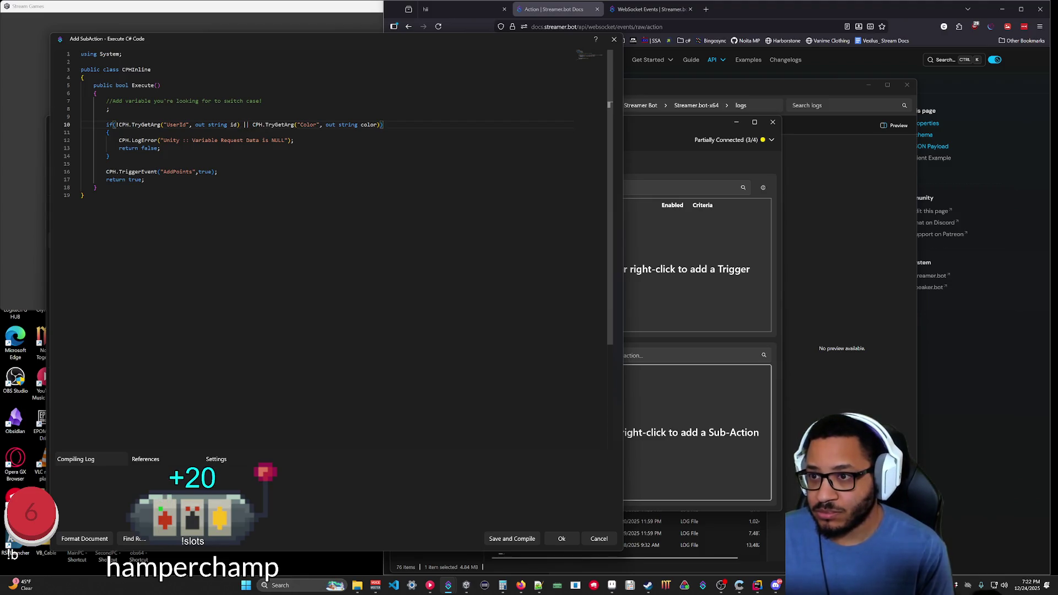
{"action": "left_click", "coordinate": [253, 124]}
{"action": "type", "text": "!"}
{"action": "left_click", "coordinate": [84, 195]}
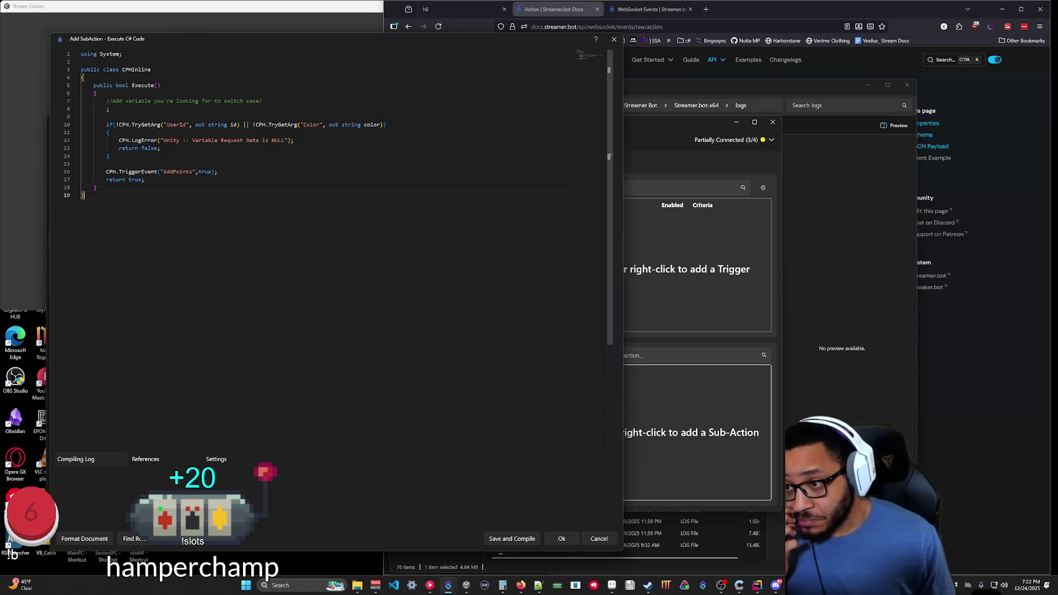
{"action": "left_click_drag", "start_coordinate": [107, 171], "coordinate": [218, 171]}
{"action": "key", "text": "BackSpace"}
{"action": "type", "text": "CPH."}
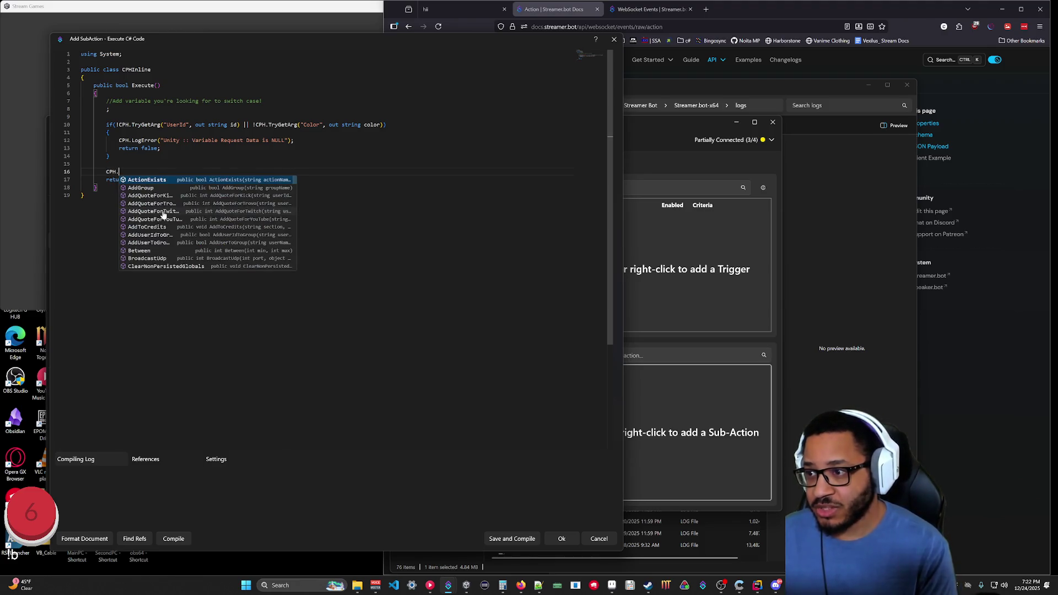
{"action": "type", "text": "S"}
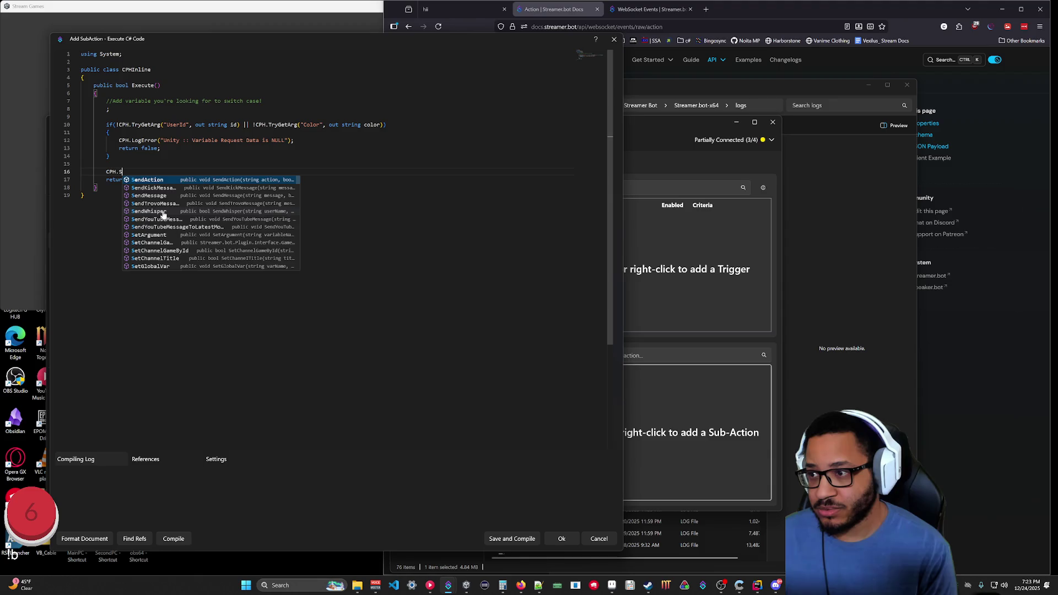
{"action": "type", "text": "etTwitchUserVarById"}
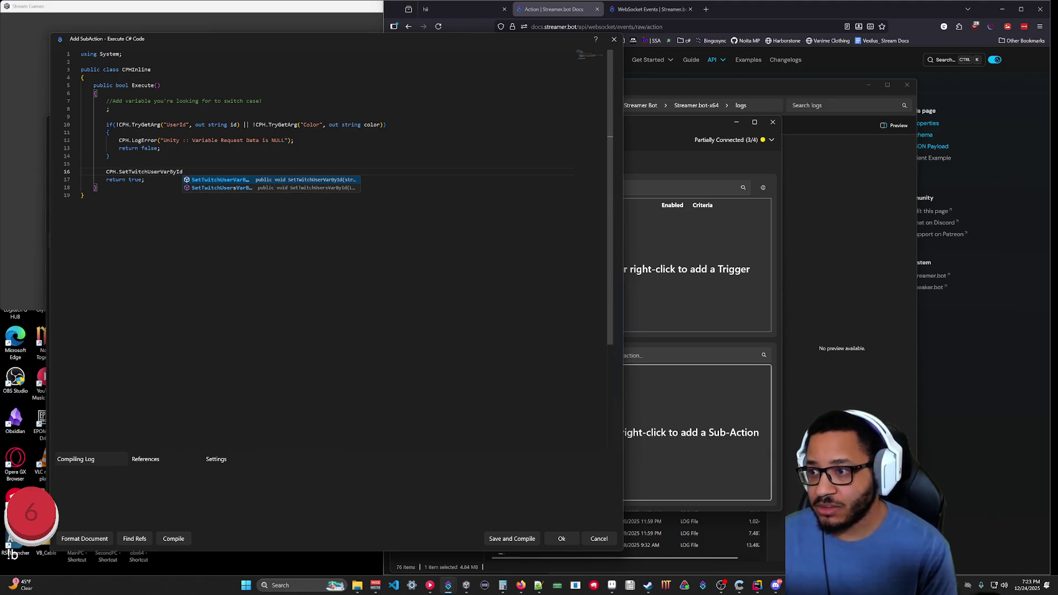
{"action": "type", "text": "(\"avatarColor\", "}
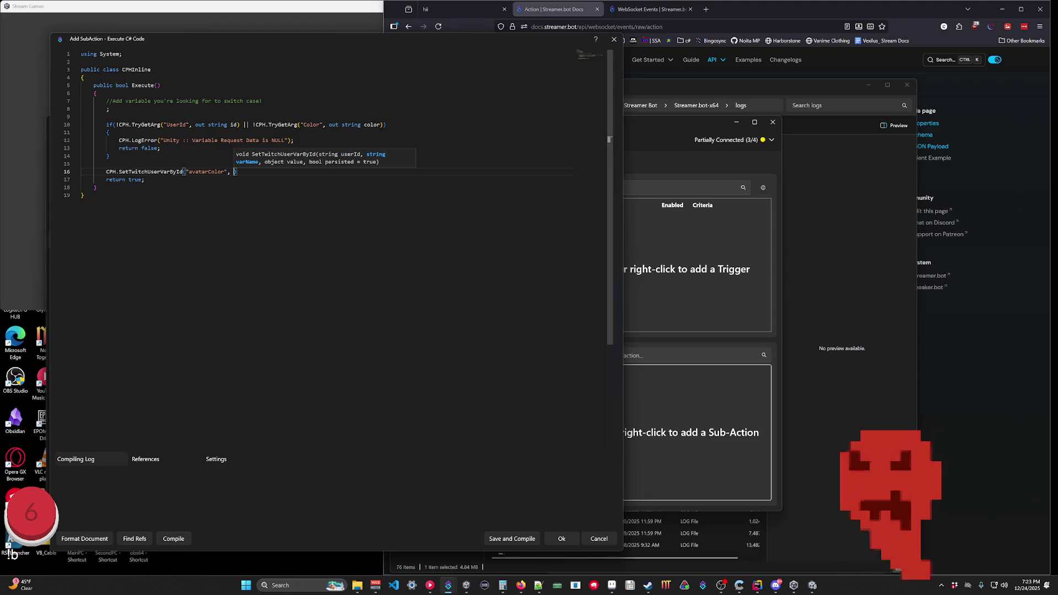
{"action": "type", "text": "color);"}
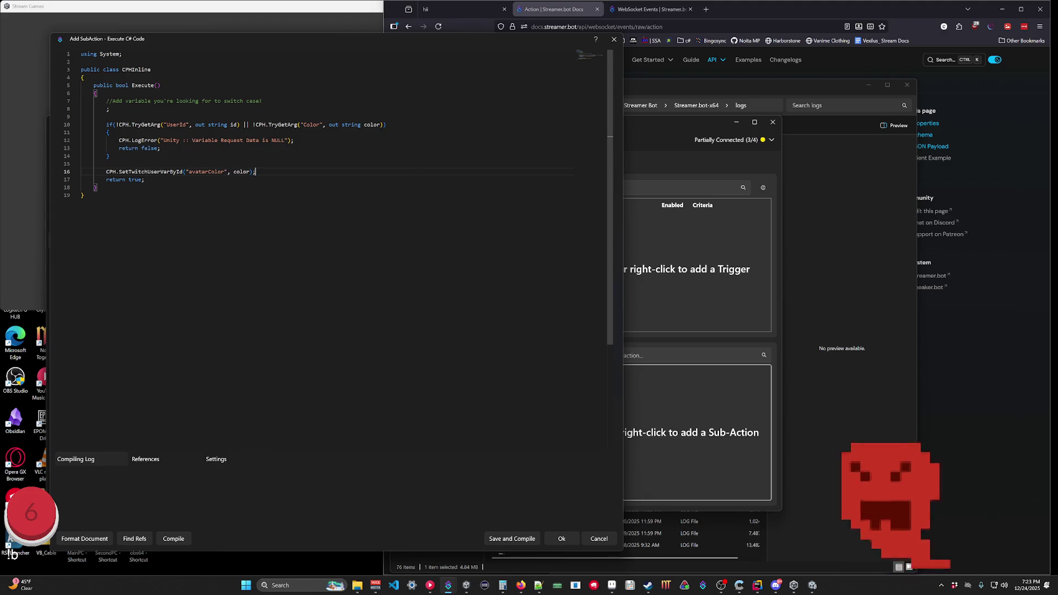
Compile, add the missing id argument to SetTwitchUserVarById, and save the compiled code.
{"action": "left_click", "coordinate": [174, 541]}
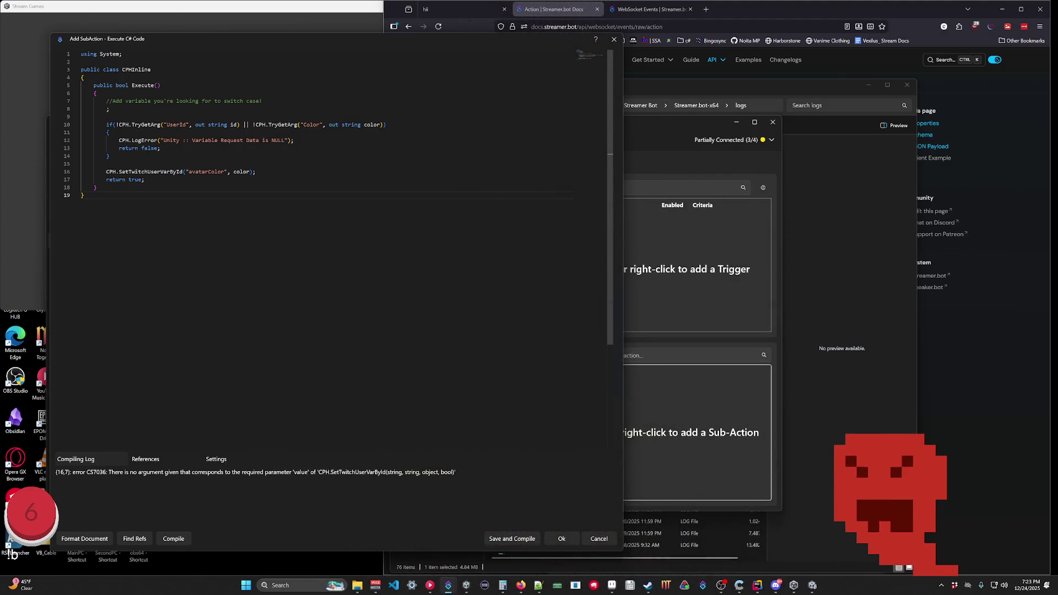
{"action": "left_click", "coordinate": [186, 172]}
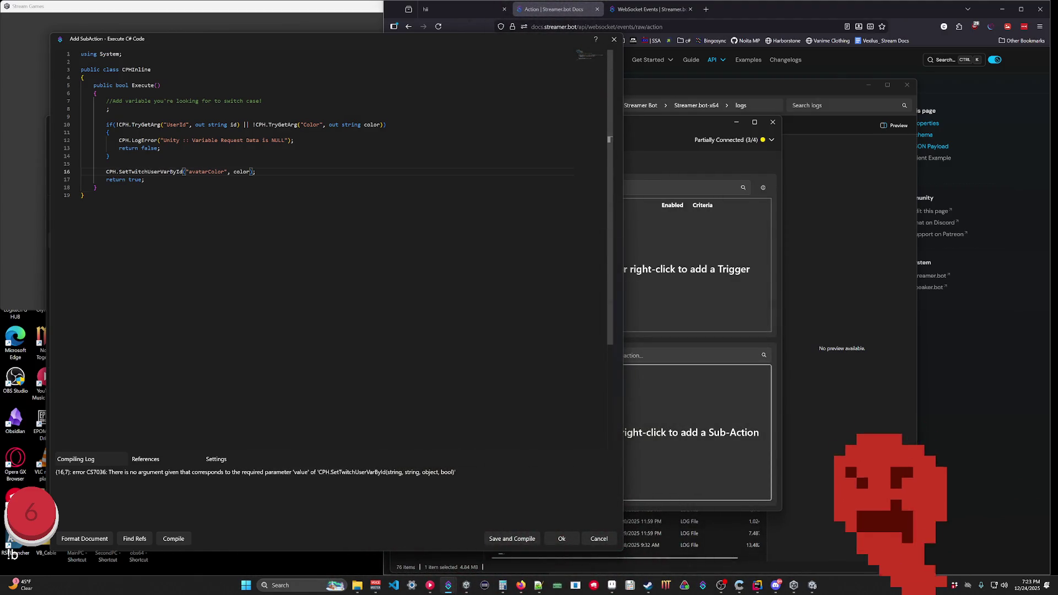
{"action": "type", "text": "id,"}
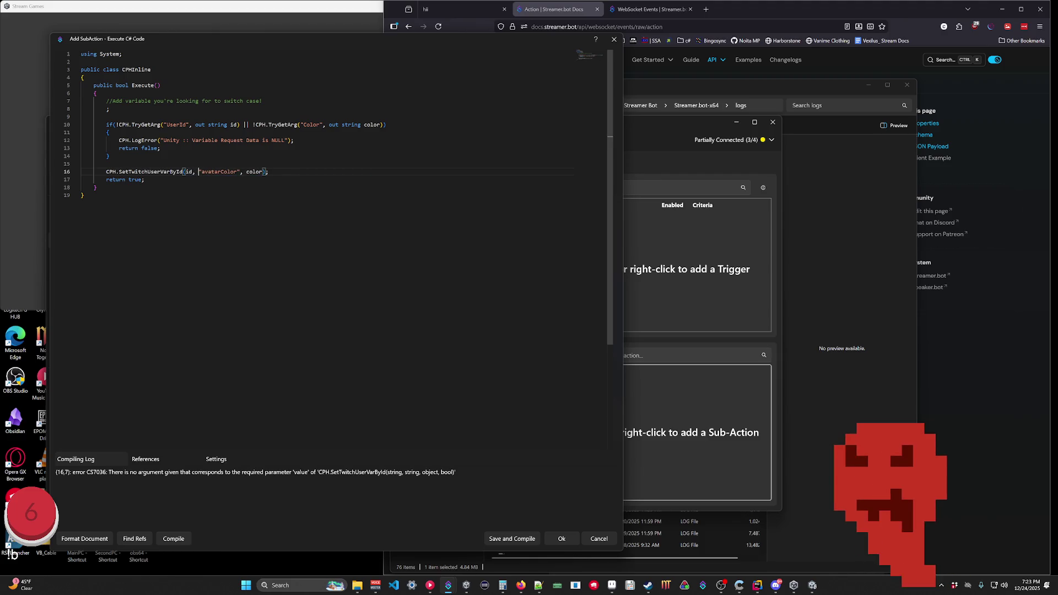
{"action": "left_click", "coordinate": [508, 538]}
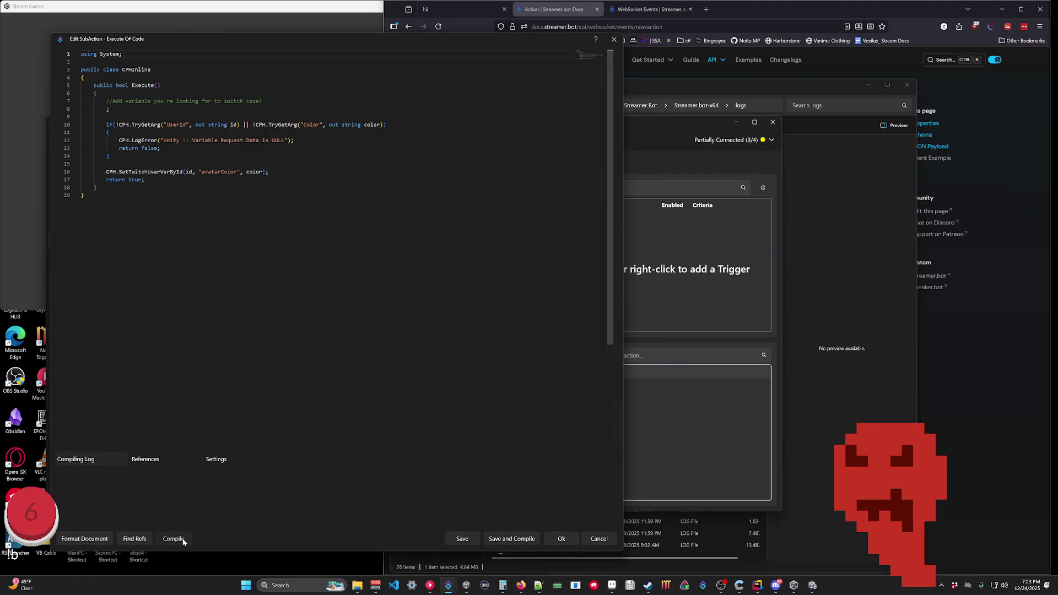
Confirm the compiled sub-action, minimize Streamer.bot and bring Rider back to the front.
{"action": "left_click", "coordinate": [173, 538]}
{"action": "left_click", "coordinate": [508, 539]}
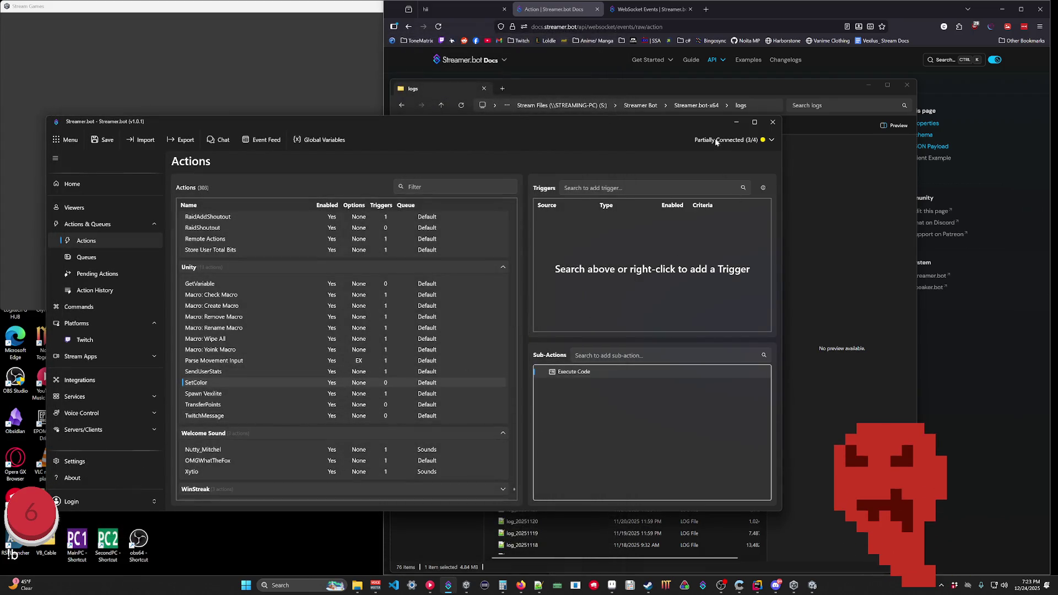
{"action": "left_click", "coordinate": [735, 122]}
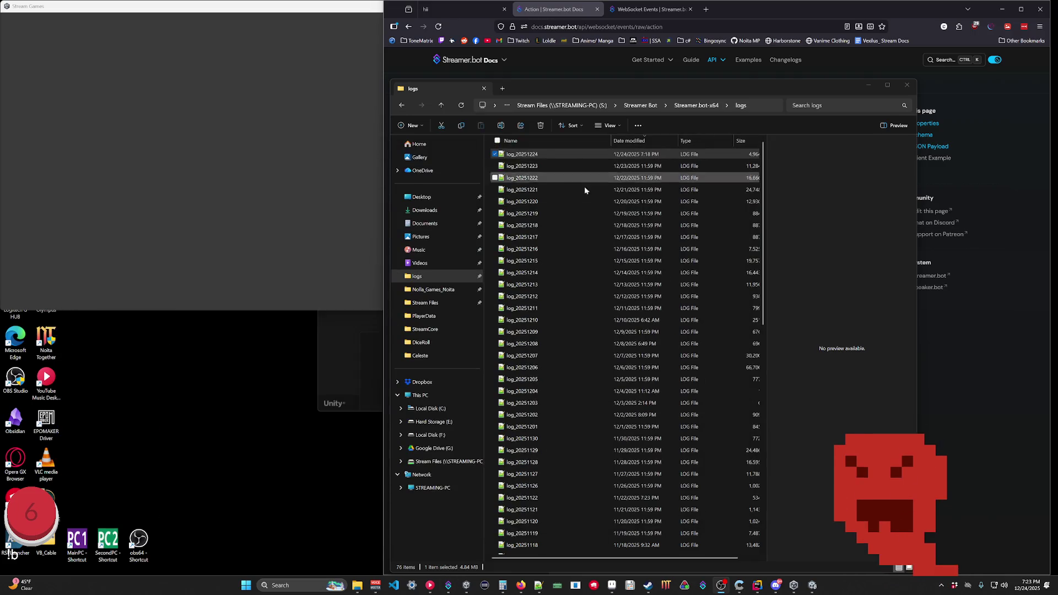
{"action": "left_click", "coordinate": [777, 585]}
{"action": "left_click", "coordinate": [777, 585]}
{"action": "left_click", "coordinate": [755, 585]}
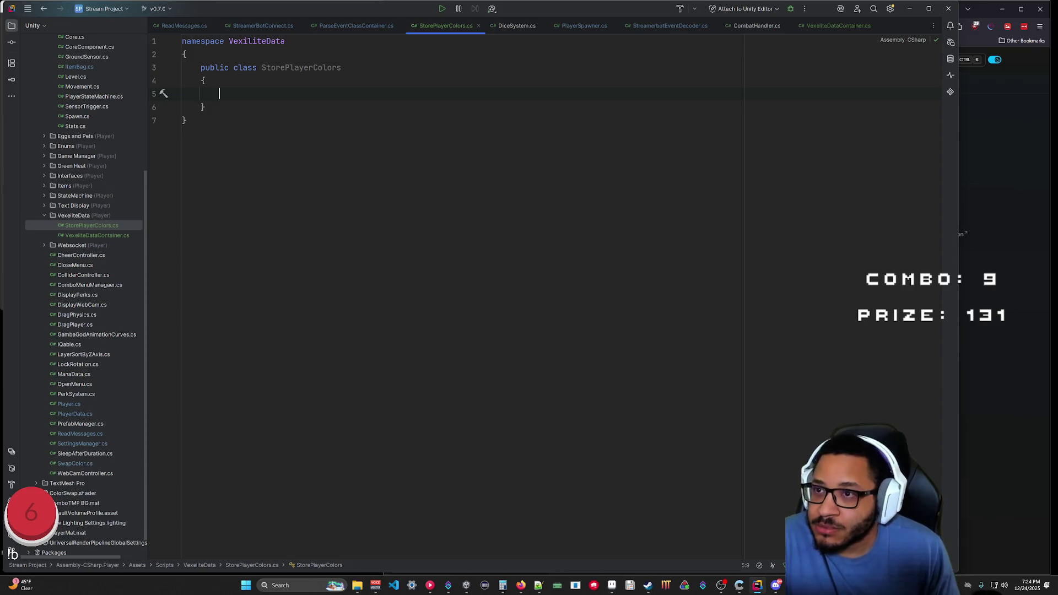
Open StreamerBotConnect.cs and scroll to the SendTwitchMessage and GetVariable methods.
{"action": "left_click", "coordinate": [255, 26]}
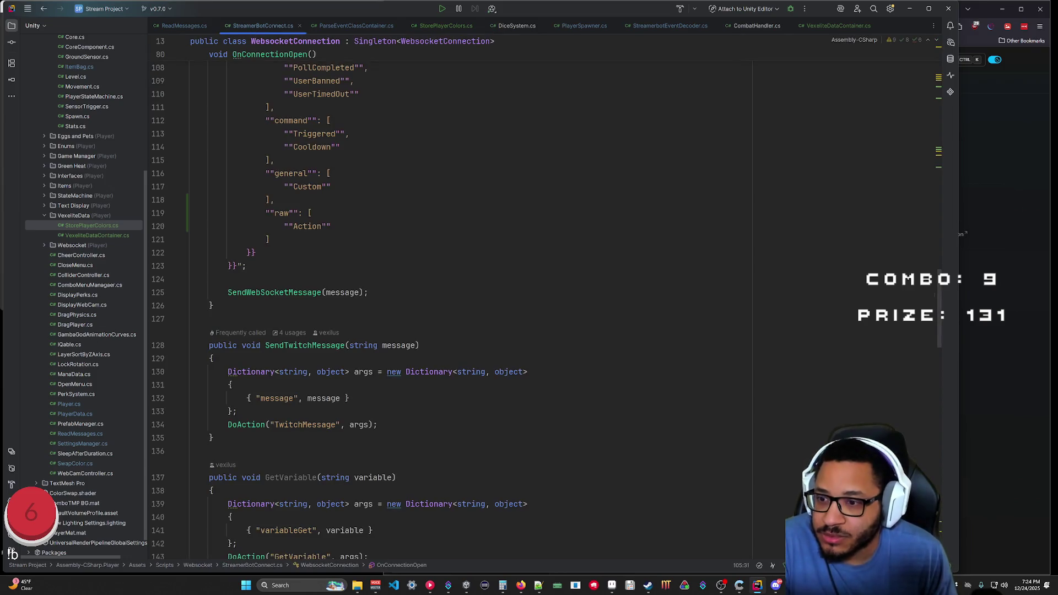
{"action": "scroll", "coordinate": [441, 275], "scroll_direction": "down", "scroll_amount": 5}
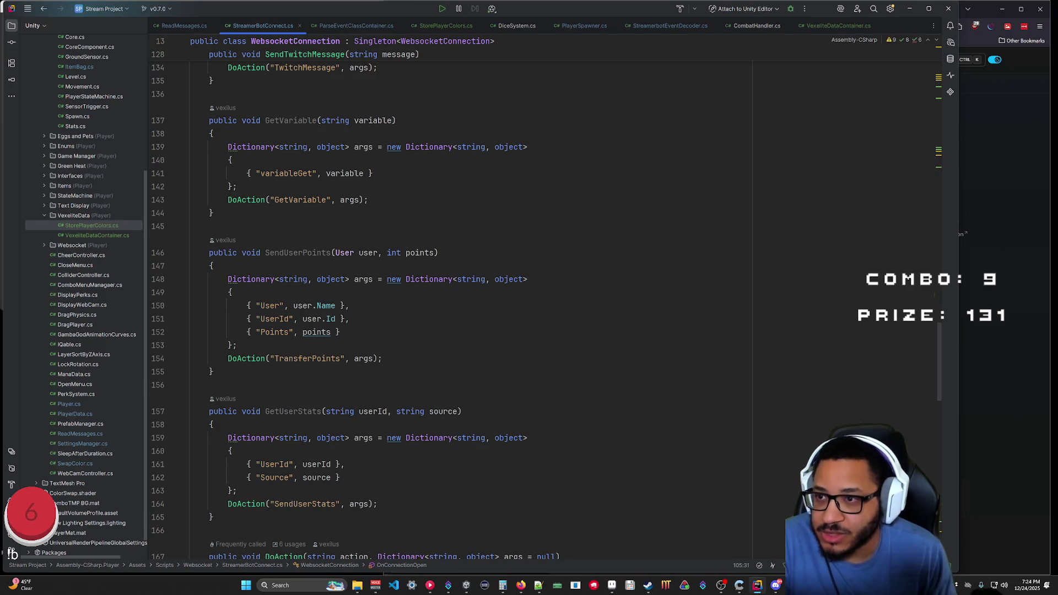
{"action": "scroll", "coordinate": [441, 297], "scroll_direction": "up", "scroll_amount": 2}
{"action": "scroll", "coordinate": [441, 298], "scroll_direction": "up", "scroll_amount": 4}
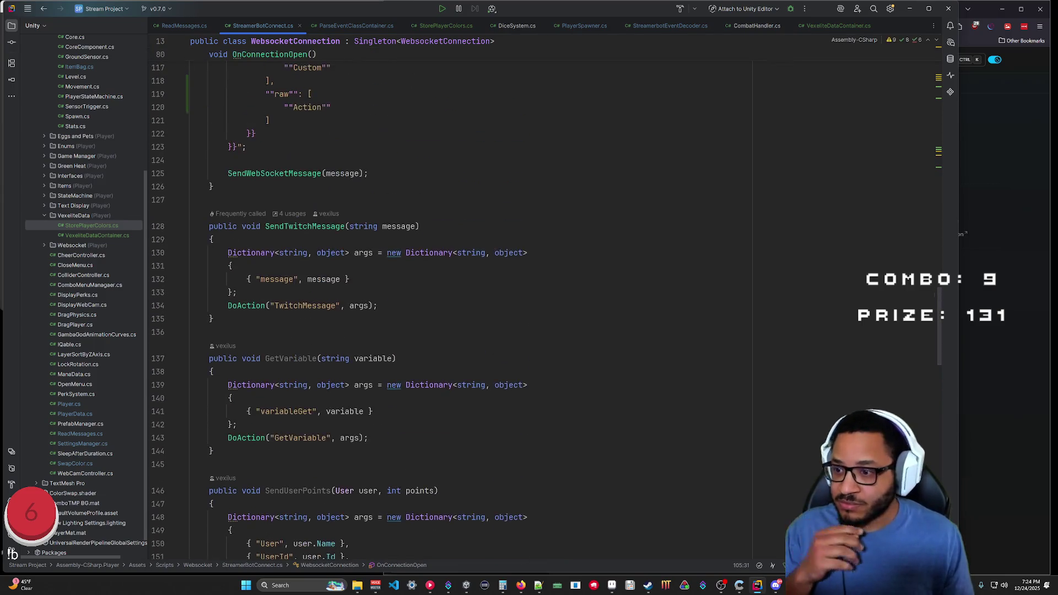
Declare a public void SendUserColor(string id, string color) method in StreamerBotConnect.cs.
{"action": "left_click", "coordinate": [191, 331]}
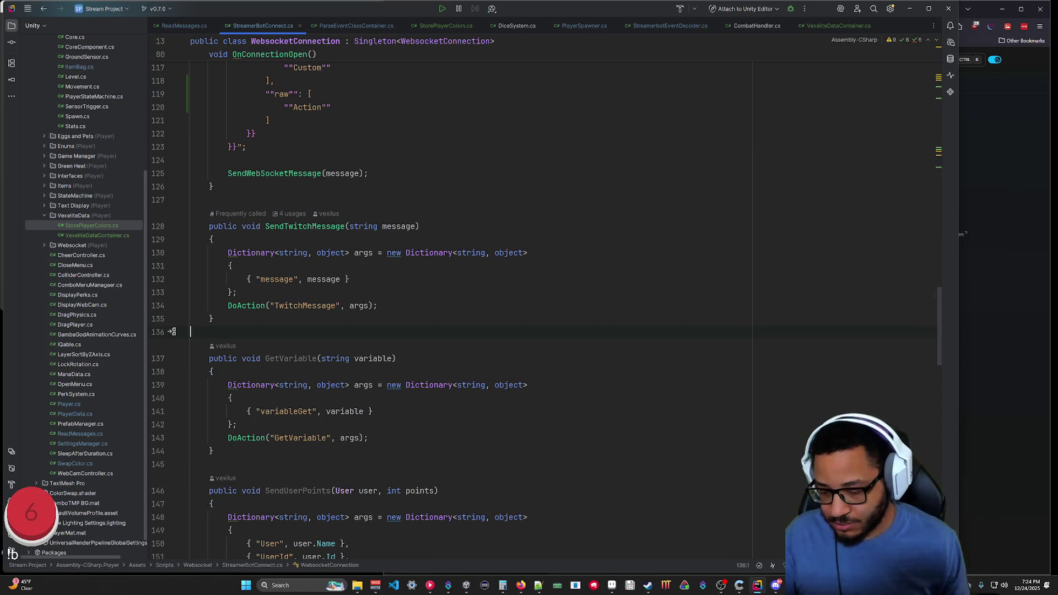
{"action": "type", "text": "public vod"}
{"action": "key", "text": "BackSpace"}
{"action": "key", "text": "BackSpace"}
{"action": "type", "text": "id "}
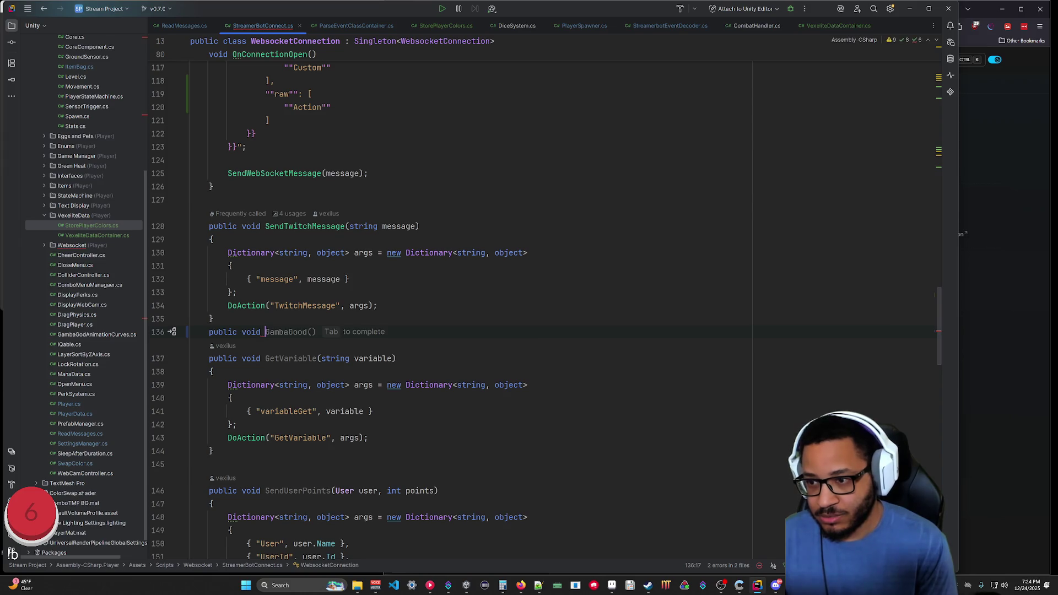
{"action": "type", "text": "SendColor"}
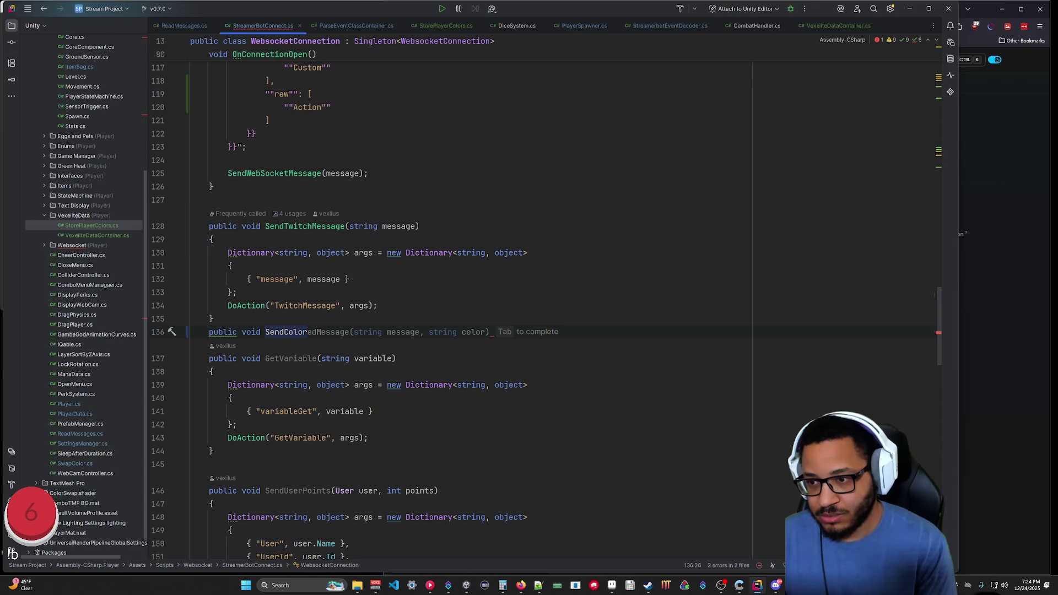
{"action": "type", "text": "("}
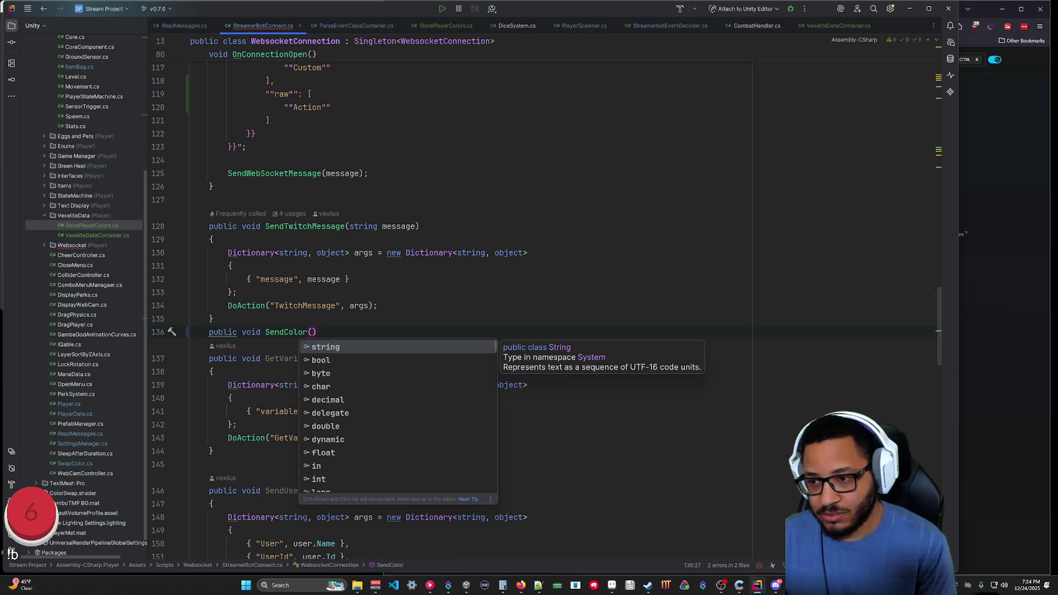
{"action": "left_click", "coordinate": [368, 437]}
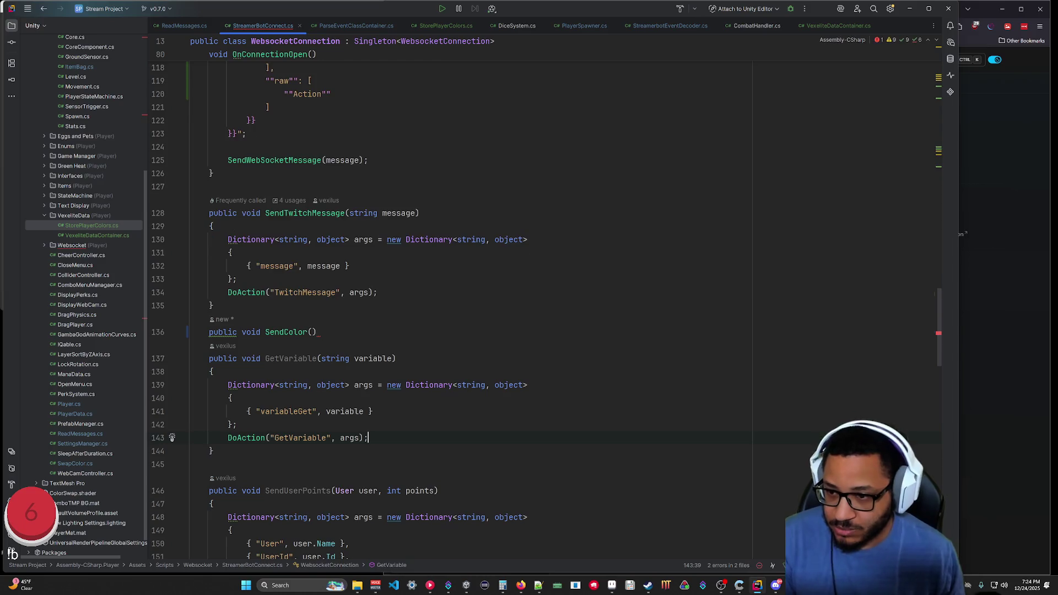
{"action": "left_click", "coordinate": [312, 332]}
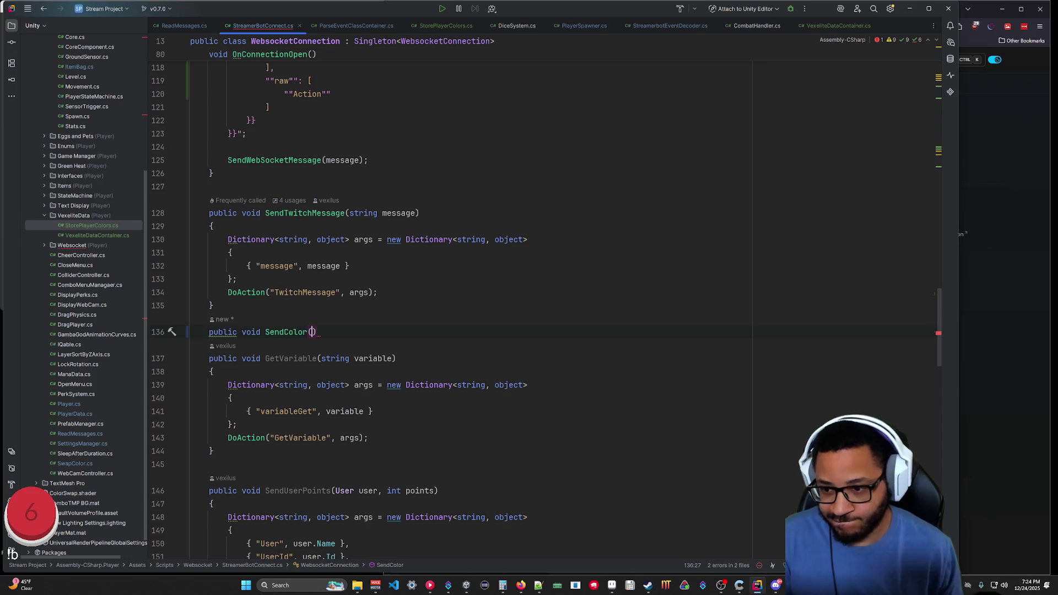
{"action": "type", "text": "string id,"}
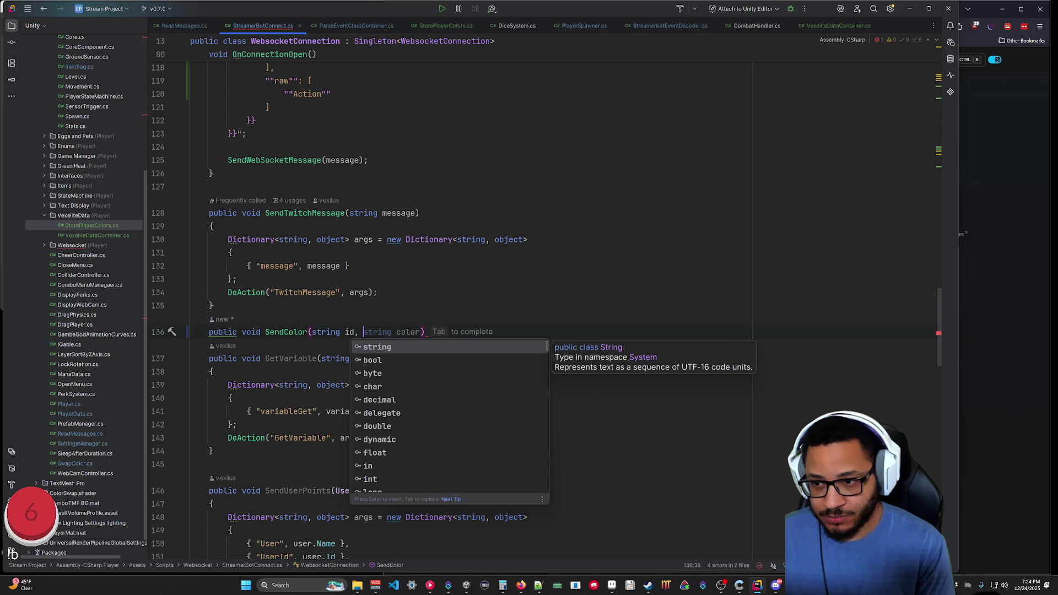
{"action": "key", "text": "Tab"}
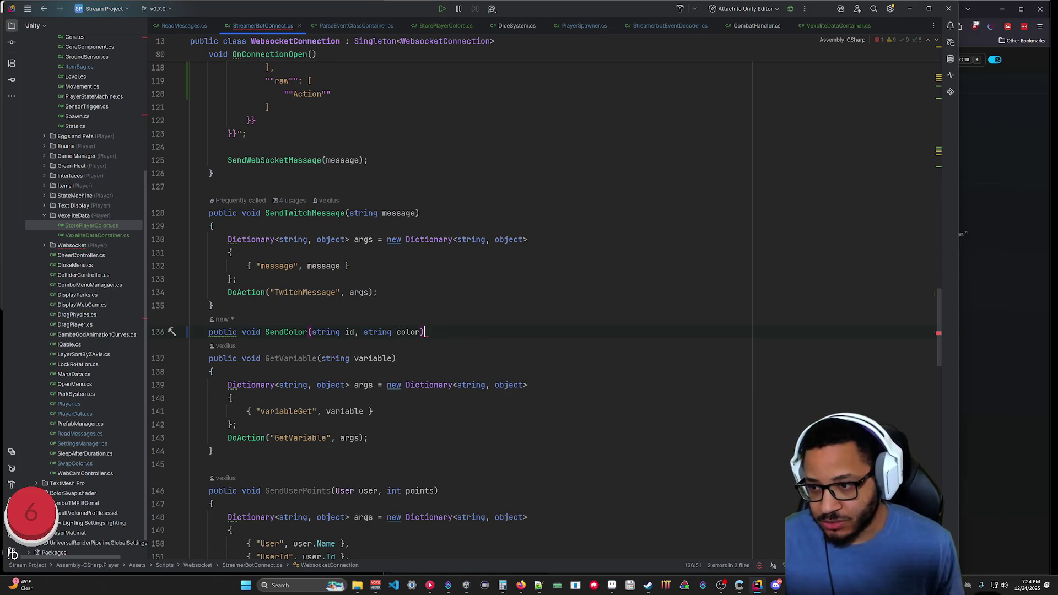
{"action": "left_click", "coordinate": [284, 331]}
{"action": "type", "text": "User"}
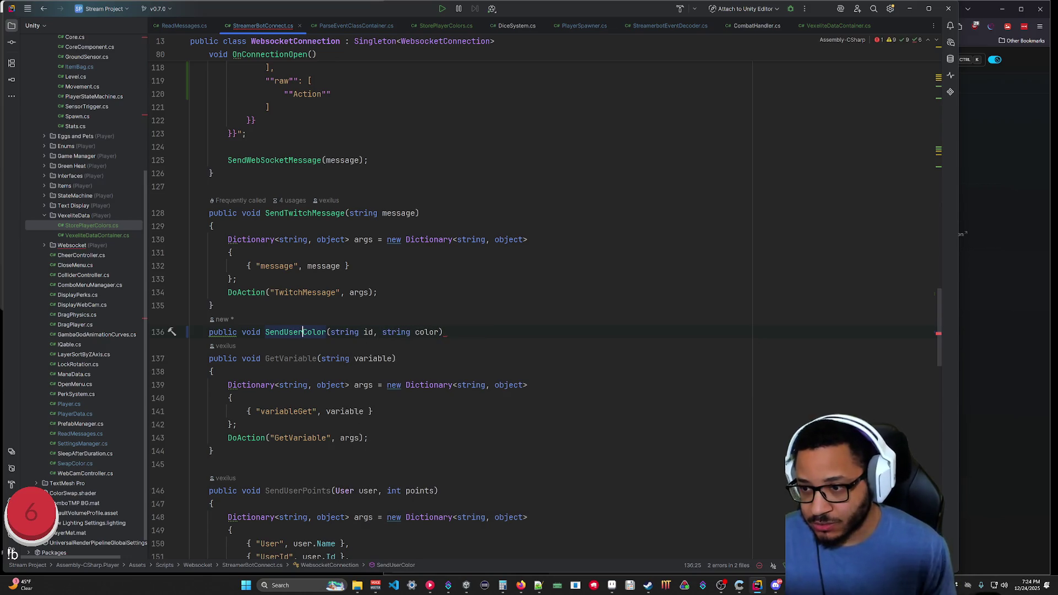
Fill SendUserColor's body with a UserId/Color argument dictionary and a DoAction call.
{"action": "key", "text": "End"}
{"action": "key", "text": "Return"}
{"action": "type", "text": "{"}
{"action": "key", "text": "Return"}
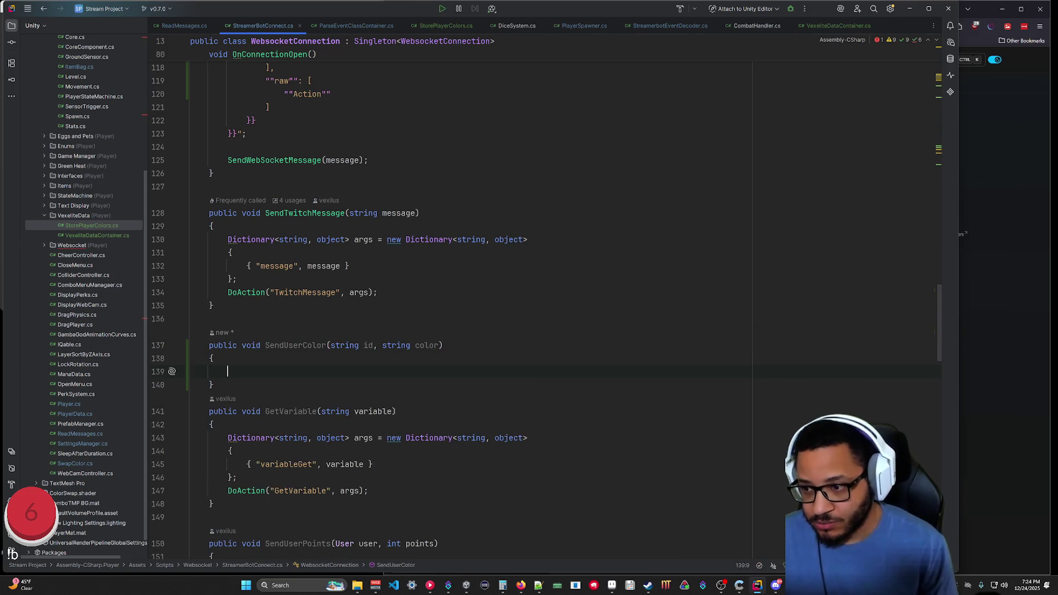
{"action": "key", "text": "Tab"}
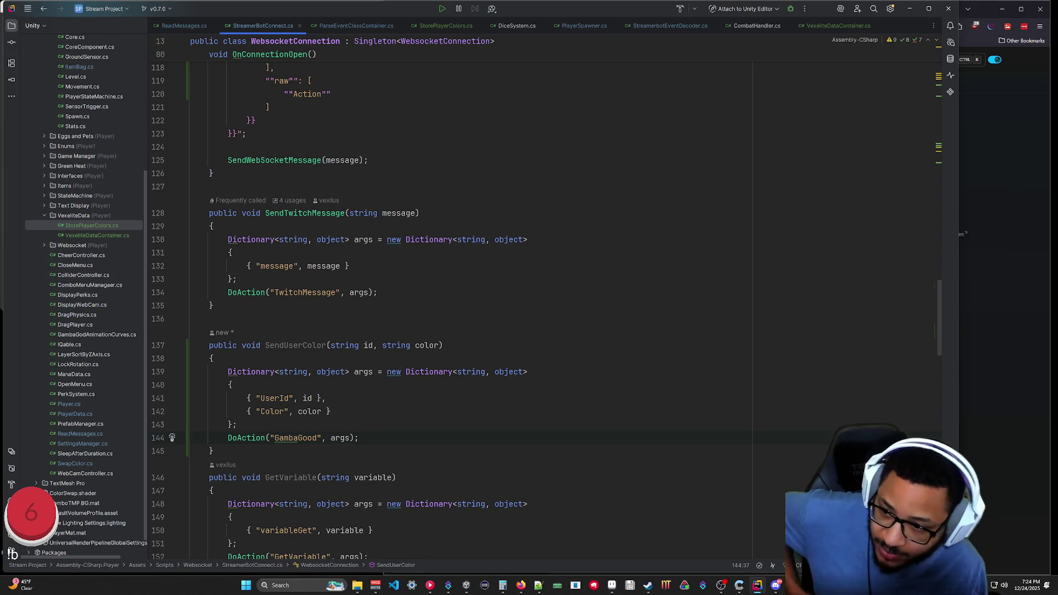
Change the DoAction target from "GambaGood" to "SetColor", then open StorePlayerColors.cs.
{"action": "double_click", "coordinate": [295, 438]}
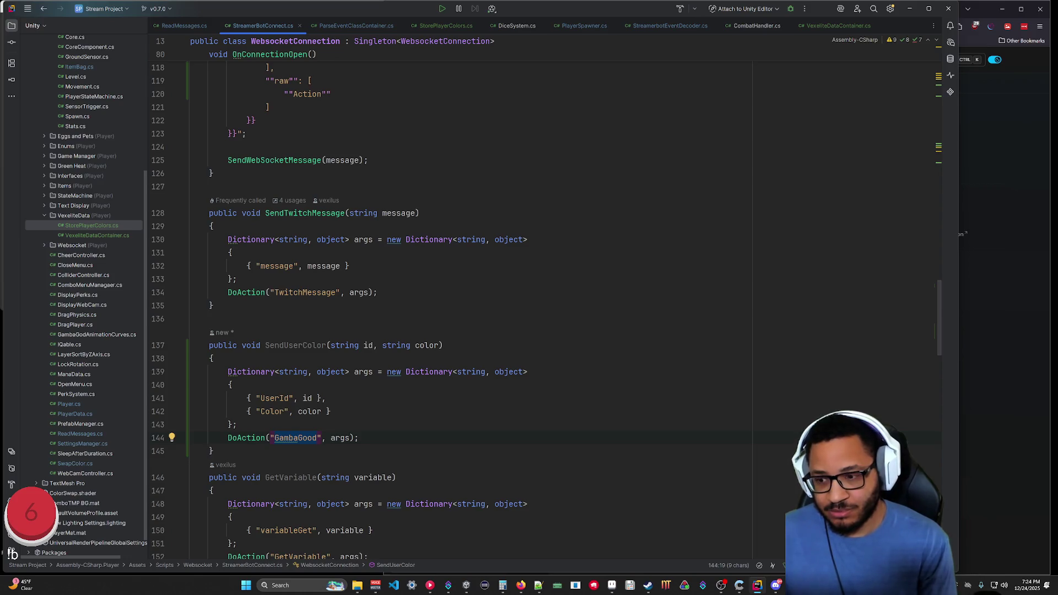
{"action": "scroll", "coordinate": [551, 303], "scroll_direction": "down", "scroll_amount": 4}
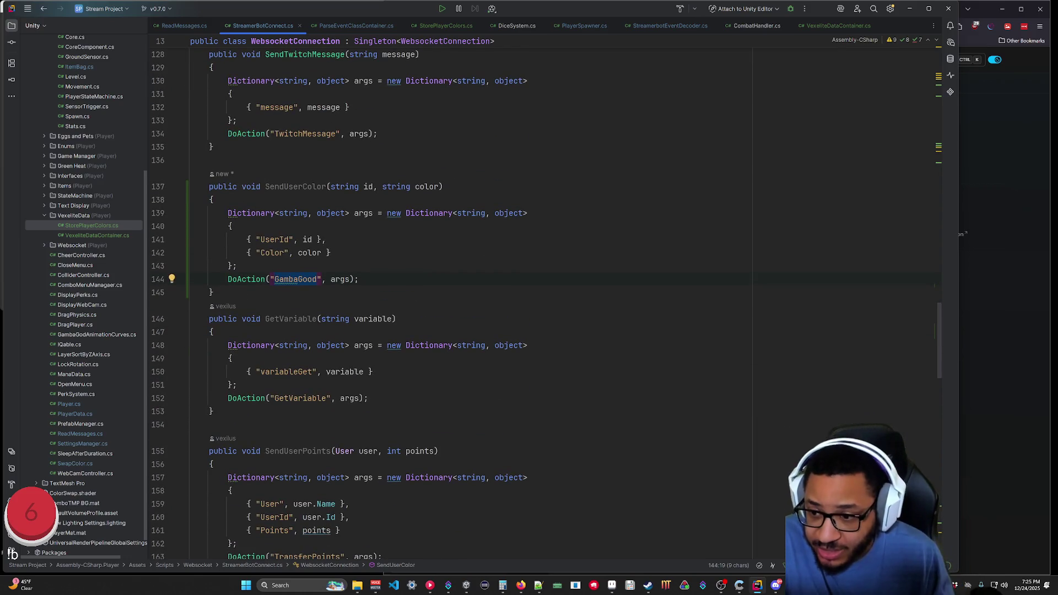
{"action": "left_click", "coordinate": [448, 585]}
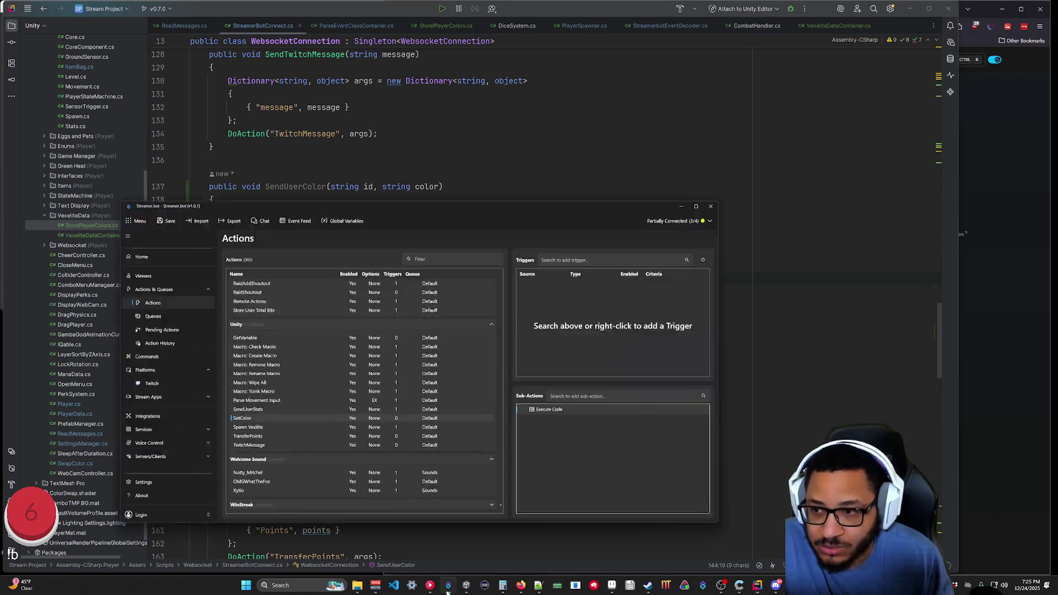
{"action": "key", "text": "alt+Tab"}
{"action": "left_click", "coordinate": [209, 425]}
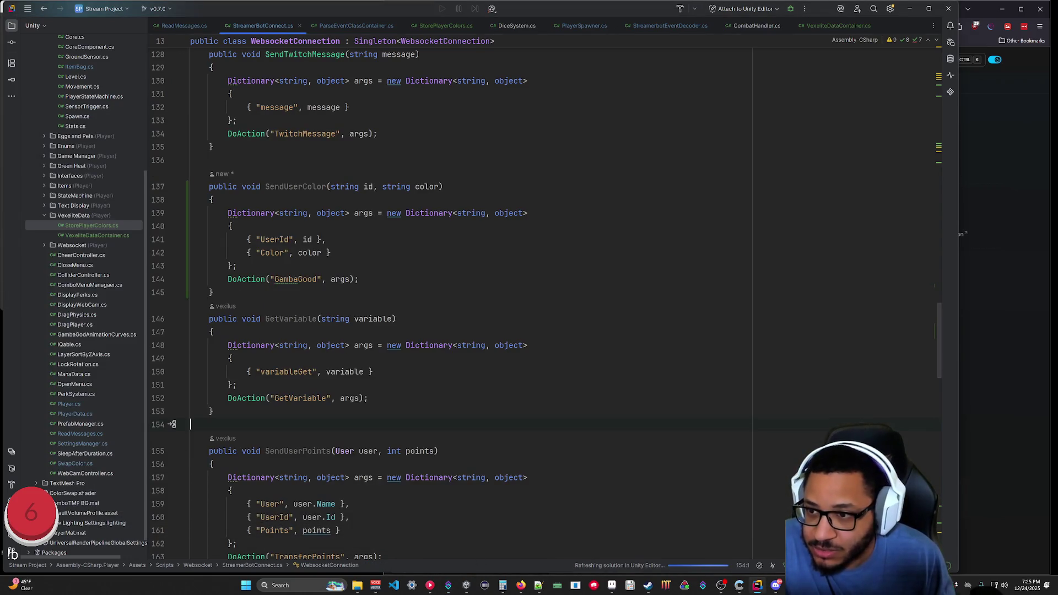
{"action": "double_click", "coordinate": [283, 279]}
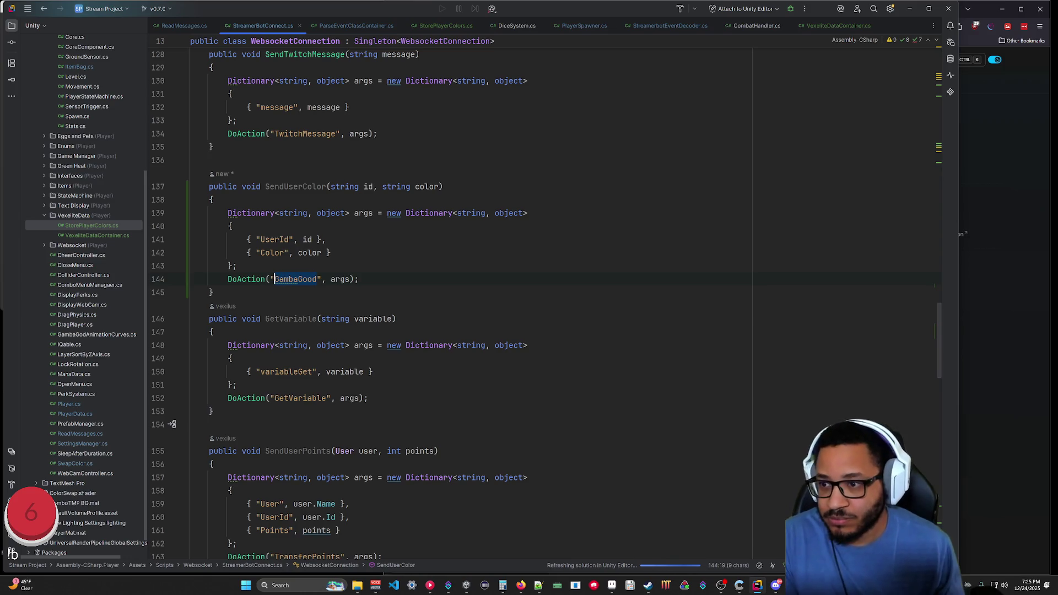
{"action": "type", "text": "SetColor"}
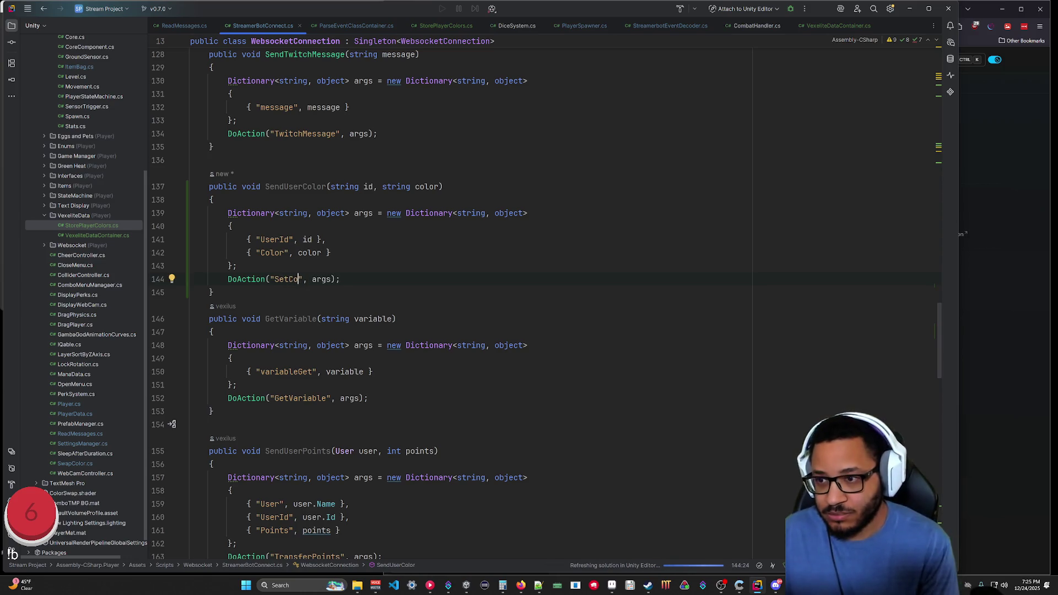
{"action": "left_click", "coordinate": [214, 292]}
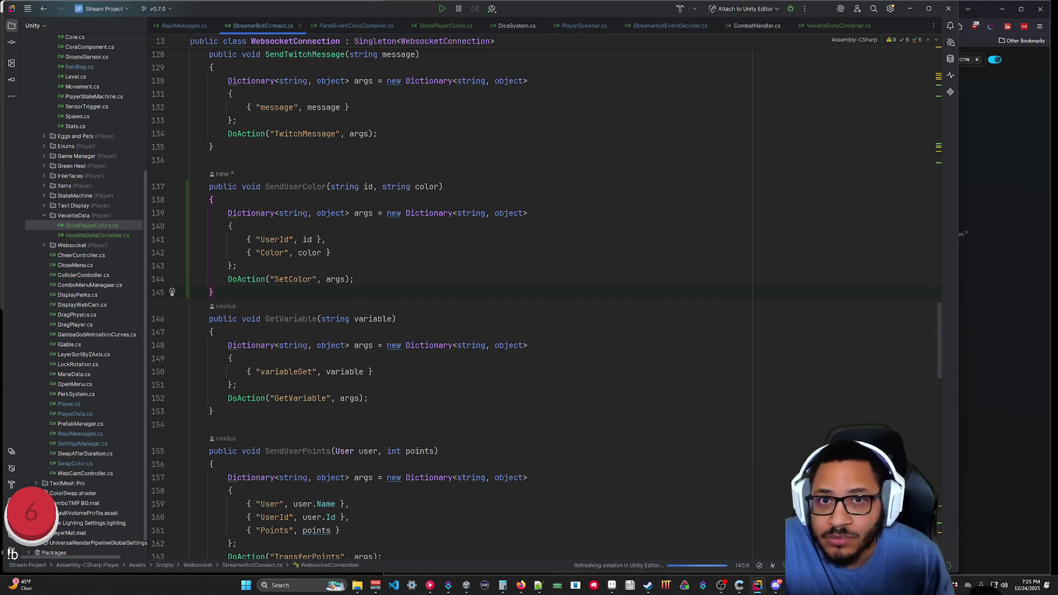
{"action": "double_click", "coordinate": [109, 228]}
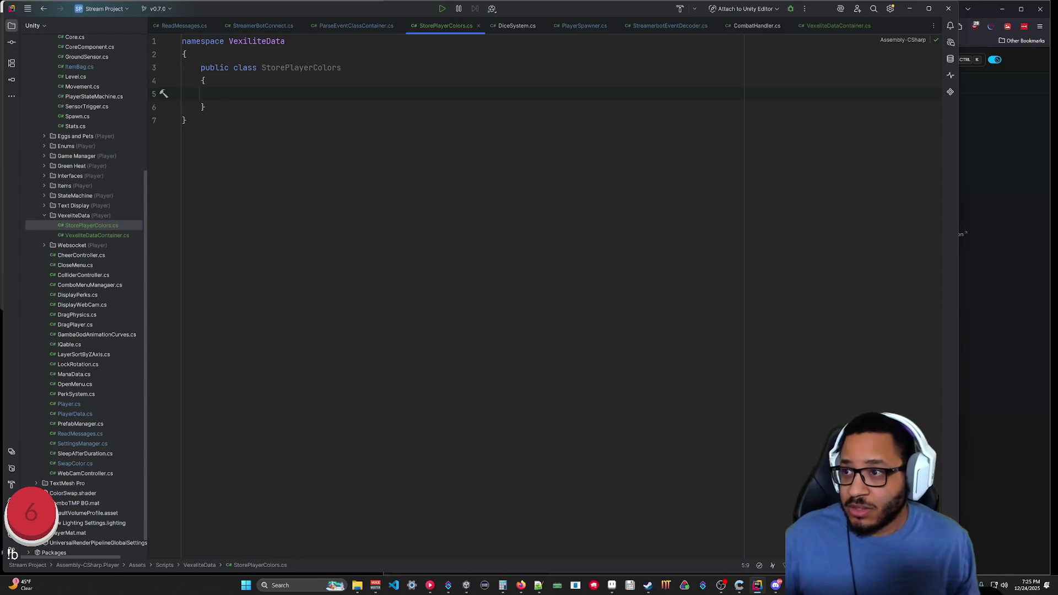
Add a 'using System.IO;' directive at the top of StorePlayerColors.cs.
{"action": "left_click", "coordinate": [182, 41]}
{"action": "key", "text": "Return"}
{"action": "key", "text": "Up"}
{"action": "type", "text": "using S"}
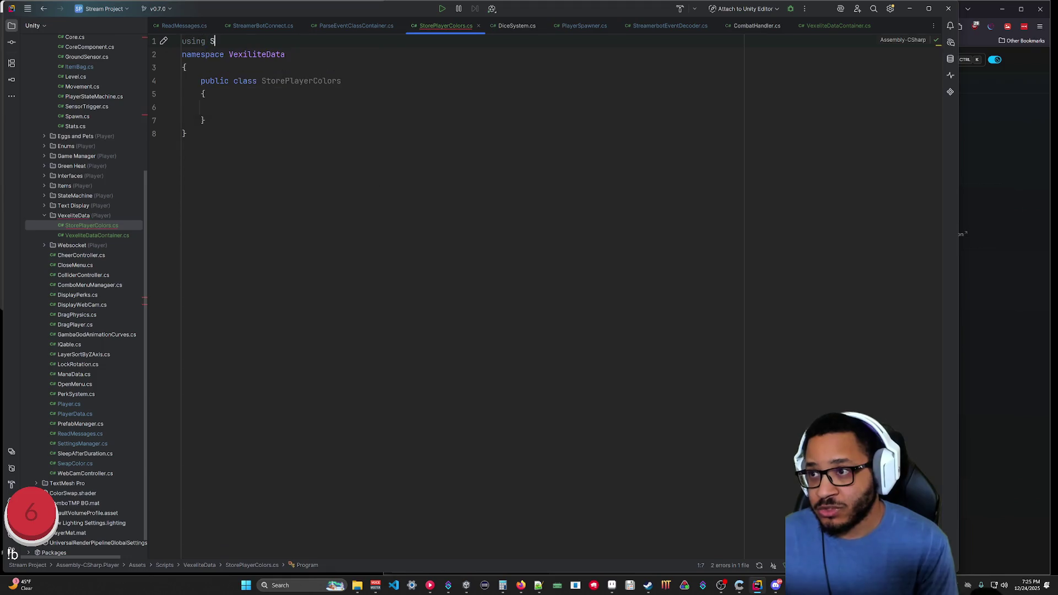
{"action": "type", "text": "ystem.IO"}
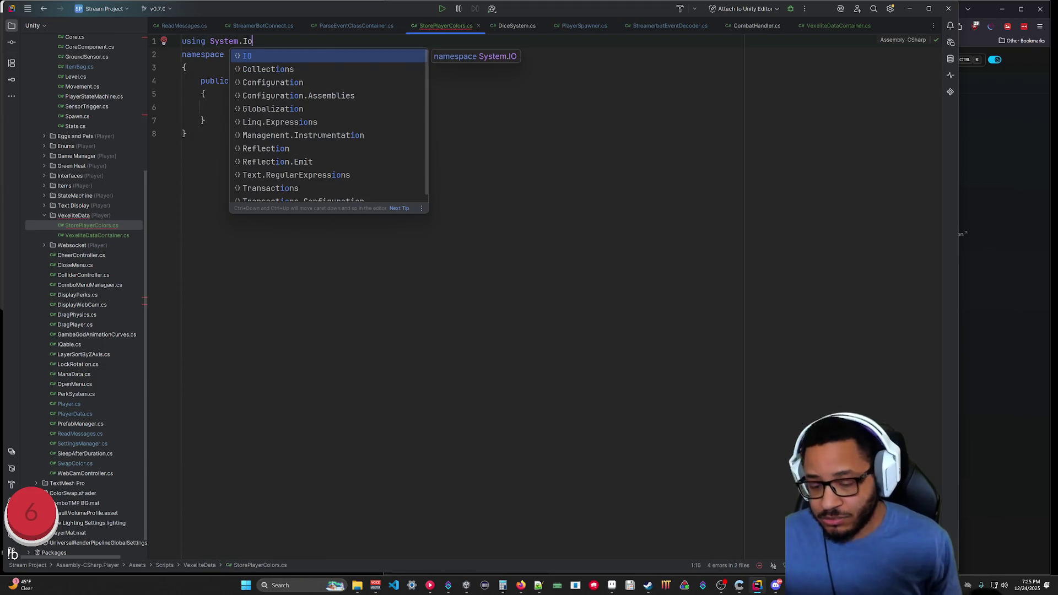
{"action": "key", "text": "Escape"}
{"action": "left_click", "coordinate": [205, 120]}
{"action": "left_click", "coordinate": [254, 42]}
{"action": "type", "text": ";"}
{"action": "left_click", "coordinate": [219, 107]}
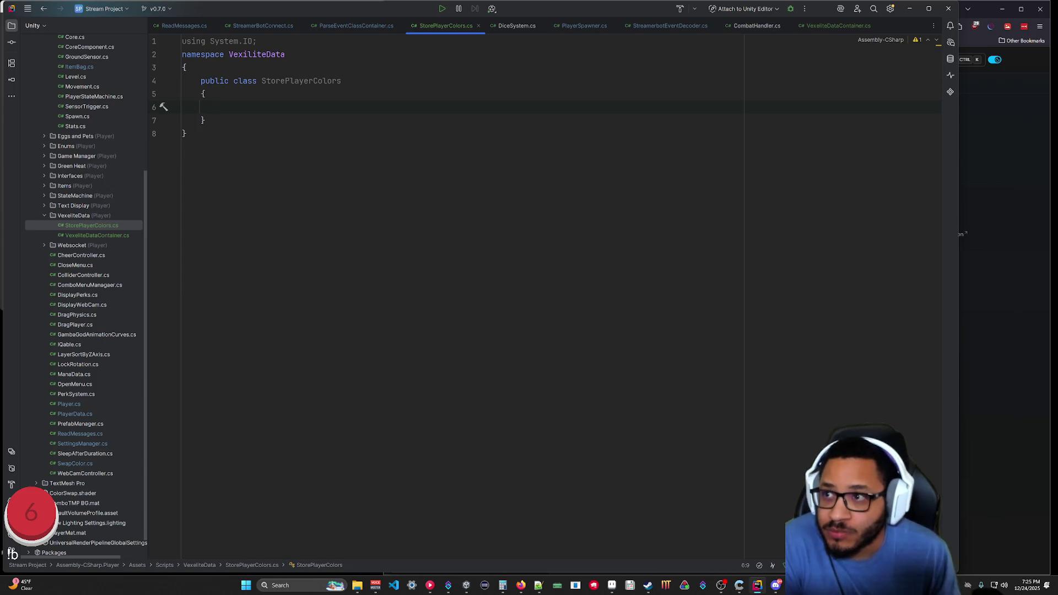
Check the StreamerBotConnect, ReadMessages and VexiliteDataContainer code, move the StorePlayerColors tab earlier, then go to PlayerSpawner.
{"action": "left_click", "coordinate": [271, 25]}
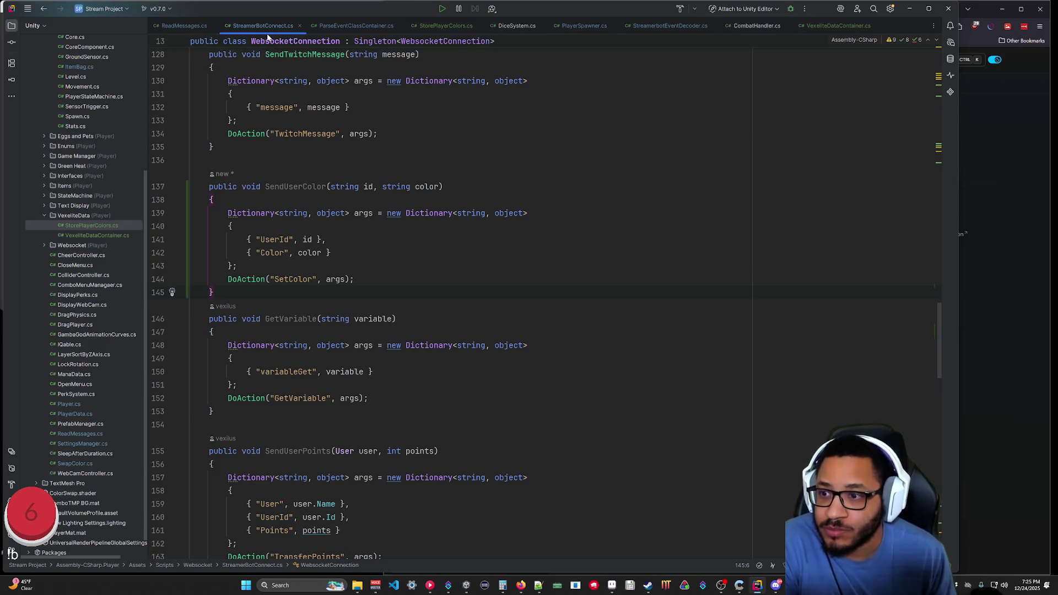
{"action": "left_click", "coordinate": [180, 25]}
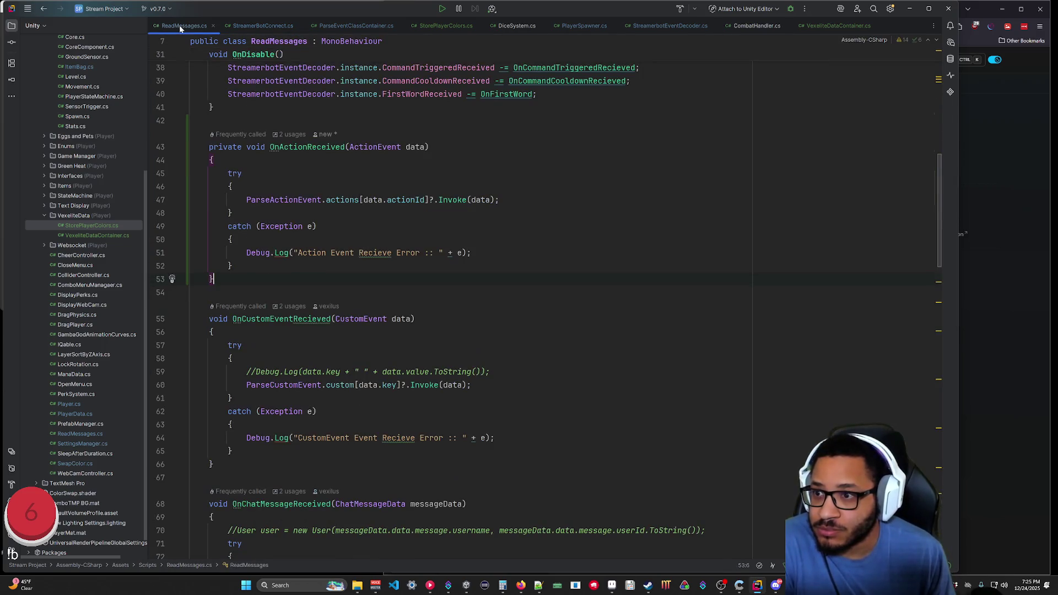
{"action": "left_click", "coordinate": [828, 25]}
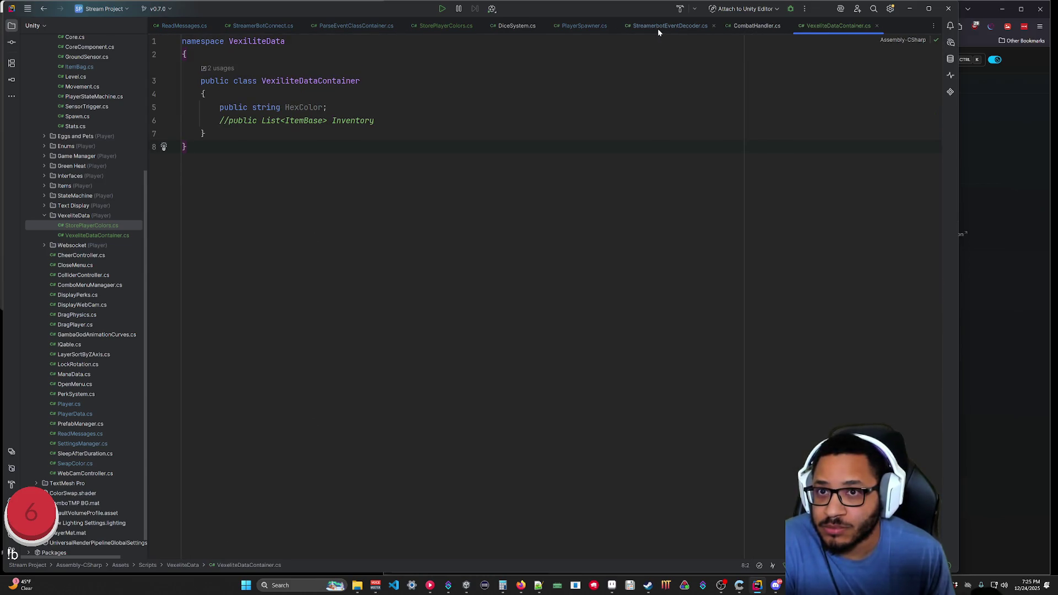
{"action": "left_click", "coordinate": [444, 27]}
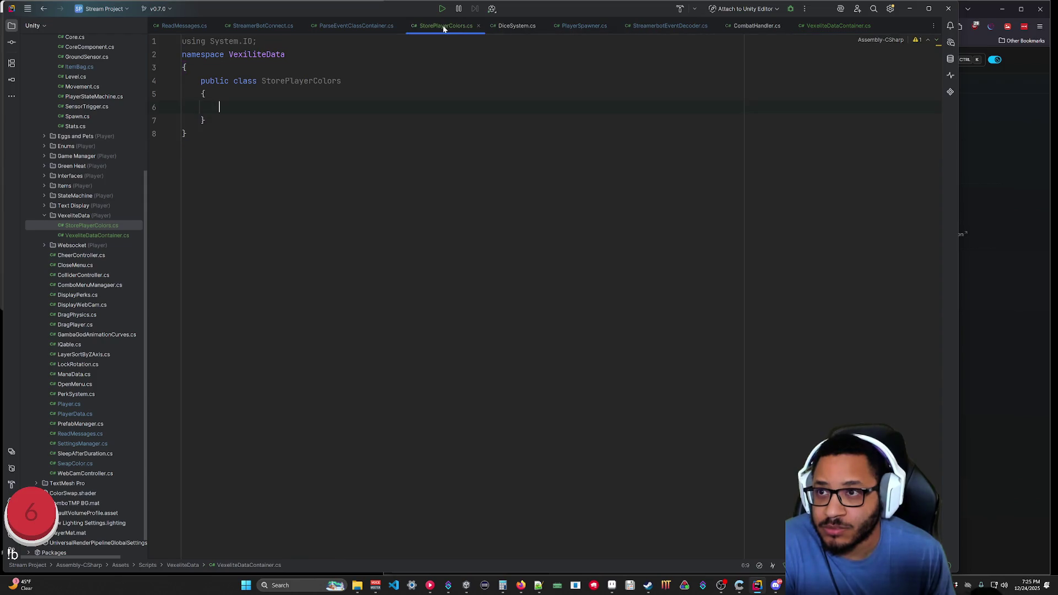
{"action": "left_click_drag", "start_coordinate": [416, 29], "coordinate": [318, 28]}
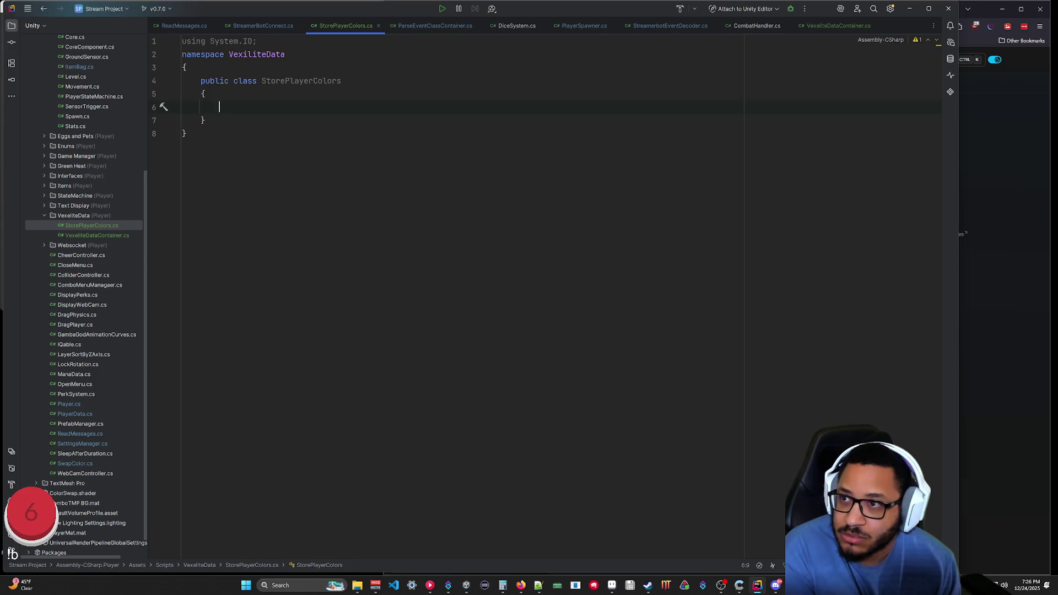
{"action": "key", "text": "ctrl+Tab"}
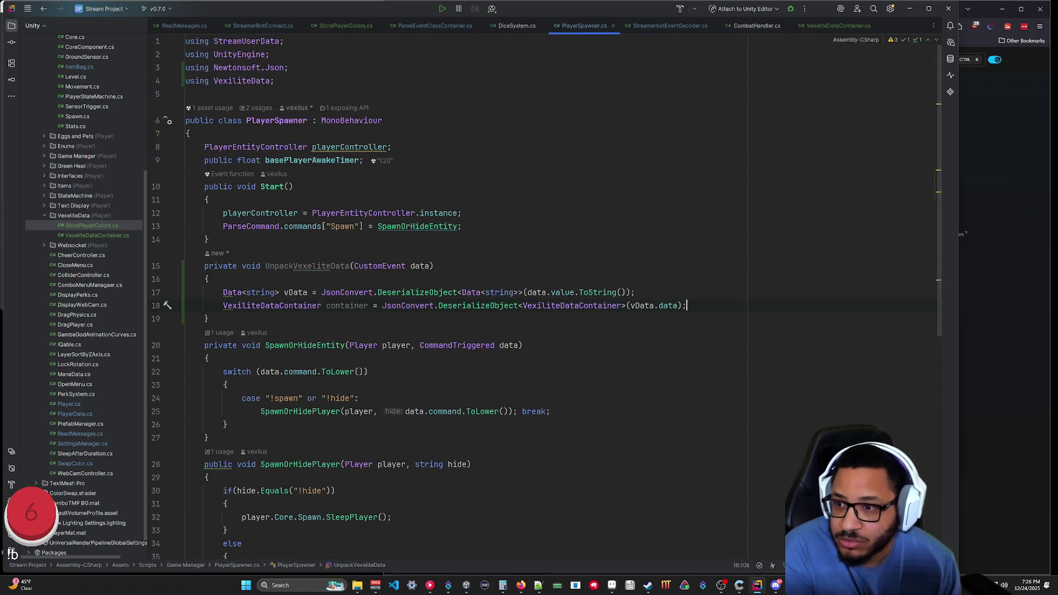
Follow CreatePlayer to its definition and open the PlayerData class from the UserData documentation.
{"action": "scroll", "coordinate": [551, 297], "scroll_direction": "down", "scroll_amount": 9}
{"action": "scroll", "coordinate": [551, 297], "scroll_direction": "up", "scroll_amount": 7}
{"action": "scroll", "coordinate": [551, 297], "scroll_direction": "down", "scroll_amount": 7}
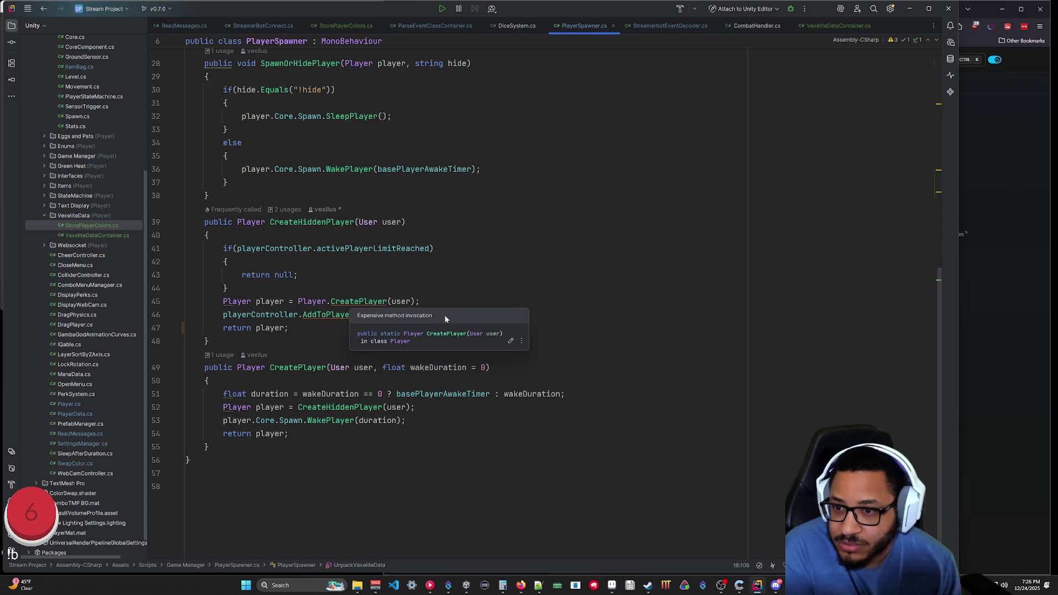
{"action": "left_click", "coordinate": [358, 301], "text": "ctrl"}
{"action": "scroll", "coordinate": [546, 302], "scroll_direction": "down", "scroll_amount": 10}
{"action": "scroll", "coordinate": [546, 303], "scroll_direction": "up", "scroll_amount": 20}
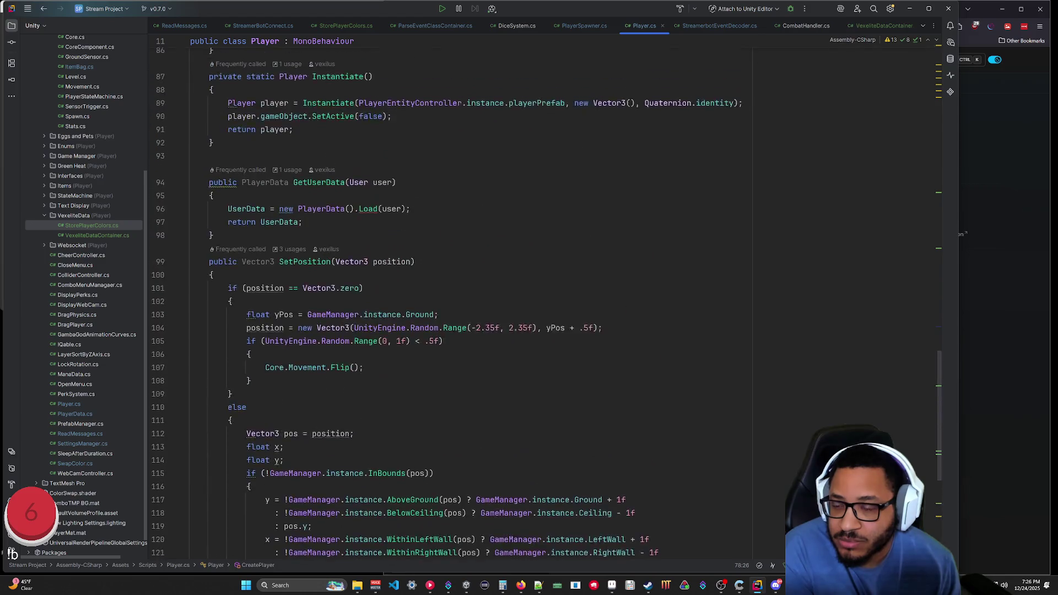
{"action": "scroll", "coordinate": [546, 303], "scroll_direction": "up", "scroll_amount": 6}
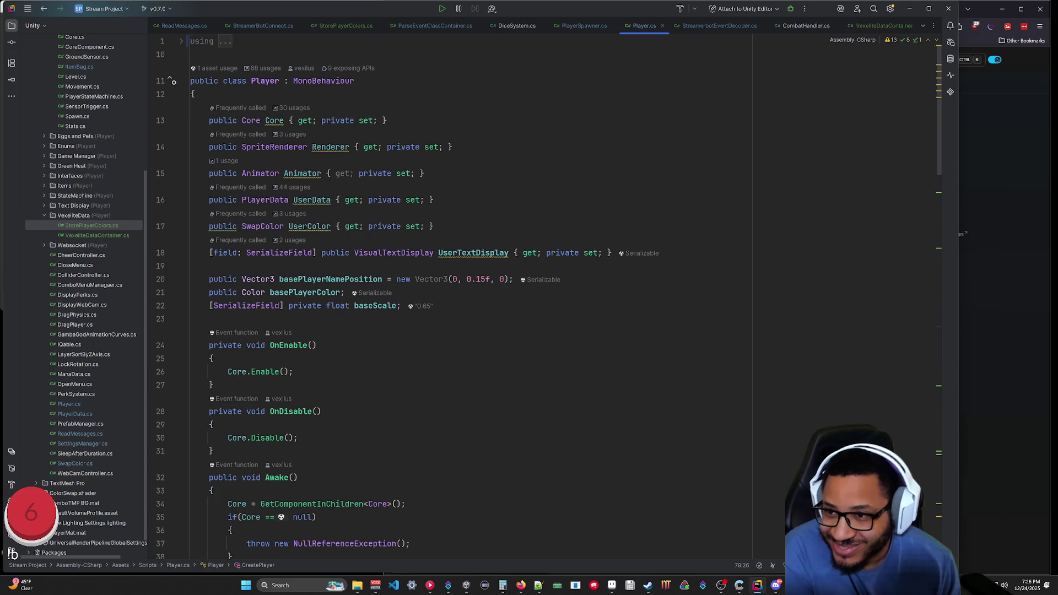
{"action": "mouse_move", "coordinate": [312, 202]}
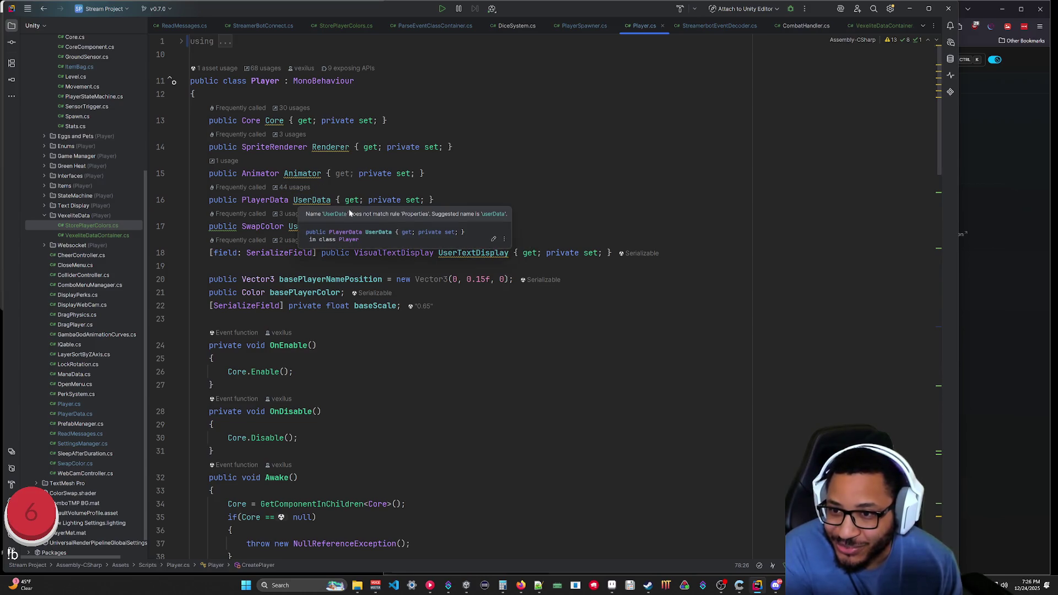
{"action": "left_click", "coordinate": [494, 241]}
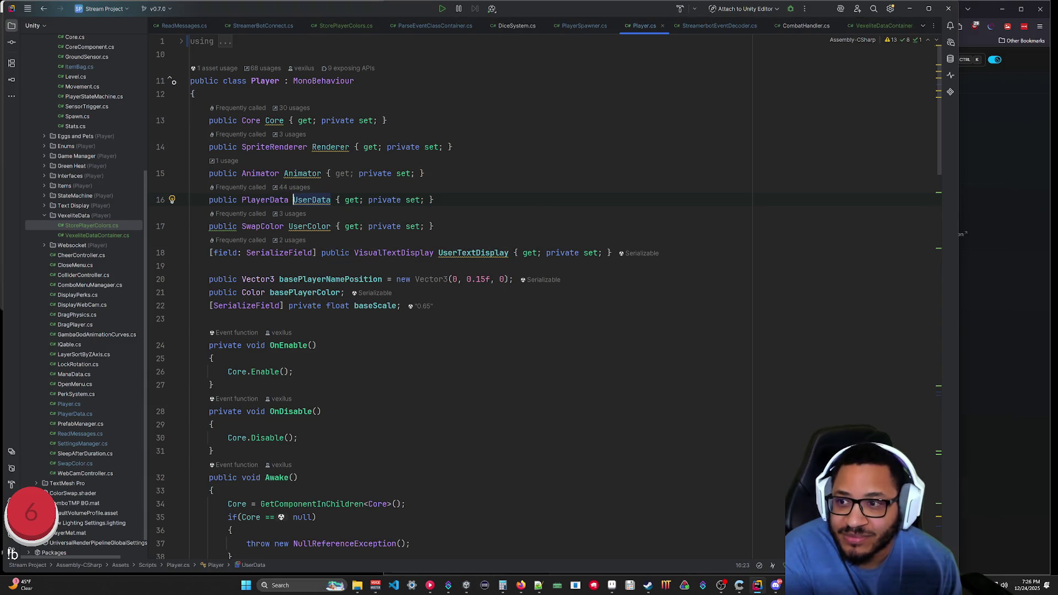
{"action": "key", "text": "ctrl+q"}
{"action": "left_click", "coordinate": [380, 223]}
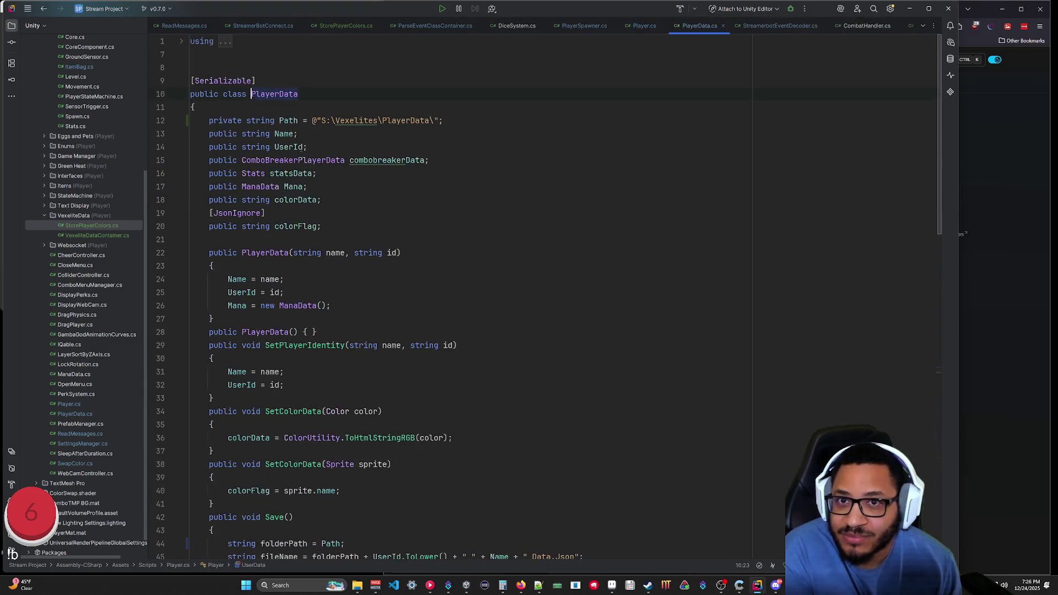
Close the Player.cs and PlayerSpawner.cs tabs.
{"action": "left_click", "coordinate": [663, 25]}
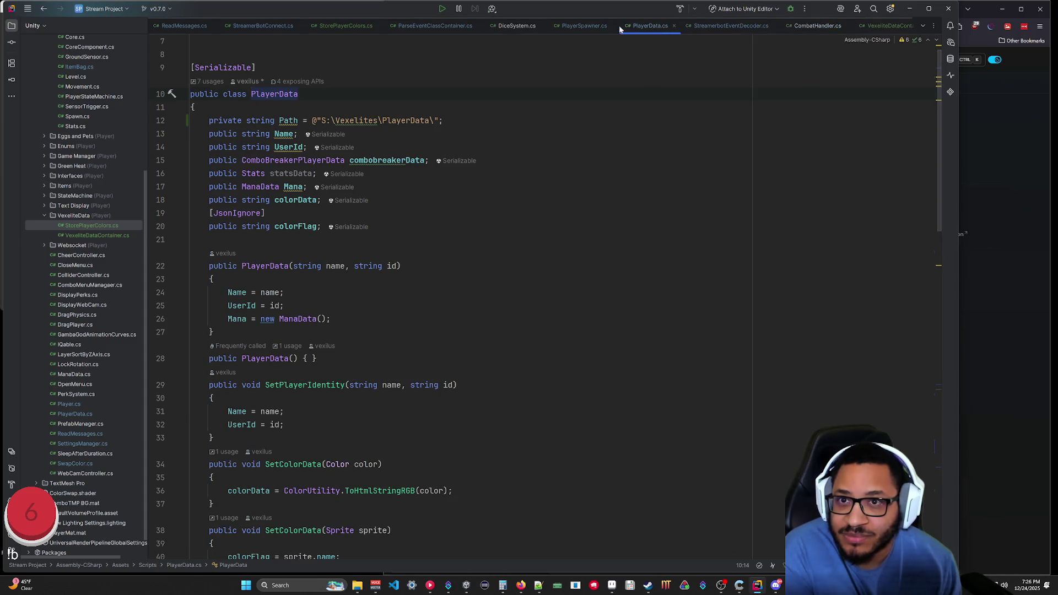
{"action": "left_click", "coordinate": [613, 26]}
{"action": "scroll", "coordinate": [469, 297], "scroll_direction": "down", "scroll_amount": 8}
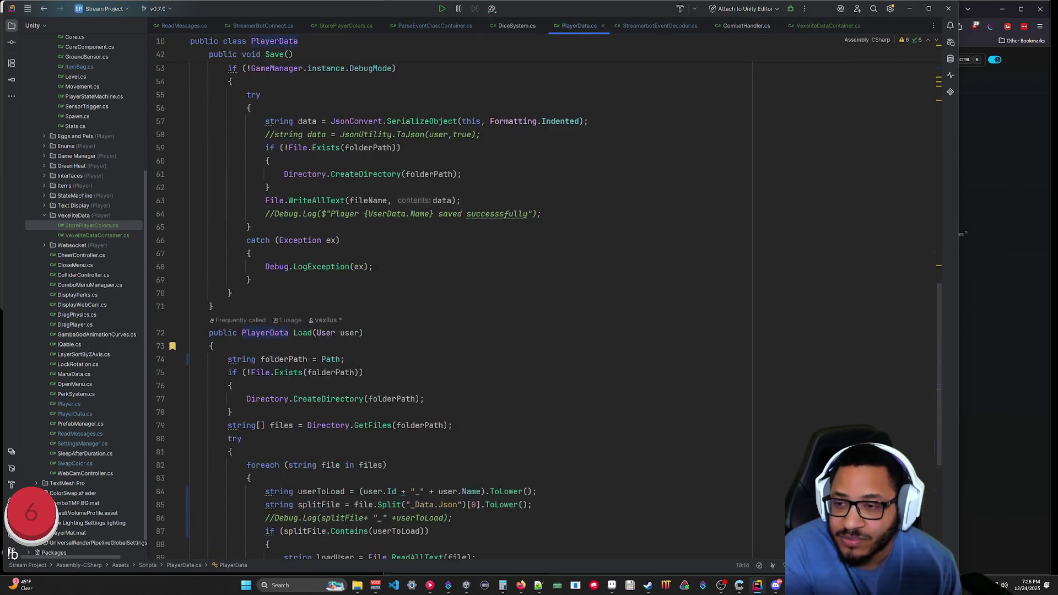
{"action": "scroll", "coordinate": [468, 298], "scroll_direction": "up", "scroll_amount": 8}
Select the Load method's folder-search and file-reading code in PlayerData.cs.
{"action": "left_click", "coordinate": [219, 42]}
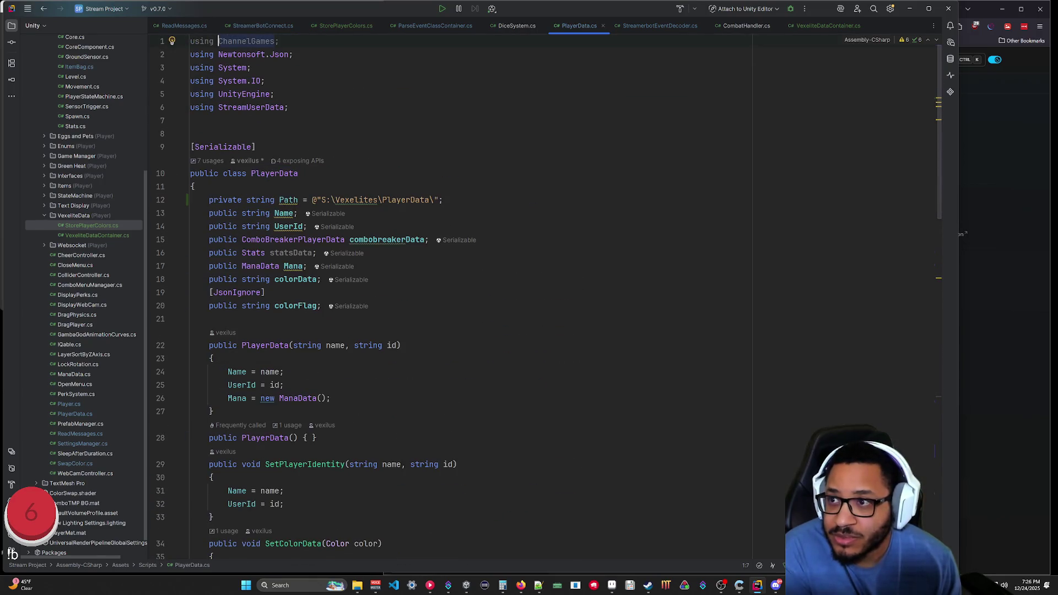
{"action": "scroll", "coordinate": [469, 297], "scroll_direction": "down", "scroll_amount": 12}
{"action": "scroll", "coordinate": [468, 297], "scroll_direction": "up", "scroll_amount": 5}
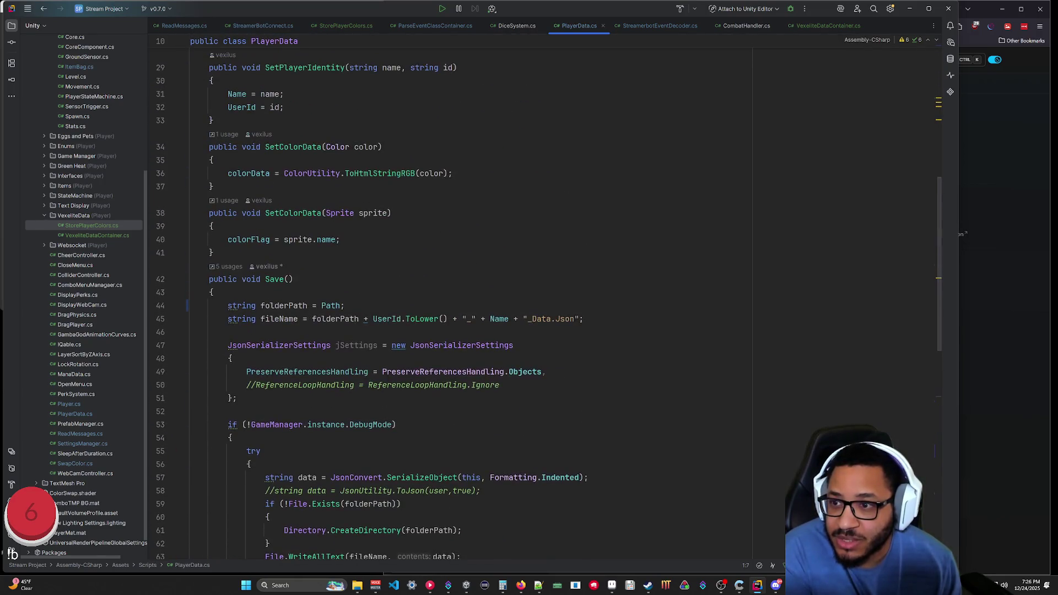
{"action": "scroll", "coordinate": [468, 297], "scroll_direction": "down", "scroll_amount": 10}
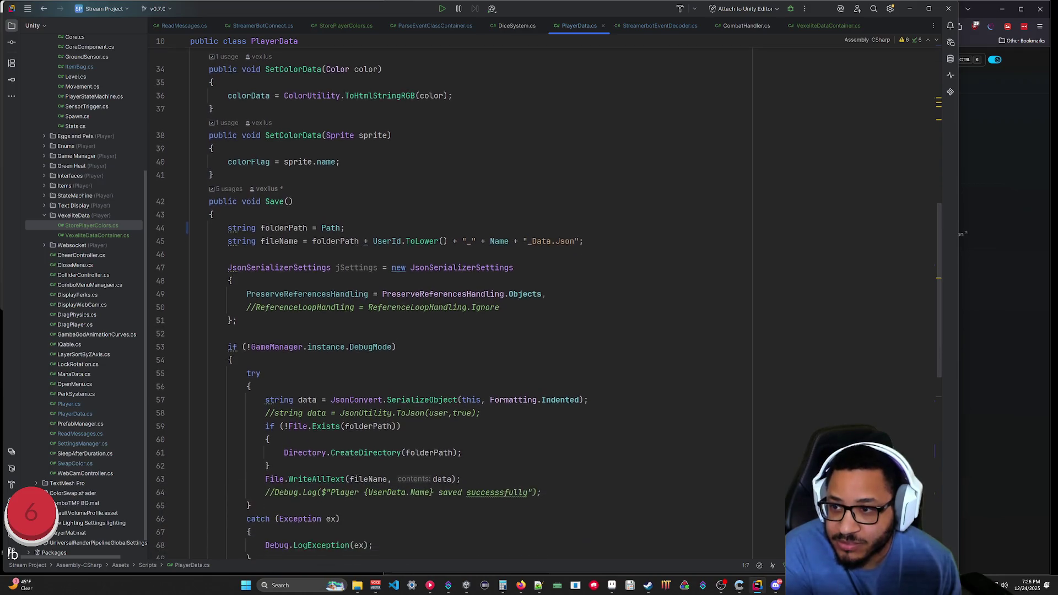
{"action": "scroll", "coordinate": [468, 298], "scroll_direction": "down", "scroll_amount": 3}
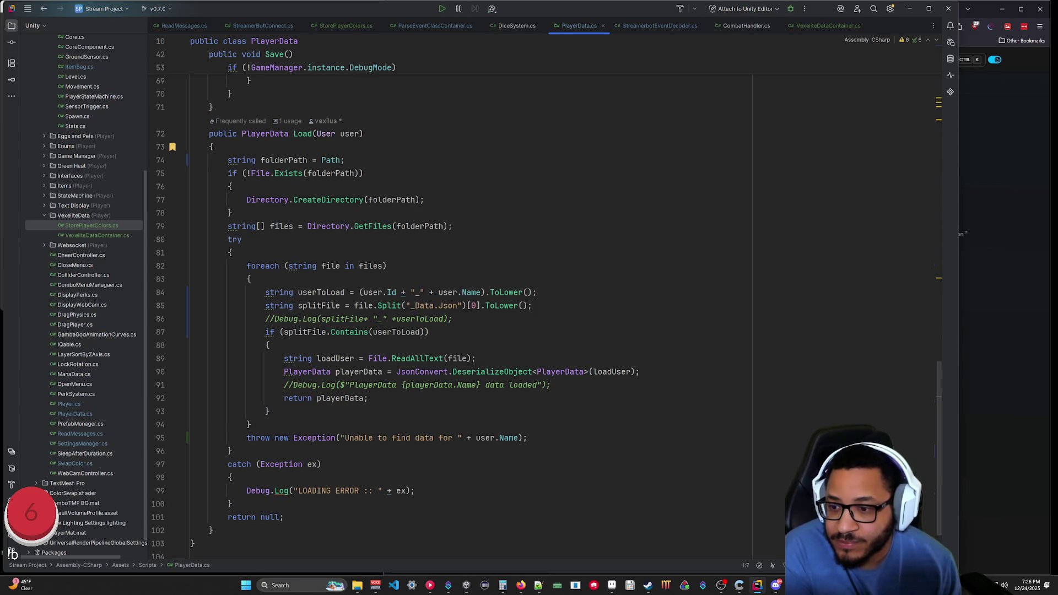
{"action": "mouse_move", "coordinate": [259, 425]}
{"action": "left_mouse_down"}
{"action": "mouse_move", "coordinate": [242, 371]}
{"action": "mouse_move", "coordinate": [233, 252]}
{"action": "left_mouse_up"}
{"action": "left_click", "coordinate": [243, 429]}
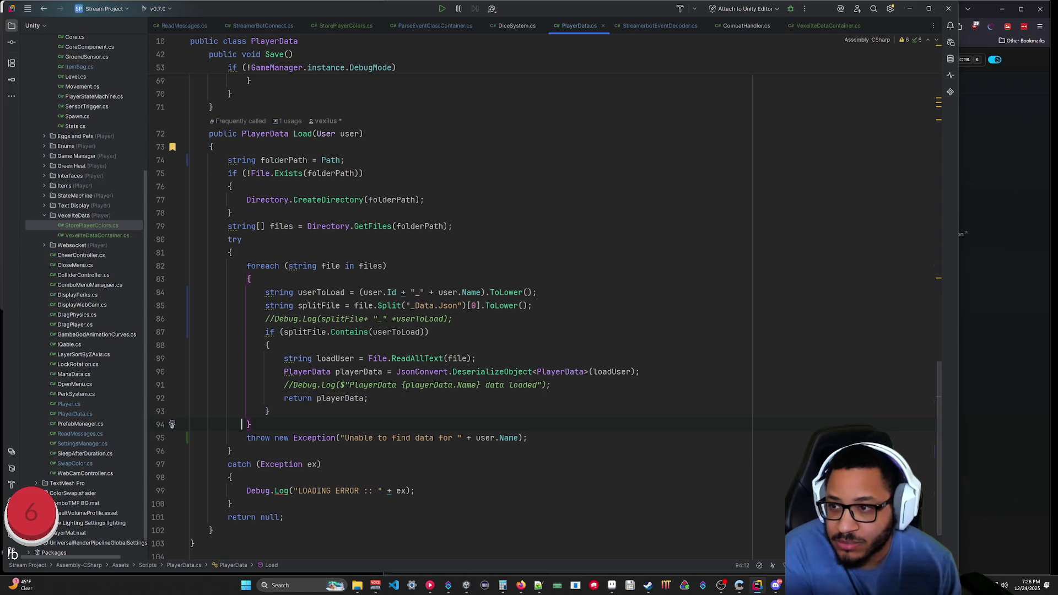
{"action": "left_click_drag", "start_coordinate": [233, 503], "coordinate": [195, 160]}
{"action": "key", "text": "ctrl+c"}
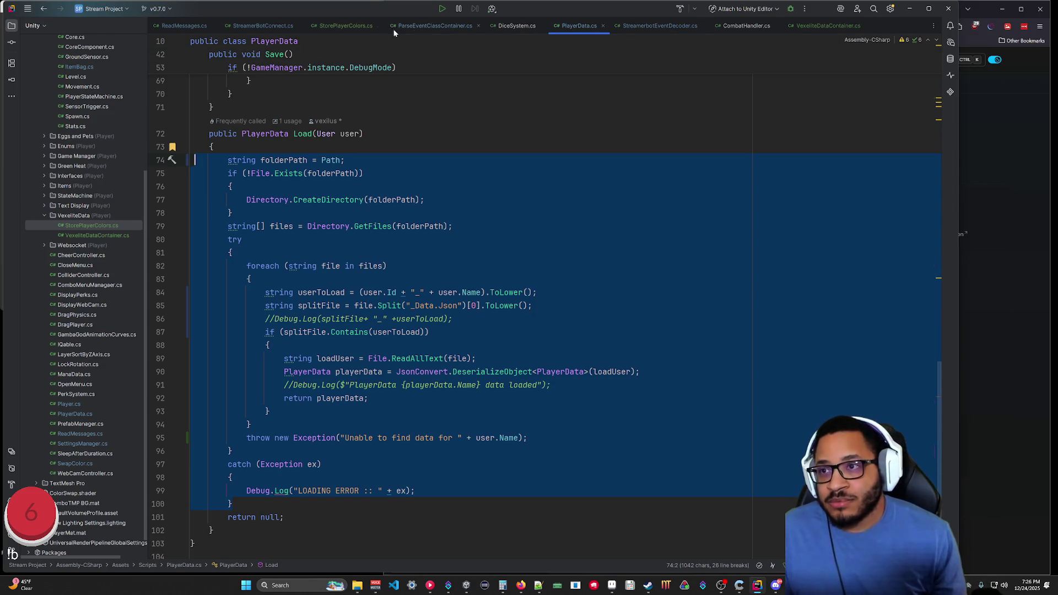
Paste the Load code into StorePlayerColors, then copy PlayerData's private Path field into it too.
{"action": "left_click", "coordinate": [342, 26]}
{"action": "key", "text": "ctrl+v"}
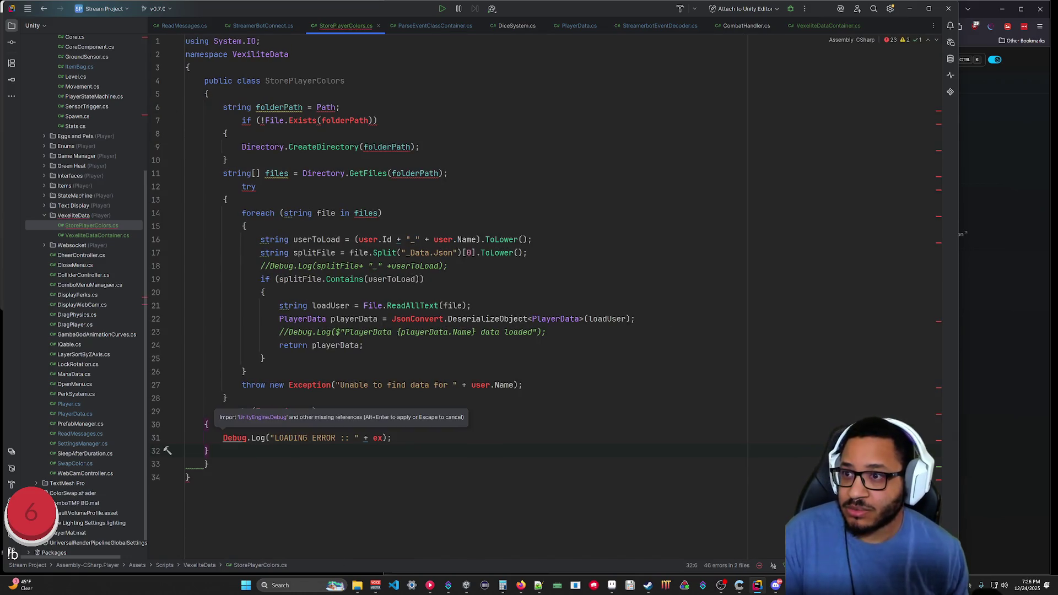
{"action": "left_click", "coordinate": [578, 26]}
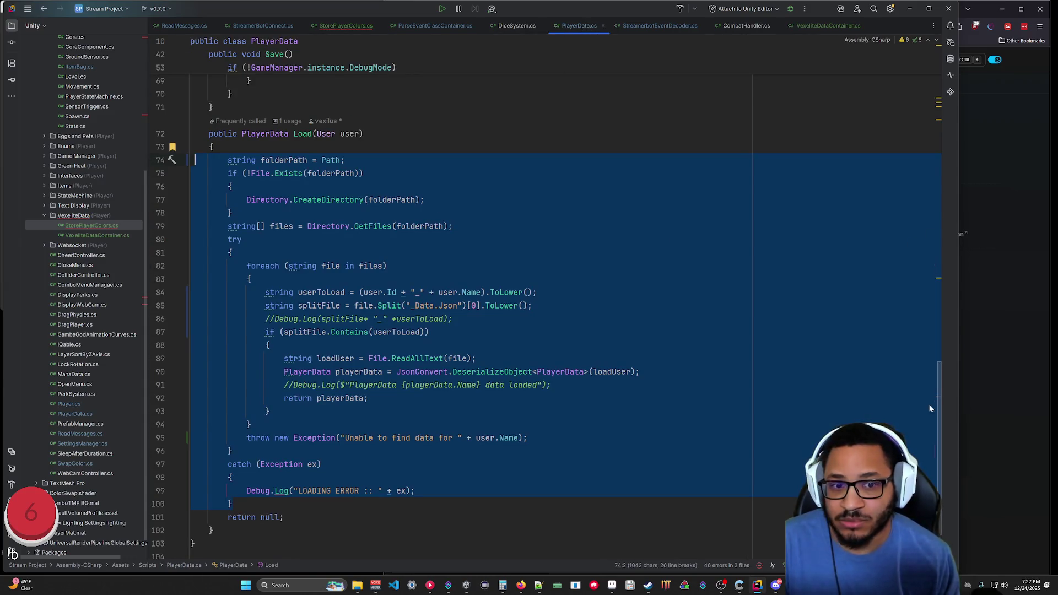
{"action": "left_click_drag", "start_coordinate": [939, 396], "coordinate": [940, 52]}
{"action": "left_click_drag", "start_coordinate": [443, 200], "coordinate": [204, 200]}
{"action": "key", "text": "ctrl+c"}
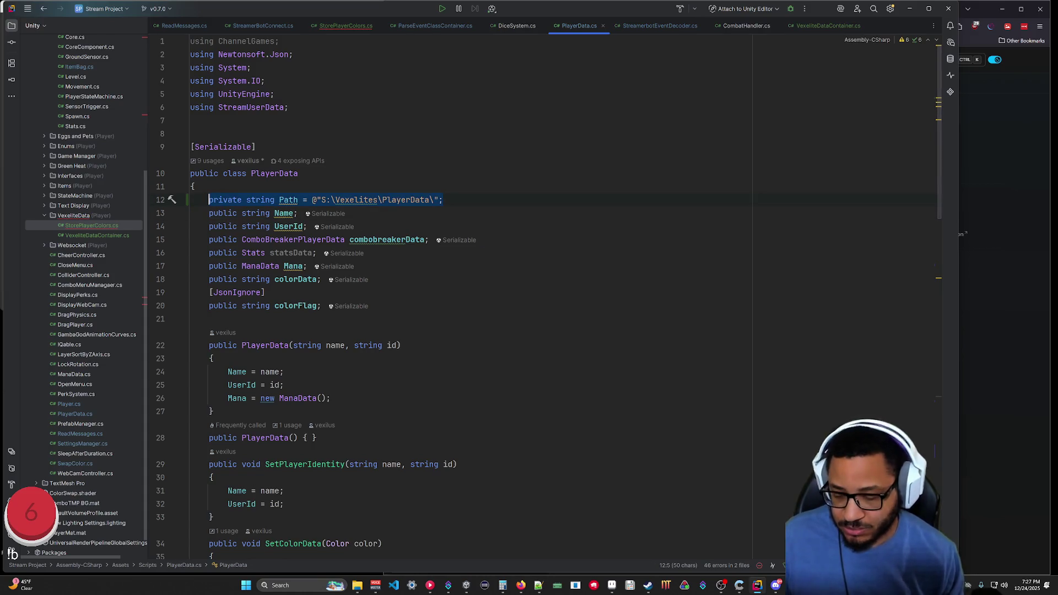
{"action": "left_click", "coordinate": [343, 25]}
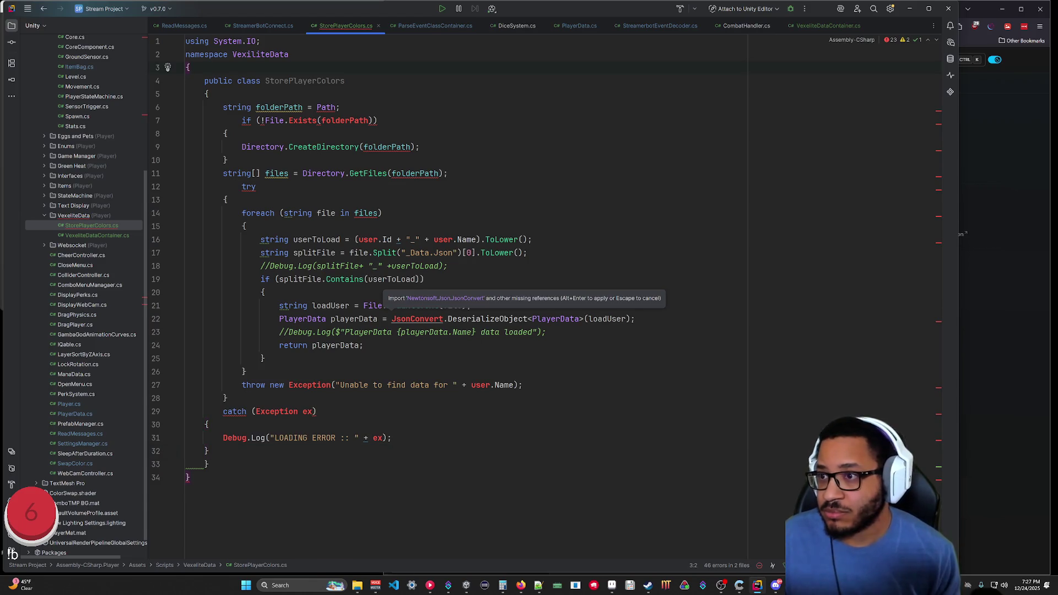
{"action": "key", "text": "ctrl+v"}
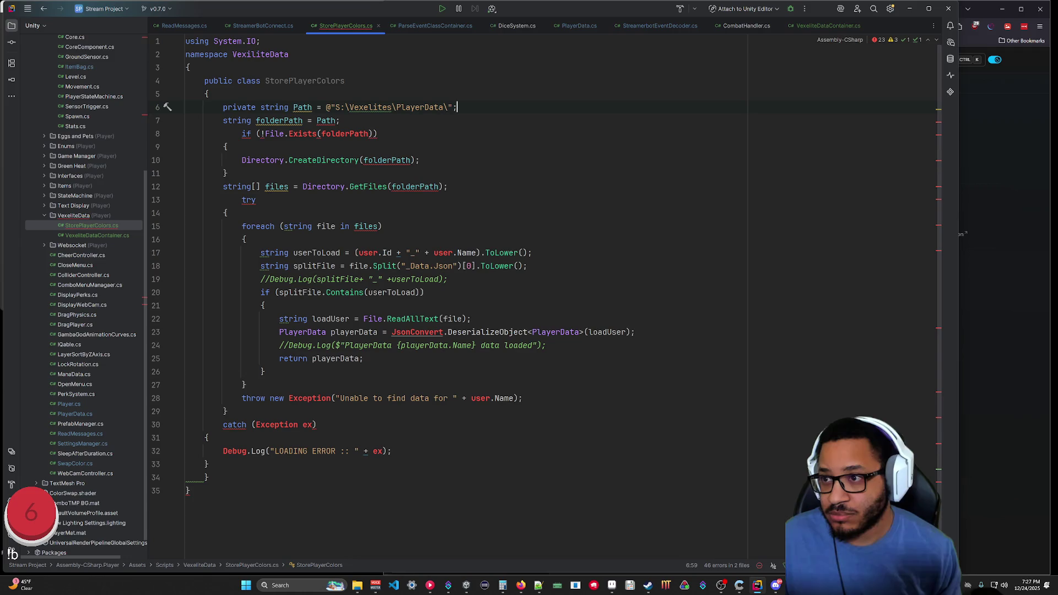
Make StorePlayerColors derive from MonoBehaviour and start a new line below the Path field.
{"action": "left_click", "coordinate": [341, 120]}
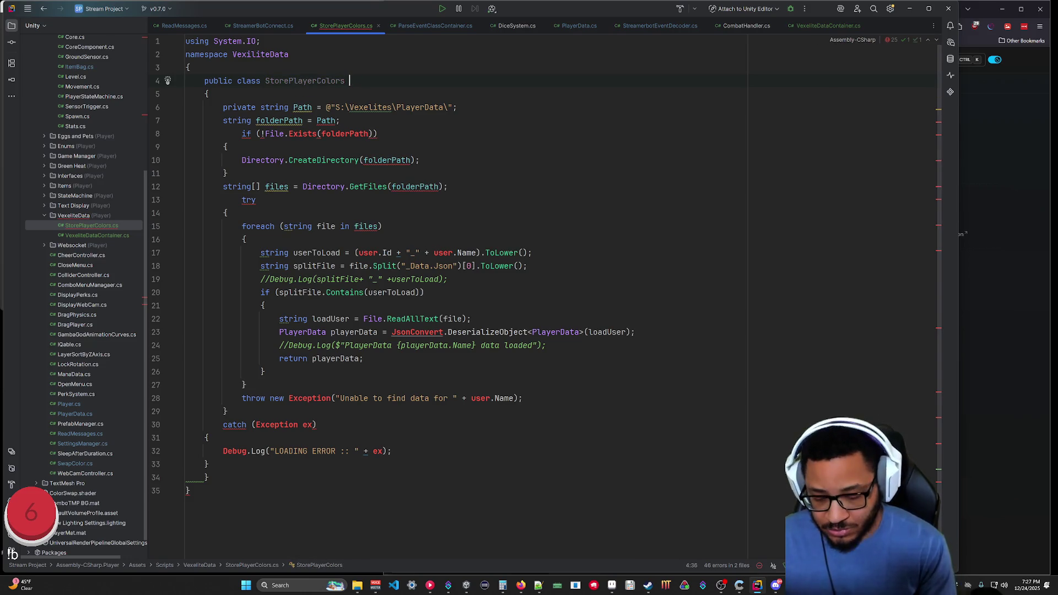
{"action": "type", "text": ": Mono"}
{"action": "key", "text": "Return"}
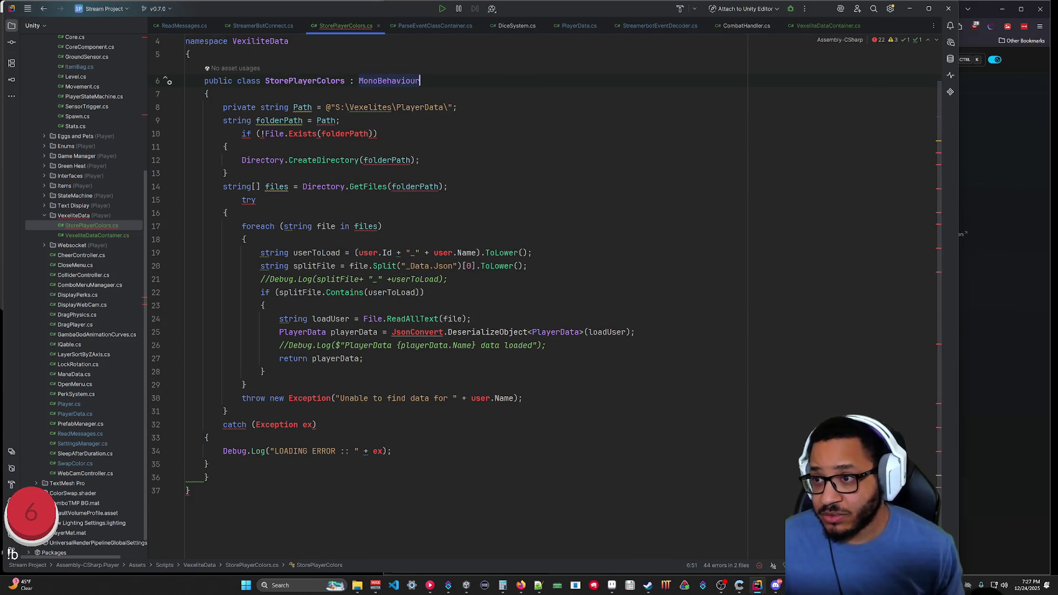
{"action": "left_click", "coordinate": [457, 107]}
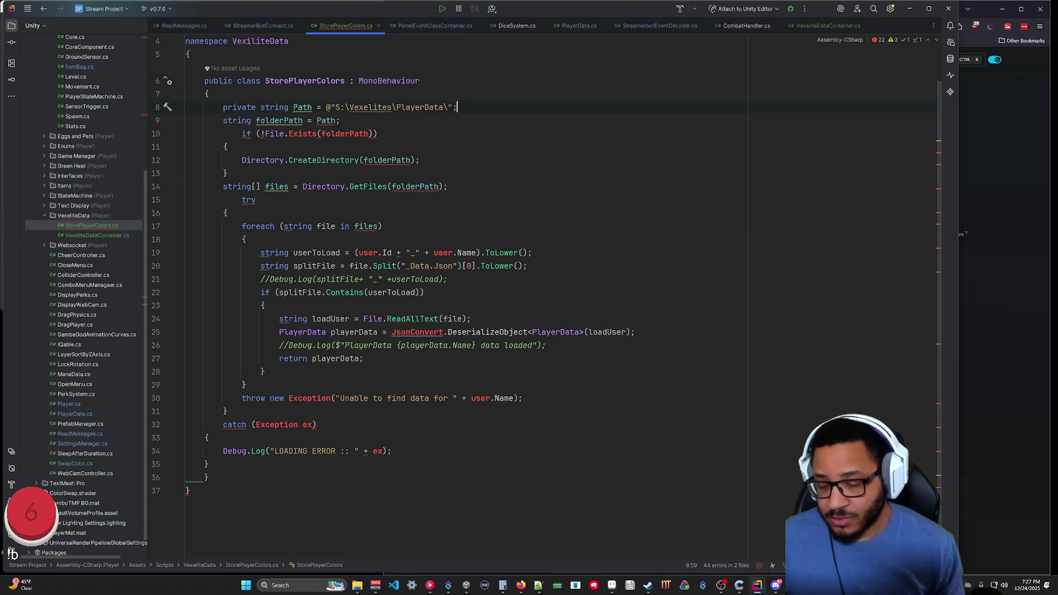
{"action": "key", "text": "Return"}
Add a 'private void Start' method header below the Path field, with its brace on its own line.
{"action": "type", "text": "private void Start("}
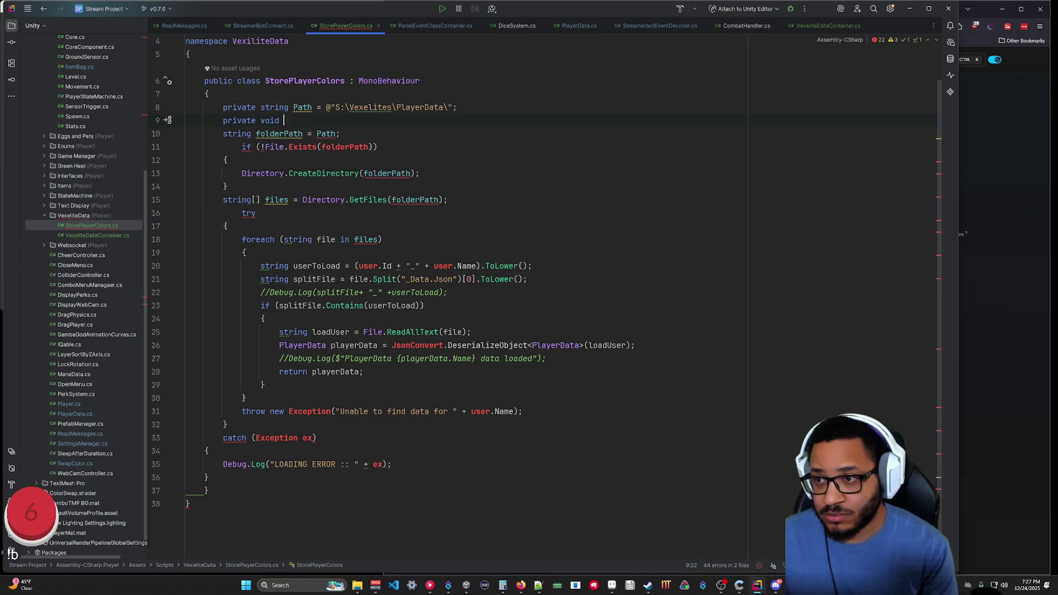
{"action": "key", "text": "Escape"}
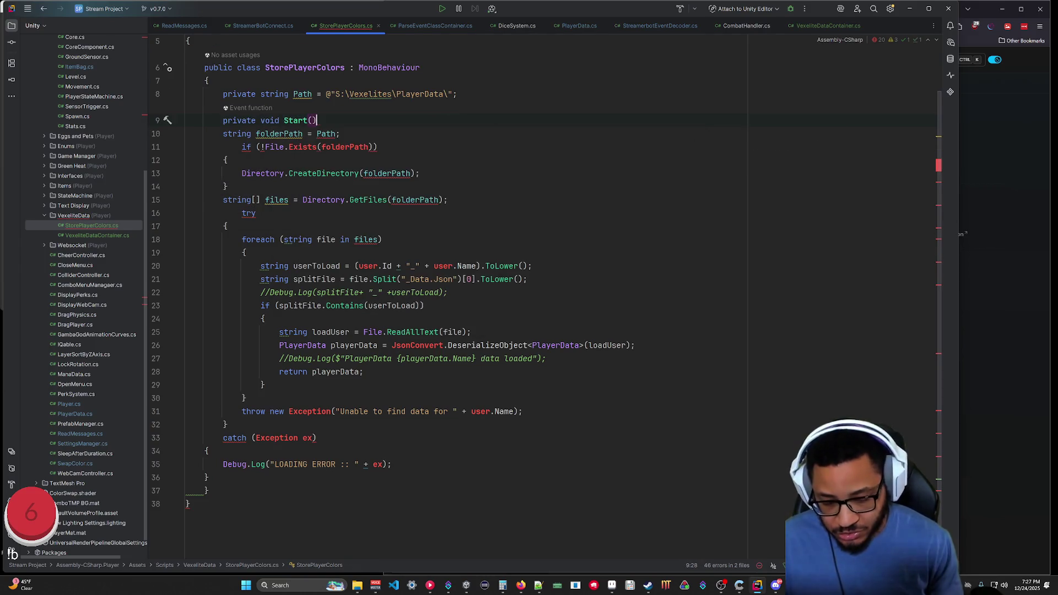
{"action": "key", "text": "Delete"}
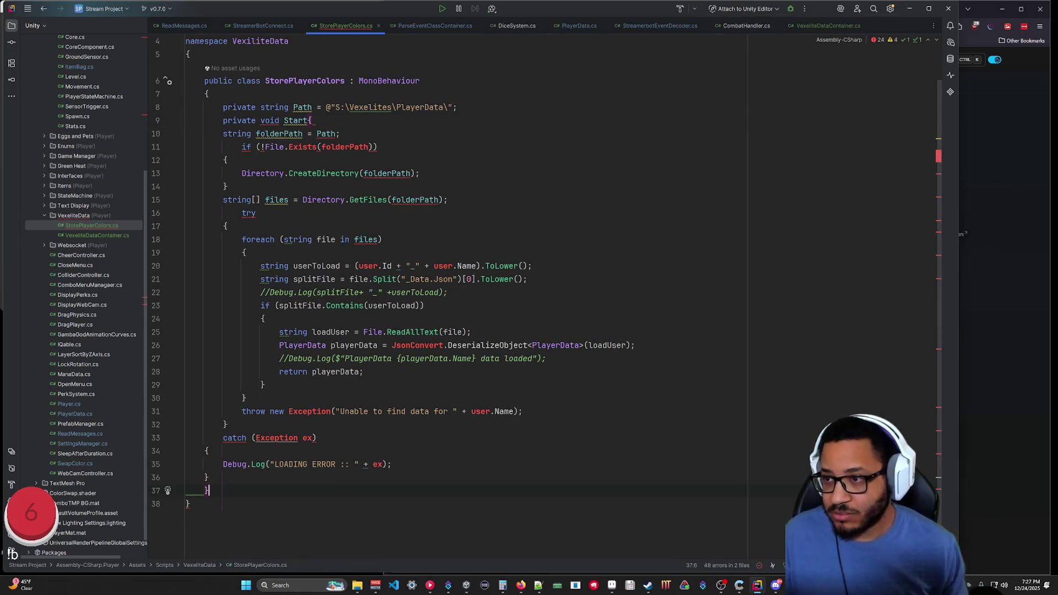
{"action": "left_click", "coordinate": [308, 120]}
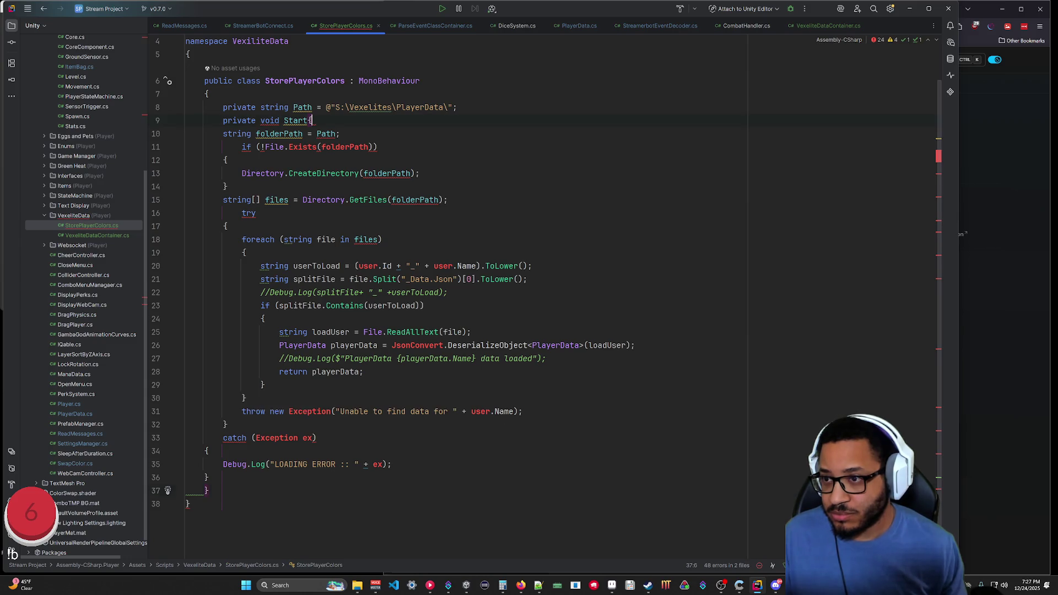
{"action": "key", "text": "Return"}
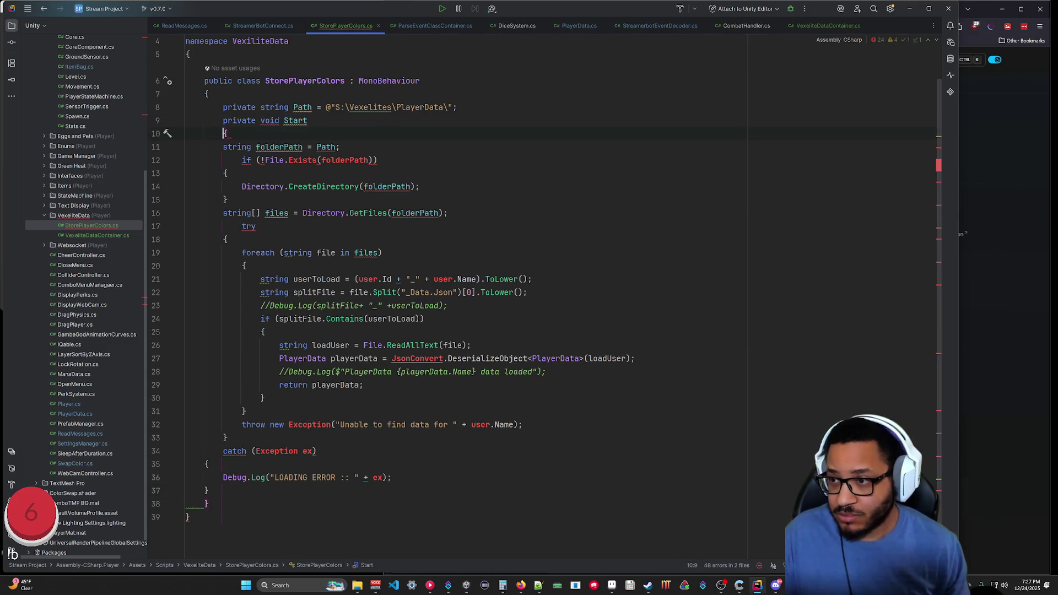
Add a closing brace at the end of the file for the Start method.
{"action": "left_click", "coordinate": [203, 504]}
{"action": "type", "text": "}"}
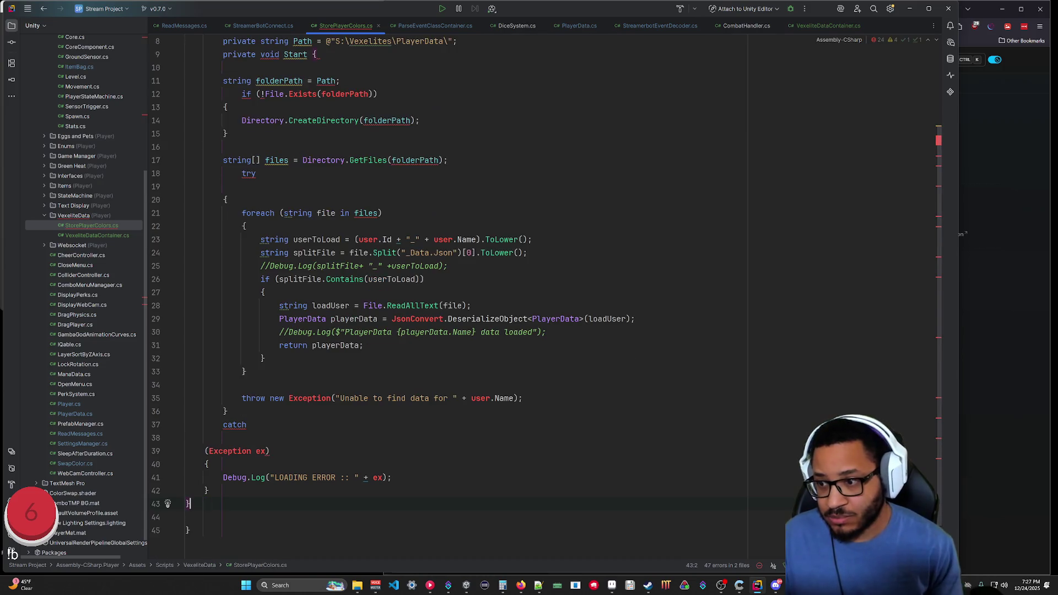
{"action": "scroll", "coordinate": [441, 275], "scroll_direction": "up", "scroll_amount": 3}
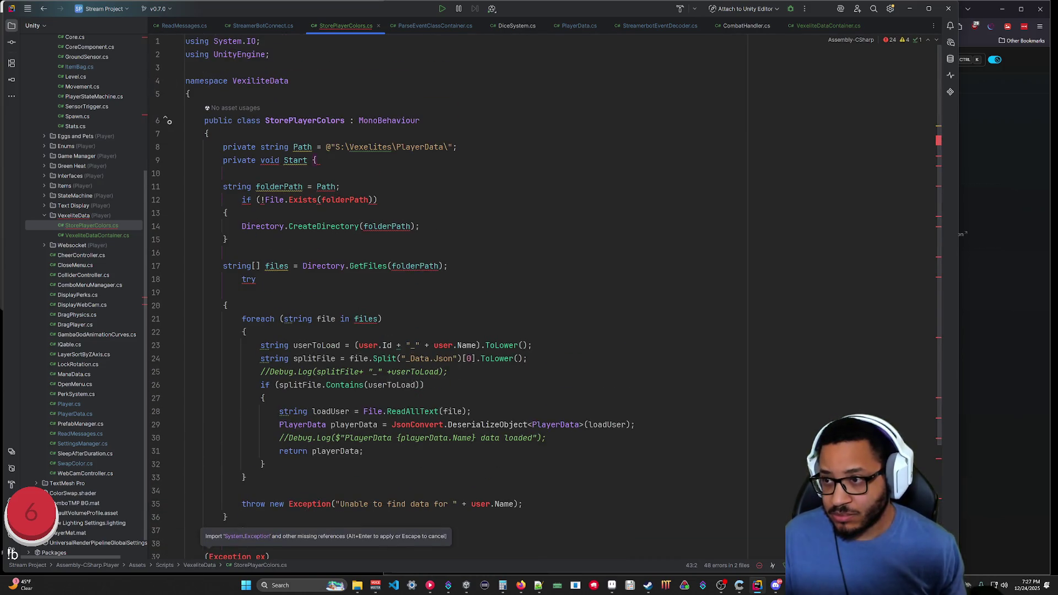
{"action": "scroll", "coordinate": [441, 275], "scroll_direction": "down", "scroll_amount": 3}
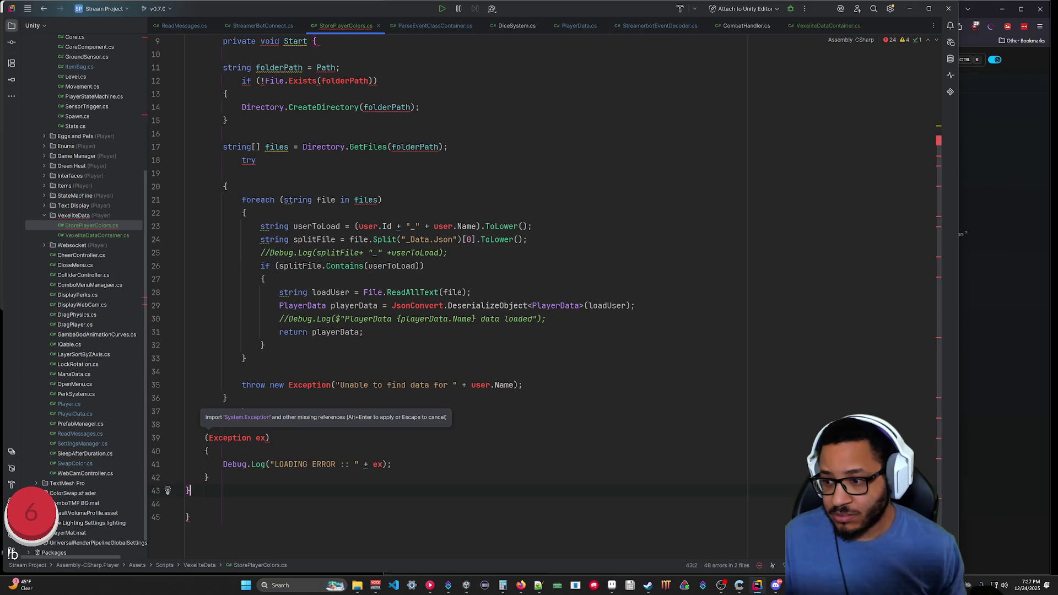
{"action": "key", "text": "Down"}
{"action": "type", "text": "}"}
{"action": "key", "text": "BackSpace"}
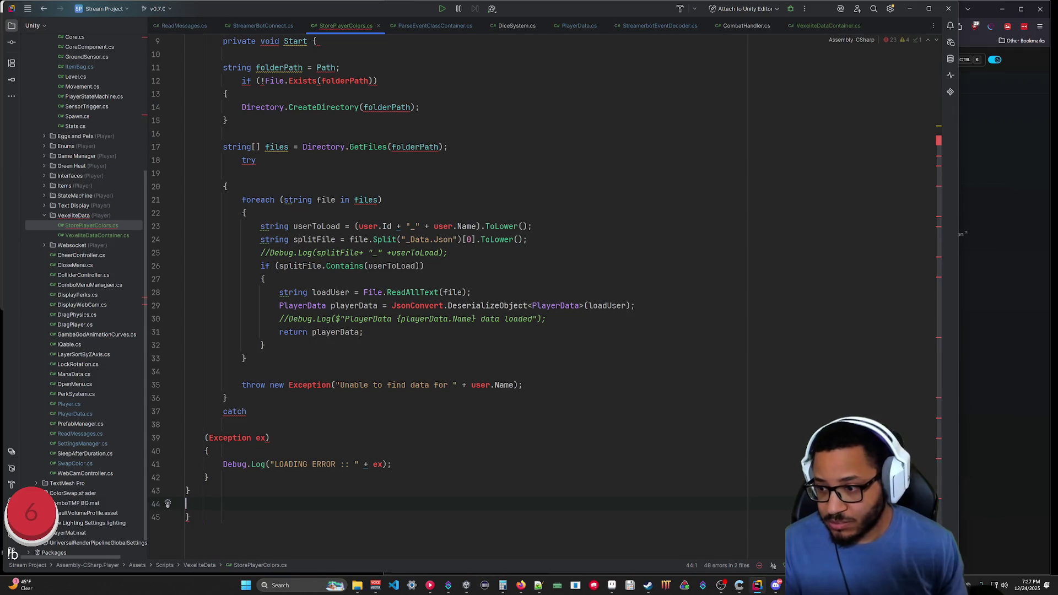
{"action": "key", "text": "Down"}
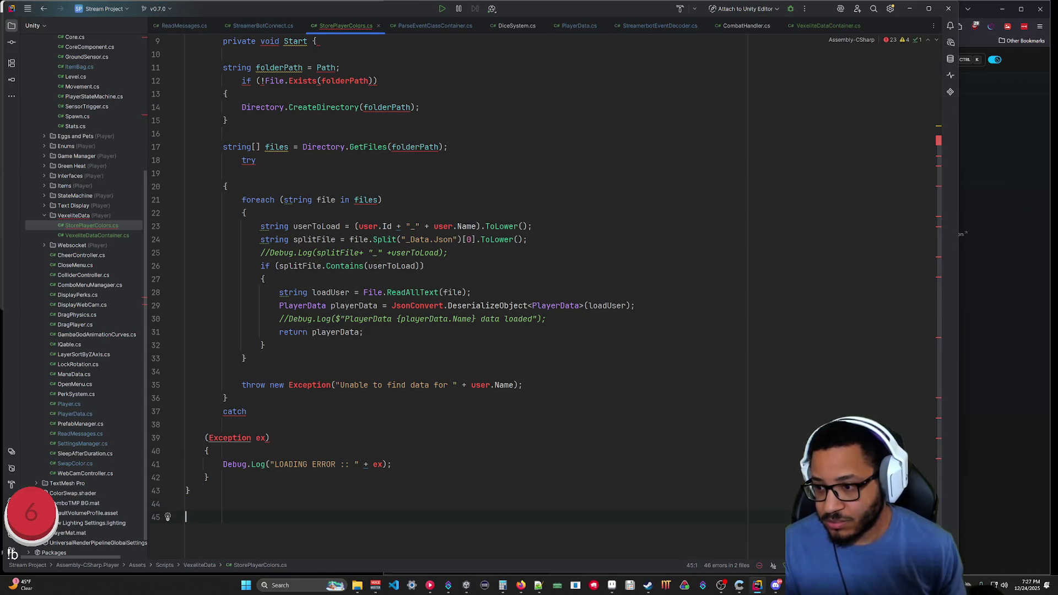
{"action": "scroll", "coordinate": [441, 276], "scroll_direction": "up", "scroll_amount": 3}
{"action": "scroll", "coordinate": [551, 298], "scroll_direction": "down", "scroll_amount": 1}
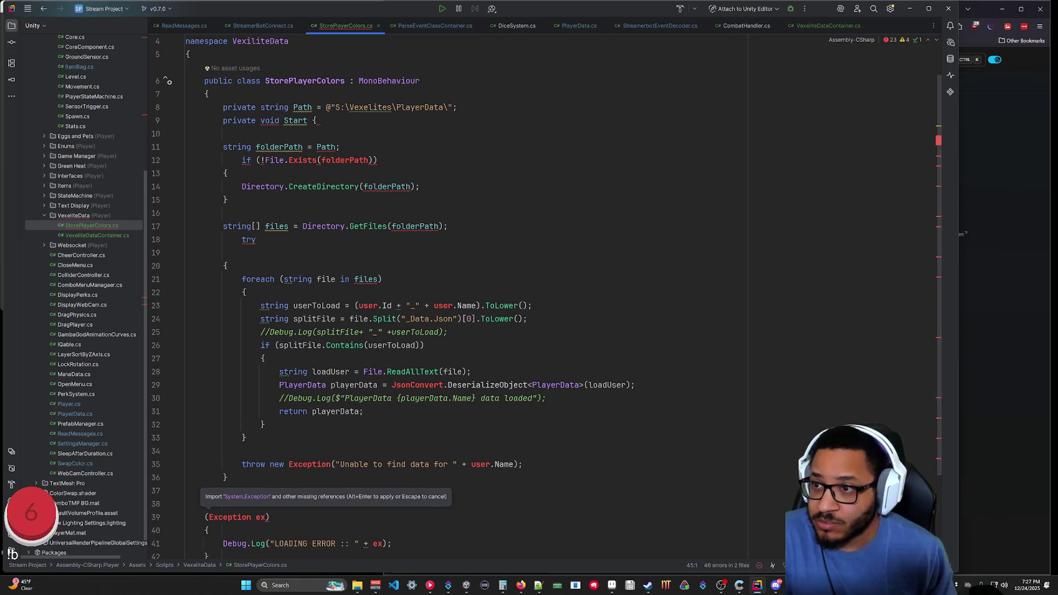
{"action": "scroll", "coordinate": [546, 297], "scroll_direction": "down", "scroll_amount": 2}
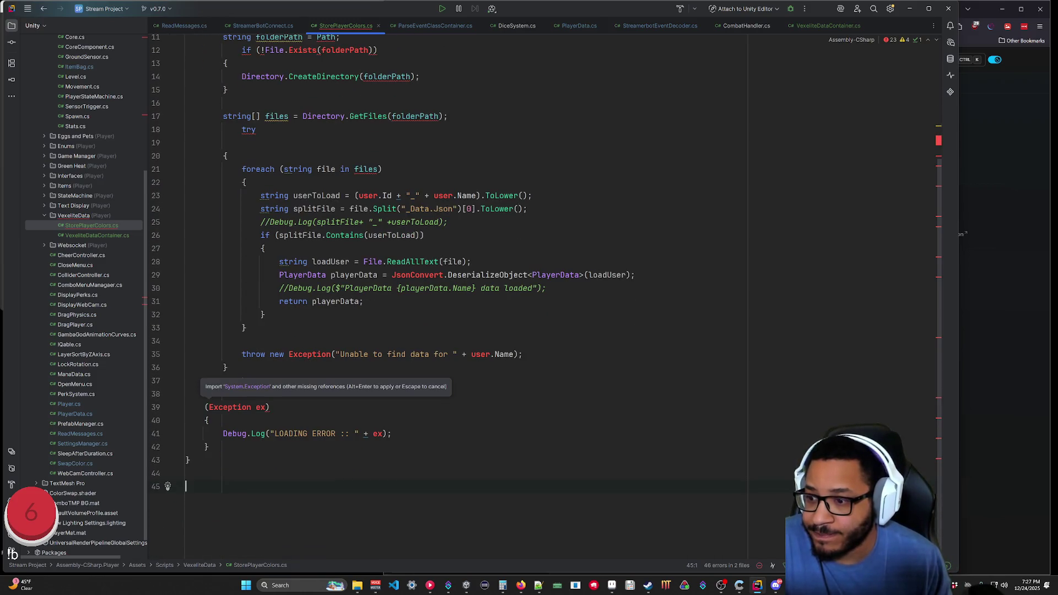
{"action": "scroll", "coordinate": [551, 298], "scroll_direction": "up", "scroll_amount": 3}
Indent the catch block and the whole Start method body one level.
{"action": "left_click", "coordinate": [210, 103]}
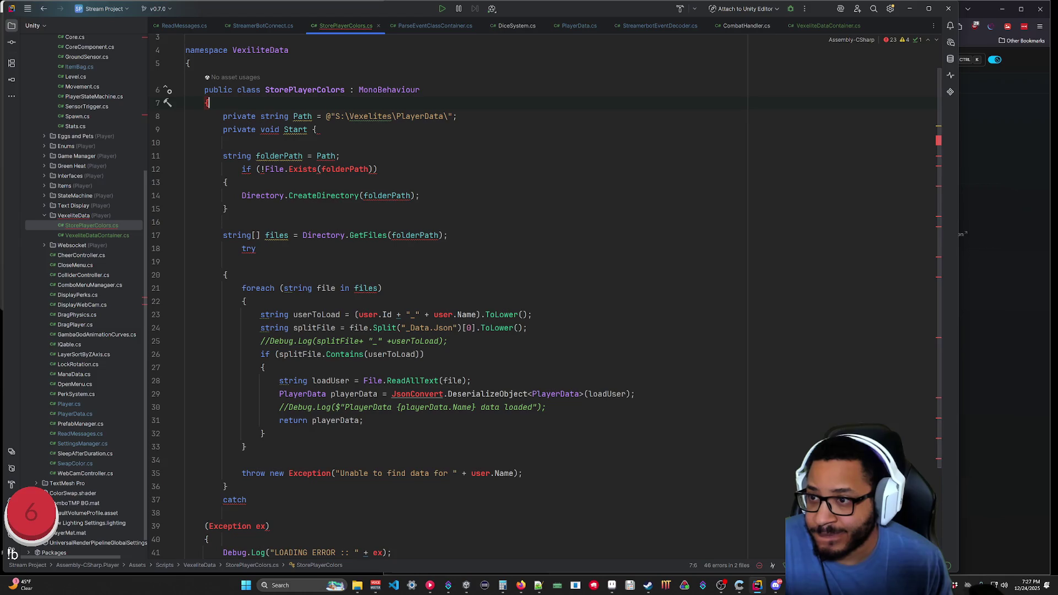
{"action": "scroll", "coordinate": [546, 297], "scroll_direction": "down", "scroll_amount": 3}
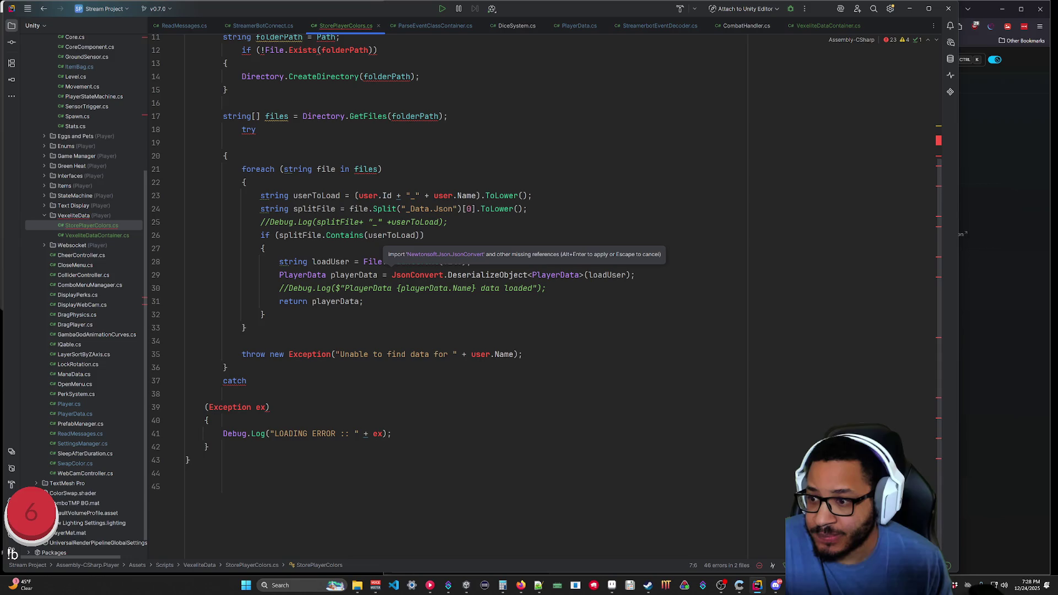
{"action": "left_click", "coordinate": [210, 447]}
{"action": "key", "text": "Return"}
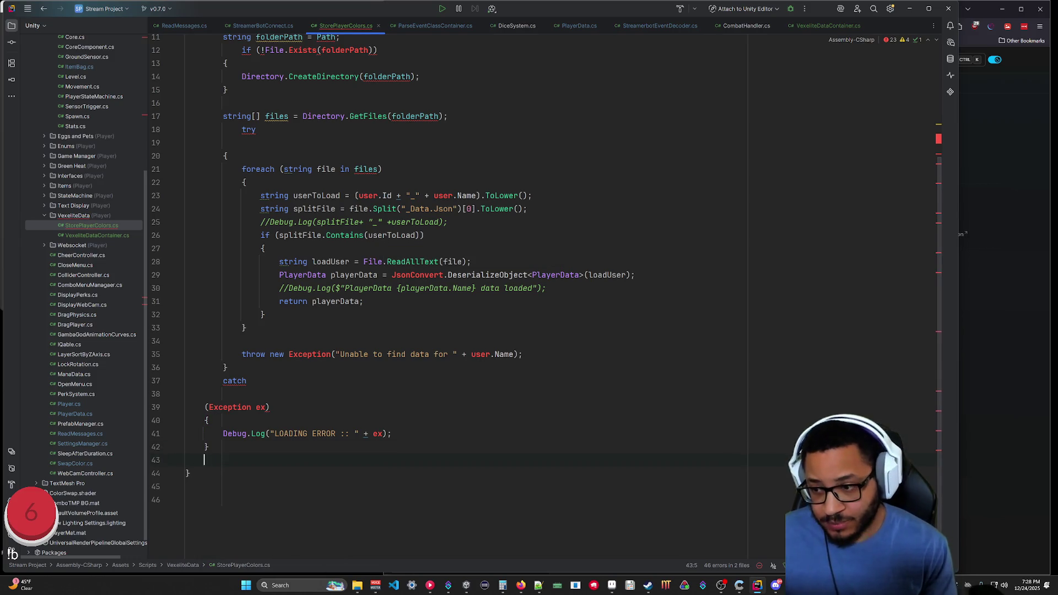
{"action": "type", "text": "}"}
{"action": "scroll", "coordinate": [546, 298], "scroll_direction": "up", "scroll_amount": 4}
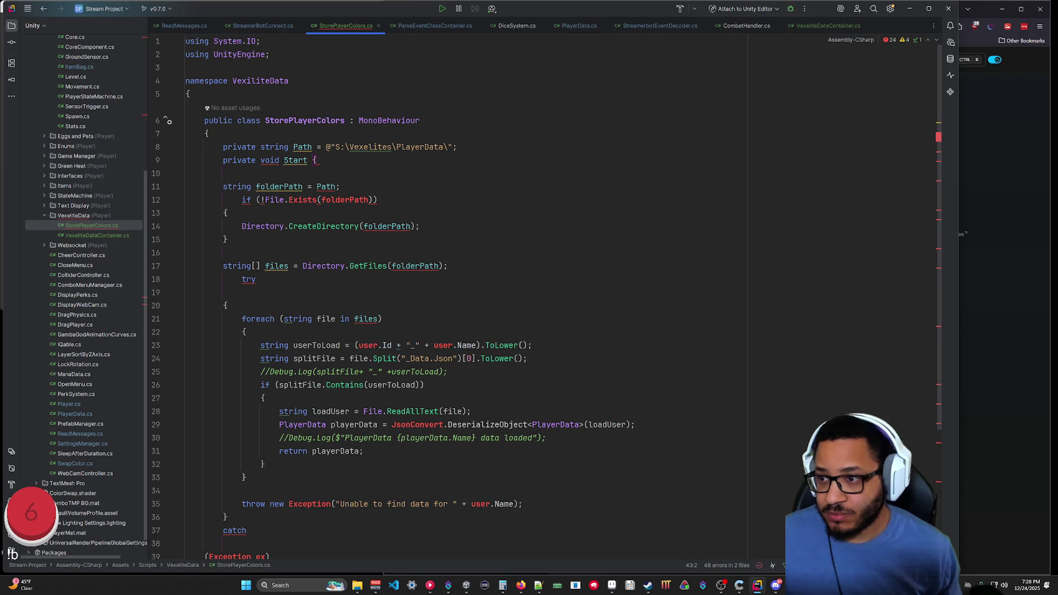
{"action": "scroll", "coordinate": [546, 297], "scroll_direction": "down", "scroll_amount": 4}
{"action": "left_click", "coordinate": [205, 411]}
{"action": "key", "text": "Tab"}
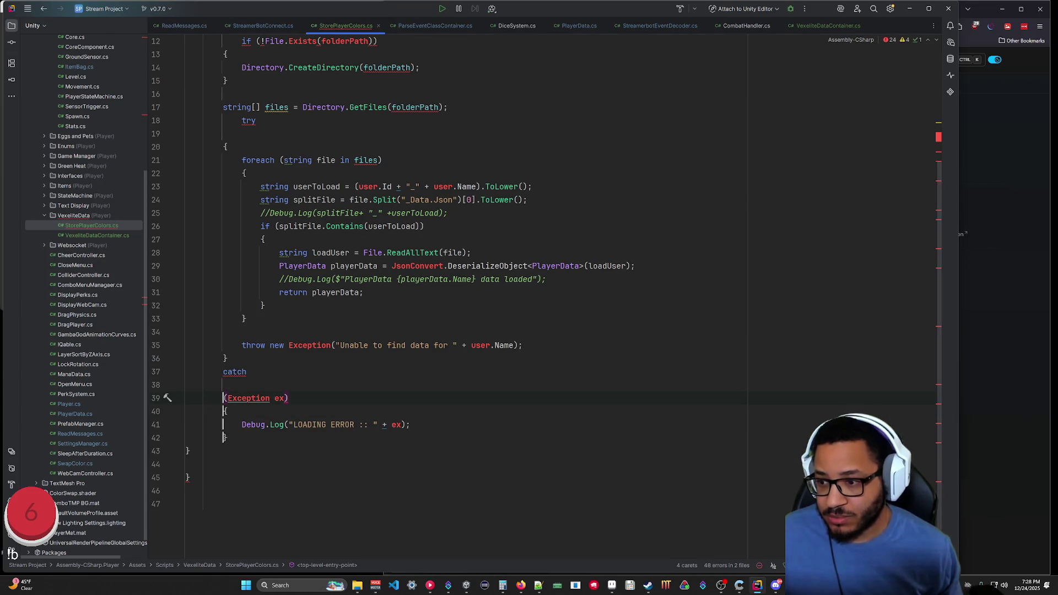
{"action": "key", "text": "alt+shift+Up"}
{"action": "key", "text": "alt+shift+Up"}
{"action": "key", "text": "alt+shift+Up"}
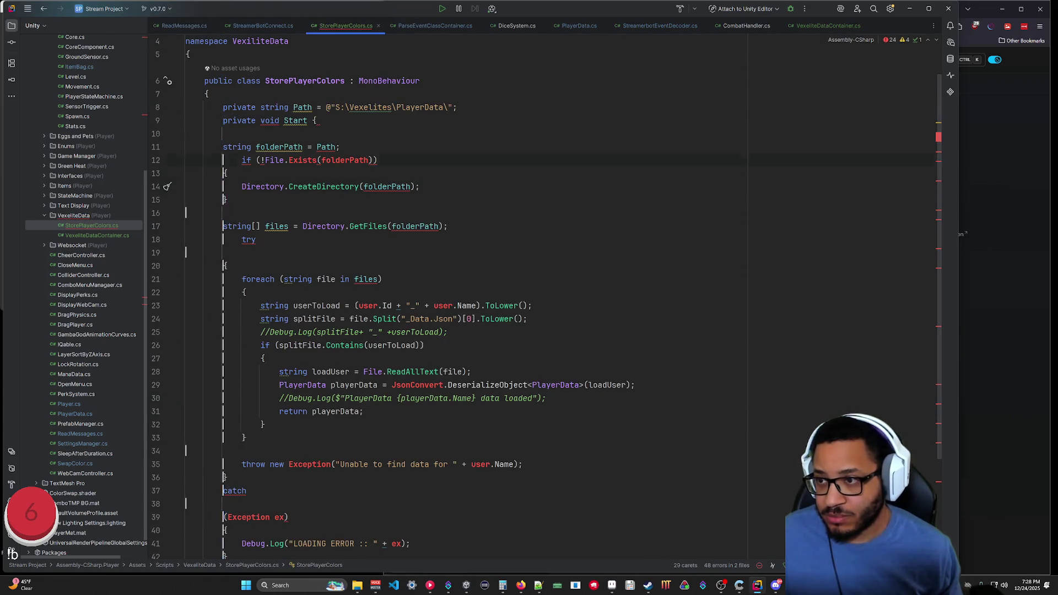
{"action": "key", "text": "Tab"}
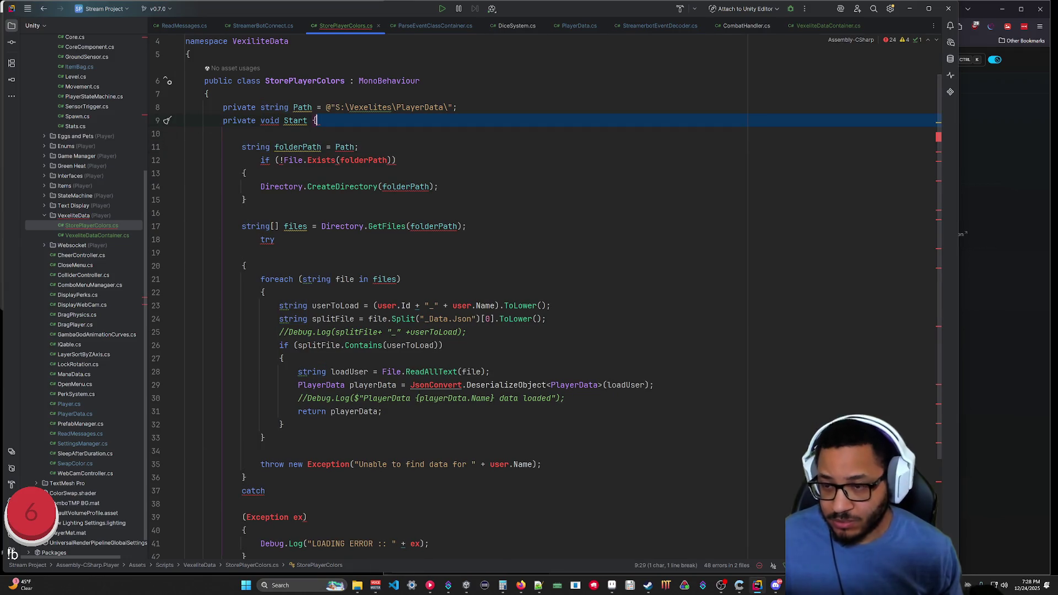
Put Start's opening brace on its own line and fix the closing braces at the file end.
{"action": "left_click", "coordinate": [313, 120]}
{"action": "key", "text": "Return"}
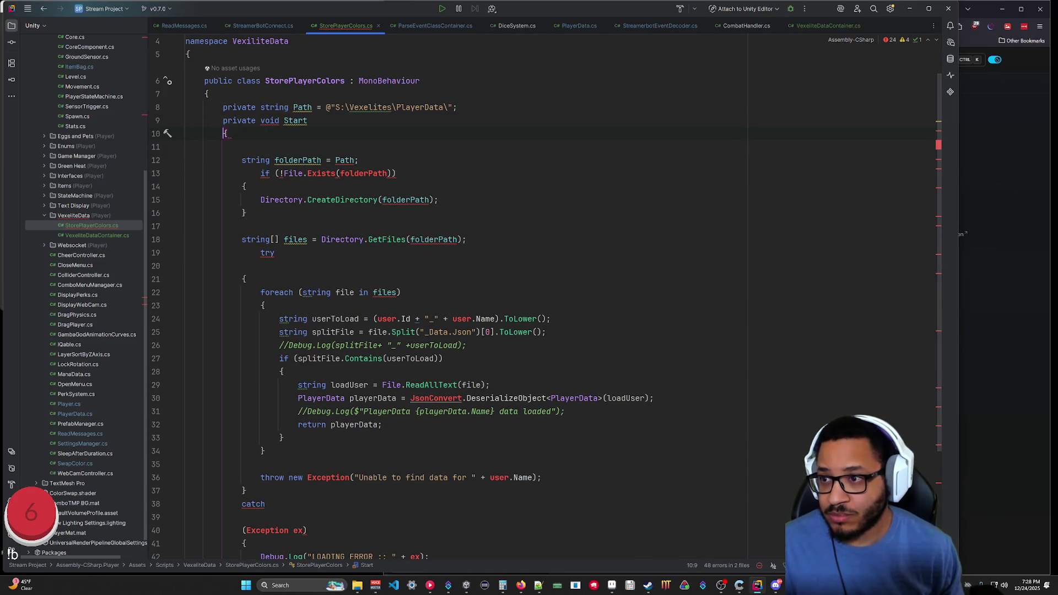
{"action": "key", "text": "End"}
{"action": "key", "text": "Delete"}
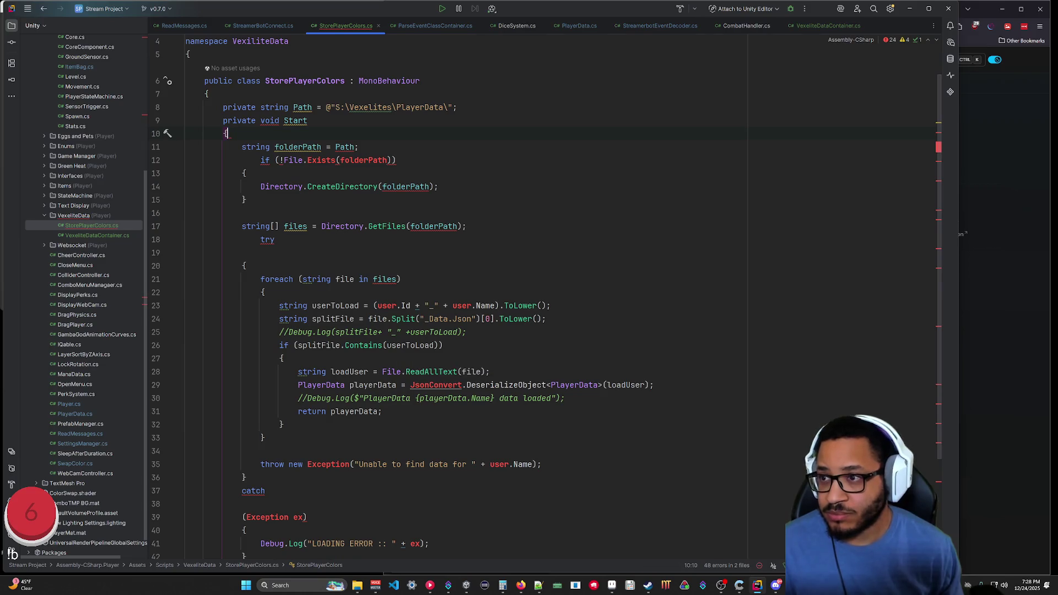
{"action": "scroll", "coordinate": [474, 298], "scroll_direction": "down", "scroll_amount": 3}
{"action": "left_click", "coordinate": [190, 464]}
{"action": "key", "text": "BackSpace"}
{"action": "key", "text": "BackSpace"}
{"action": "type", "text": "}"}
{"action": "left_click", "coordinate": [186, 491]}
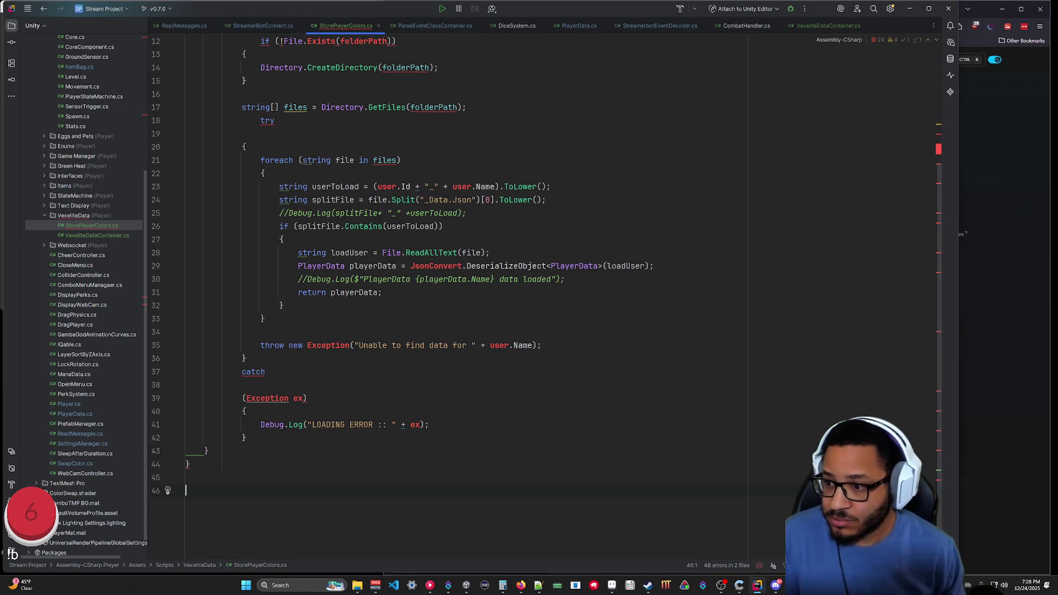
{"action": "scroll", "coordinate": [474, 297], "scroll_direction": "up", "scroll_amount": 4}
{"action": "scroll", "coordinate": [474, 297], "scroll_direction": "down", "scroll_amount": 4}
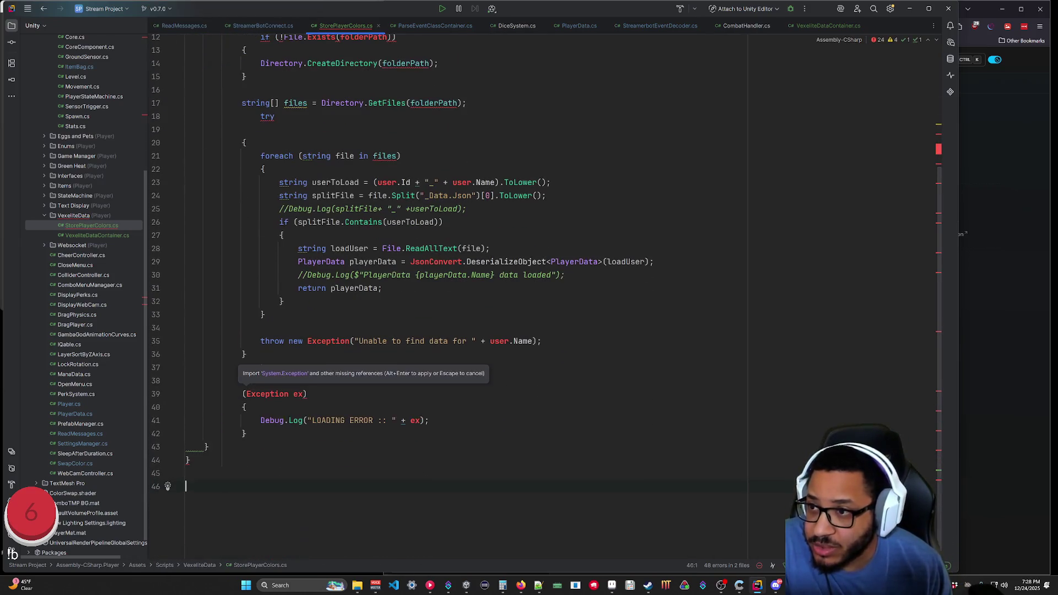
{"action": "type", "text": "}"}
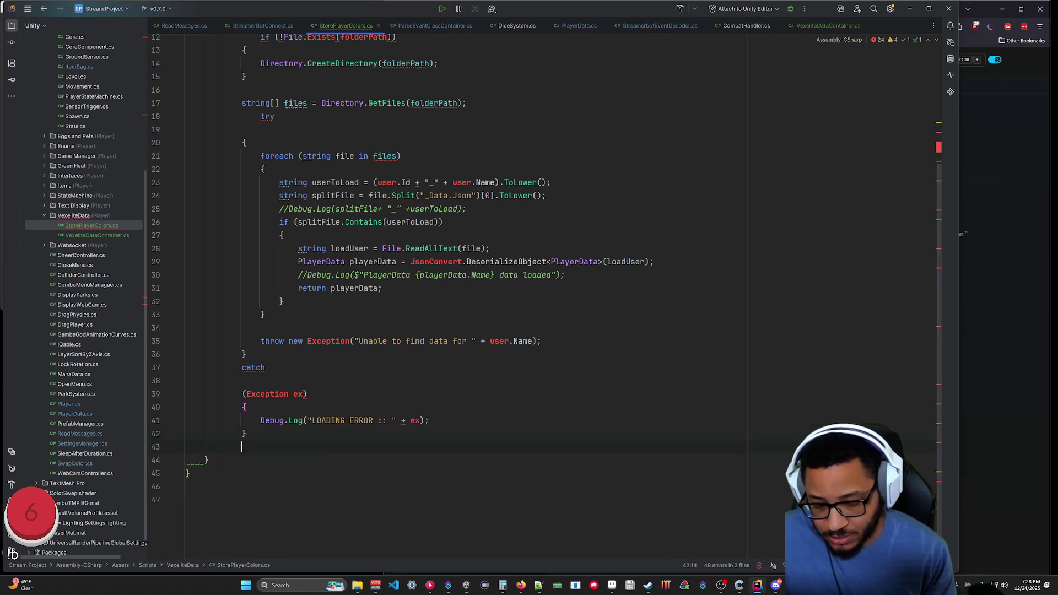
{"action": "scroll", "coordinate": [474, 298], "scroll_direction": "up", "scroll_amount": 4}
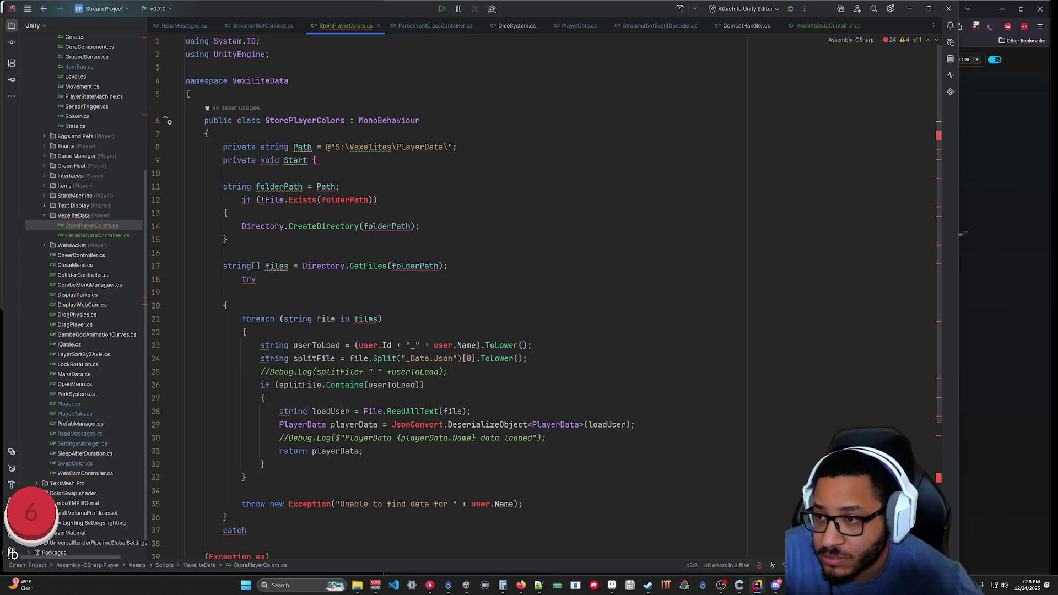
Delete the folderPath/CreateDirectory block under Start and keep try on its own line.
{"action": "left_click_drag", "start_coordinate": [226, 252], "coordinate": [348, 165]}
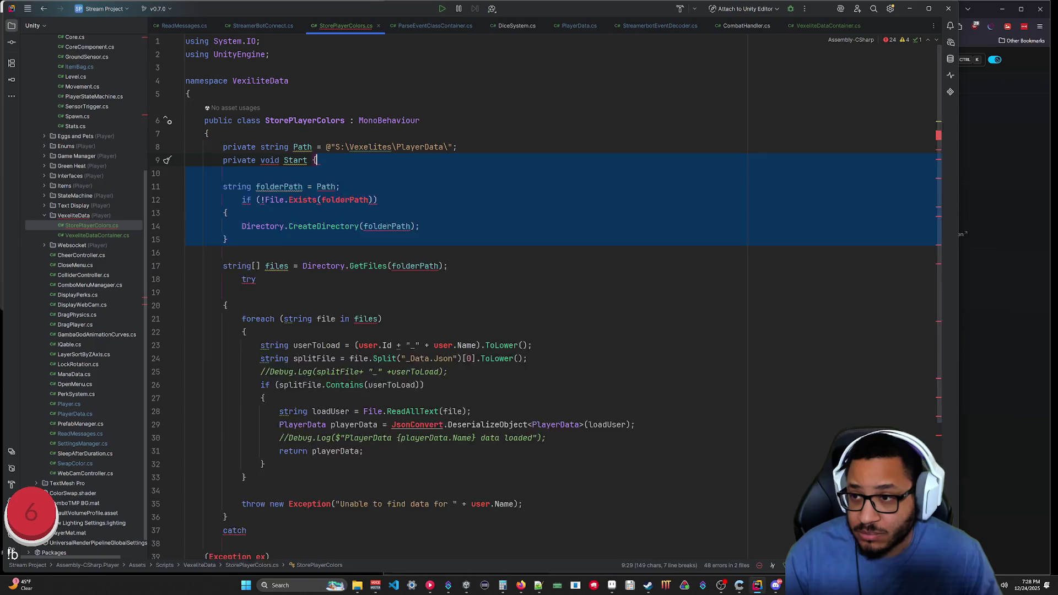
{"action": "key", "text": "BackSpace"}
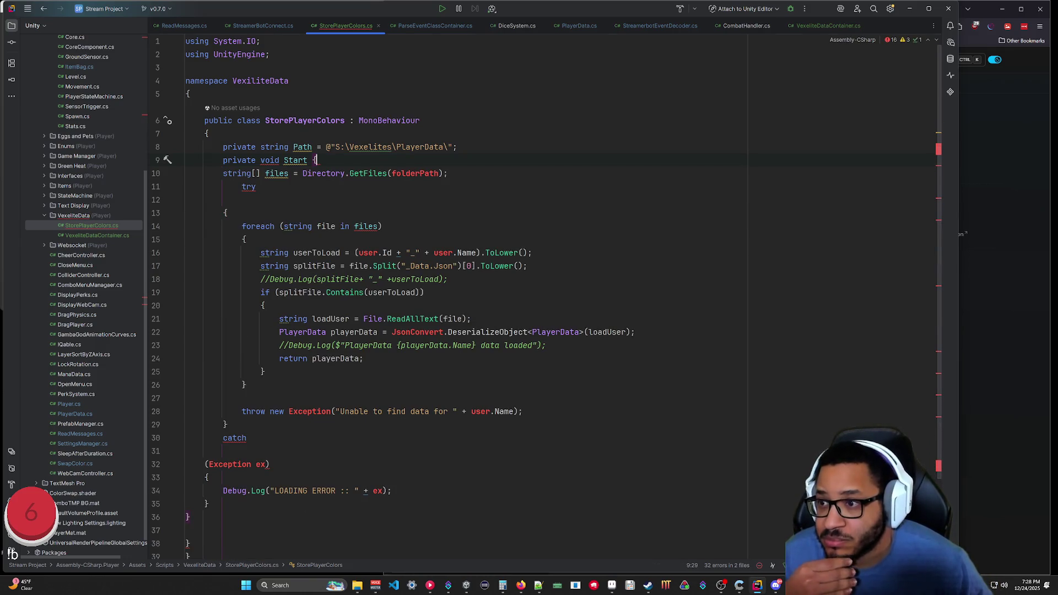
{"action": "left_click", "coordinate": [448, 173]}
{"action": "key", "text": "Delete"}
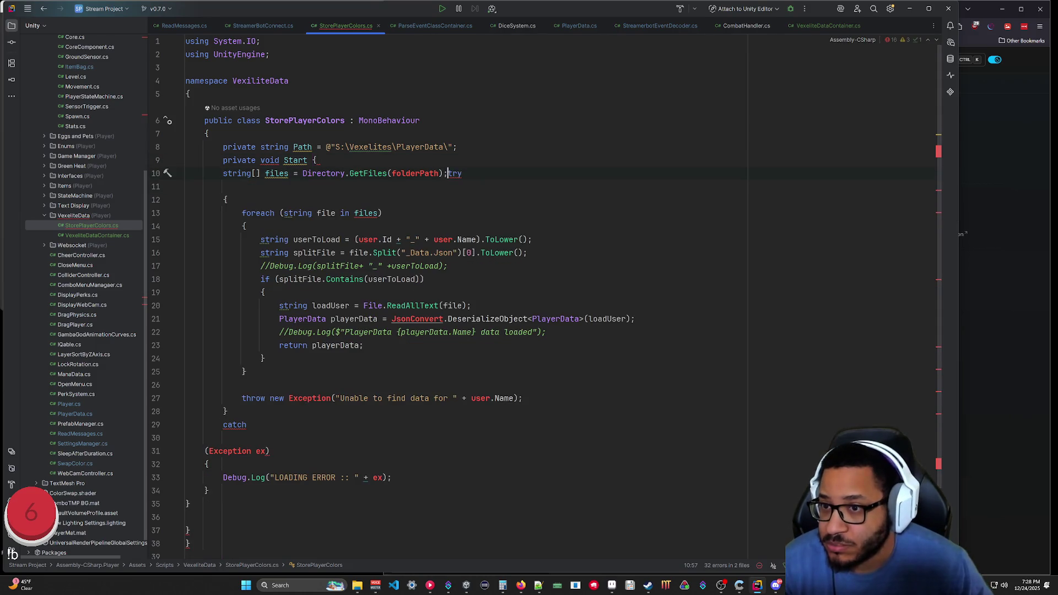
{"action": "key", "text": "Return"}
{"action": "key", "text": "End"}
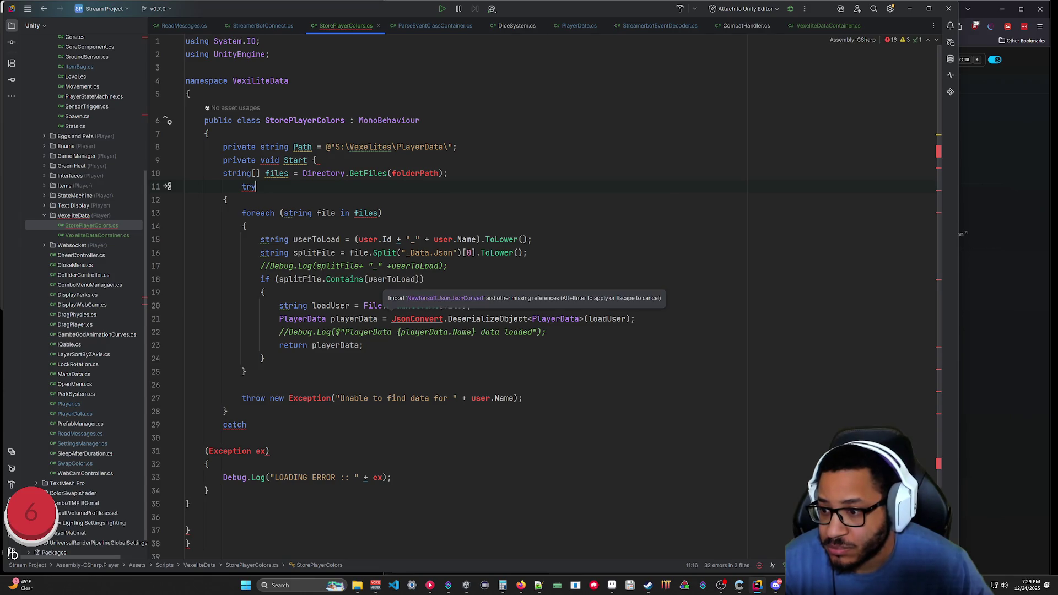
Join 'Exception ex' onto the catch line and indent the catch body.
{"action": "left_click", "coordinate": [247, 424]}
{"action": "key", "text": "Delete"}
{"action": "key", "text": "Delete"}
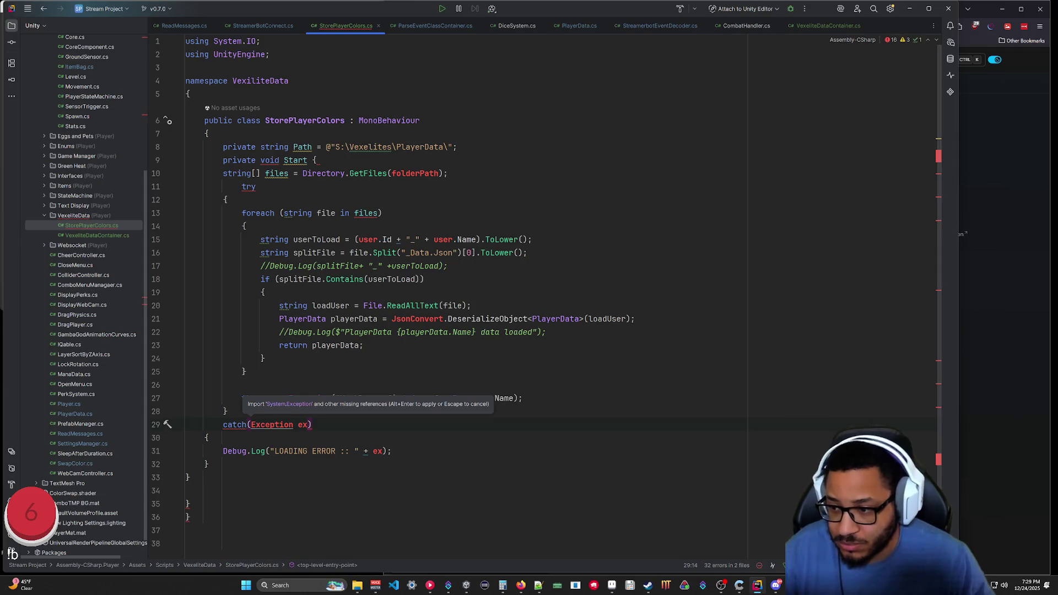
{"action": "left_click_drag", "start_coordinate": [205, 437], "coordinate": [204, 464]}
{"action": "key", "text": "Tab"}
{"action": "left_click", "coordinate": [188, 504]}
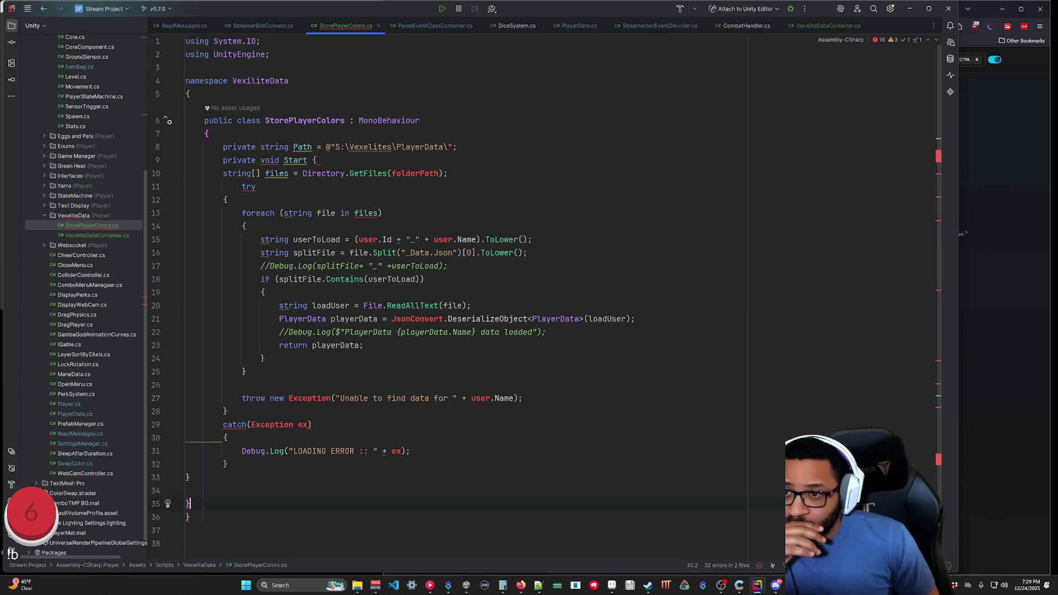
Review the void-type and missing-brace problems, then select the loading code from GetFiles to catch.
{"action": "left_click", "coordinate": [270, 159]}
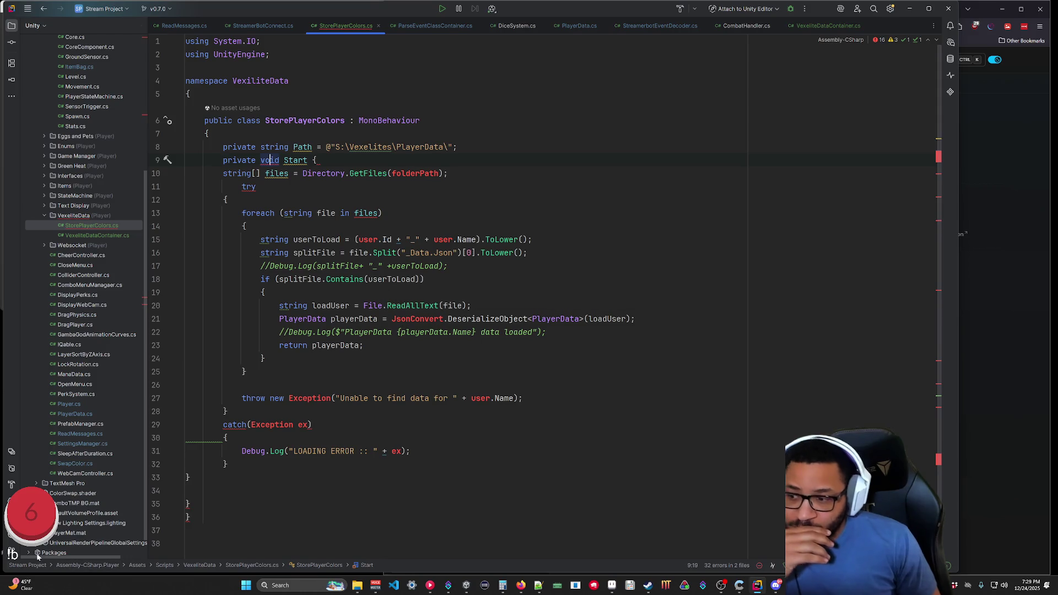
{"action": "left_click", "coordinate": [11, 531]}
{"action": "left_click", "coordinate": [138, 533]}
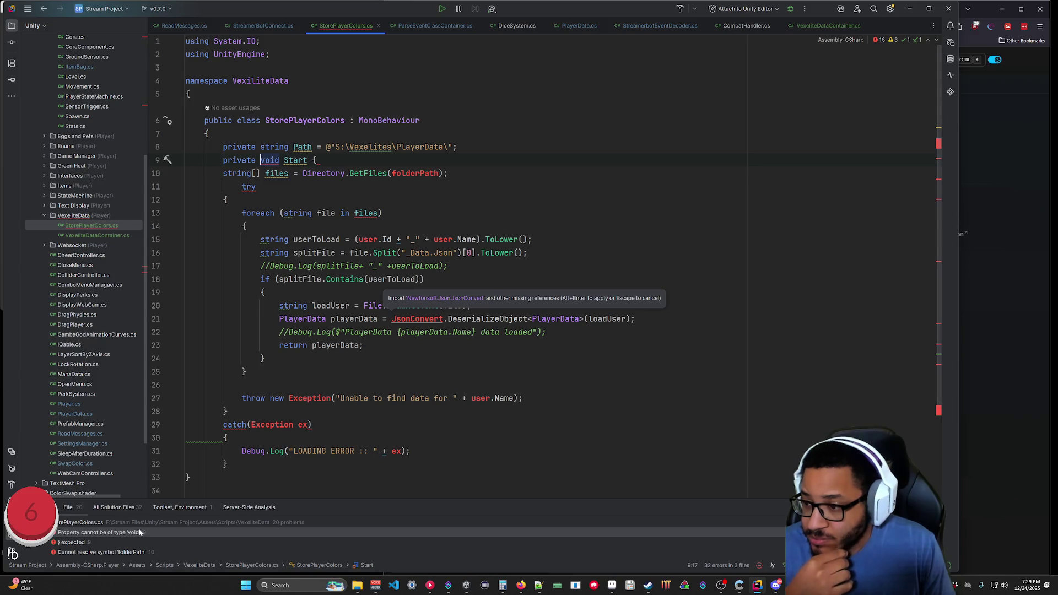
{"action": "scroll", "coordinate": [138, 531], "scroll_direction": "down", "scroll_amount": 2}
{"action": "scroll", "coordinate": [97, 532], "scroll_direction": "up", "scroll_amount": 2}
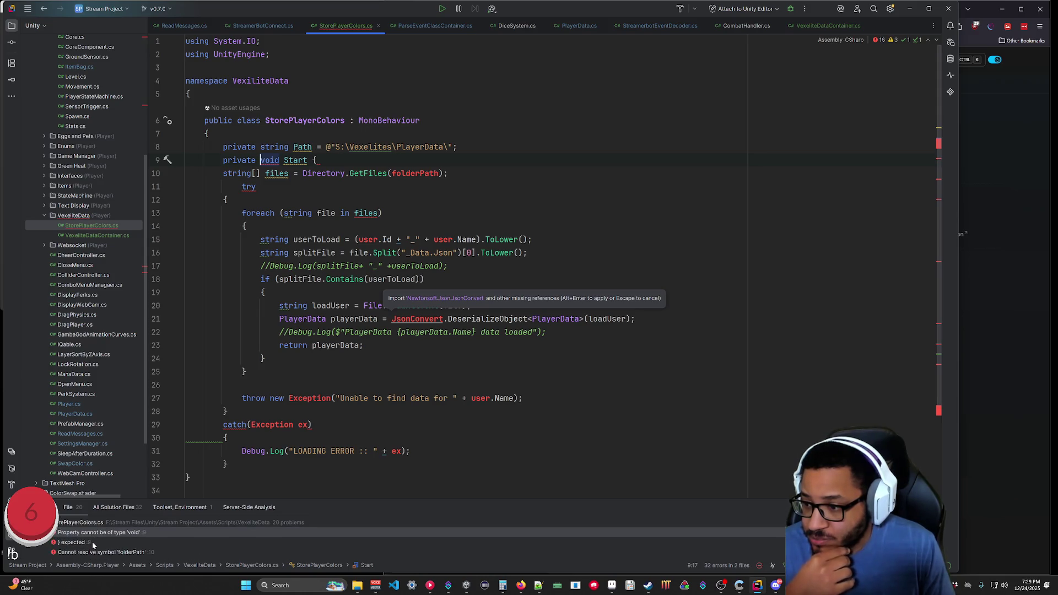
{"action": "left_click", "coordinate": [92, 542]}
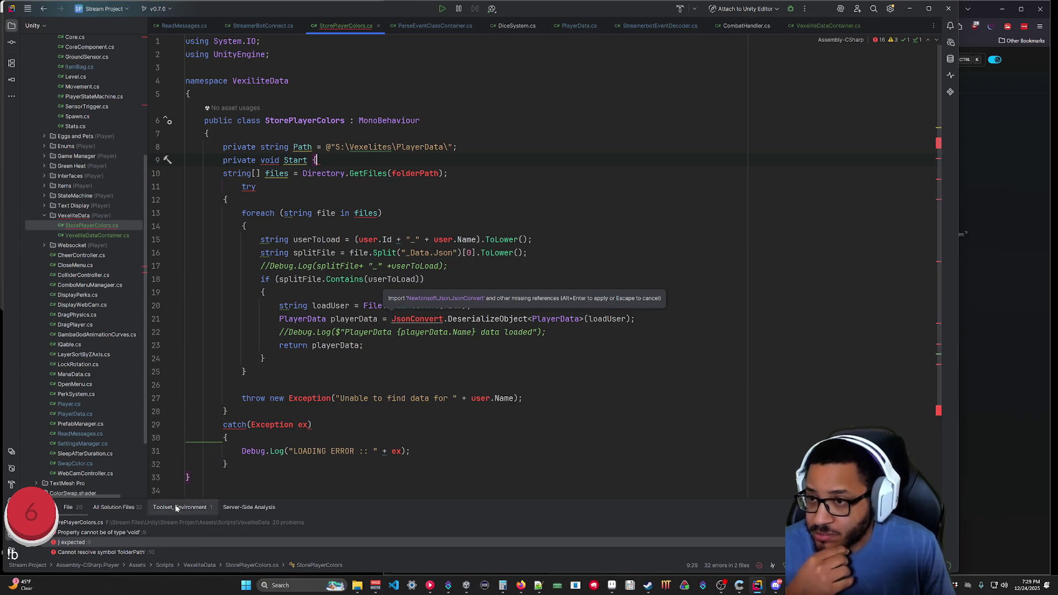
{"action": "scroll", "coordinate": [394, 307], "scroll_direction": "down", "scroll_amount": 2}
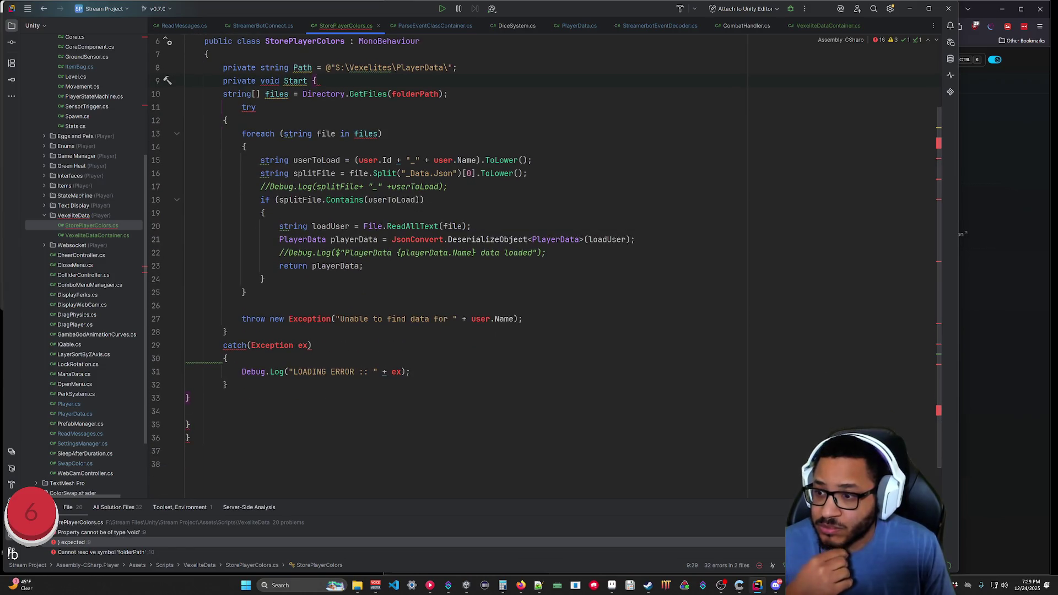
{"action": "scroll", "coordinate": [394, 308], "scroll_direction": "up", "scroll_amount": 2}
{"action": "left_click_drag", "start_coordinate": [229, 464], "coordinate": [168, 176]}
{"action": "key", "text": "ctrl+c"}
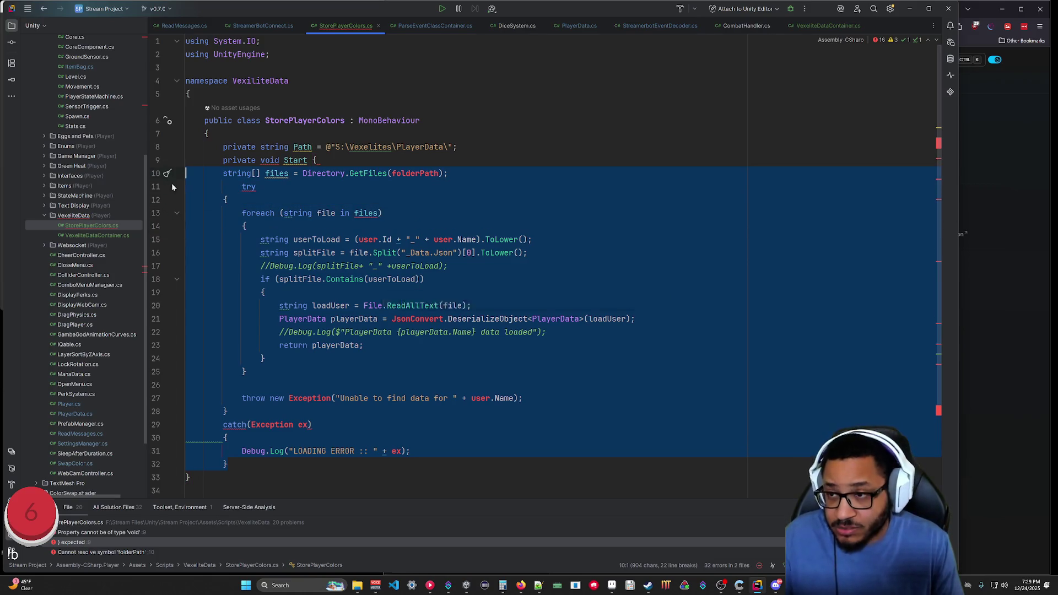
Rewrite Start as 'private void Start(){ }' and paste the loading code inside its body.
{"action": "key", "text": "BackSpace"}
{"action": "key", "text": "ctrl+w"}
{"action": "key", "text": "ctrl+w"}
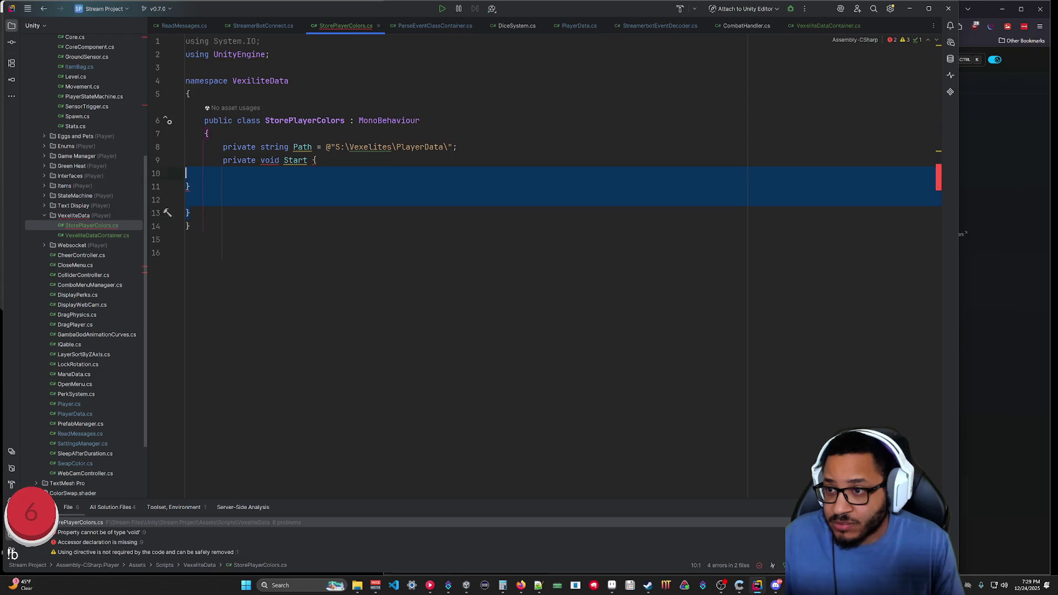
{"action": "key", "text": "BackSpace"}
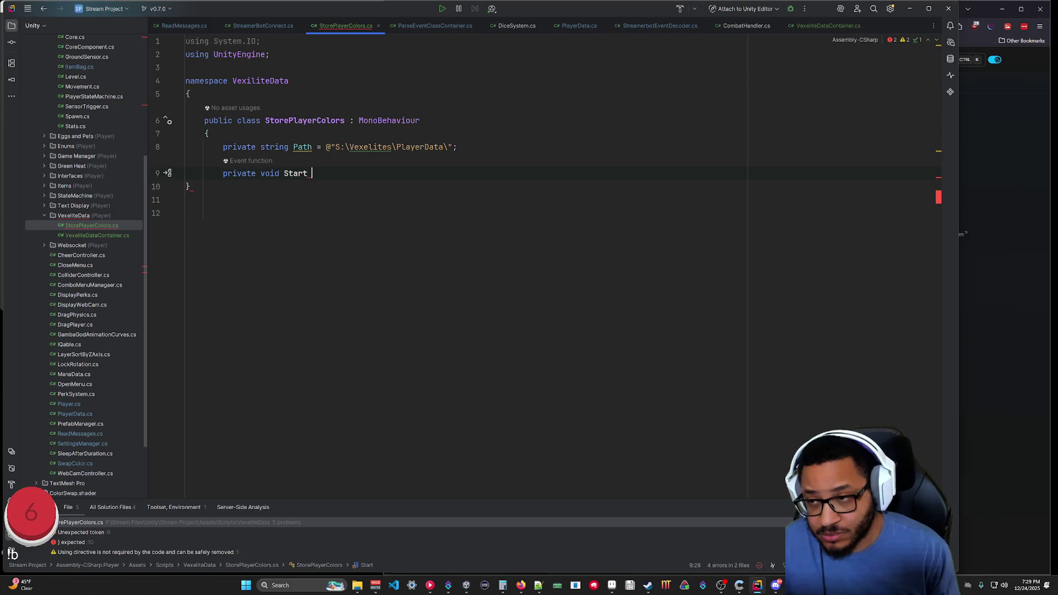
{"action": "key", "text": "Return"}
{"action": "type", "text": "}"}
{"action": "left_click", "coordinate": [308, 173]}
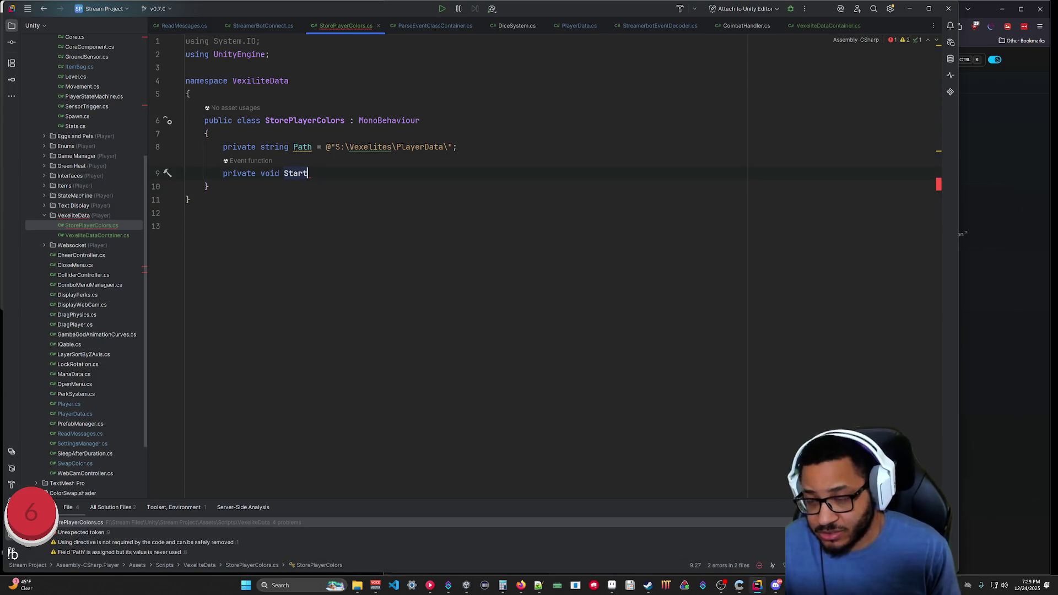
{"action": "type", "text": "(){"}
{"action": "key", "text": "Return"}
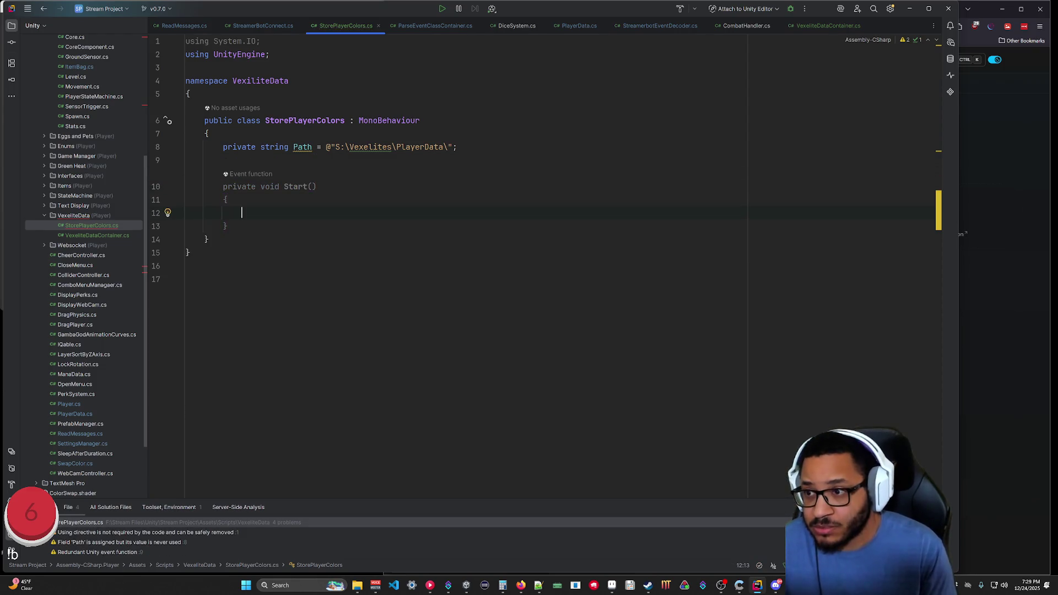
{"action": "key", "text": "ctrl+v"}
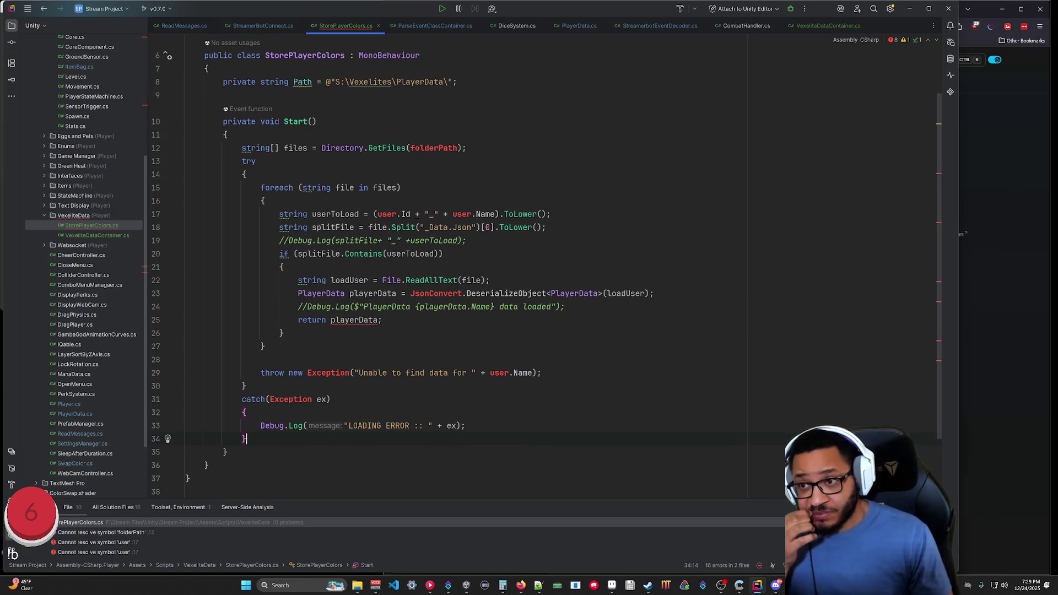
Replace folderPath with Path in the Directory.GetFiles call.
{"action": "scroll", "coordinate": [545, 265], "scroll_direction": "up", "scroll_amount": 2}
{"action": "left_click", "coordinate": [415, 213]}
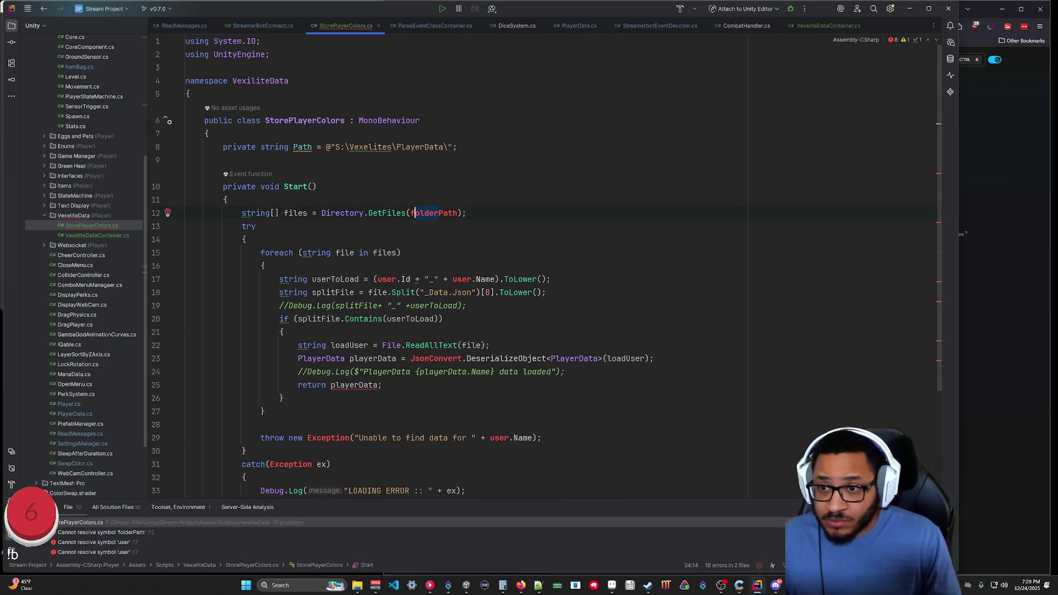
{"action": "double_click", "coordinate": [435, 213]}
{"action": "type", "text": "Path"}
Delete the userToLoad line from the loading loop.
{"action": "left_click", "coordinate": [443, 319]}
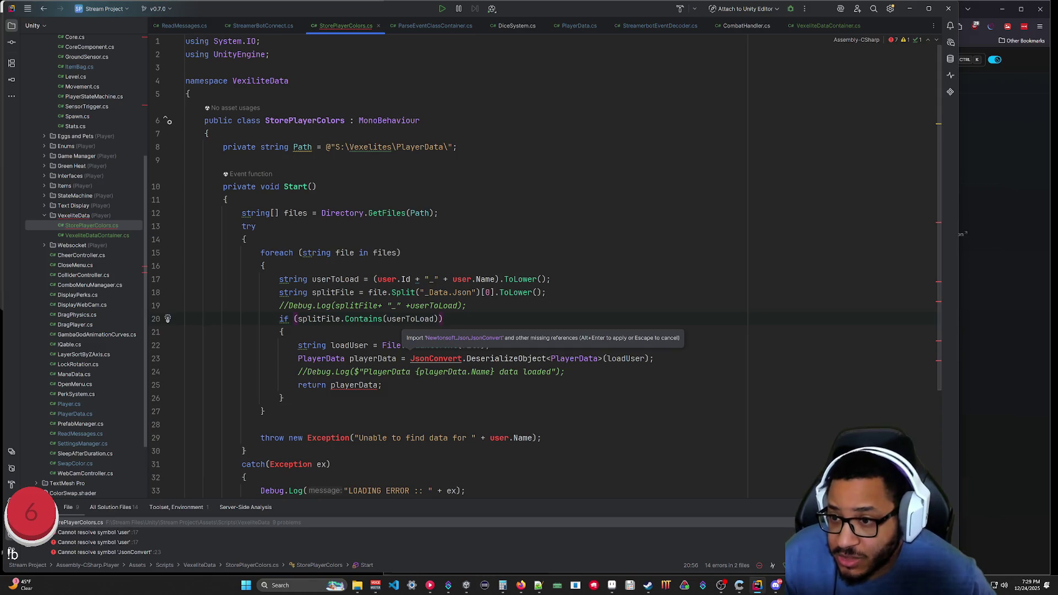
{"action": "left_click", "coordinate": [467, 305]}
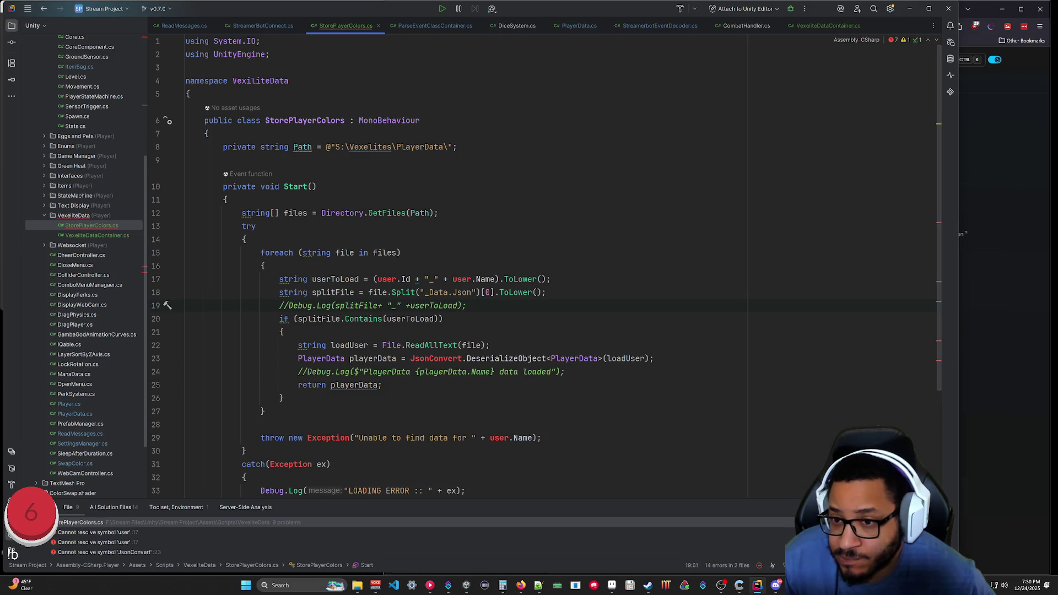
{"action": "key", "text": "shift+Up"}
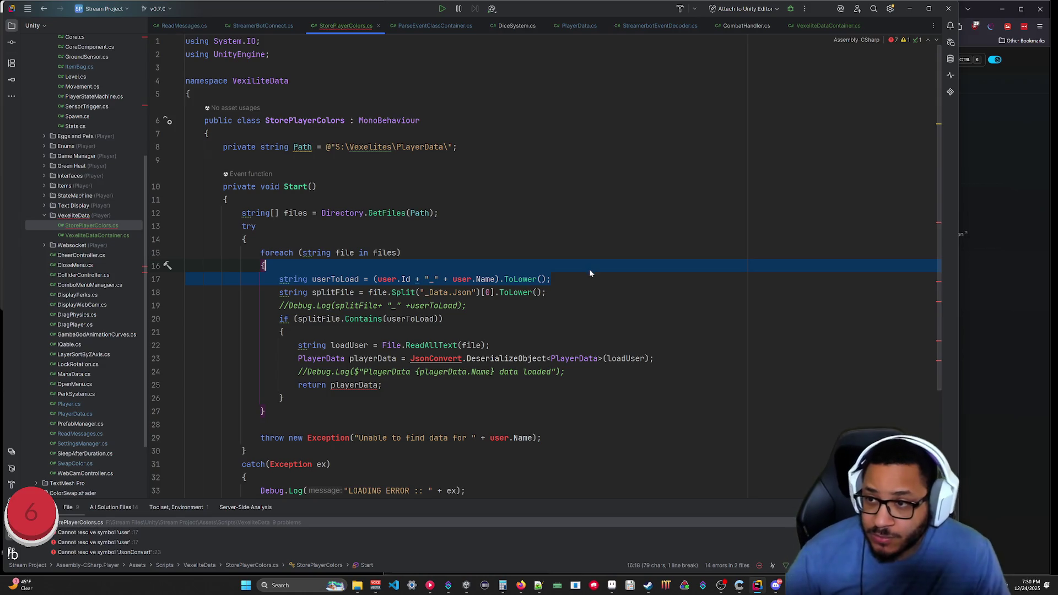
{"action": "key", "text": "Delete"}
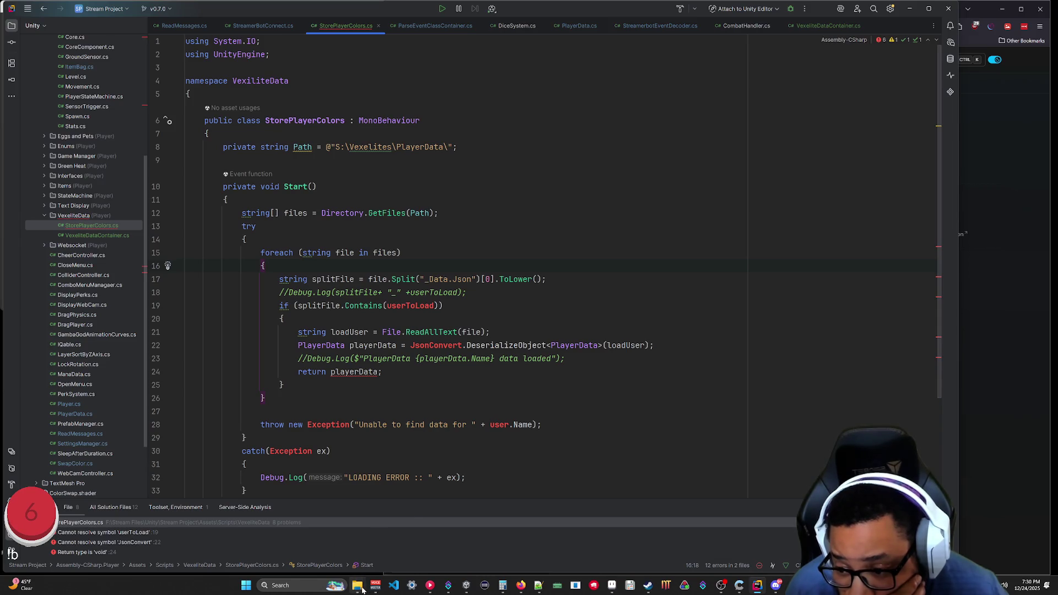
{"action": "mouse_move", "coordinate": [357, 585]}
{"action": "left_click", "coordinate": [384, 554]}
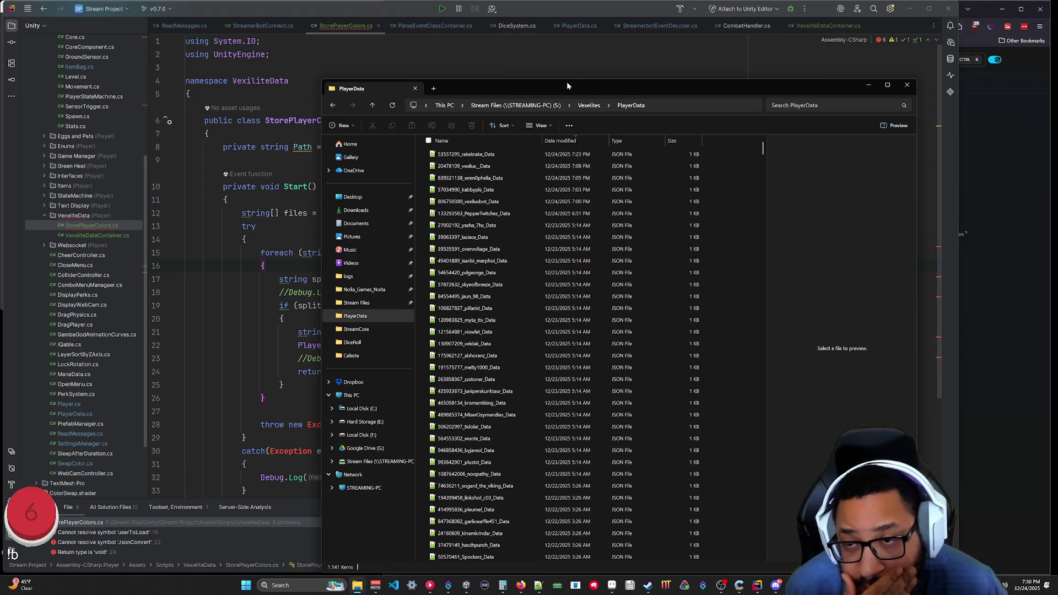
{"action": "mouse_move", "coordinate": [561, 87]}
{"action": "left_mouse_down"}
{"action": "mouse_move", "coordinate": [643, 90]}
{"action": "mouse_move", "coordinate": [633, 91]}
{"action": "left_mouse_up"}
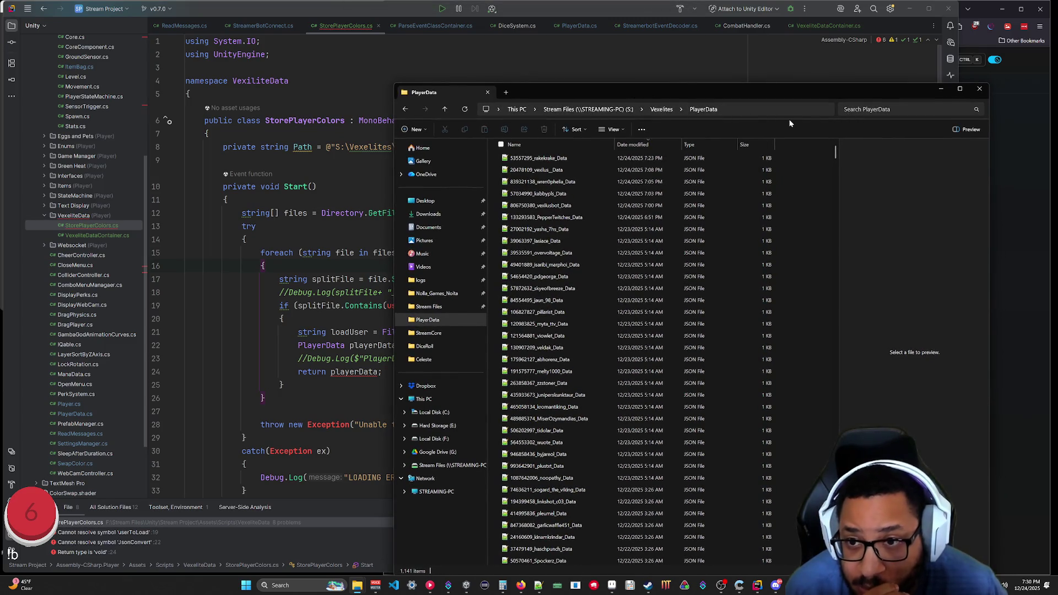
{"action": "left_click", "coordinate": [941, 89]}
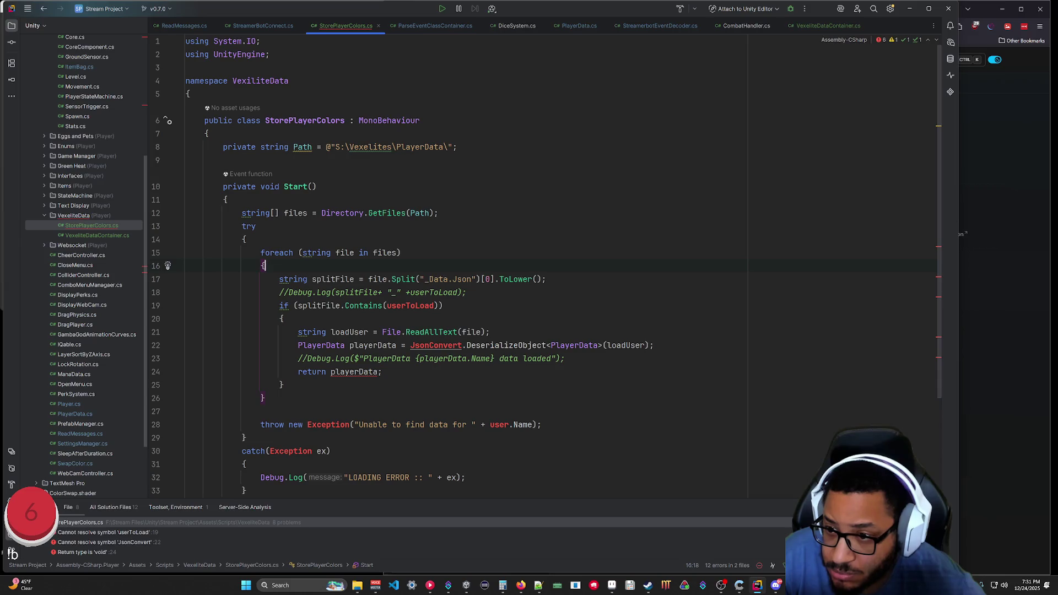
Delete the user-match if statement and its closing brace from the StorePlayerColors loop.
{"action": "left_click_drag", "start_coordinate": [284, 319], "coordinate": [466, 293]}
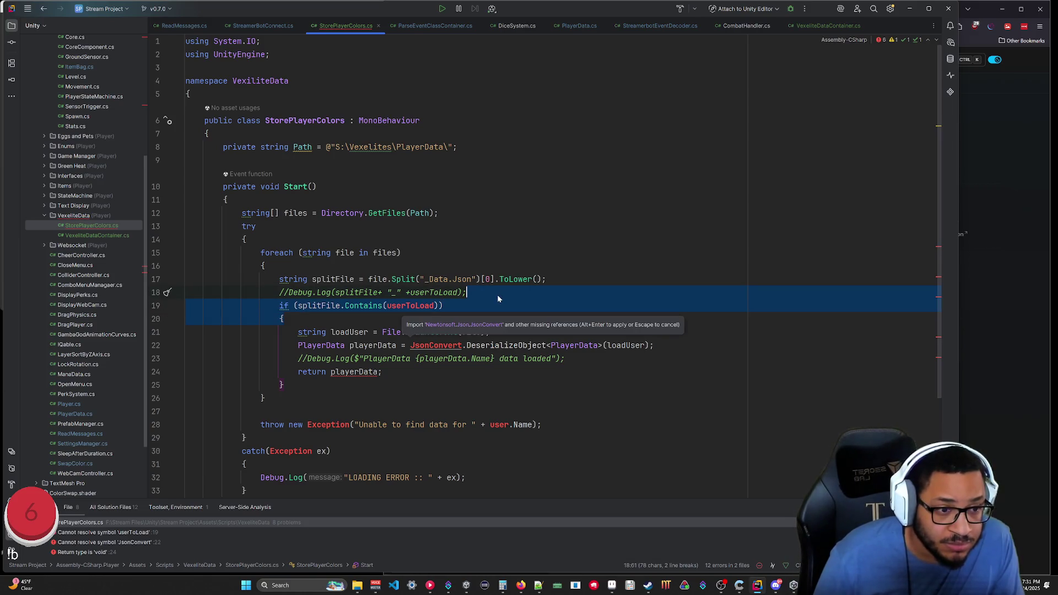
{"action": "key", "text": "Escape"}
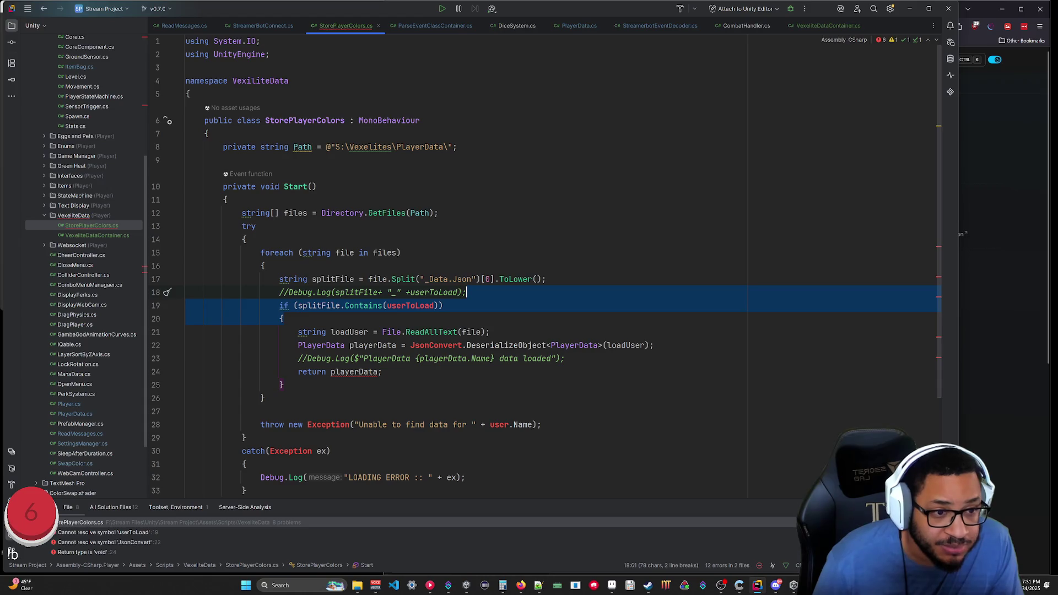
{"action": "left_click", "coordinate": [340, 332]}
{"action": "key", "text": "Up"}
{"action": "key", "text": "shift+Up"}
{"action": "key", "text": "shift+Up"}
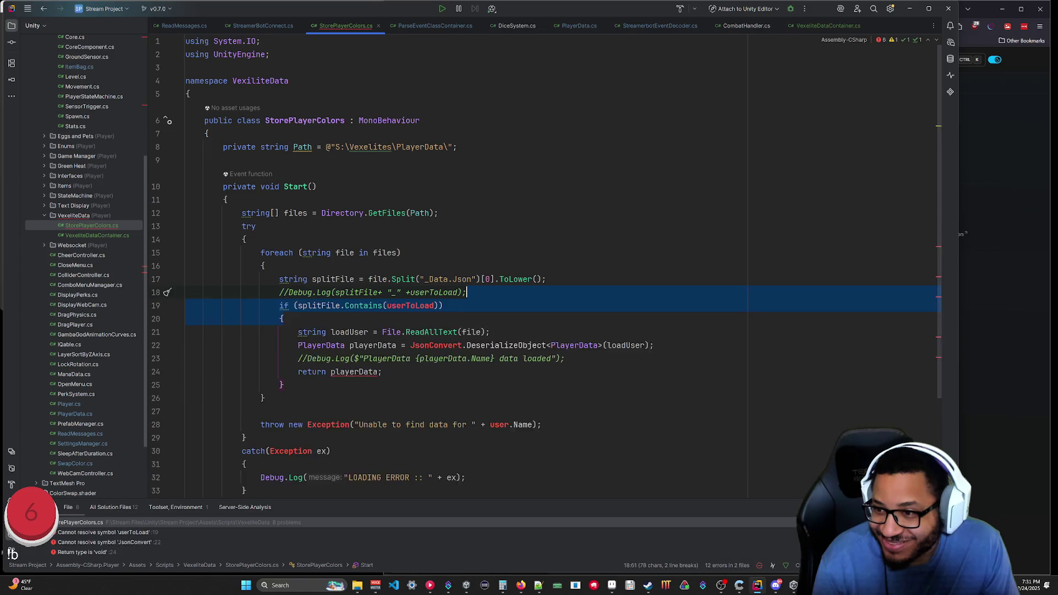
{"action": "key", "text": "BackSpace"}
{"action": "left_click", "coordinate": [284, 359]}
{"action": "key", "text": "BackSpace"}
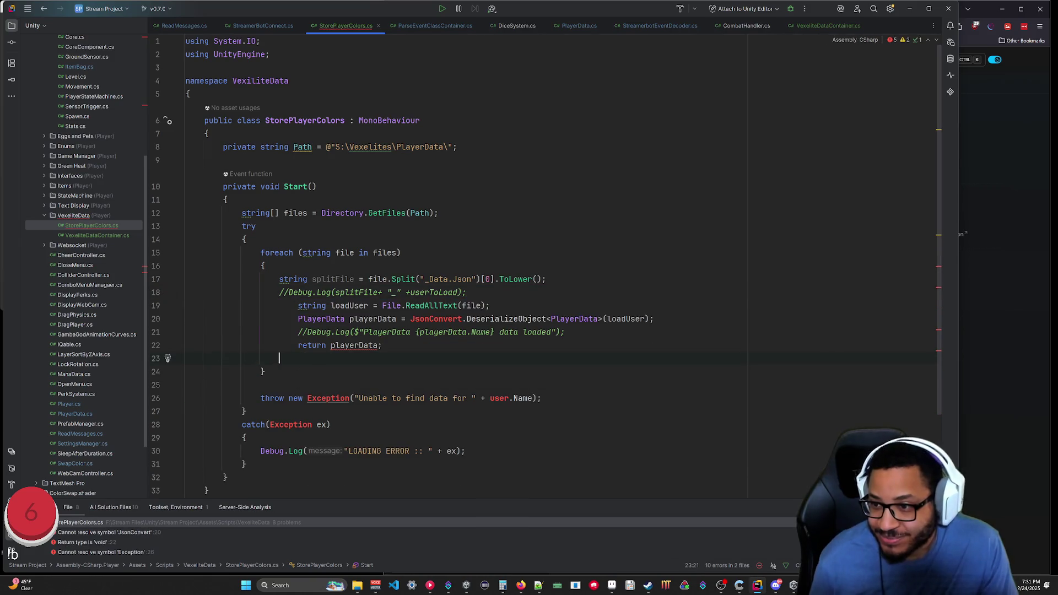
Unindent the loop body and delete the commented Debug.Log and return lines.
{"action": "key", "text": "Up"}
{"action": "key", "text": "shift+alt+Up"}
{"action": "key", "text": "shift+alt+Up"}
{"action": "key", "text": "shift+alt+Up"}
{"action": "key", "text": "shift+alt+Left"}
{"action": "key", "text": "shift+alt+Left"}
{"action": "key", "text": "shift+alt+Left"}
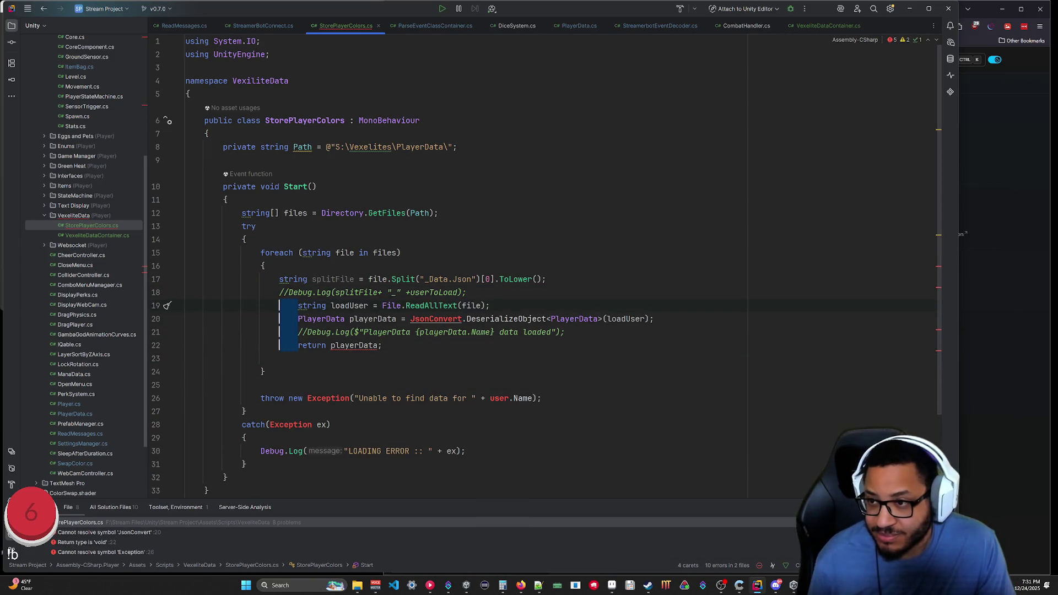
{"action": "key", "text": "BackSpace"}
{"action": "key", "text": "shift+Up"}
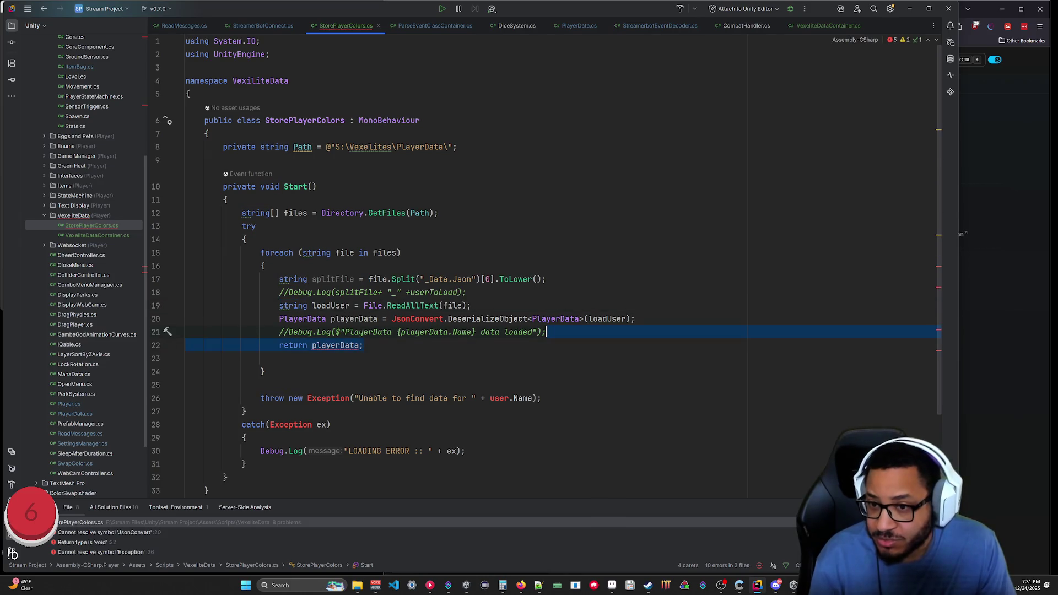
{"action": "key", "text": "BackSpace"}
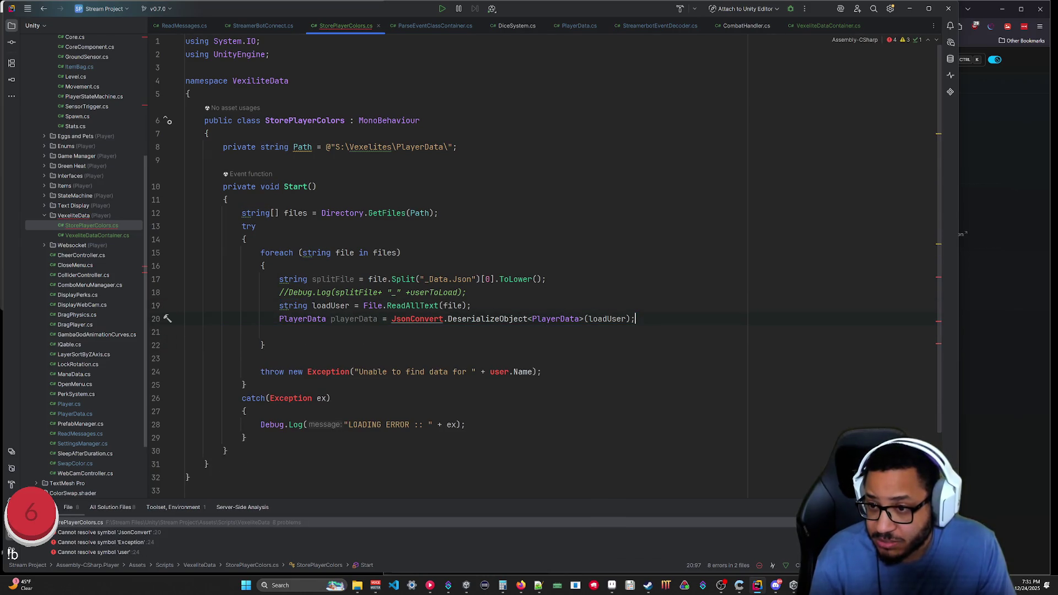
Add a using Newtonsoft.Json; directive below the existing imports.
{"action": "left_click", "coordinate": [270, 54]}
{"action": "key", "text": "Return"}
{"action": "type", "text": "using Newtonsoft.Json;"}
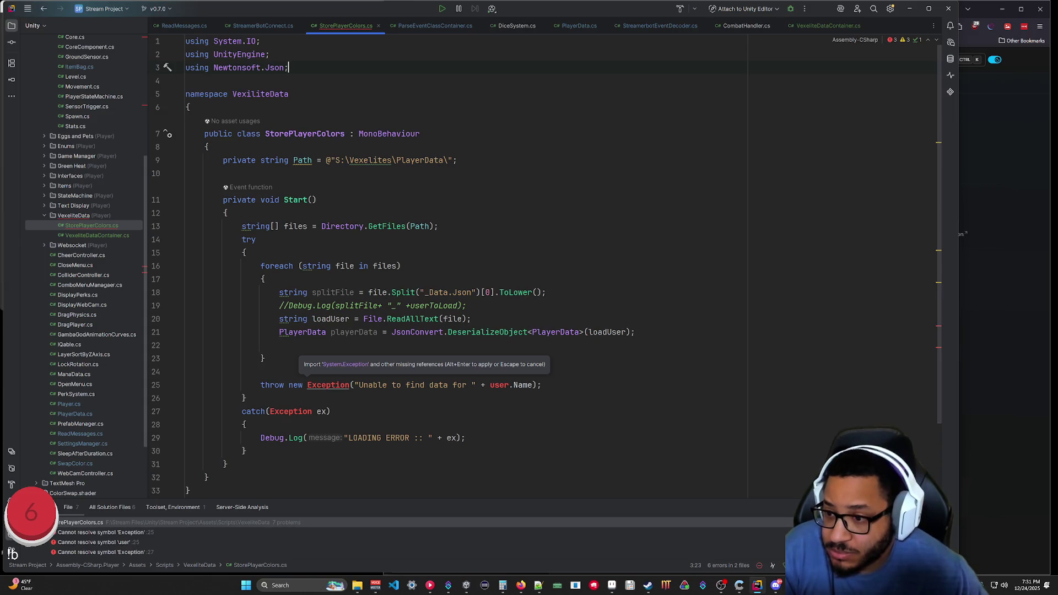
{"action": "left_click", "coordinate": [330, 412]}
Delete the throw new Exception line and import System via Alt+Enter.
{"action": "left_click_drag", "start_coordinate": [579, 385], "coordinate": [580, 359]}
{"action": "key", "text": "BackSpace"}
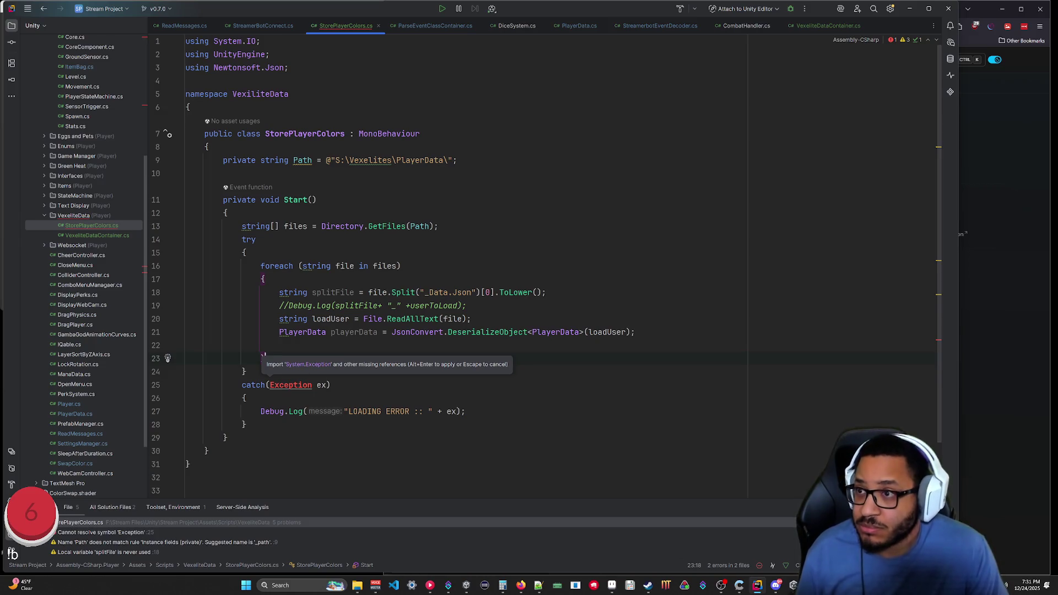
{"action": "key", "text": "alt+Return"}
{"action": "type", "text": "using"}
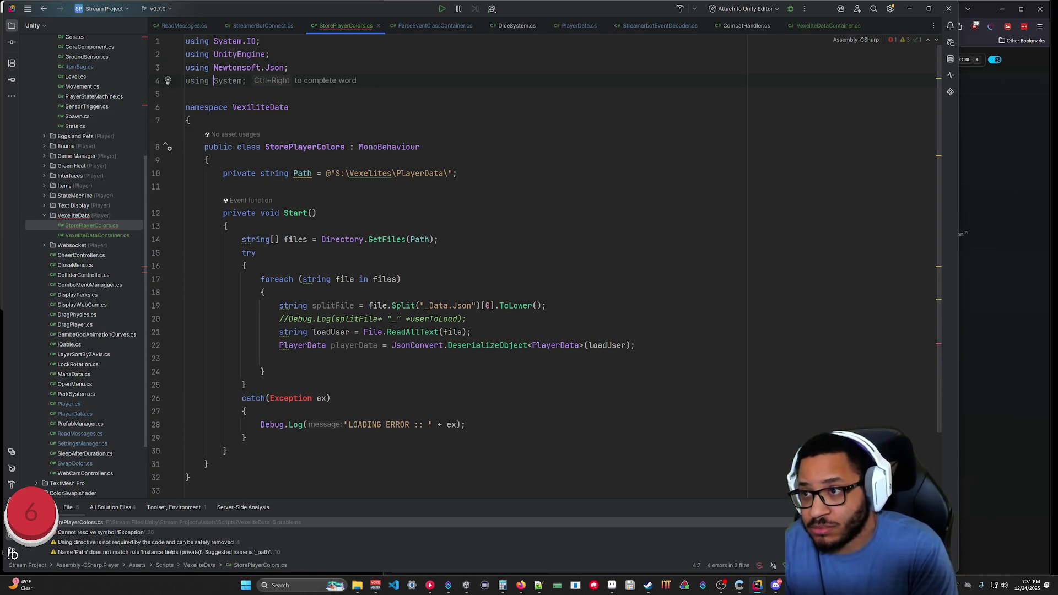
{"action": "key", "text": "End"}
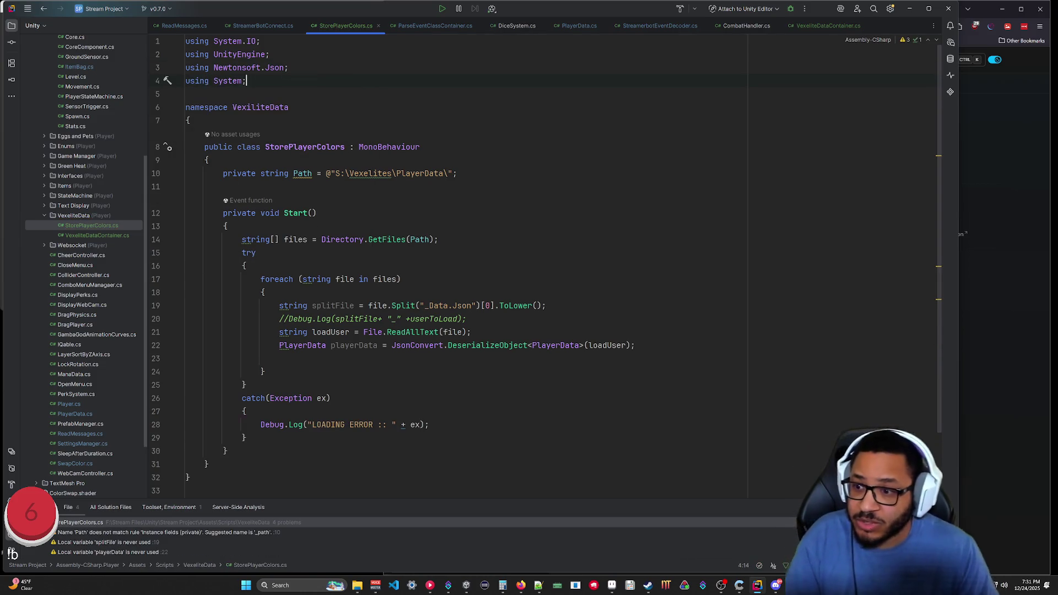
{"action": "left_click", "coordinate": [246, 438]}
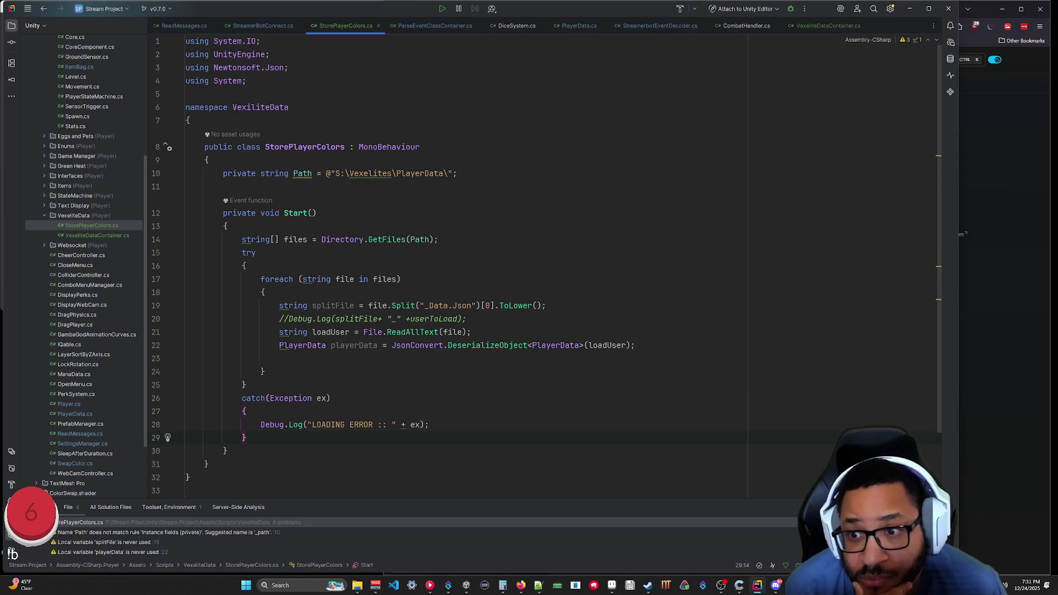
Remove the unused splitFile line and the commented Debug.Log line from the foreach.
{"action": "left_click", "coordinate": [545, 305]}
{"action": "key", "text": "shift+Up"}
{"action": "key", "text": "BackSpace"}
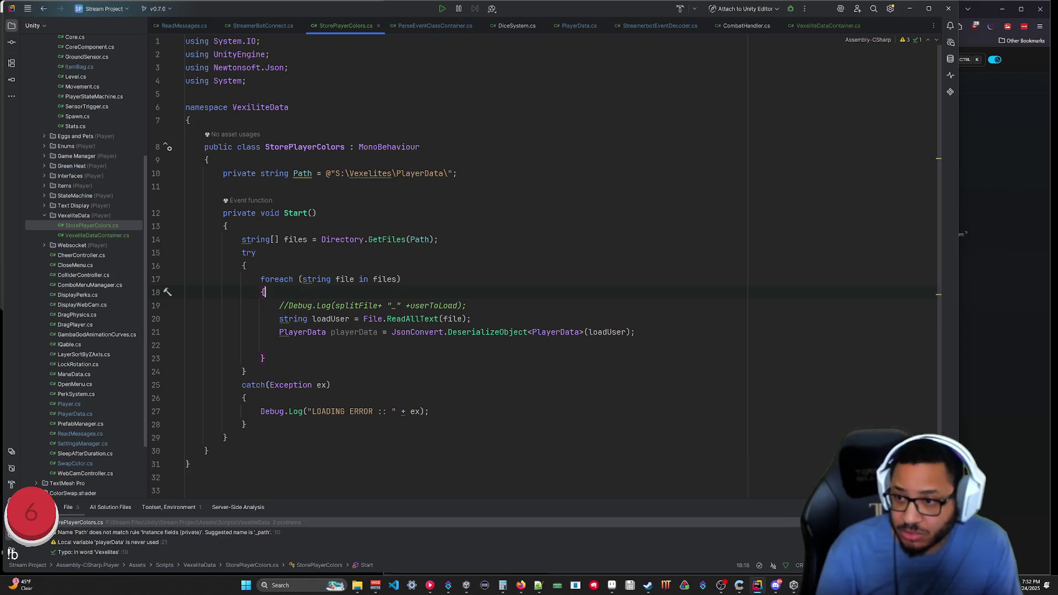
{"action": "key", "text": "shift+Up"}
{"action": "key", "text": "BackSpace"}
Tidy blank lines in the loop and imports, keeping the loop's closing brace.
{"action": "left_click", "coordinate": [331, 371]}
{"action": "left_click", "coordinate": [278, 332]}
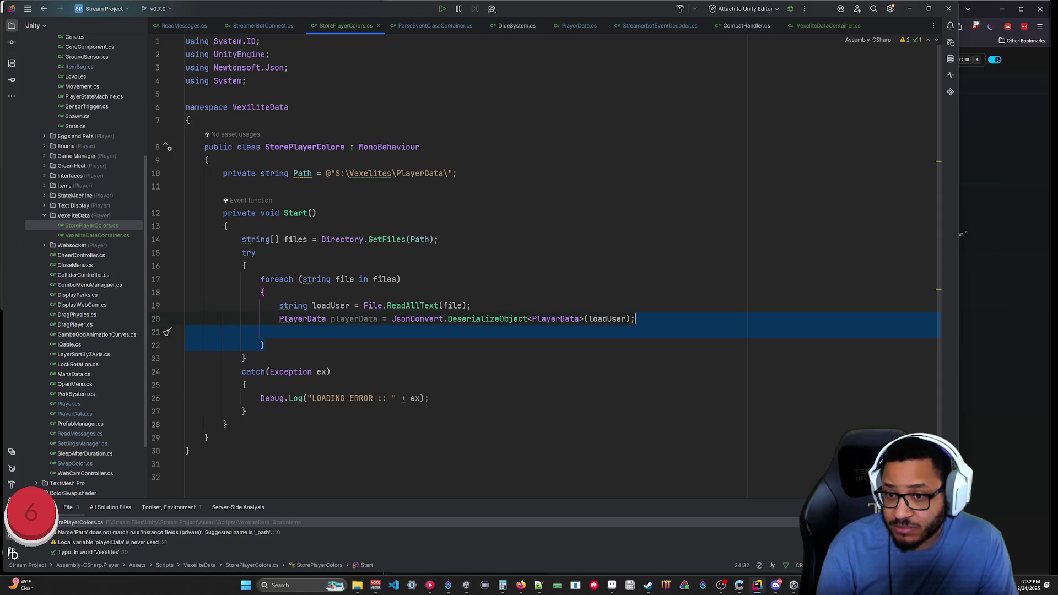
{"action": "key", "text": "shift+Down"}
{"action": "key", "text": "BackSpace"}
{"action": "key", "text": "BackSpace"}
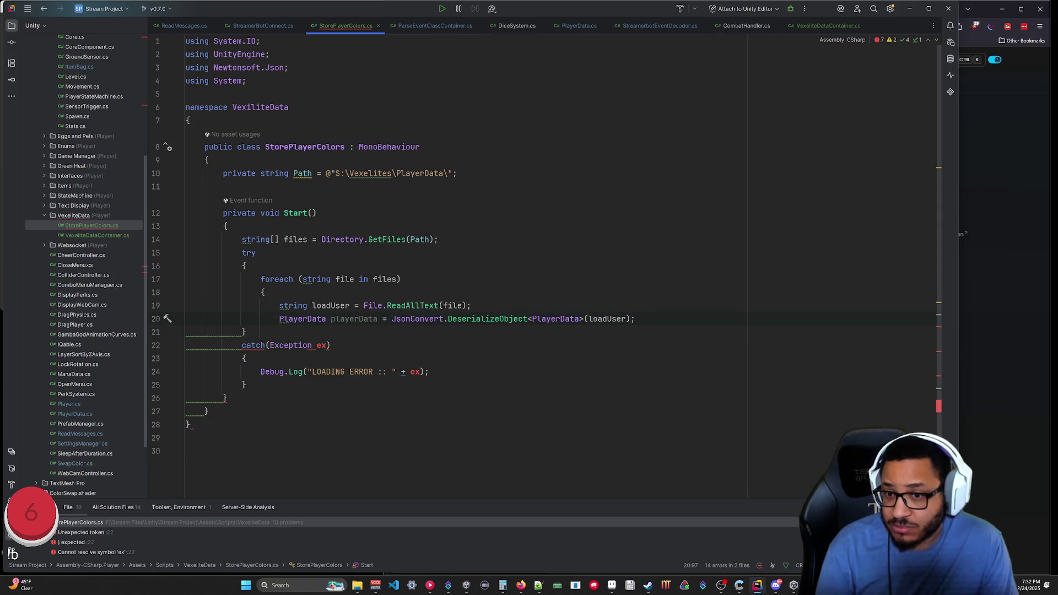
{"action": "key", "text": "ctrl+z"}
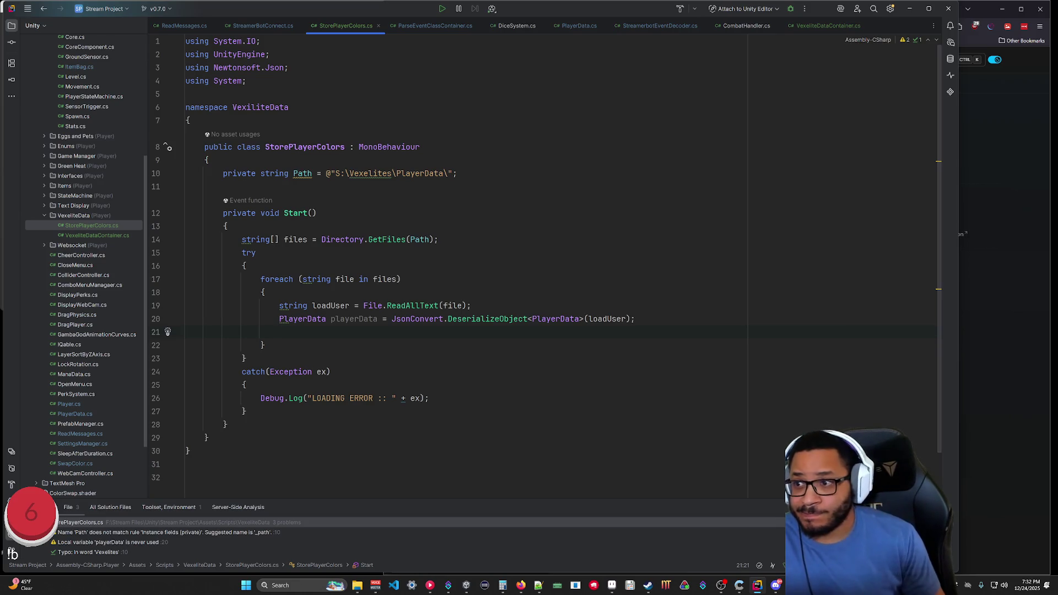
{"action": "left_click", "coordinate": [247, 81]}
{"action": "key", "text": "Return"}
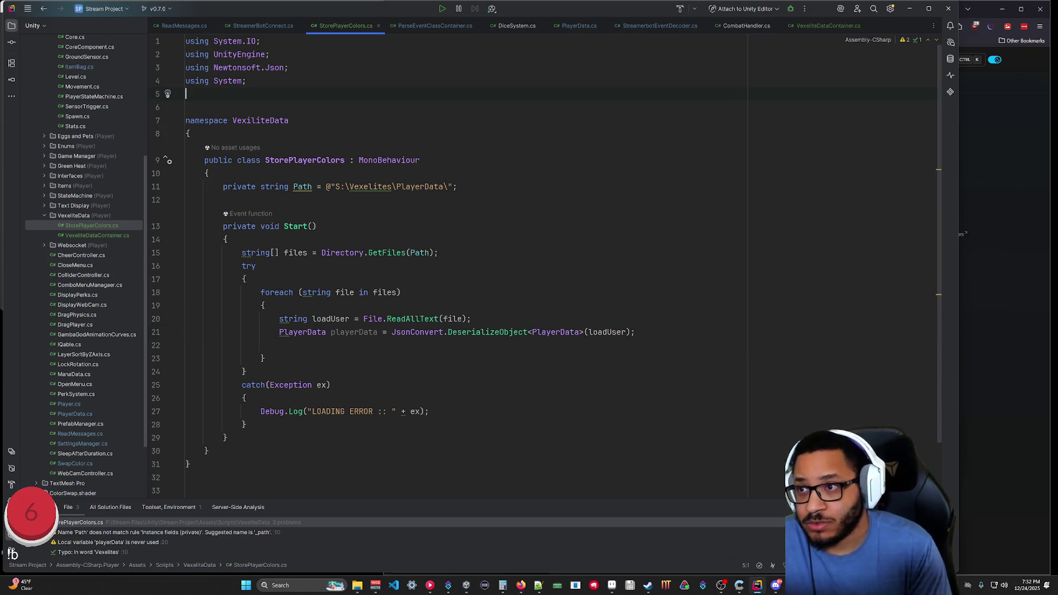
{"action": "key", "text": "BackSpace"}
{"action": "left_click", "coordinate": [279, 332]}
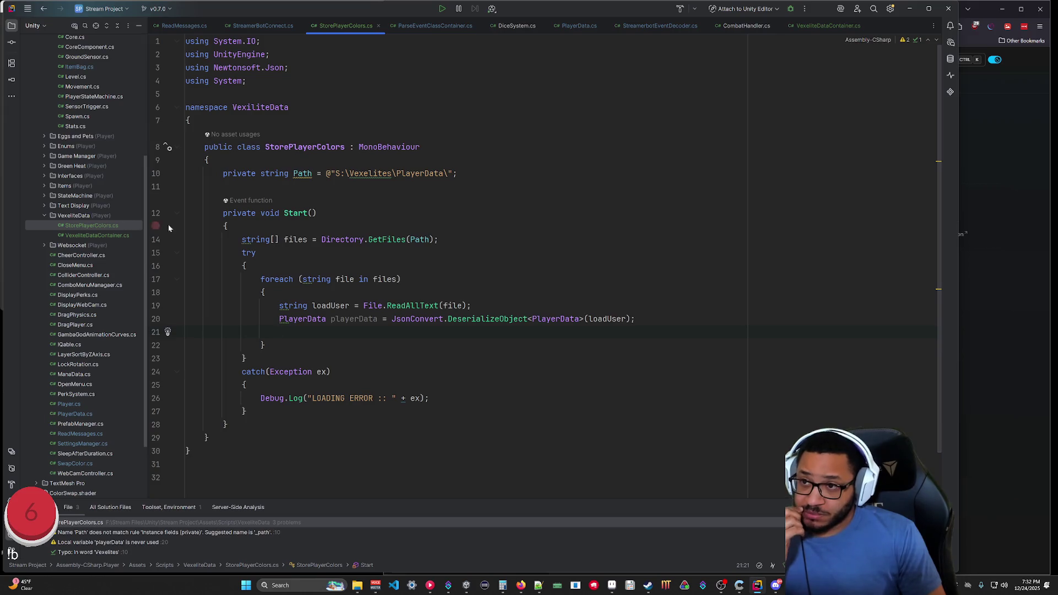
Review the SendUserColor method in StreamerBotConnect.cs.
{"action": "scroll", "coordinate": [117, 215], "scroll_direction": "up", "scroll_amount": 5}
{"action": "scroll", "coordinate": [117, 219], "scroll_direction": "up", "scroll_amount": 2}
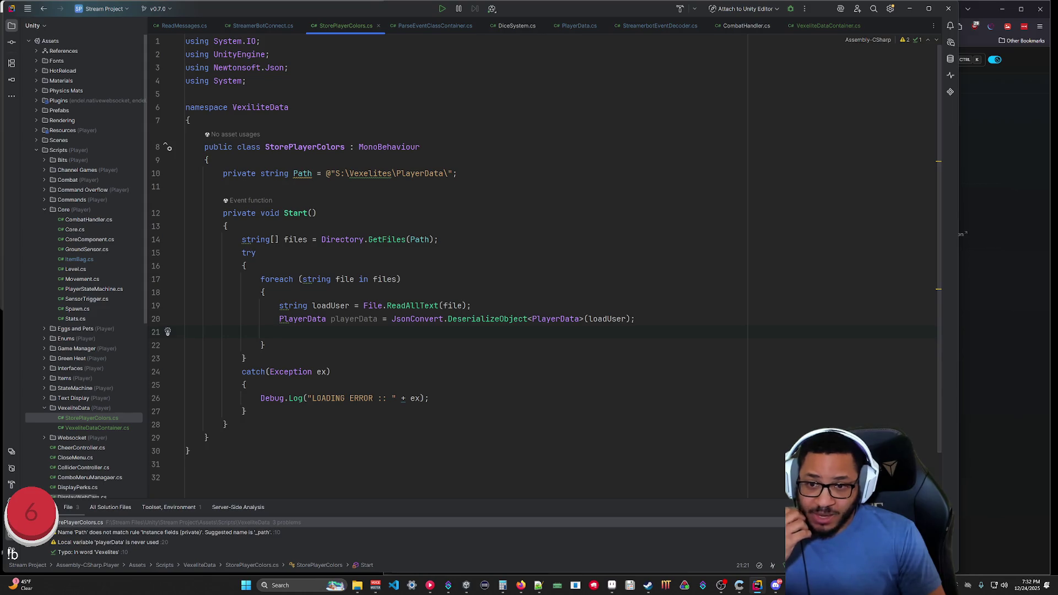
{"action": "left_click", "coordinate": [424, 26]}
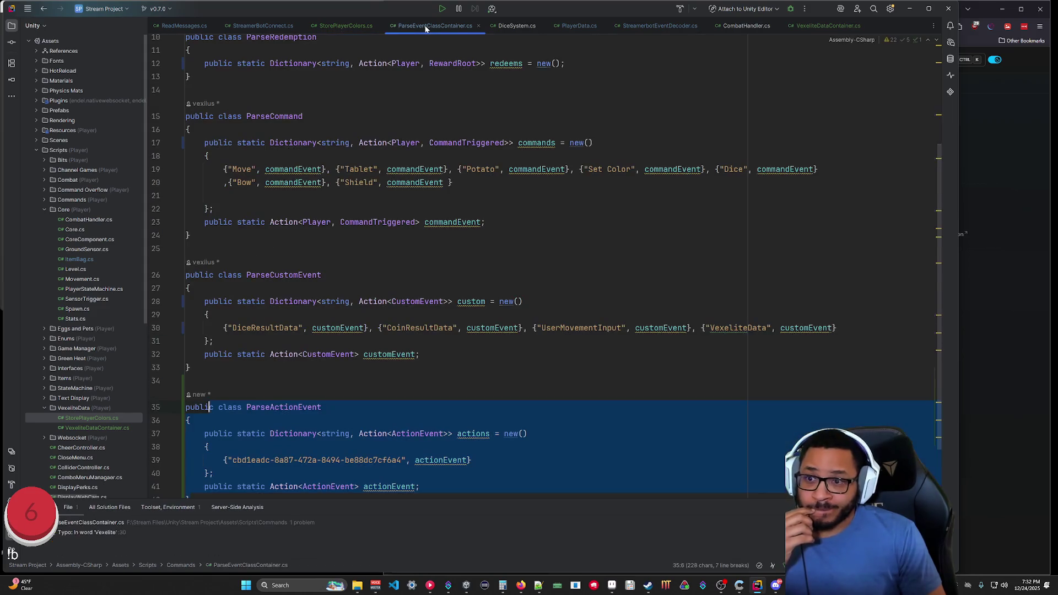
{"action": "left_click", "coordinate": [338, 26]}
{"action": "left_click", "coordinate": [287, 26]}
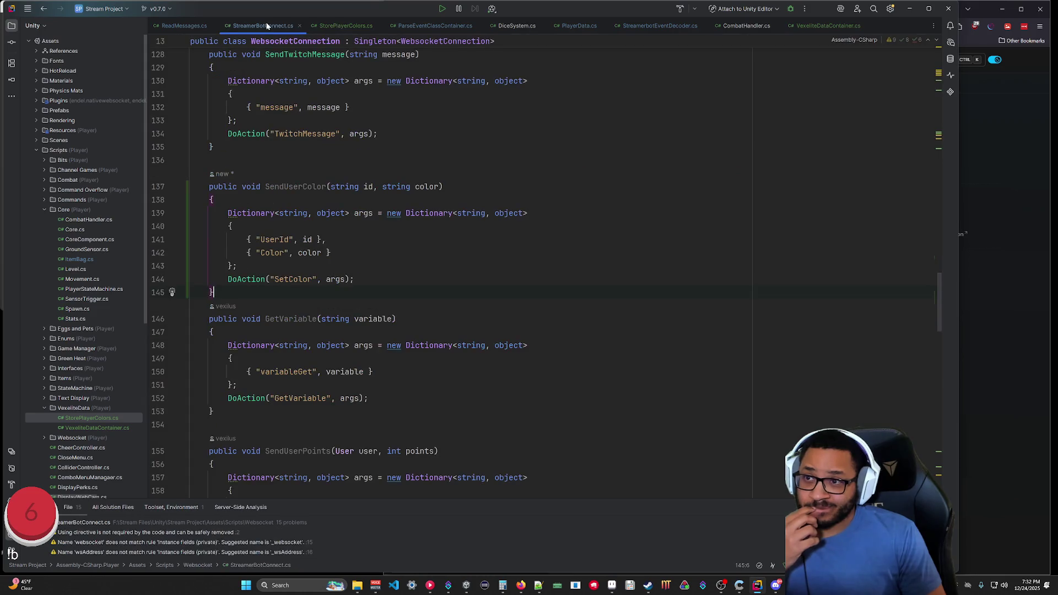
{"action": "scroll", "coordinate": [939, 220], "scroll_direction": "up", "scroll_amount": 20}
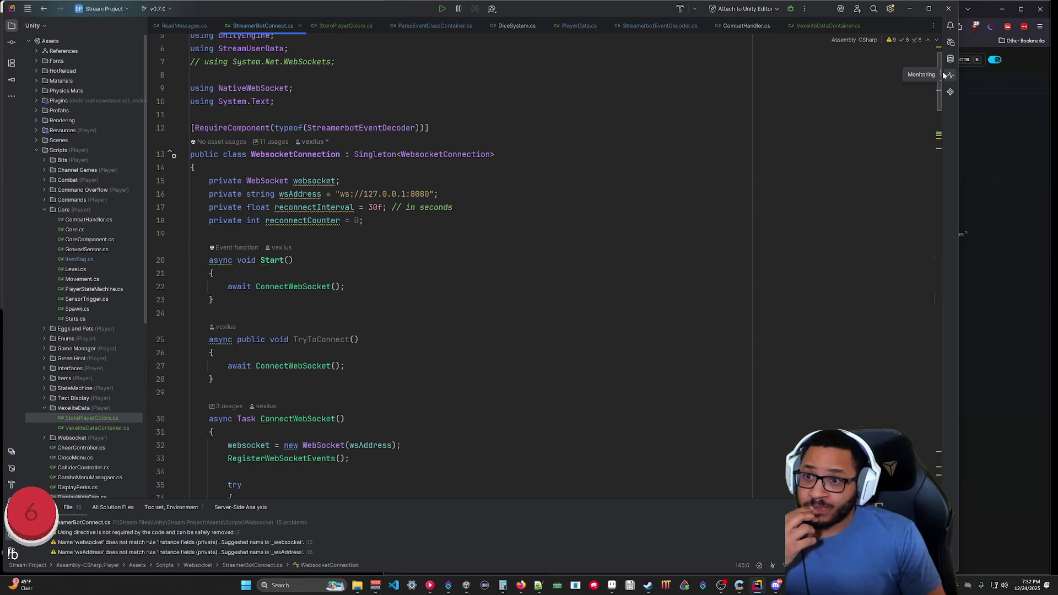
{"action": "mouse_move", "coordinate": [941, 75]}
{"action": "left_mouse_down"}
{"action": "mouse_move", "coordinate": [938, 338]}
{"action": "mouse_move", "coordinate": [940, 296]}
{"action": "left_mouse_up"}
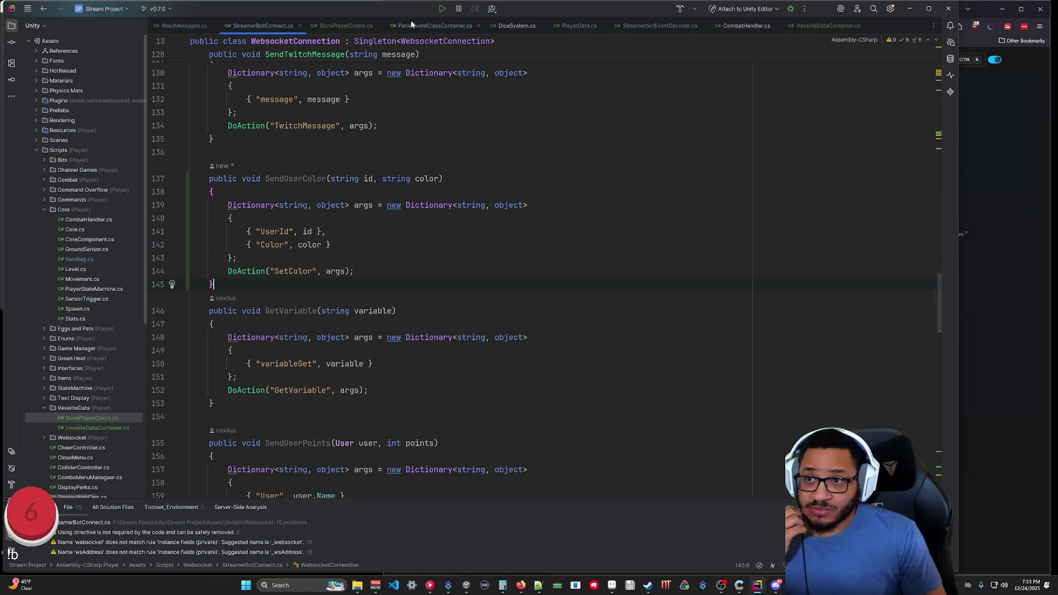
In StorePlayerColors.cs, start typing 'Streamer' on the empty loop line.
{"action": "left_click", "coordinate": [333, 25]}
{"action": "type", "text": "St"}
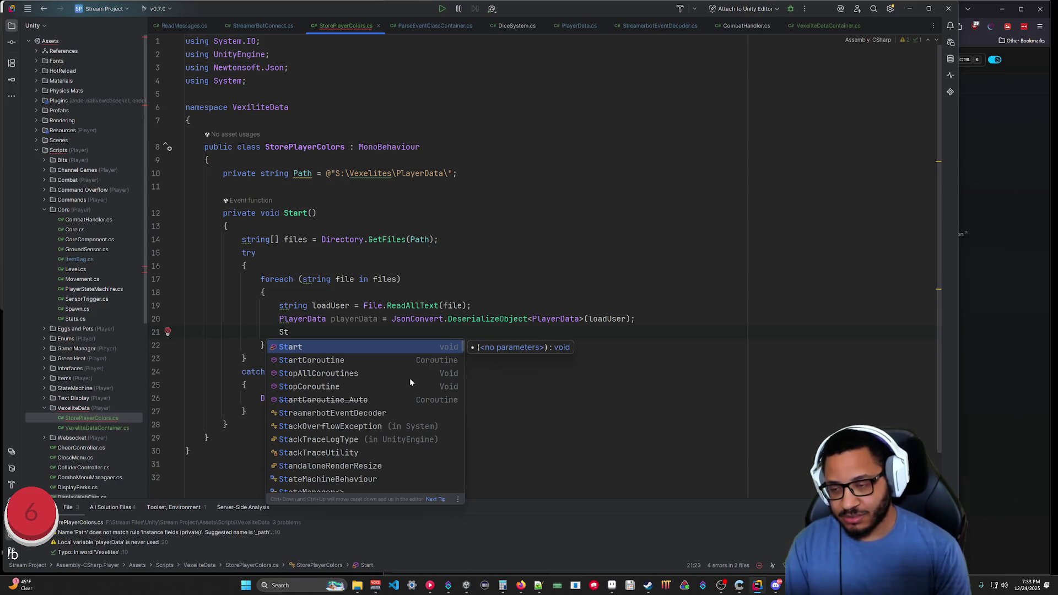
{"action": "type", "text": "reamer"}
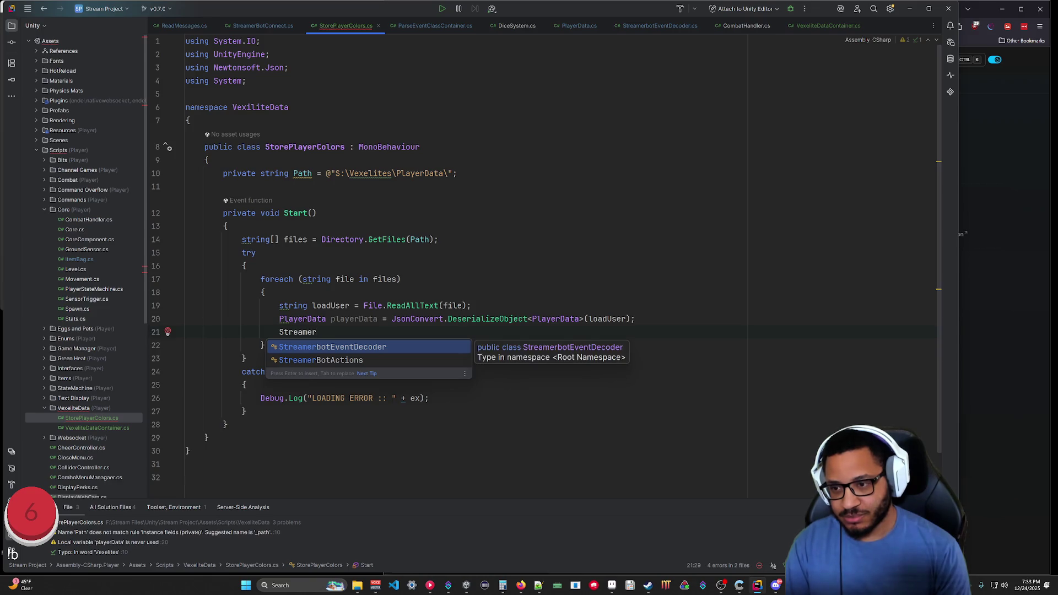
Erase the partial 'Streamer' text and review StreamerBotConnect.cs.
{"action": "key", "text": "BackSpace"}
{"action": "key", "text": "BackSpace"}
{"action": "key", "text": "BackSpace"}
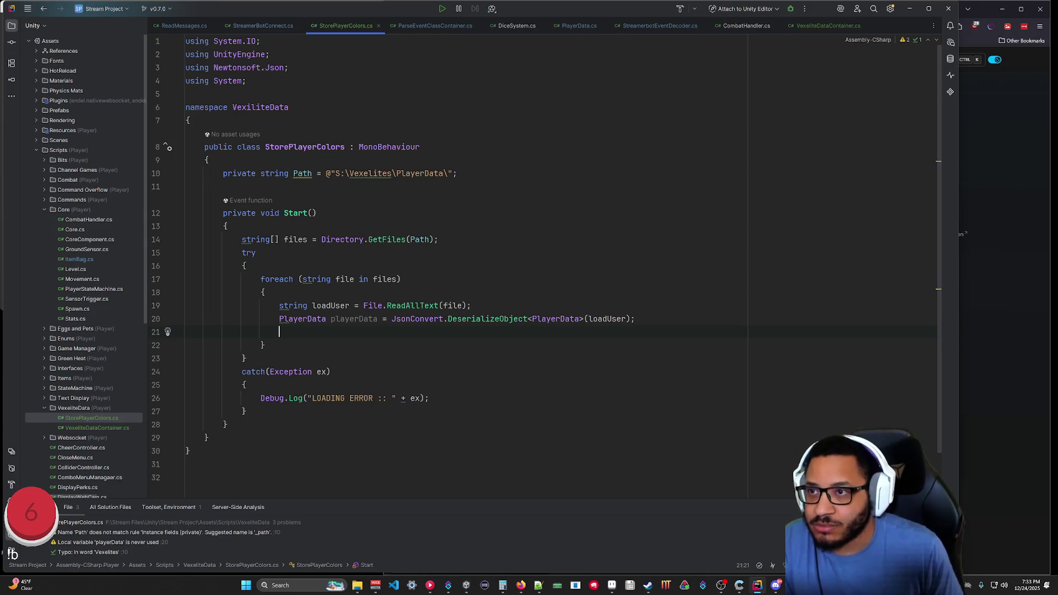
{"action": "key", "text": "ctrl+Tab"}
{"action": "scroll", "coordinate": [441, 275], "scroll_direction": "up", "scroll_amount": 10}
{"action": "scroll", "coordinate": [440, 264], "scroll_direction": "up", "scroll_amount": 20}
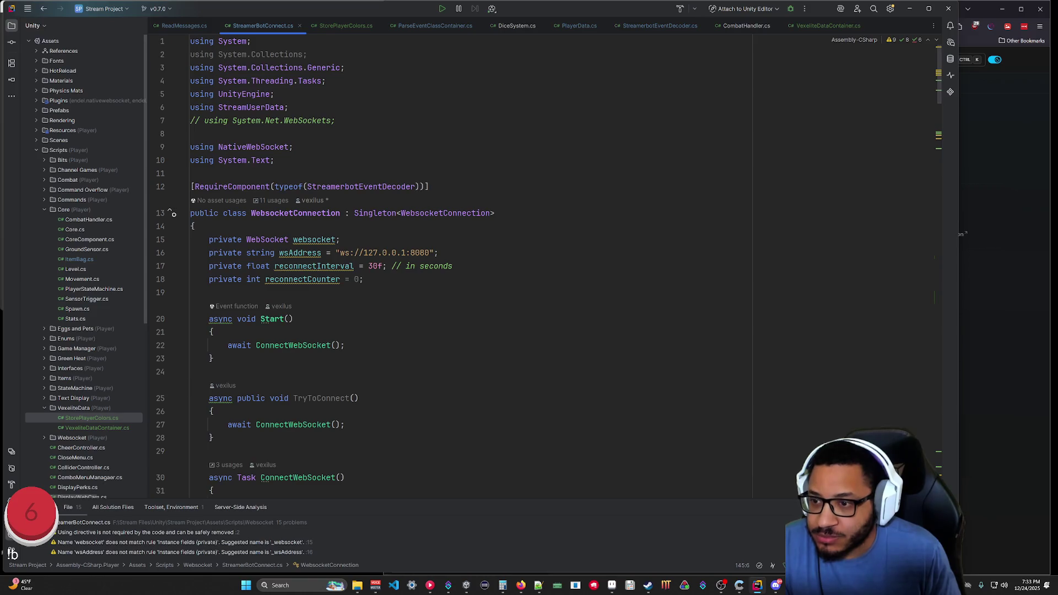
{"action": "scroll", "coordinate": [441, 264], "scroll_direction": "down", "scroll_amount": 8}
{"action": "scroll", "coordinate": [441, 264], "scroll_direction": "up", "scroll_amount": 8}
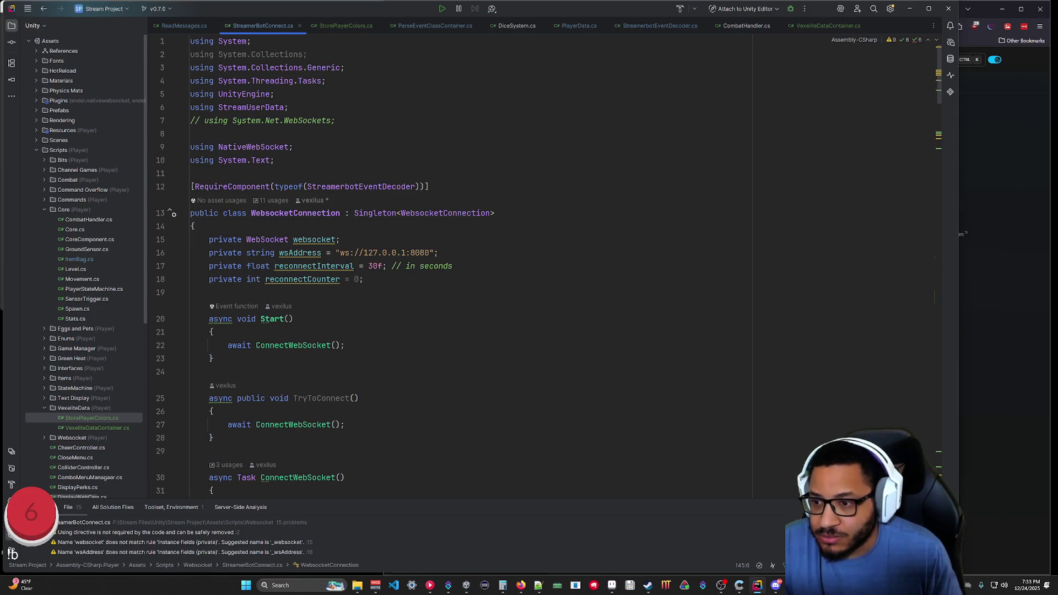
Check how ReadMessages.cs accesses the WebsocketConnection instance, then return to StorePlayerColors.cs.
{"action": "key", "text": "ctrl+Tab"}
{"action": "scroll", "coordinate": [441, 264], "scroll_direction": "up", "scroll_amount": 5}
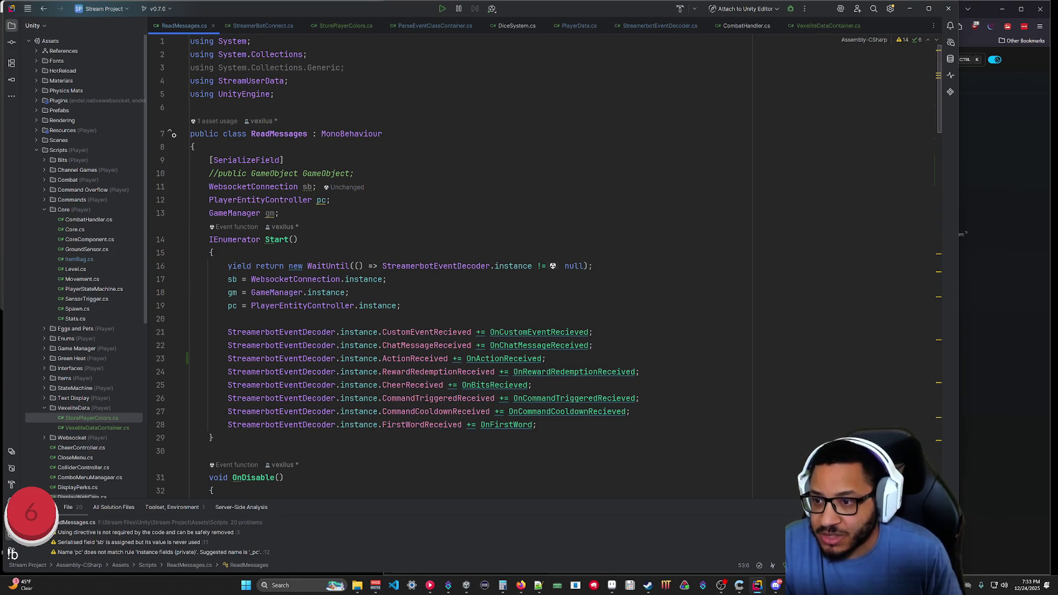
{"action": "scroll", "coordinate": [441, 264], "scroll_direction": "down", "scroll_amount": 10}
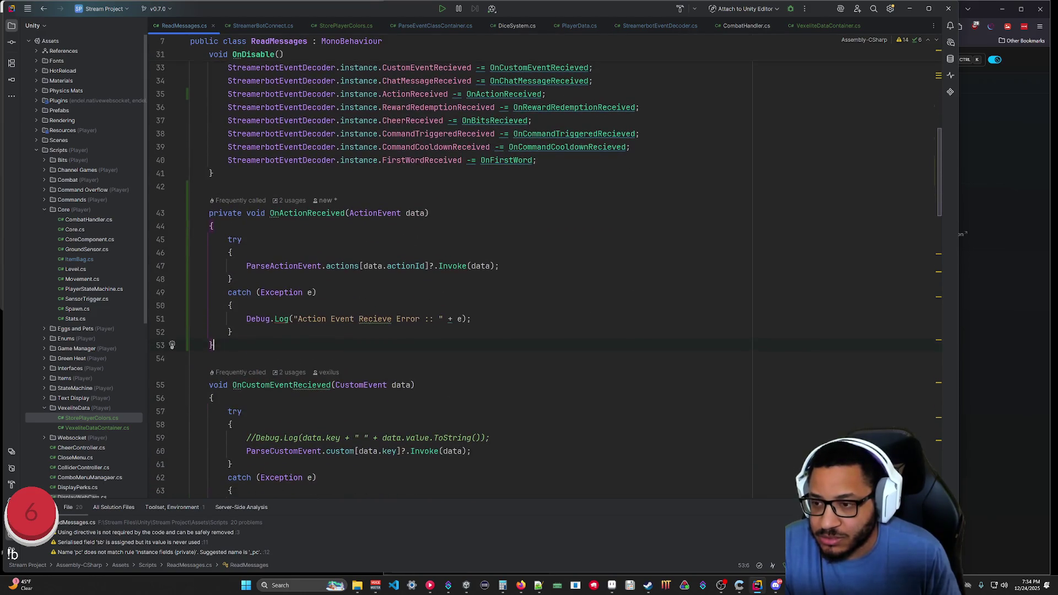
{"action": "scroll", "coordinate": [553, 266], "scroll_direction": "up", "scroll_amount": 10}
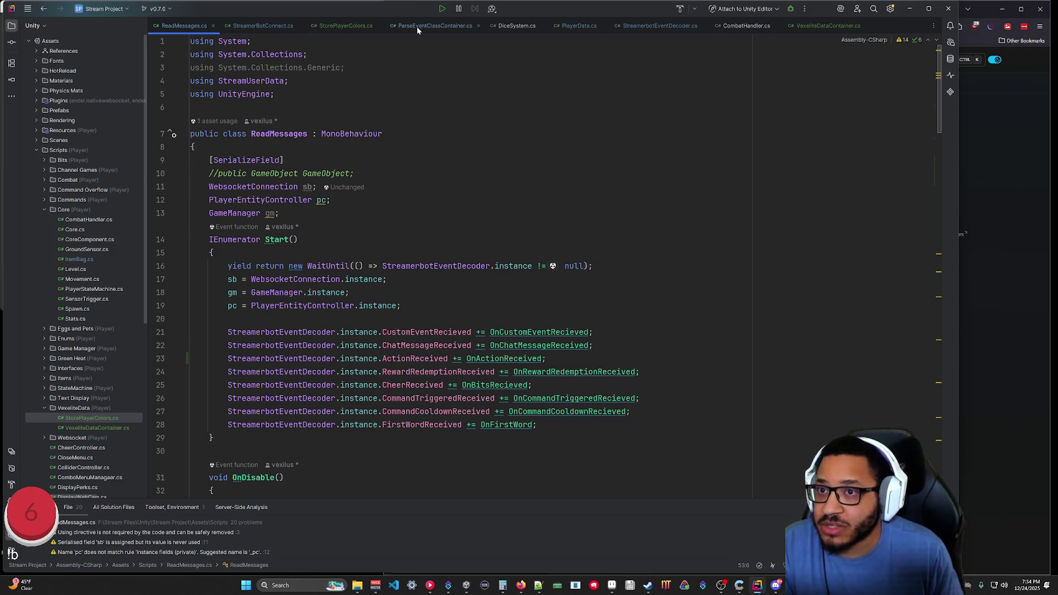
{"action": "left_click", "coordinate": [342, 26]}
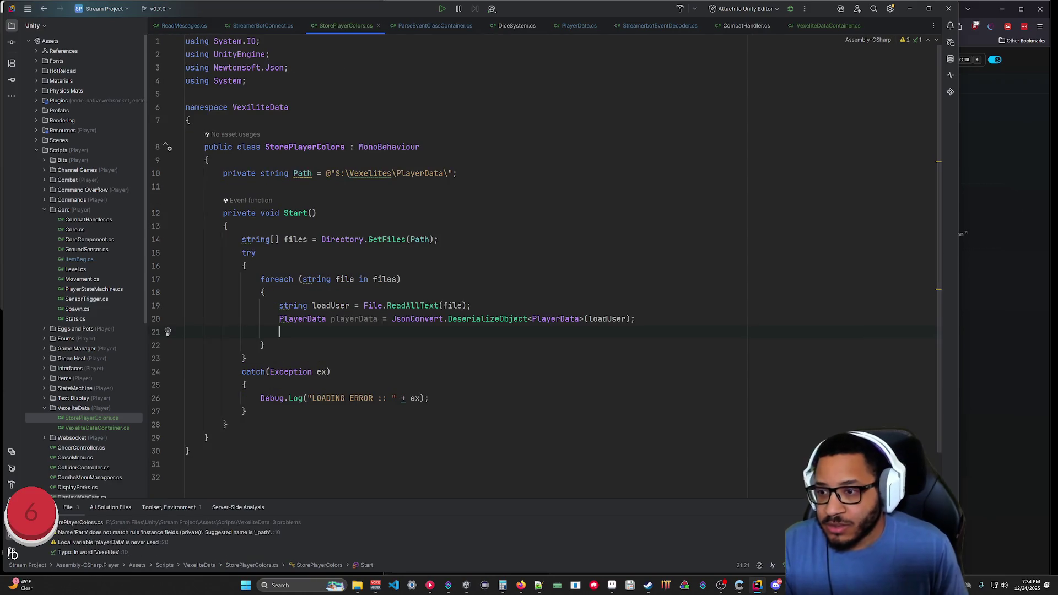
Type StreamerbotEventDecoder.instance. on the empty loop line.
{"action": "type", "text": "Streamer"}
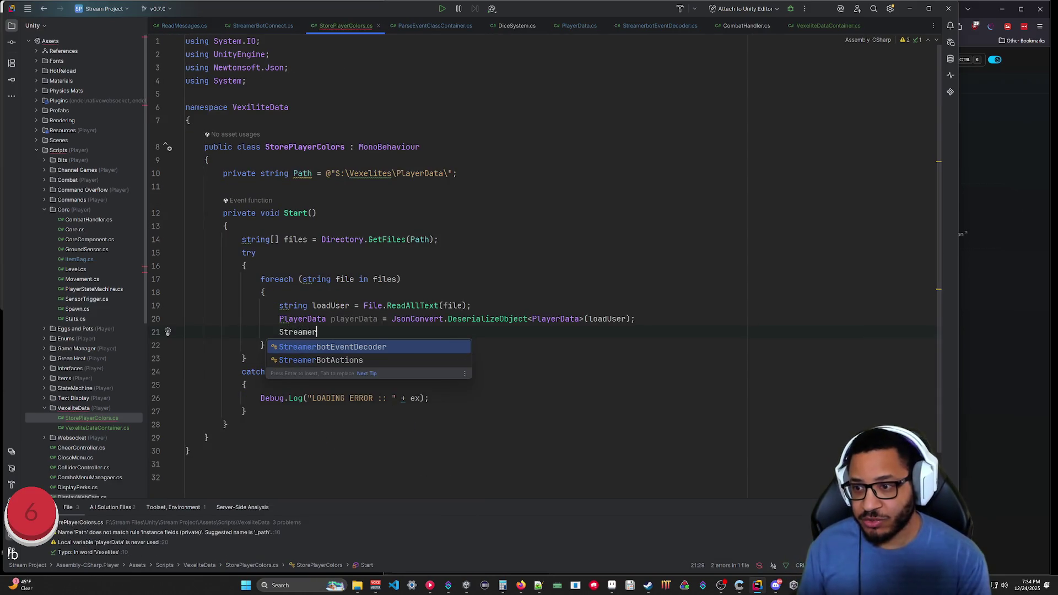
{"action": "key", "text": "Return"}
{"action": "type", "text": ".instance."}
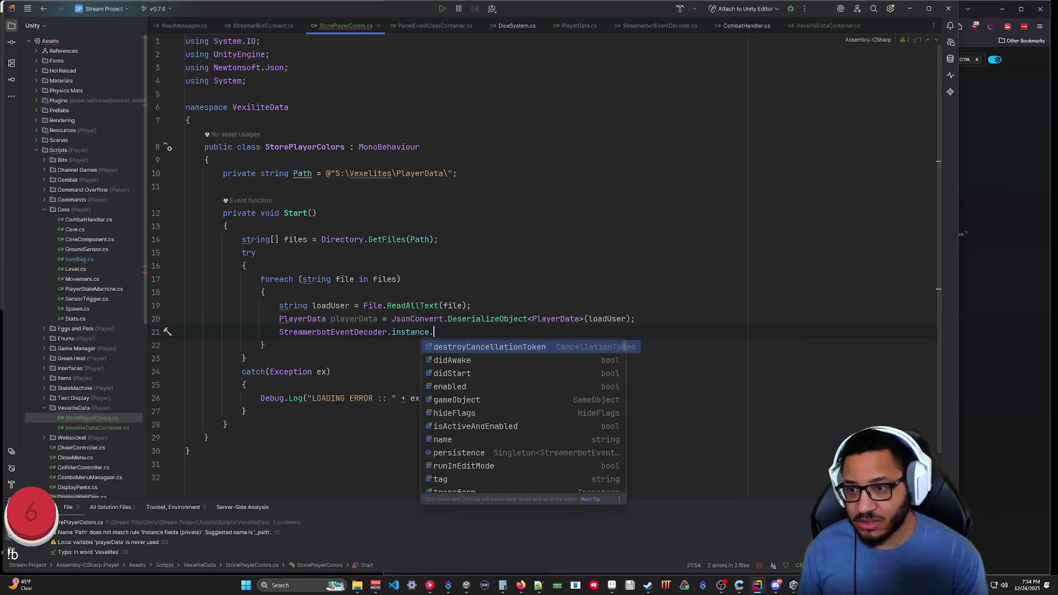
{"action": "type", "text": "Sen"}
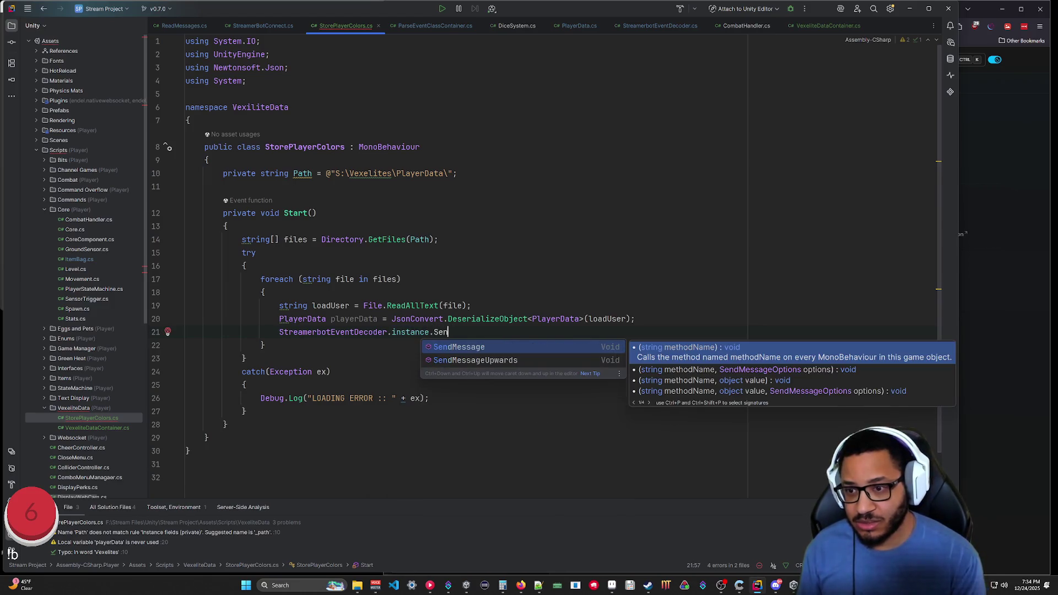
{"action": "key", "text": "BackSpace"}
{"action": "key", "text": "BackSpace"}
{"action": "key", "text": "BackSpace"}
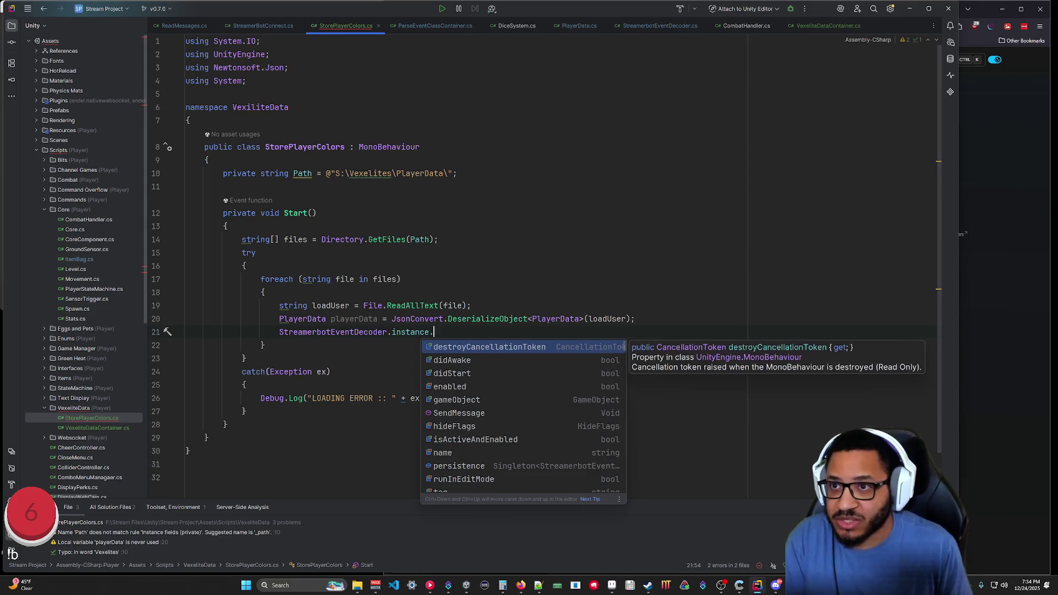
Check StreamerBotConnect's methods and complete the call as SendUserColor().
{"action": "left_click", "coordinate": [259, 26]}
{"action": "scroll", "coordinate": [440, 264], "scroll_direction": "down", "scroll_amount": 20}
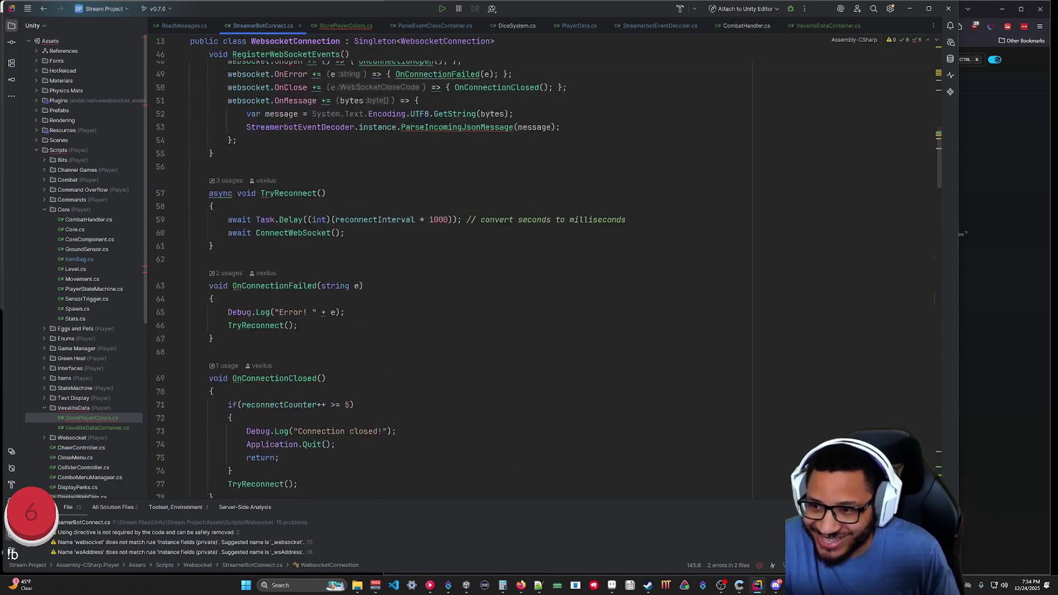
{"action": "scroll", "coordinate": [441, 265], "scroll_direction": "up", "scroll_amount": 6}
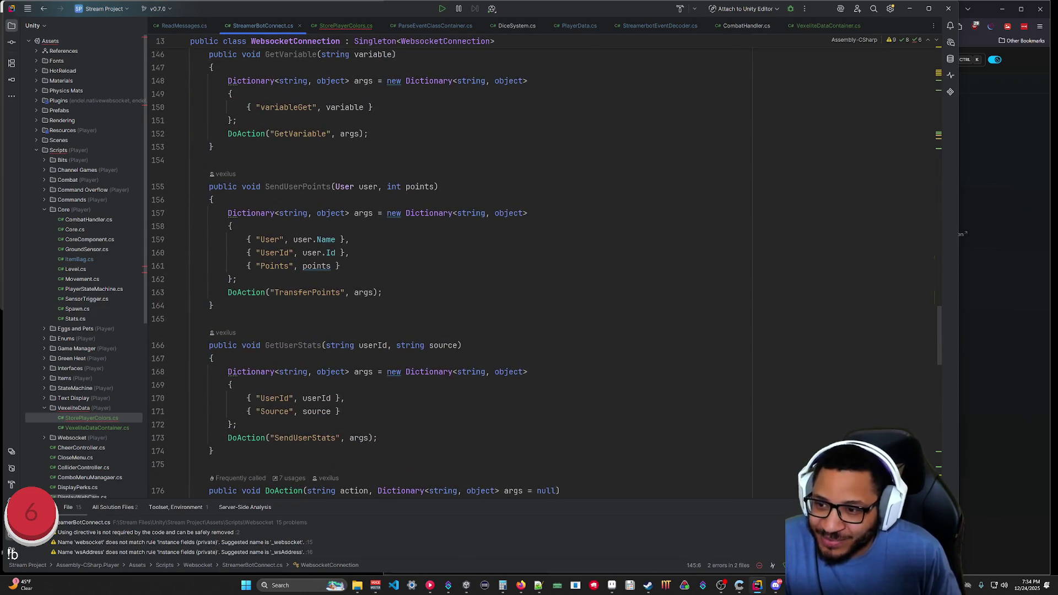
{"action": "scroll", "coordinate": [441, 265], "scroll_direction": "up", "scroll_amount": 6}
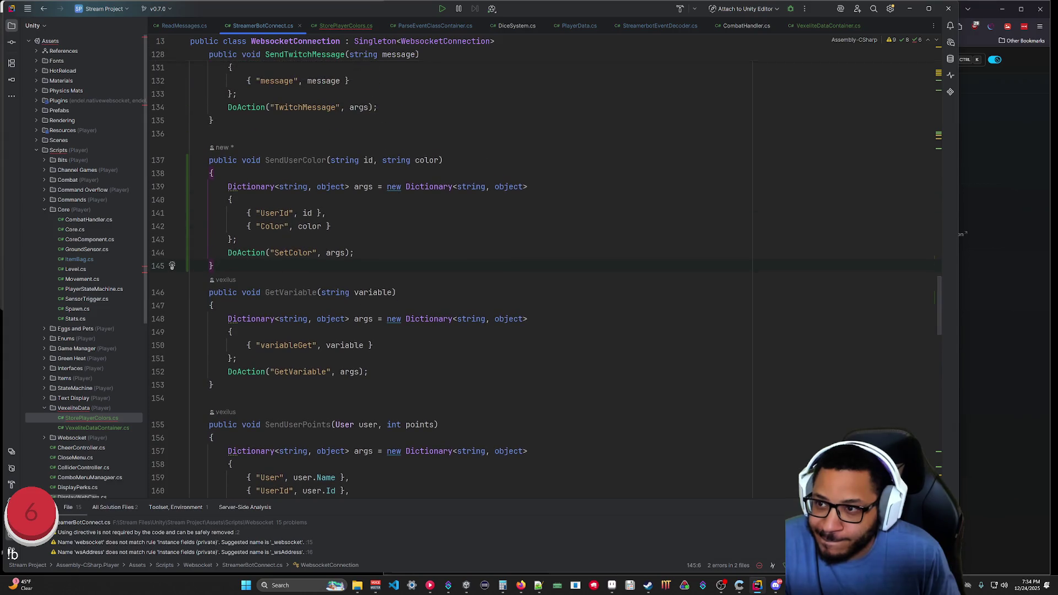
{"action": "left_click", "coordinate": [333, 25]}
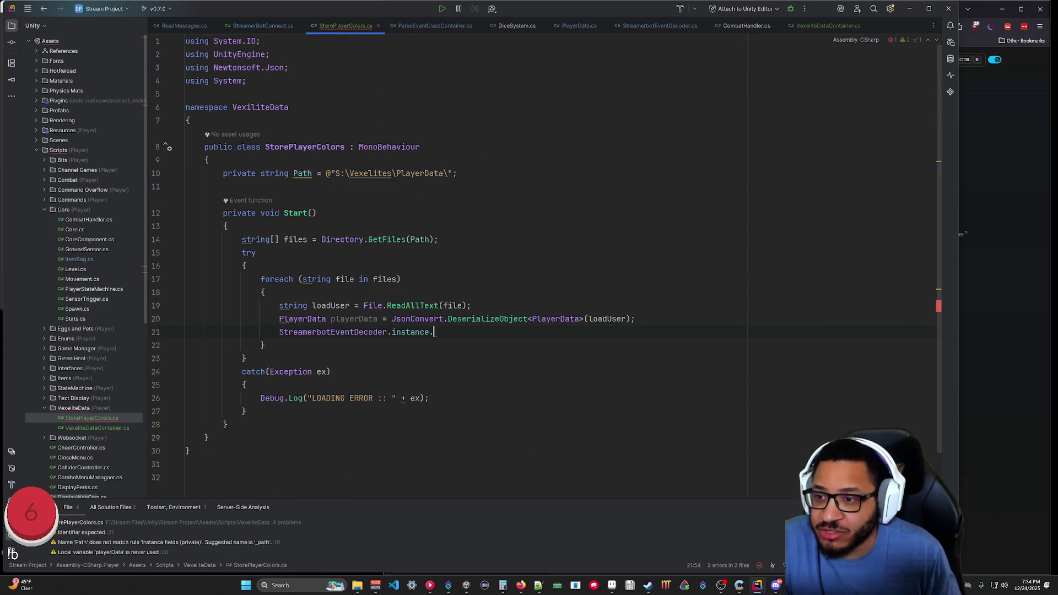
{"action": "type", "text": "Send"}
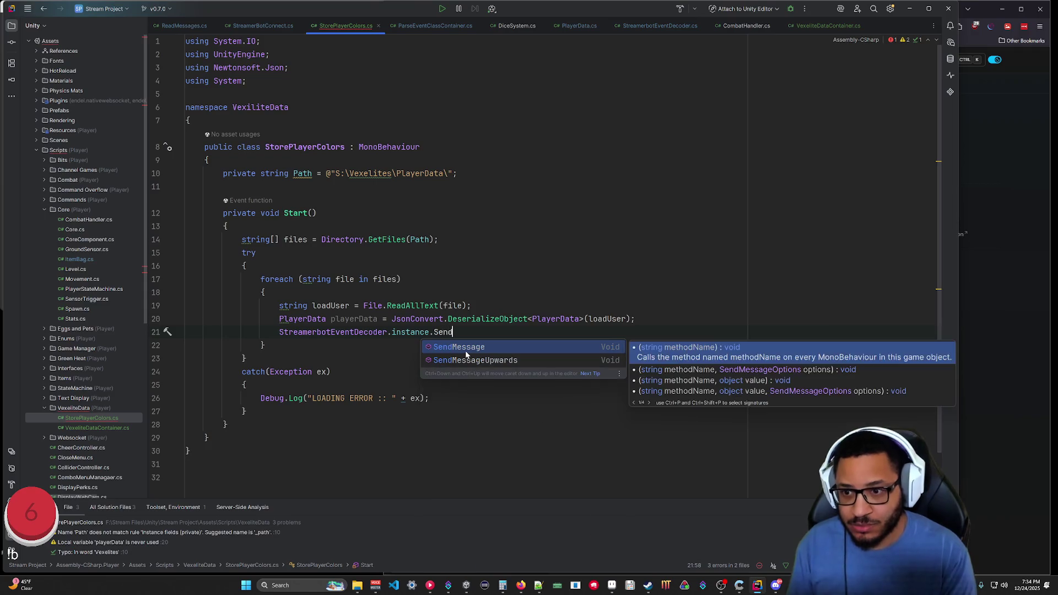
{"action": "type", "text": "UserColor()"}
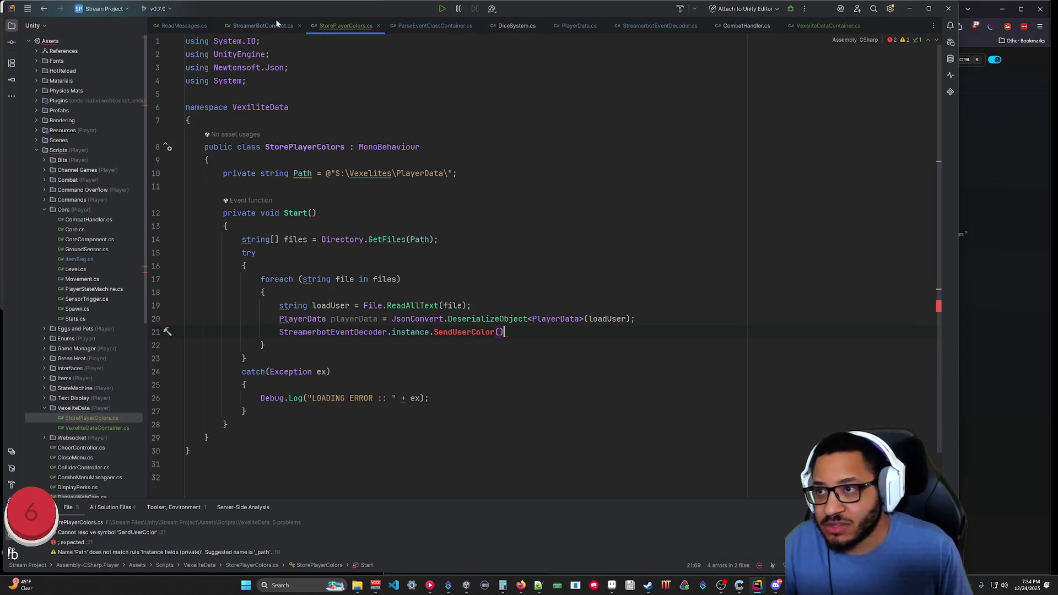
{"action": "left_click", "coordinate": [263, 26]}
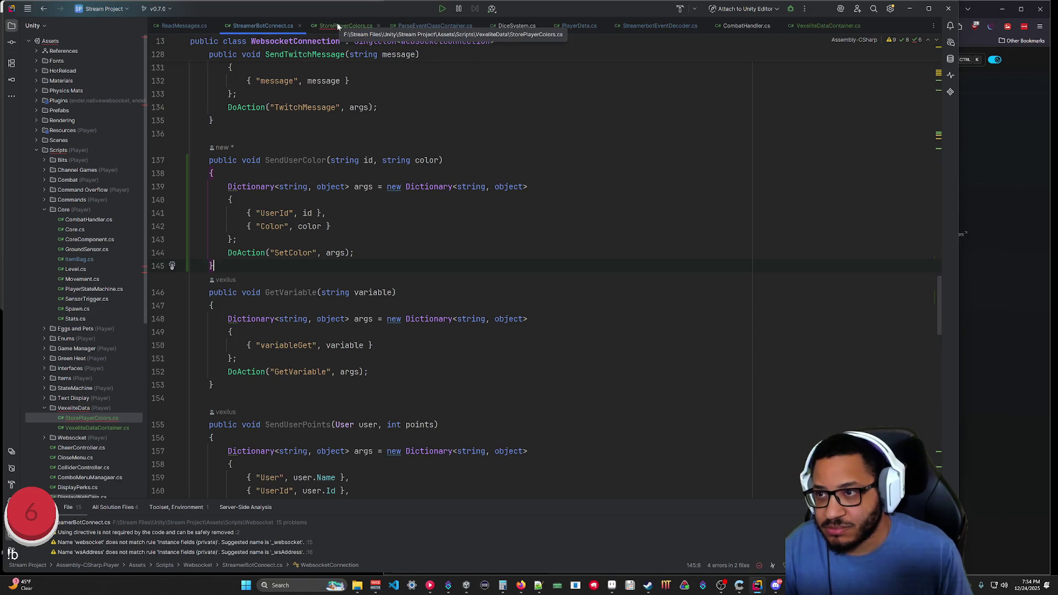
Replace StreamerbotEventDecoder with WebsocketConnection in the SendUserColor call.
{"action": "scroll", "coordinate": [441, 264], "scroll_direction": "up", "scroll_amount": 4}
{"action": "scroll", "coordinate": [441, 265], "scroll_direction": "down", "scroll_amount": 5}
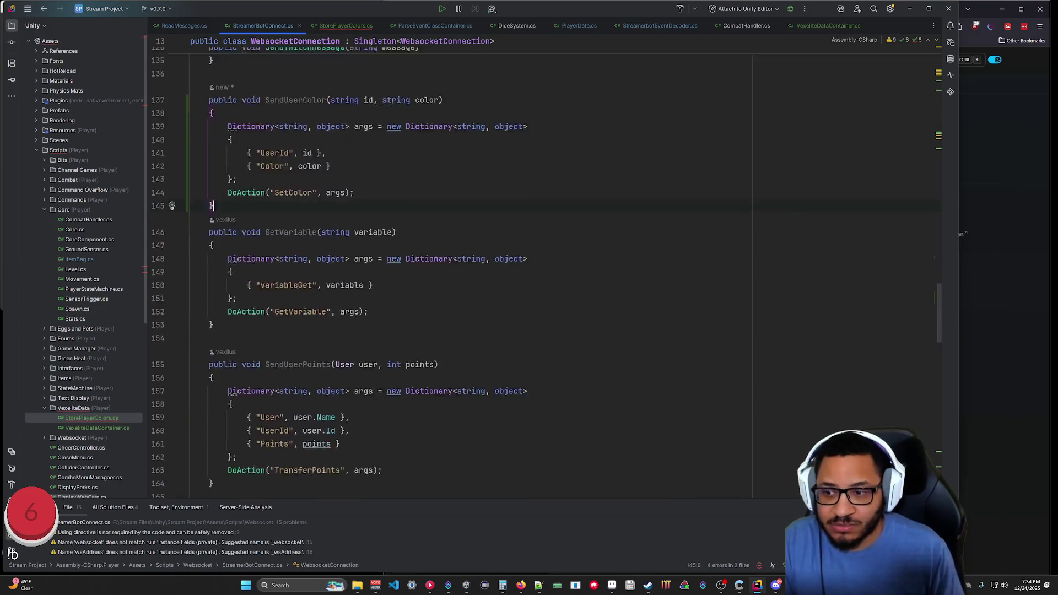
{"action": "mouse_move", "coordinate": [940, 312]}
{"action": "left_mouse_down"}
{"action": "mouse_move", "coordinate": [944, 466]}
{"action": "mouse_move", "coordinate": [932, 44]}
{"action": "left_mouse_up"}
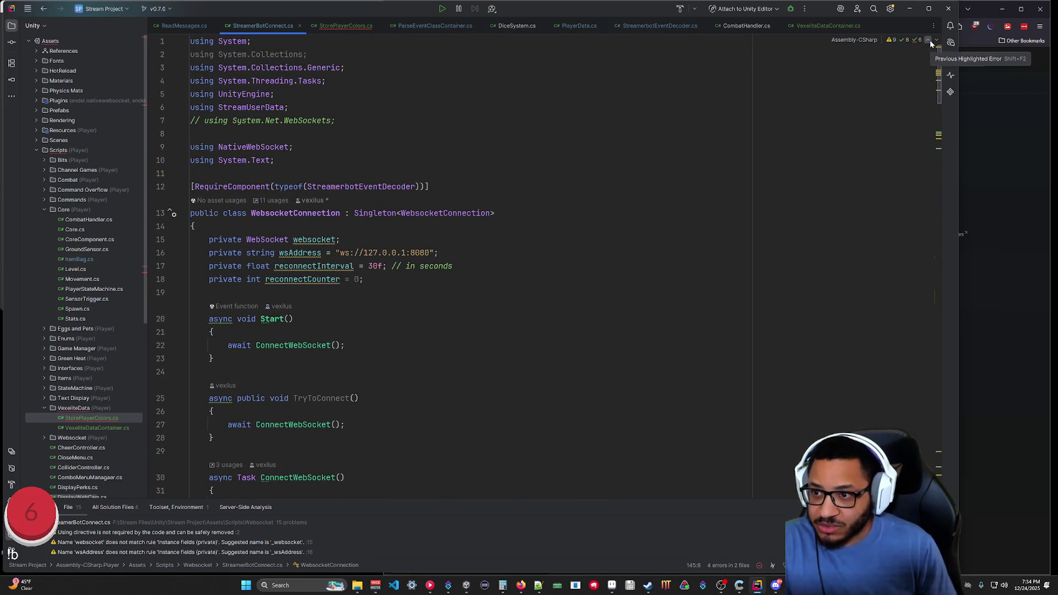
{"action": "scroll", "coordinate": [524, 275], "scroll_direction": "down", "scroll_amount": 20}
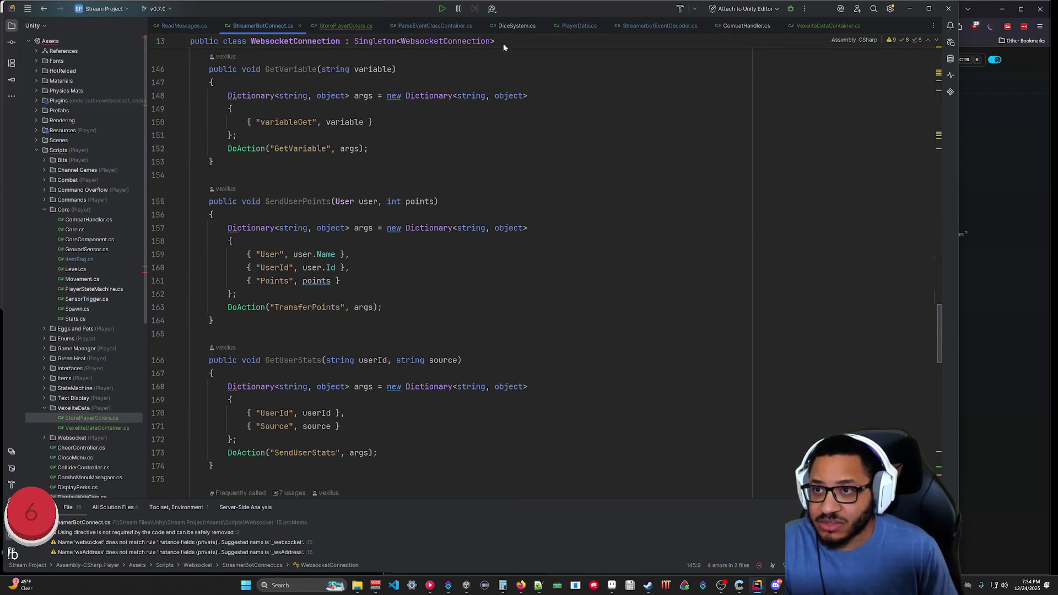
{"action": "key", "text": "ctrl+Tab"}
{"action": "double_click", "coordinate": [288, 331]}
{"action": "type", "text": "Websoc.instance.SendUserColor("}
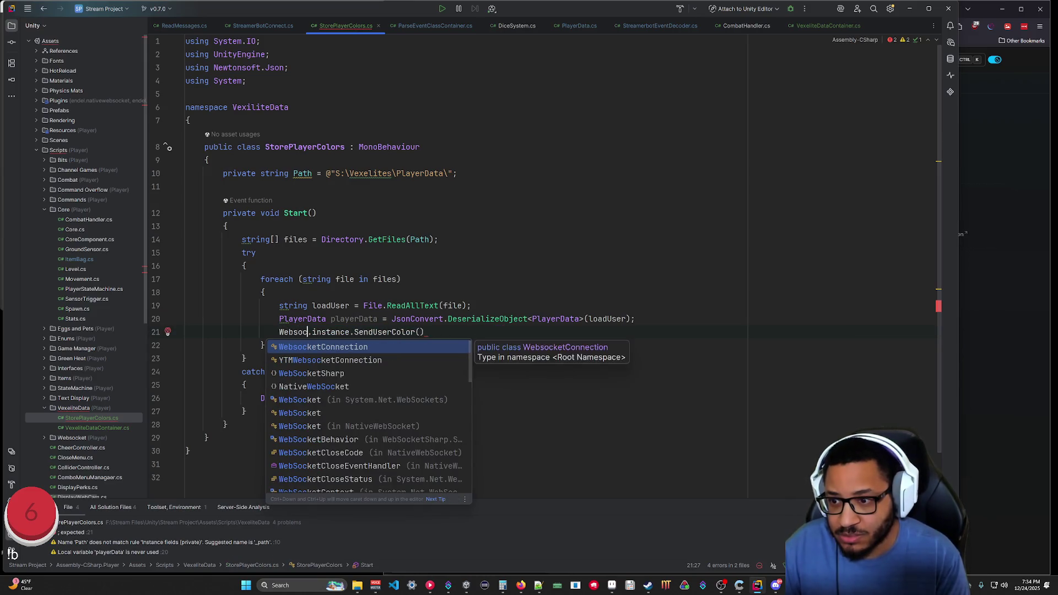
{"action": "key", "text": "Return"}
Rename the playerData variable to data.
{"action": "left_click", "coordinate": [480, 331]}
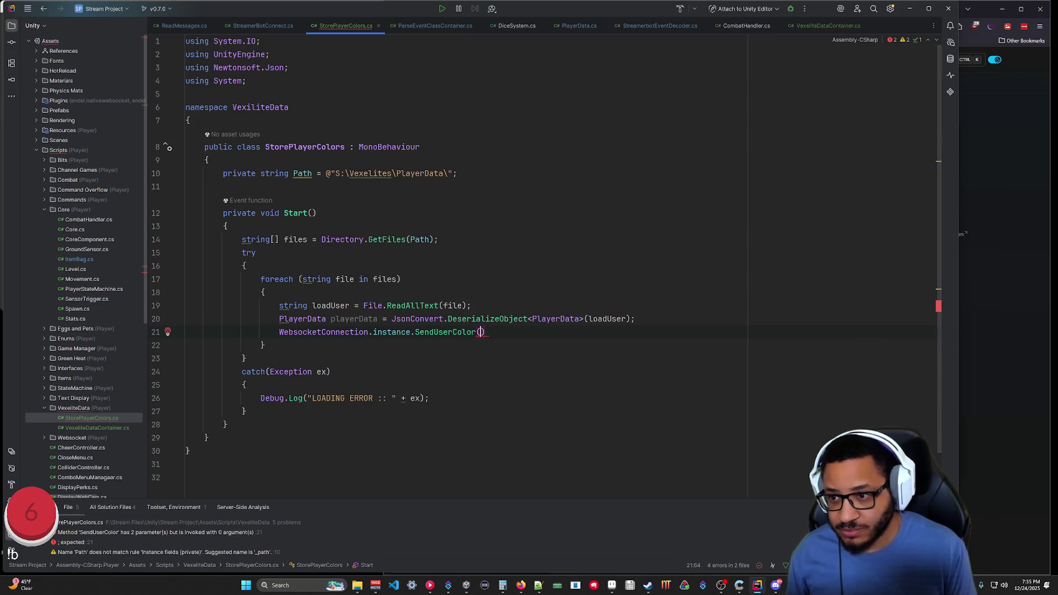
{"action": "double_click", "coordinate": [353, 319]}
{"action": "type", "text": "data"}
{"action": "left_click", "coordinate": [226, 424]}
Pass data.UserId and data.colorData to SendUserColor and save the file.
{"action": "left_click", "coordinate": [482, 332]}
{"action": "type", "text": "data."}
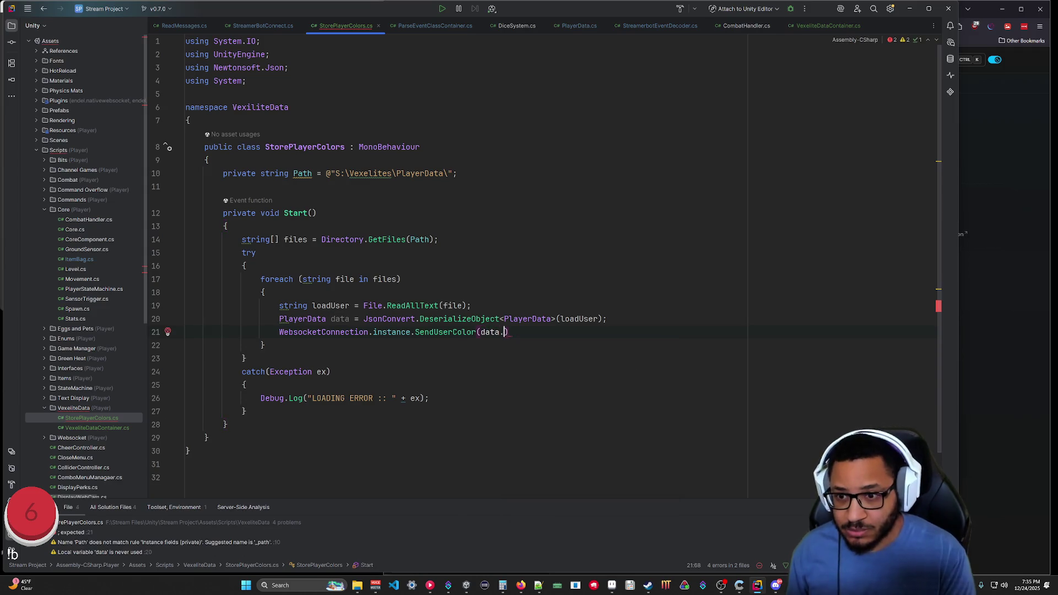
{"action": "key", "text": "Return"}
{"action": "type", "text": ","}
{"action": "key", "text": "Tab"}
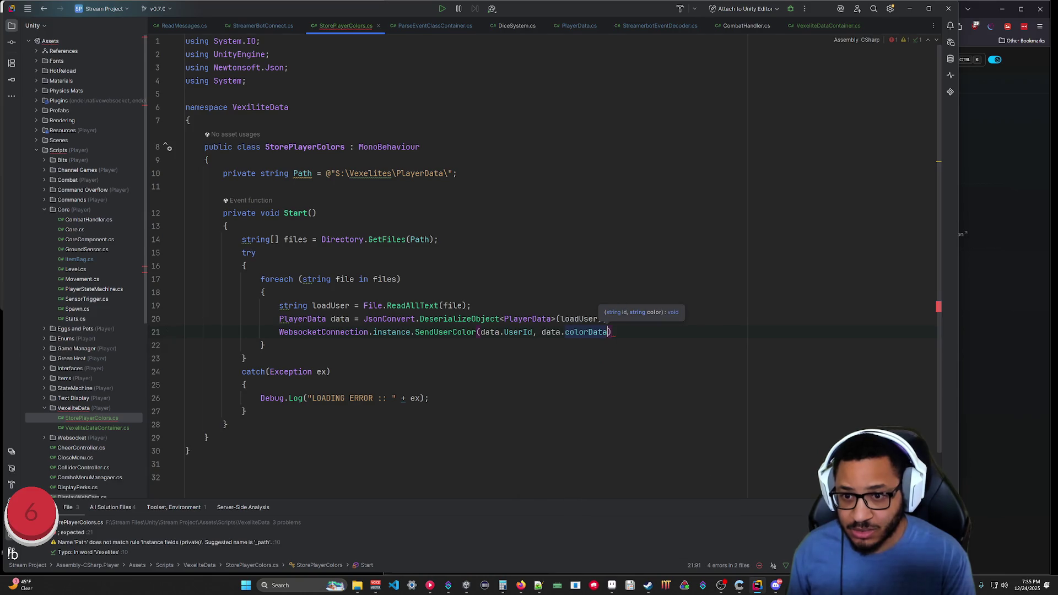
{"action": "type", "text": ";"}
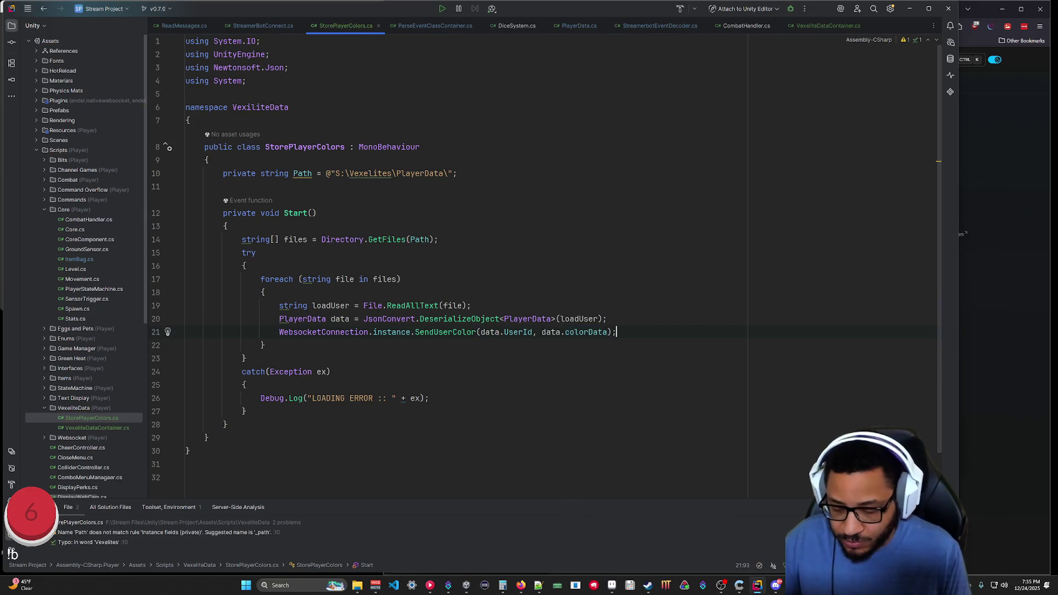
{"action": "key", "text": "ctrl+s"}
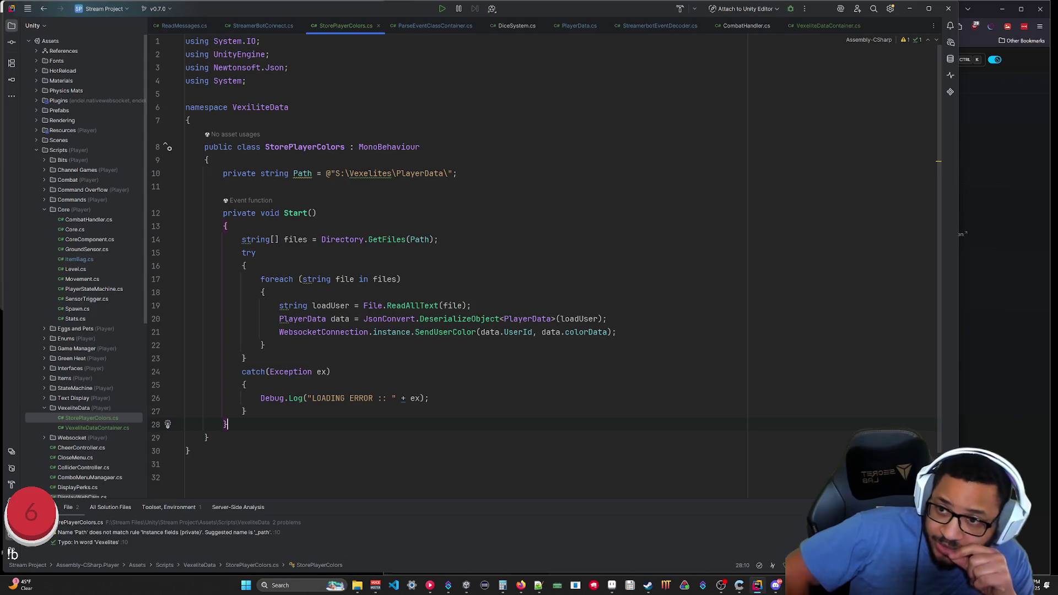
In Streamer.bot, view the SetColor action's C# code and close it unchanged.
{"action": "mouse_move", "coordinate": [357, 585]}
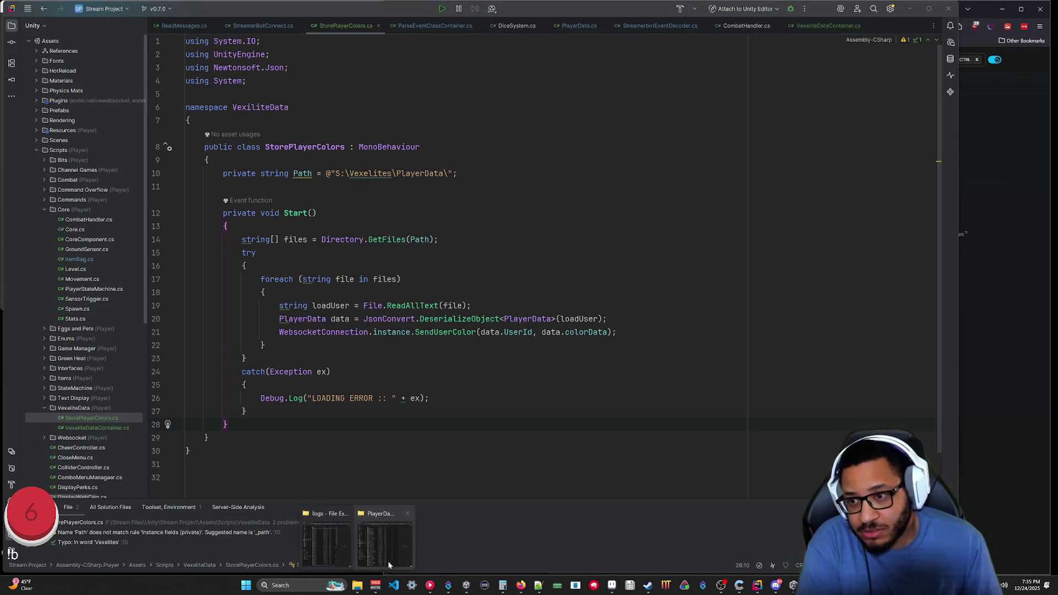
{"action": "left_click", "coordinate": [341, 538]}
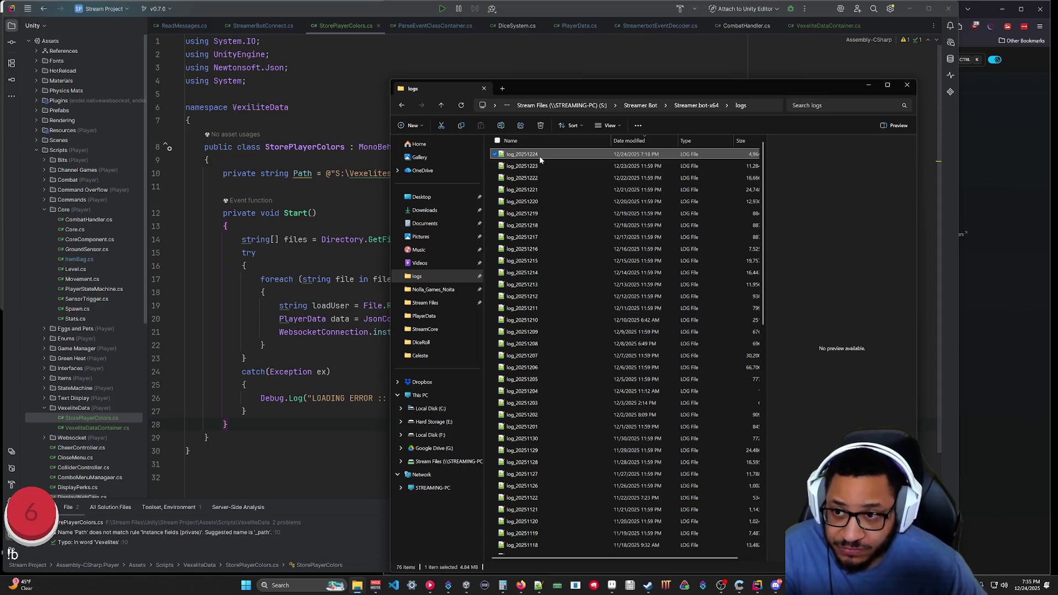
{"action": "left_click", "coordinate": [449, 585]}
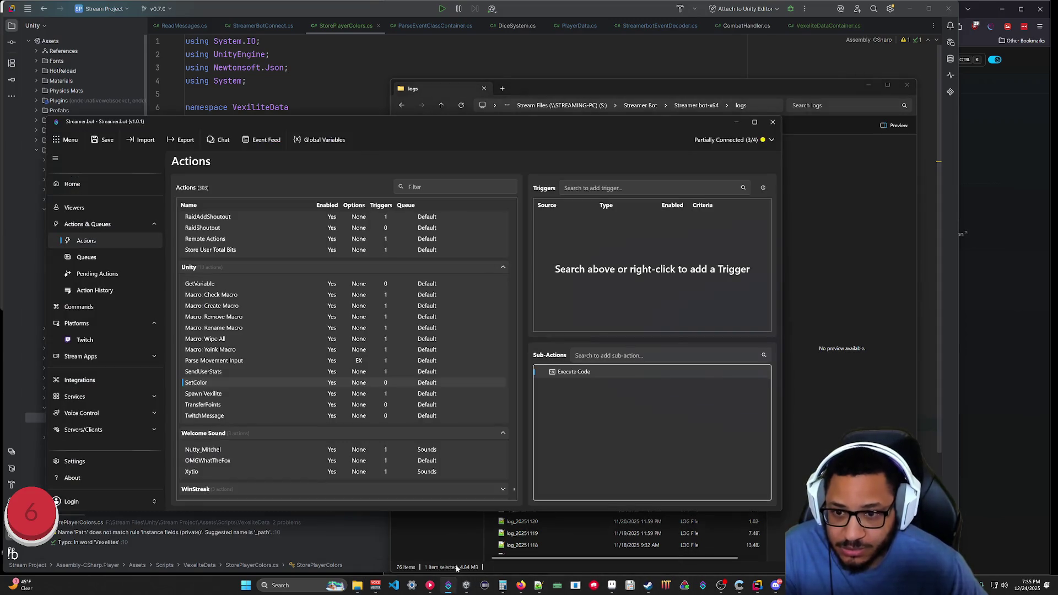
{"action": "double_click", "coordinate": [571, 373]}
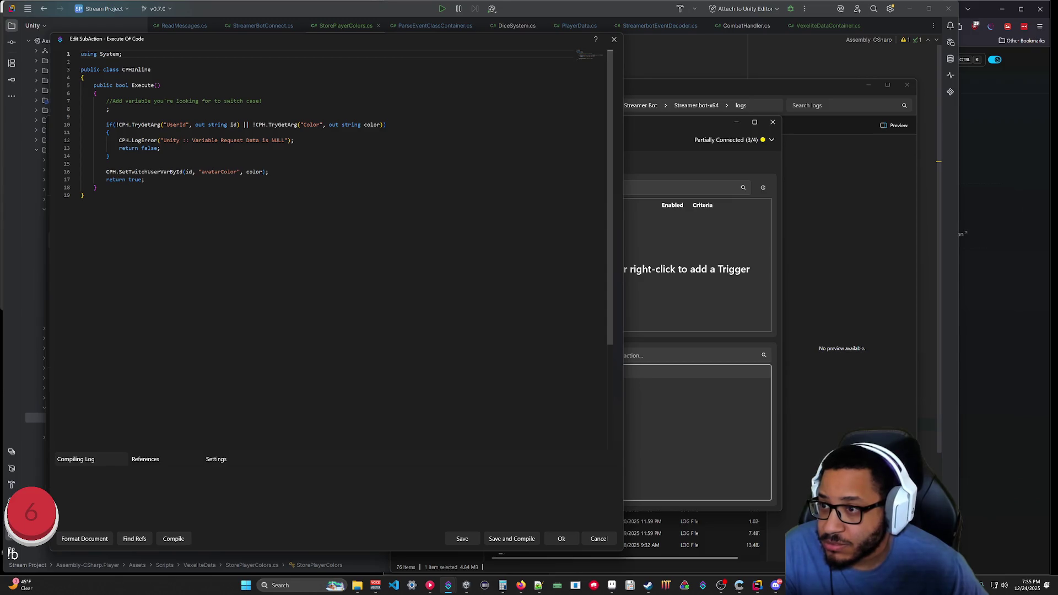
{"action": "left_click", "coordinate": [599, 538]}
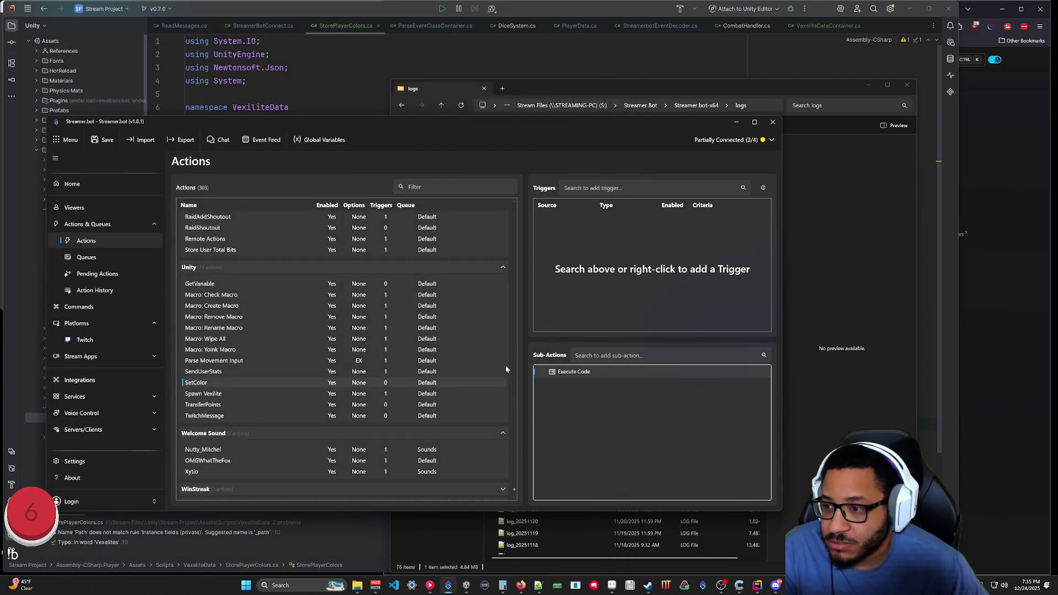
Open the Action History, then switch to Unity's Hierarchy add-object menu.
{"action": "left_click", "coordinate": [103, 291]}
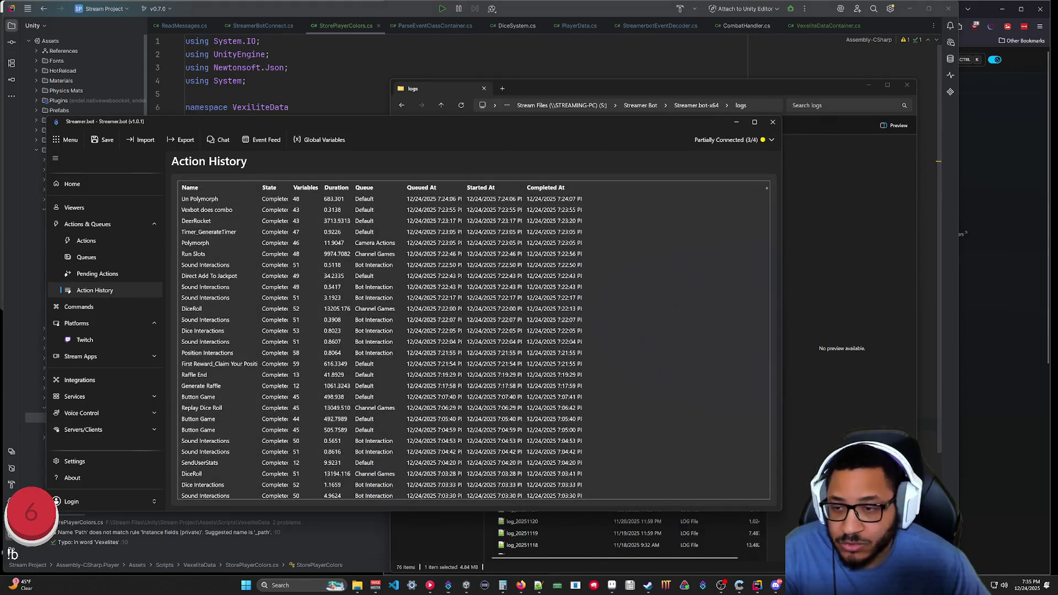
{"action": "key", "text": "alt+Tab"}
{"action": "right_click", "coordinate": [32, 128]}
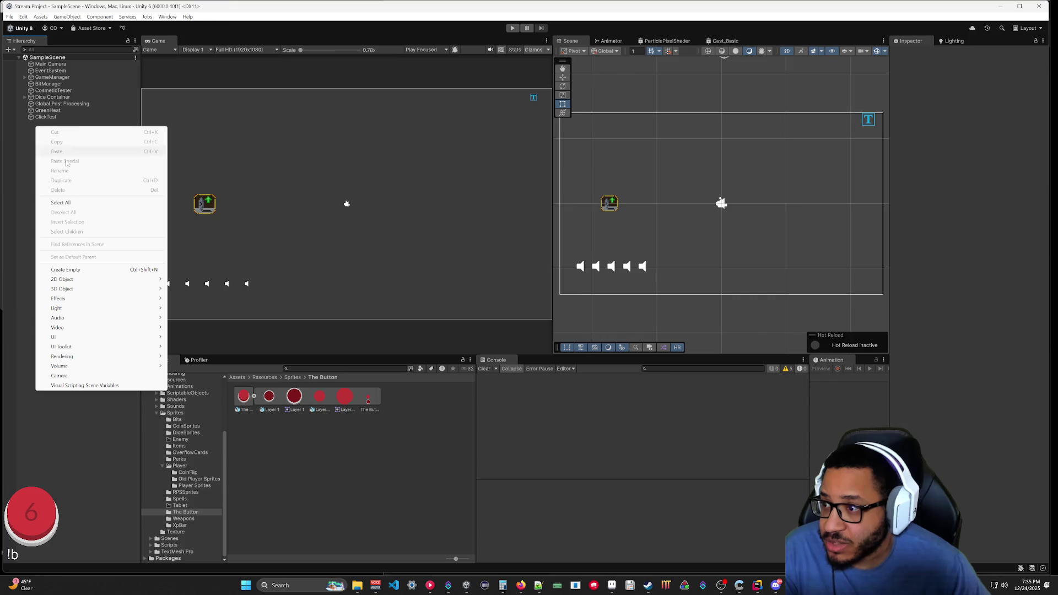
Create an empty GameObject named SendColor.
{"action": "left_click", "coordinate": [72, 270]}
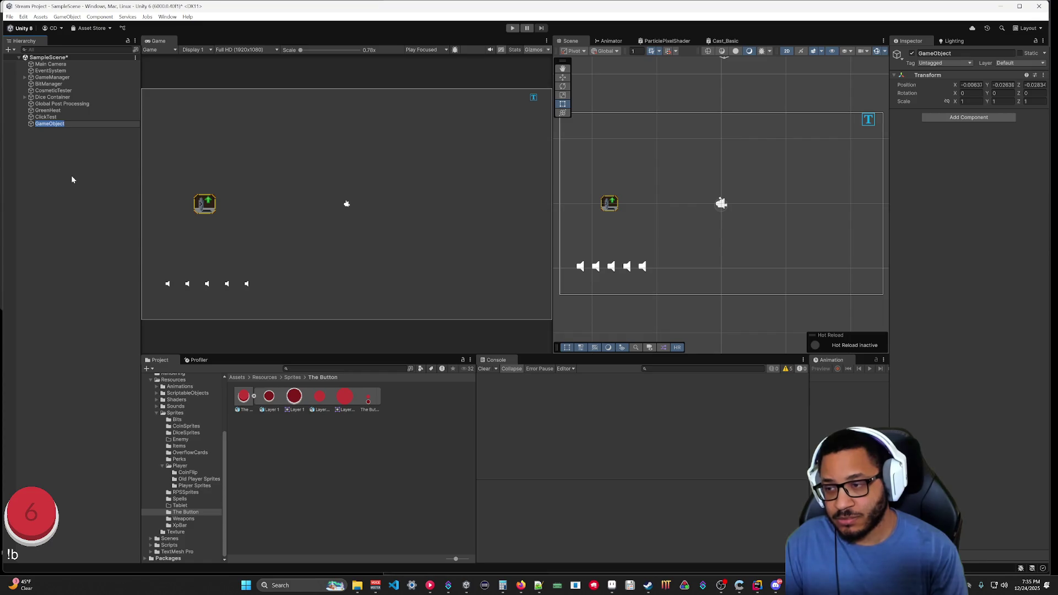
{"action": "type", "text": "SendColor"}
{"action": "key", "text": "Return"}
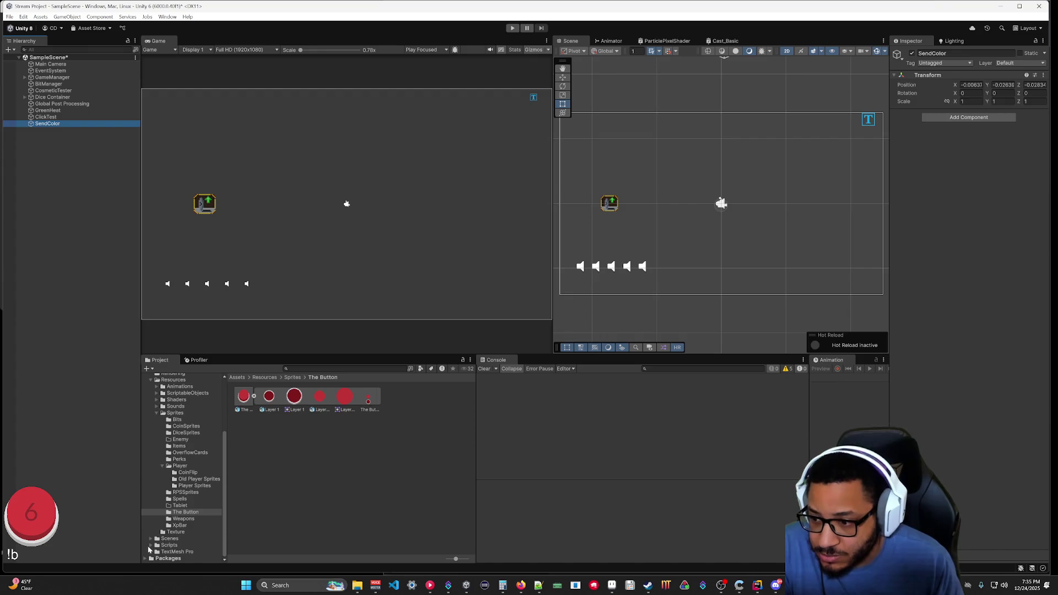
Drag StorePlayerColors from Scripts > VexiliteData onto the SendColor object.
{"action": "left_click", "coordinate": [151, 380]}
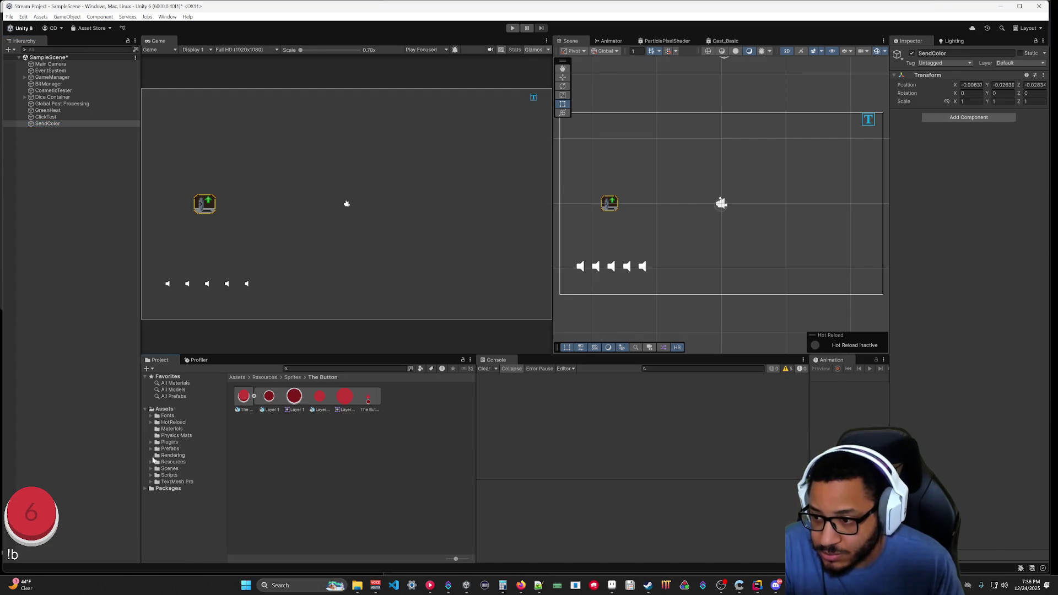
{"action": "left_click", "coordinate": [151, 475]}
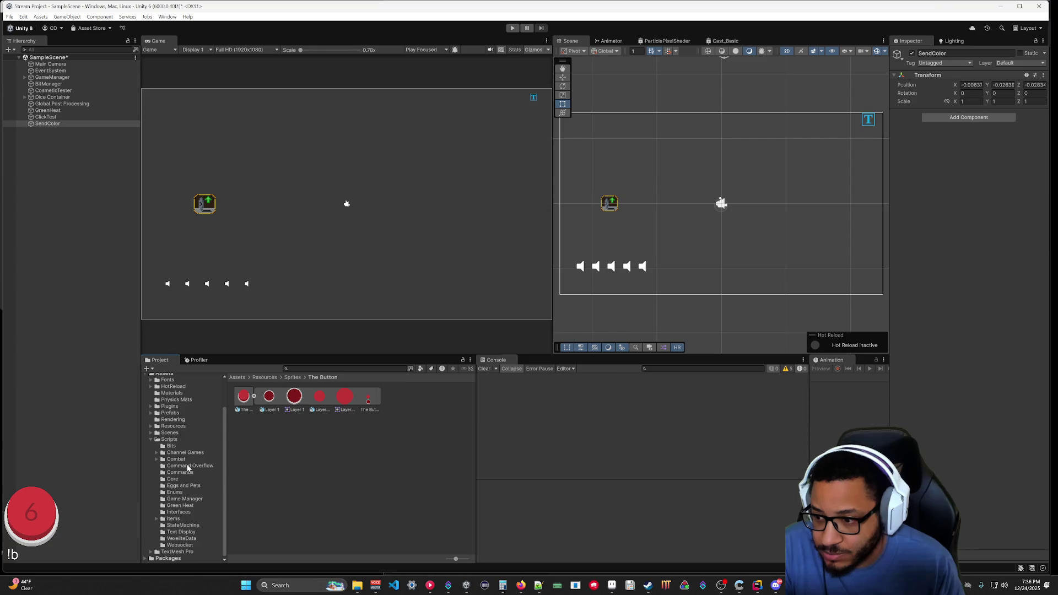
{"action": "left_click", "coordinate": [163, 539]}
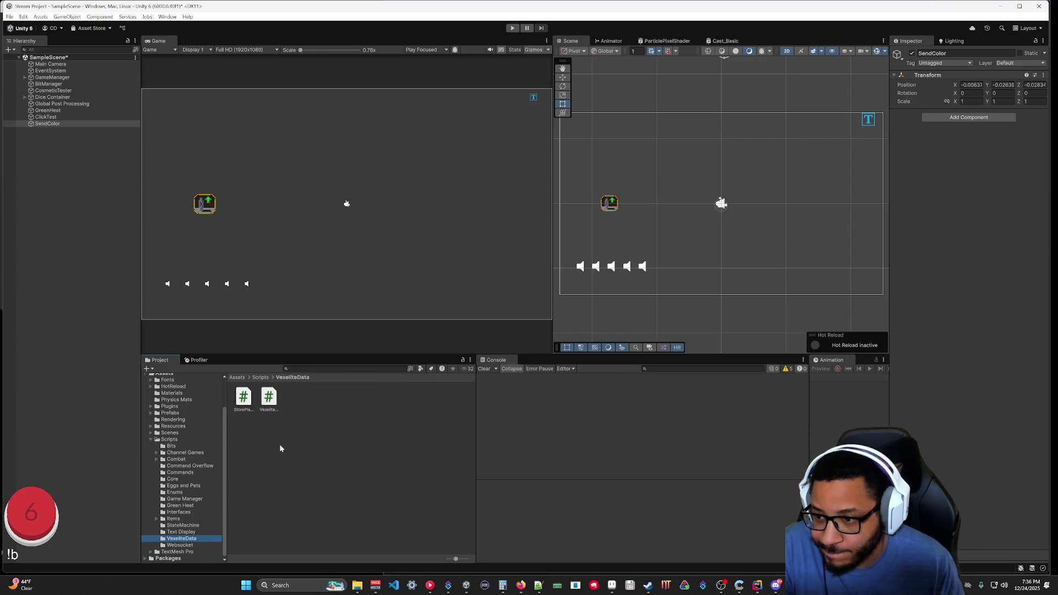
{"action": "left_click_drag", "start_coordinate": [244, 404], "coordinate": [57, 126]}
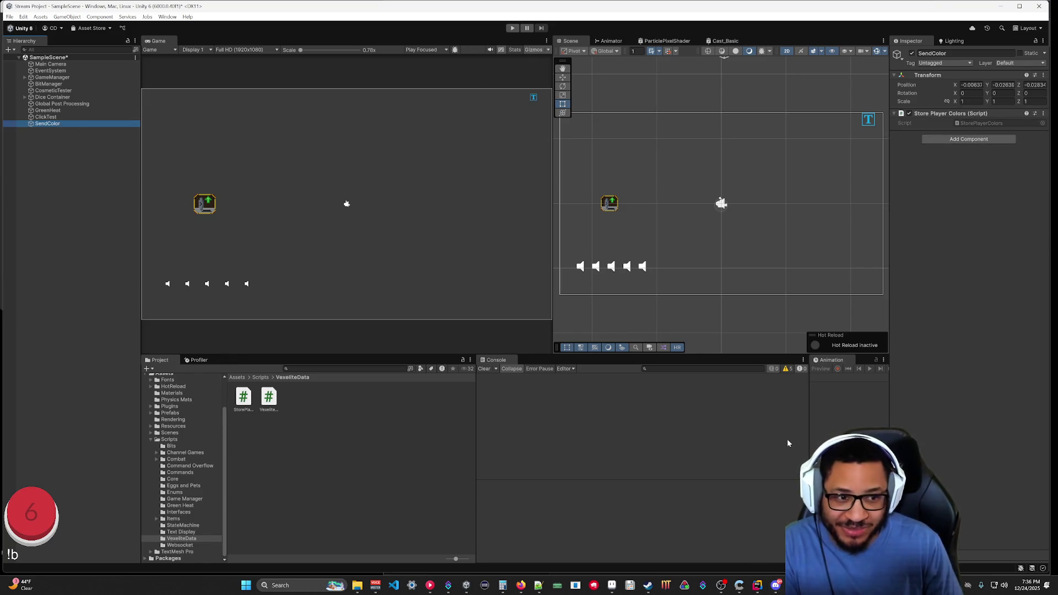
Run the scene in Play mode with Streamer.bot minimized, then stop it.
{"action": "left_click", "coordinate": [448, 585]}
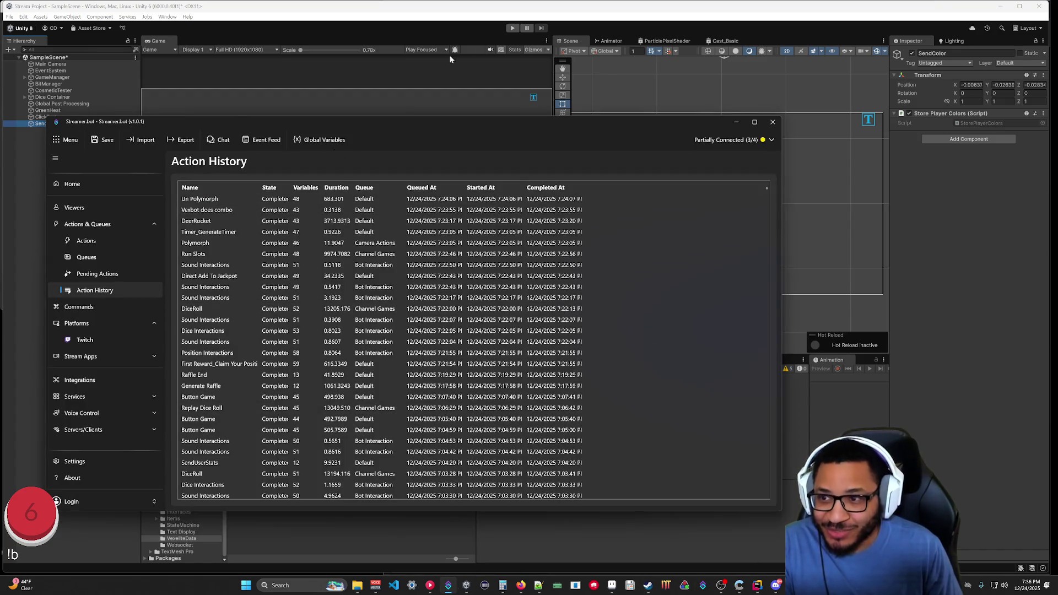
{"action": "left_click", "coordinate": [516, 31]}
{"action": "mouse_move", "coordinate": [448, 585]}
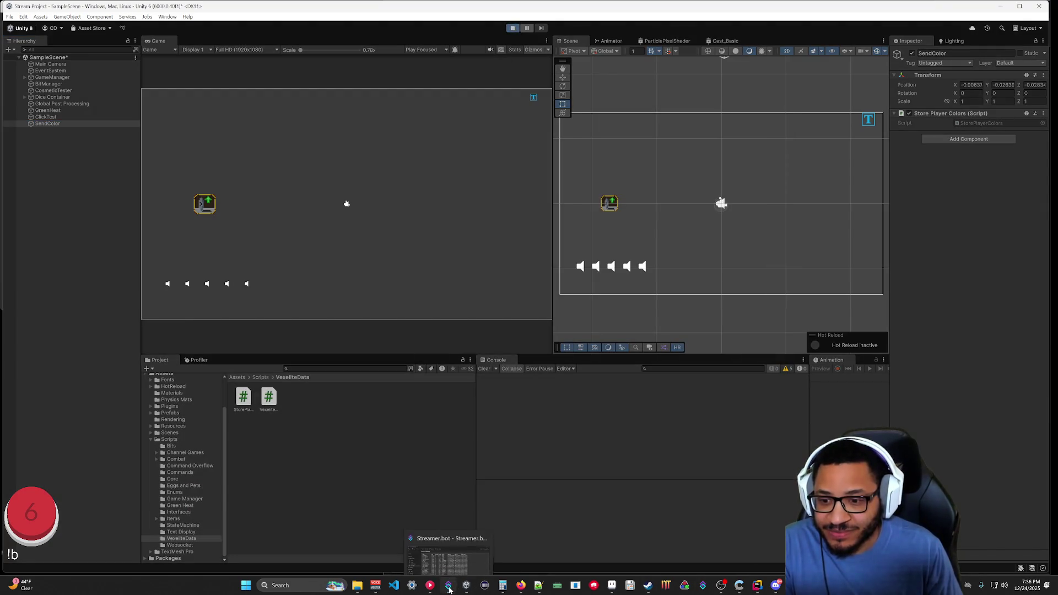
{"action": "left_click", "coordinate": [439, 556]}
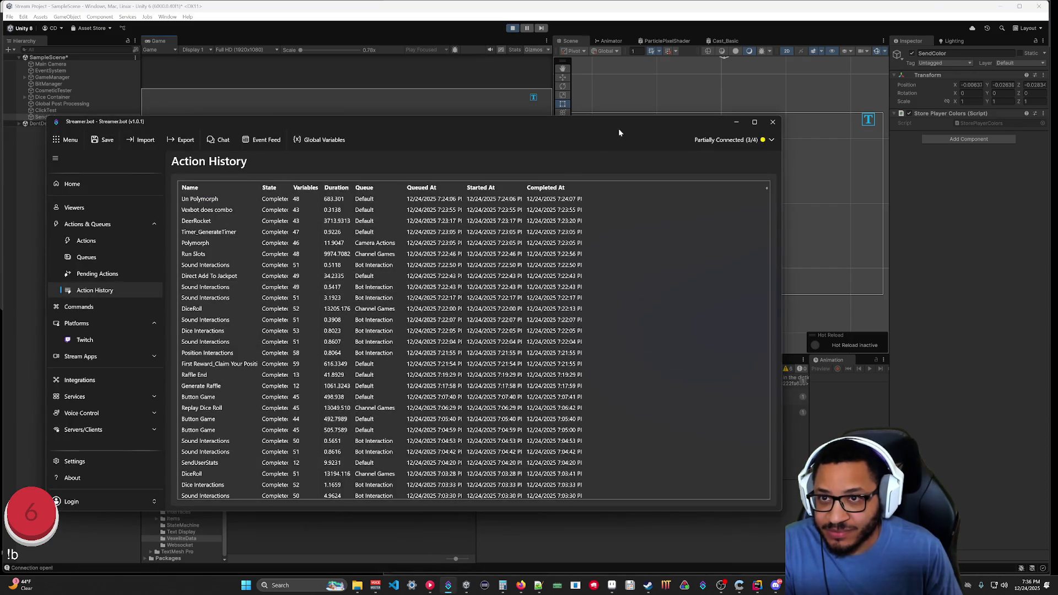
{"action": "left_click", "coordinate": [737, 122]}
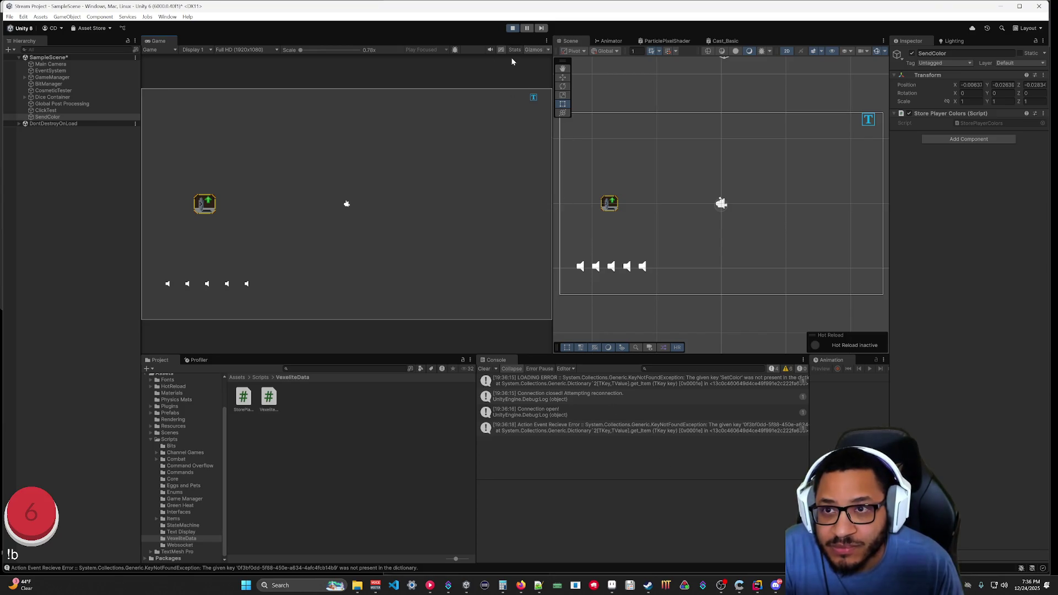
{"action": "left_click", "coordinate": [513, 30]}
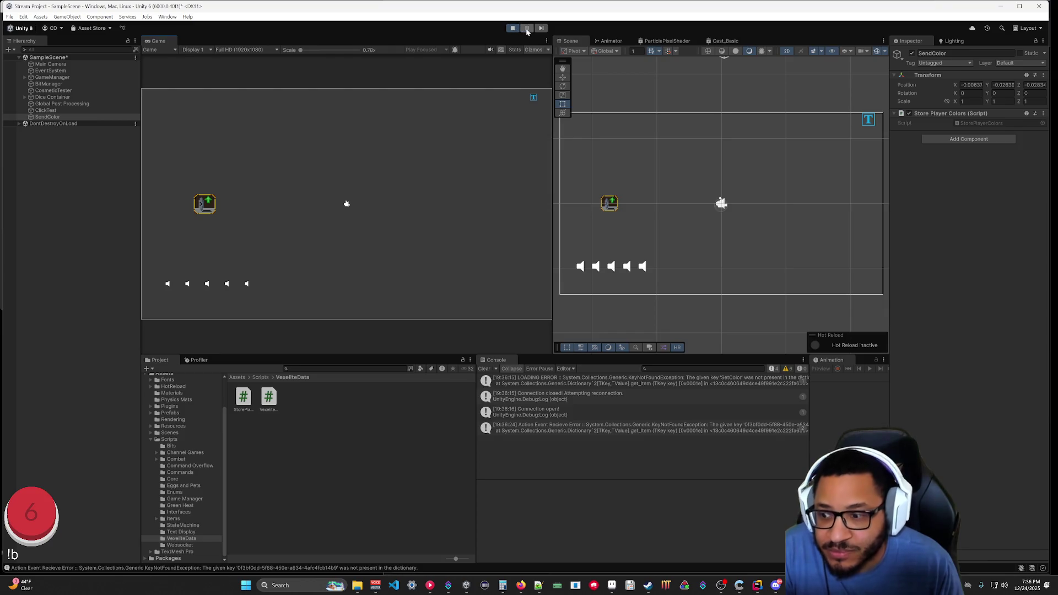
Inspect the KeyNotFoundException stack trace, then bring up Streamer.bot's Action History.
{"action": "left_click", "coordinate": [577, 428]}
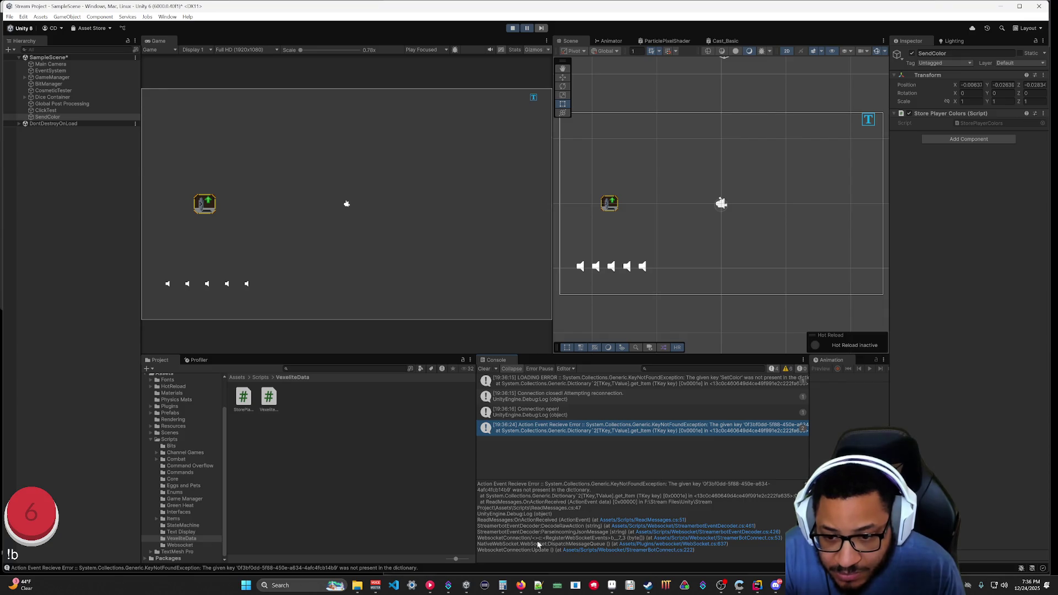
{"action": "mouse_move", "coordinate": [447, 591]}
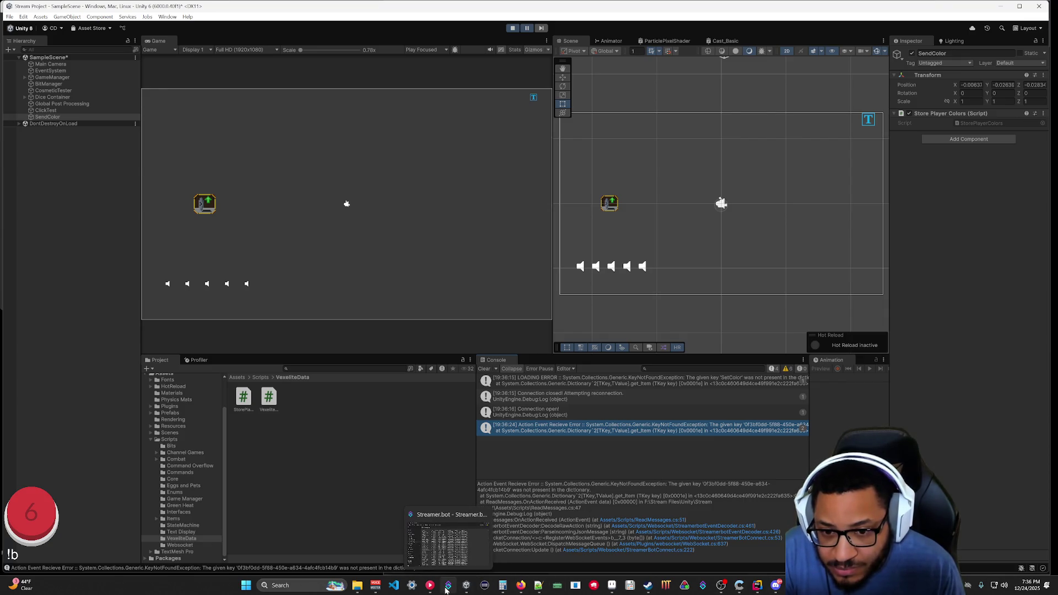
{"action": "left_click", "coordinate": [446, 540]}
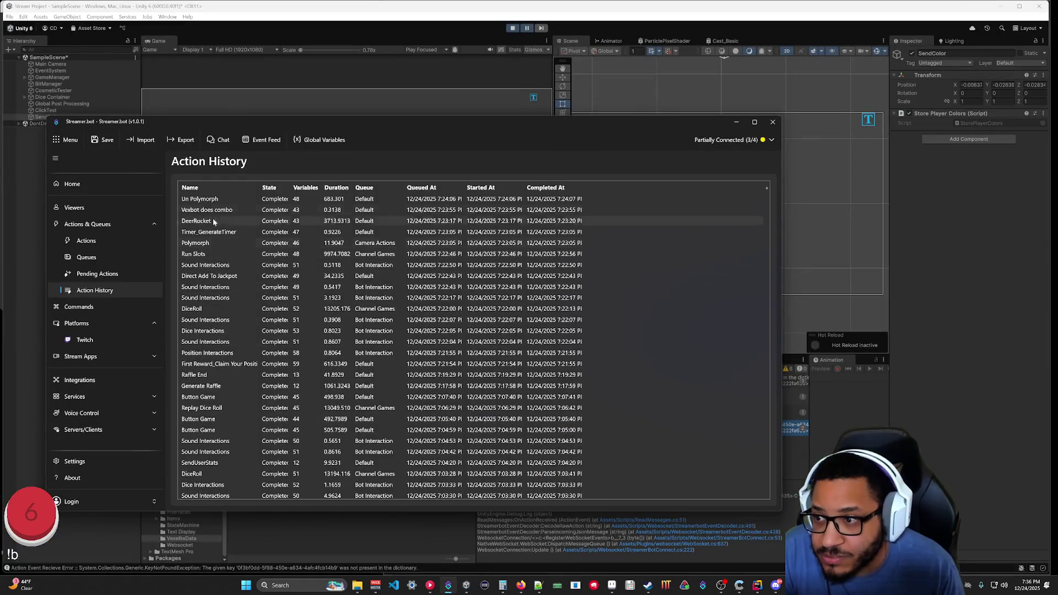
Browse a Twitch viewer's Persisted User Globals, then minimize Global Variables and return to Unity.
{"action": "left_click", "coordinate": [311, 140]}
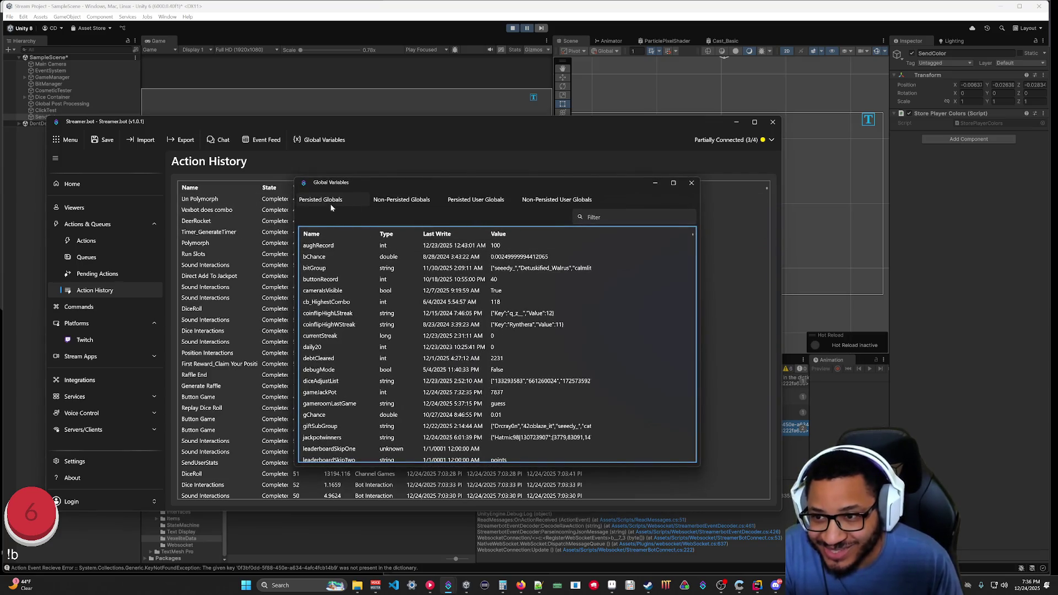
{"action": "left_click", "coordinate": [449, 201]}
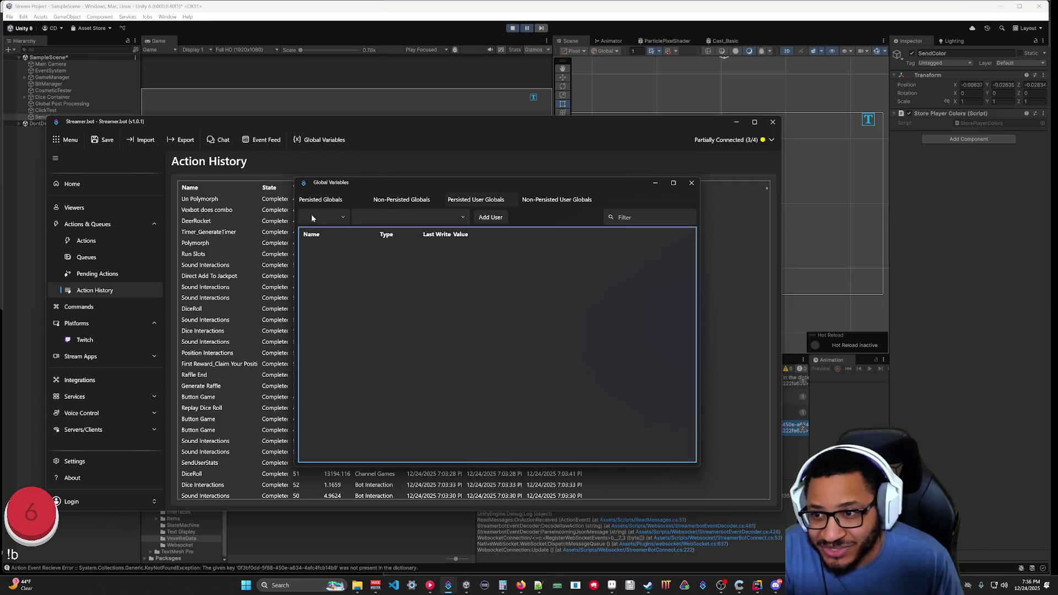
{"action": "left_click", "coordinate": [385, 218]}
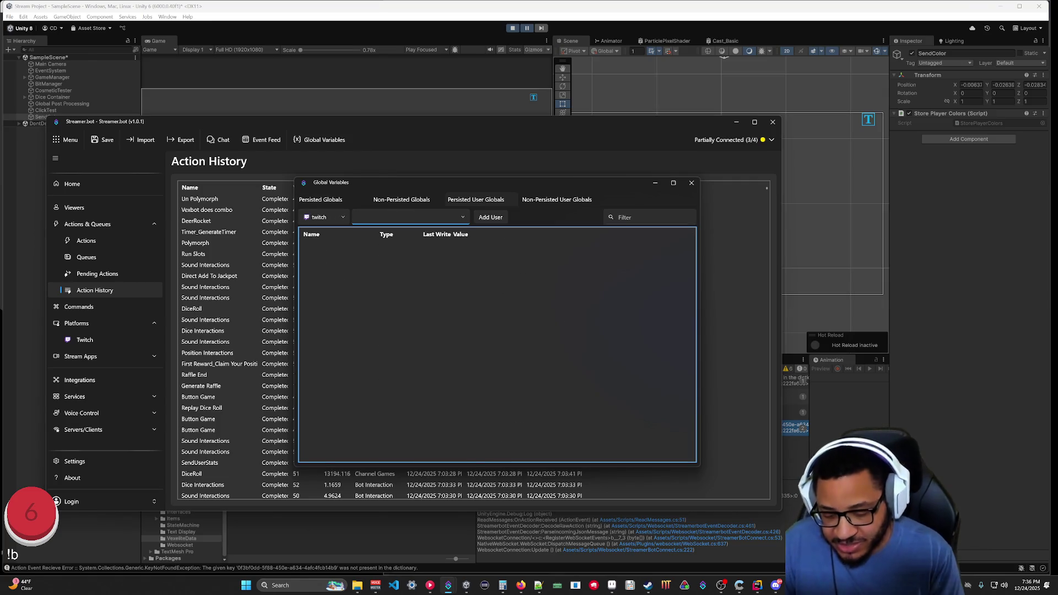
{"action": "type", "text": "Vexilus_"}
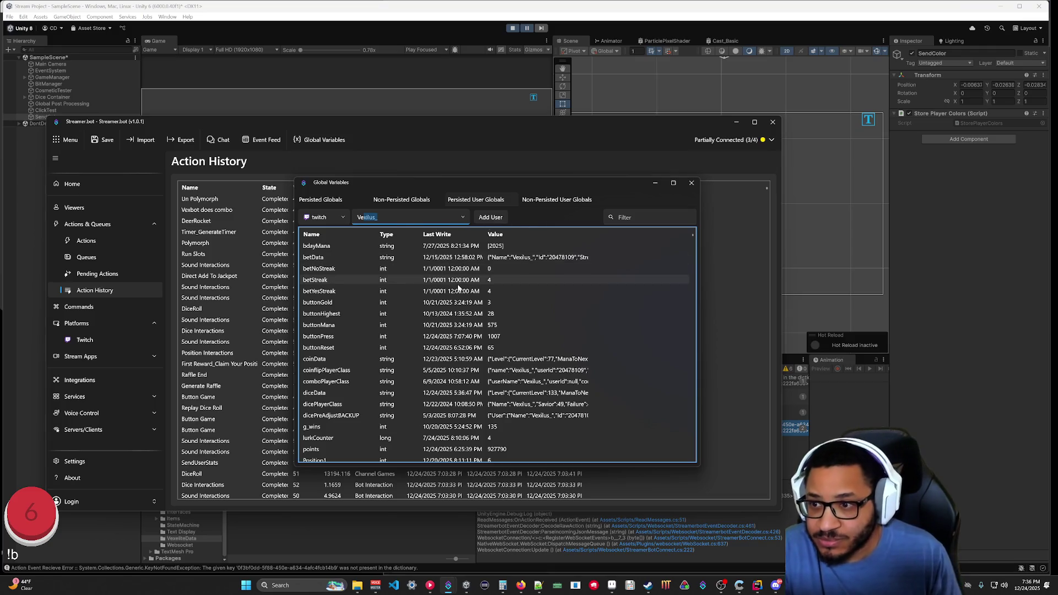
{"action": "scroll", "coordinate": [459, 288], "scroll_direction": "down", "scroll_amount": 1}
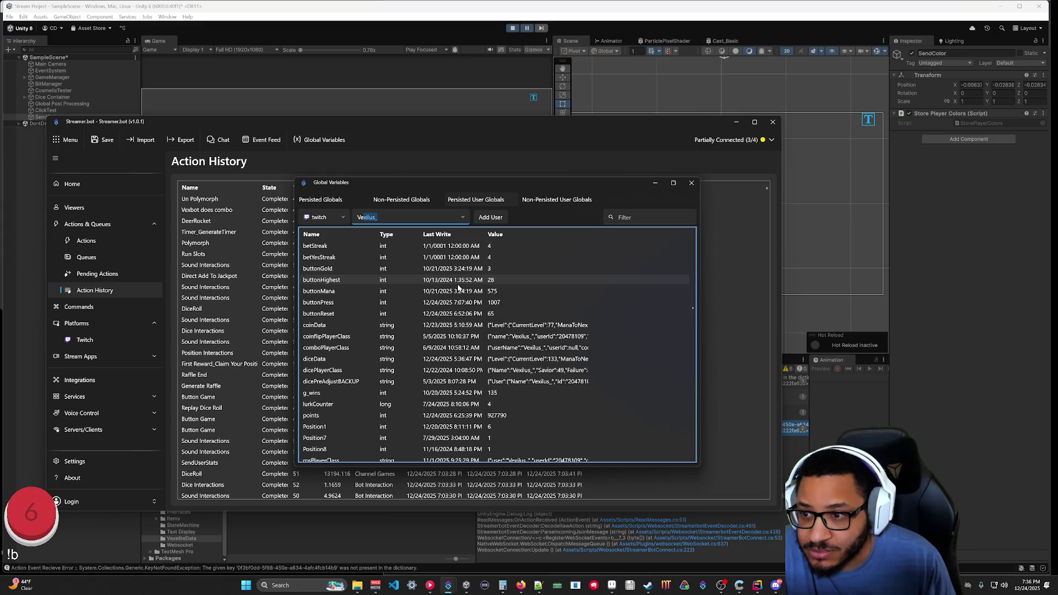
{"action": "scroll", "coordinate": [459, 287], "scroll_direction": "up", "scroll_amount": 1}
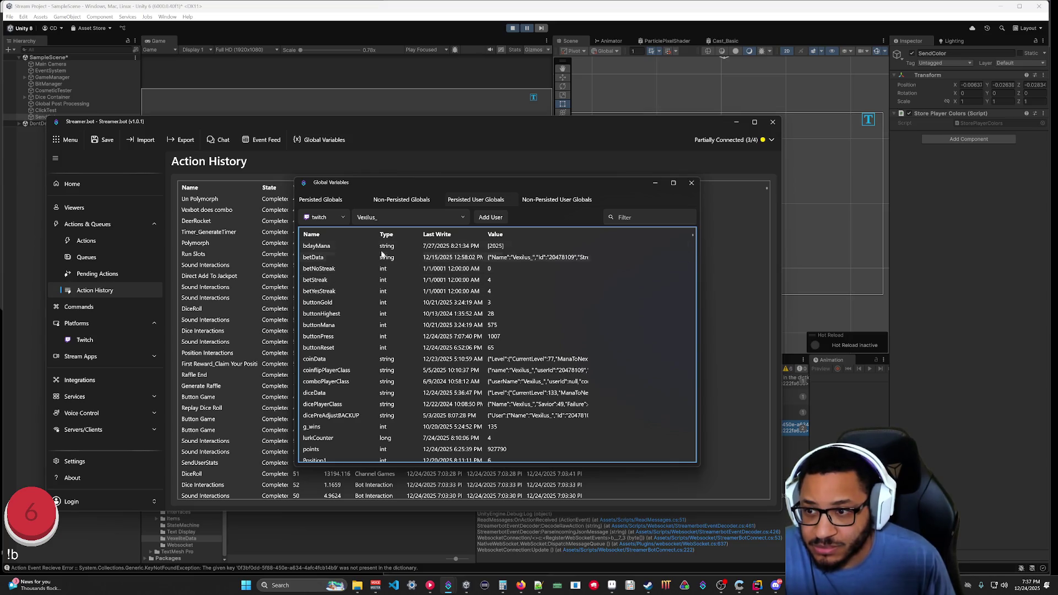
{"action": "scroll", "coordinate": [349, 257], "scroll_direction": "down", "scroll_amount": 3}
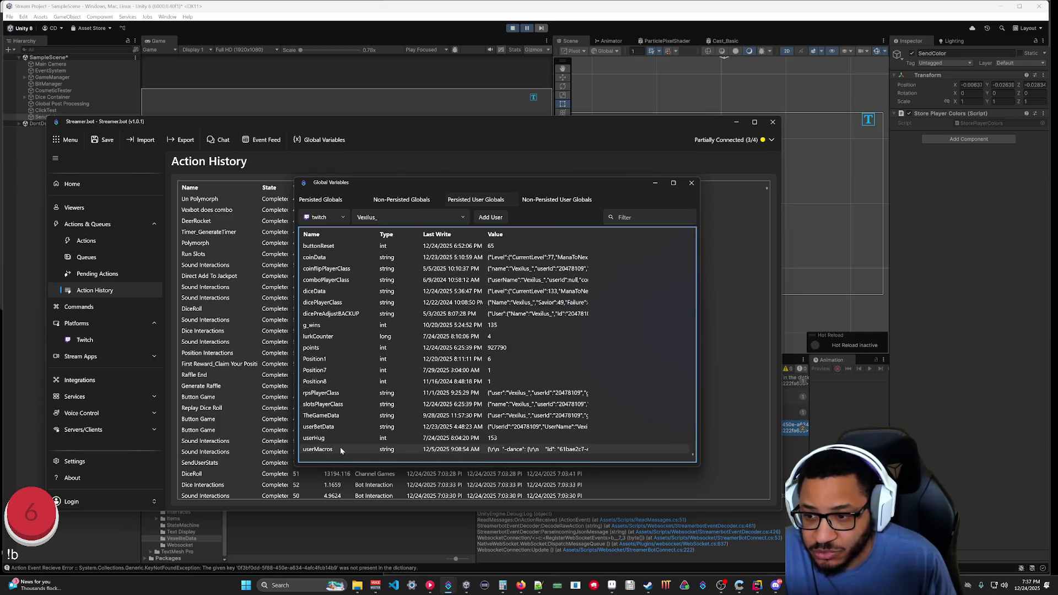
{"action": "scroll", "coordinate": [337, 450], "scroll_direction": "up", "scroll_amount": 3}
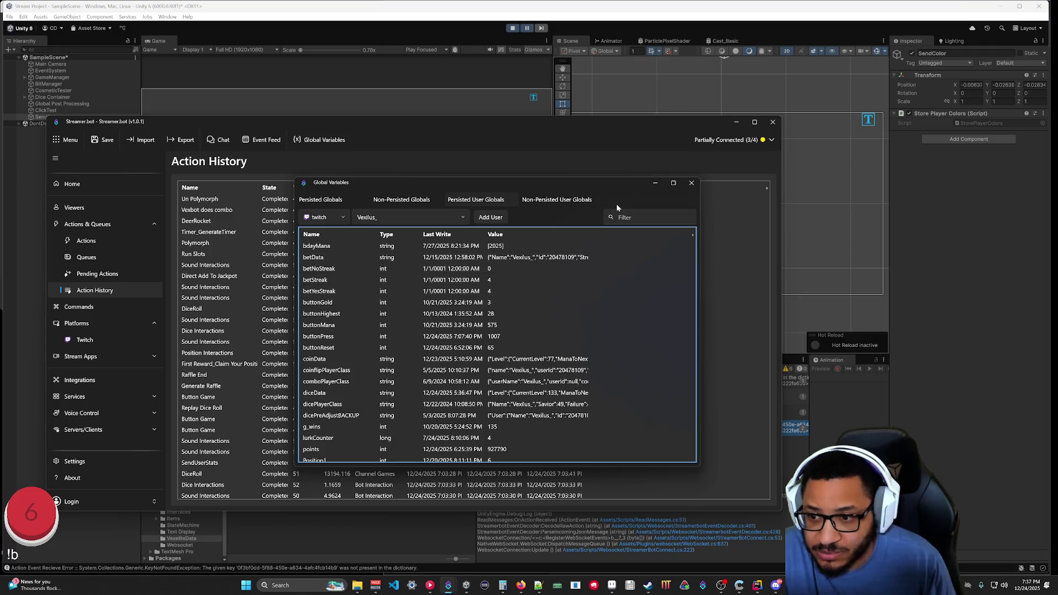
{"action": "left_click", "coordinate": [649, 183]}
{"action": "left_click", "coordinate": [926, 399]}
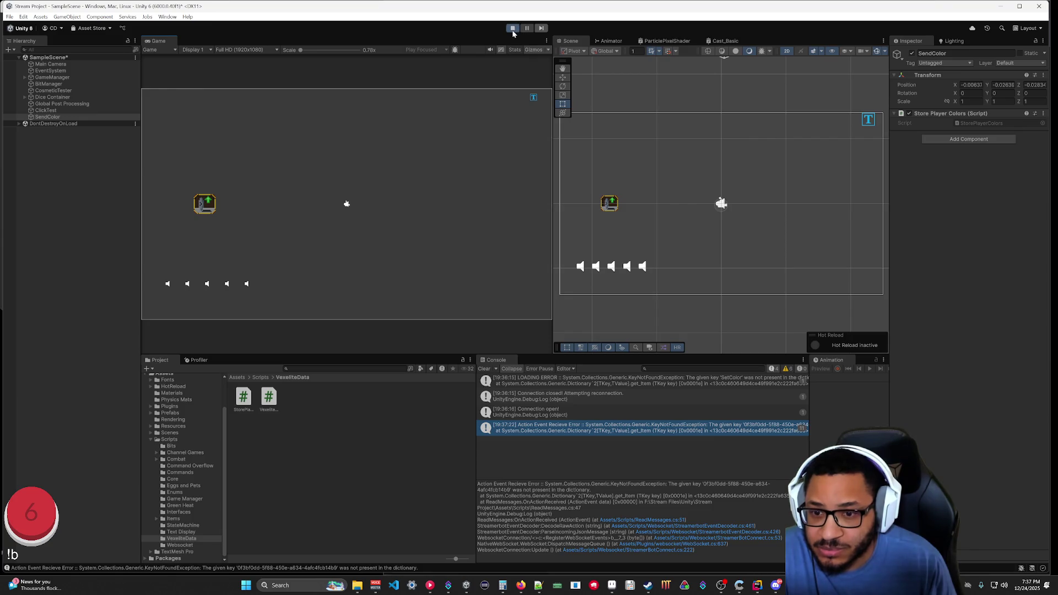
Show the Console stack trace of the LOADING ERROR for the missing 'SetColor' key.
{"action": "left_click", "coordinate": [575, 380]}
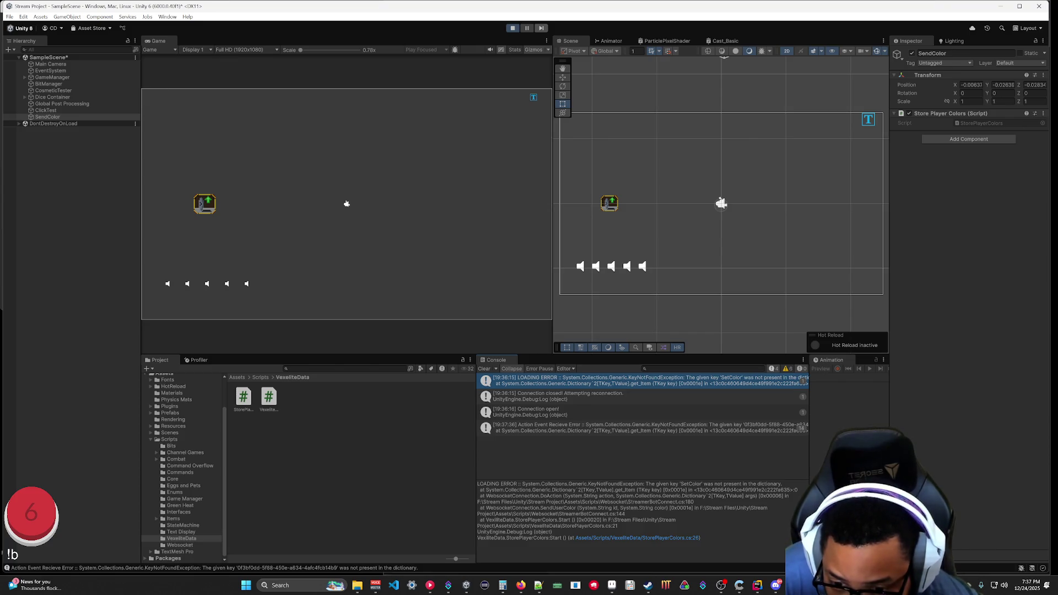
{"action": "left_click", "coordinate": [632, 538]}
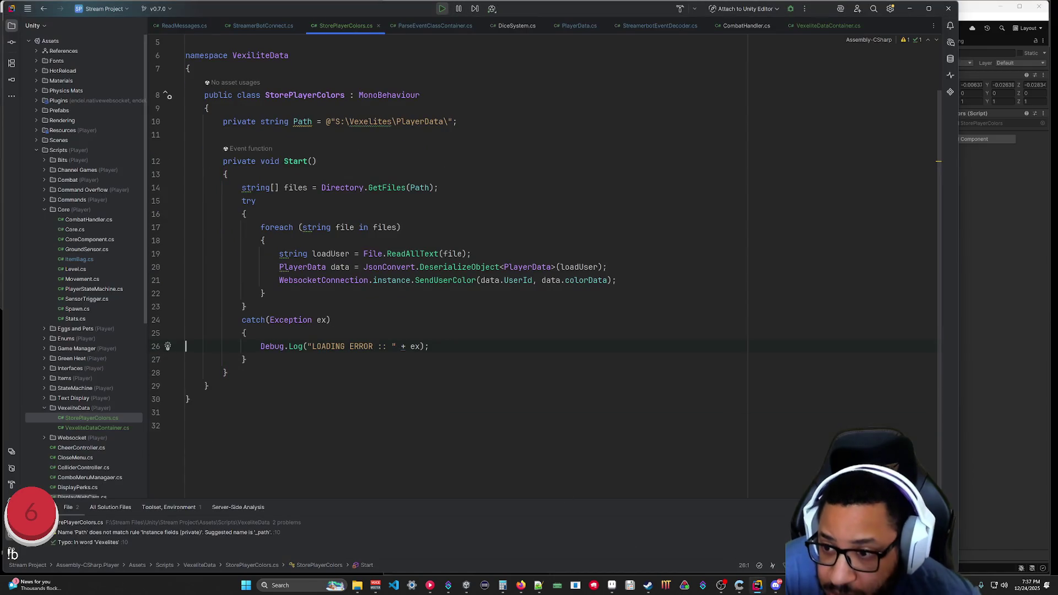
{"action": "scroll", "coordinate": [496, 265], "scroll_direction": "up", "scroll_amount": 2}
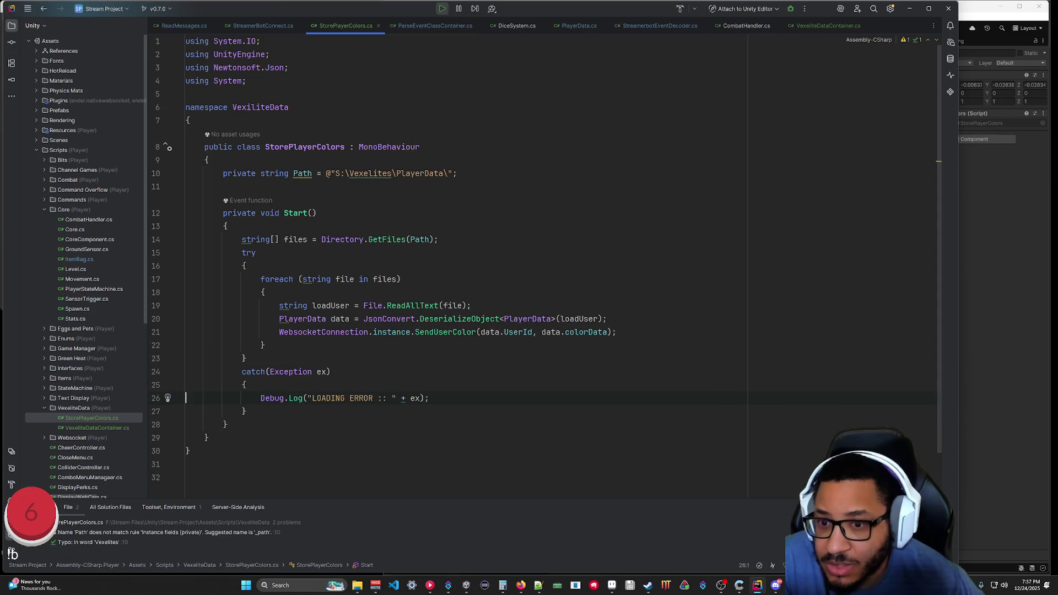
{"action": "left_click", "coordinate": [973, 433]}
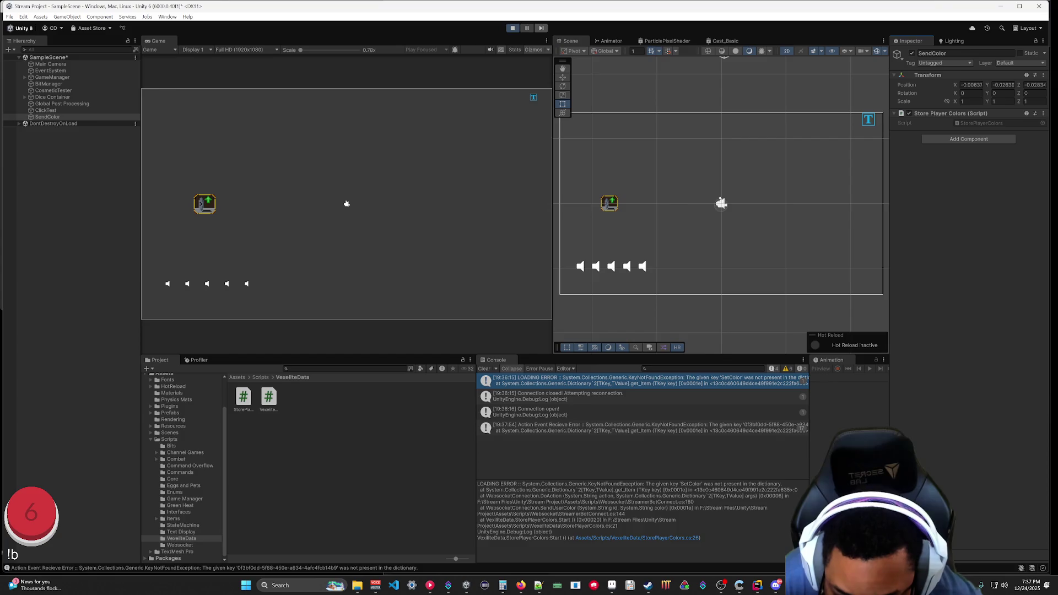
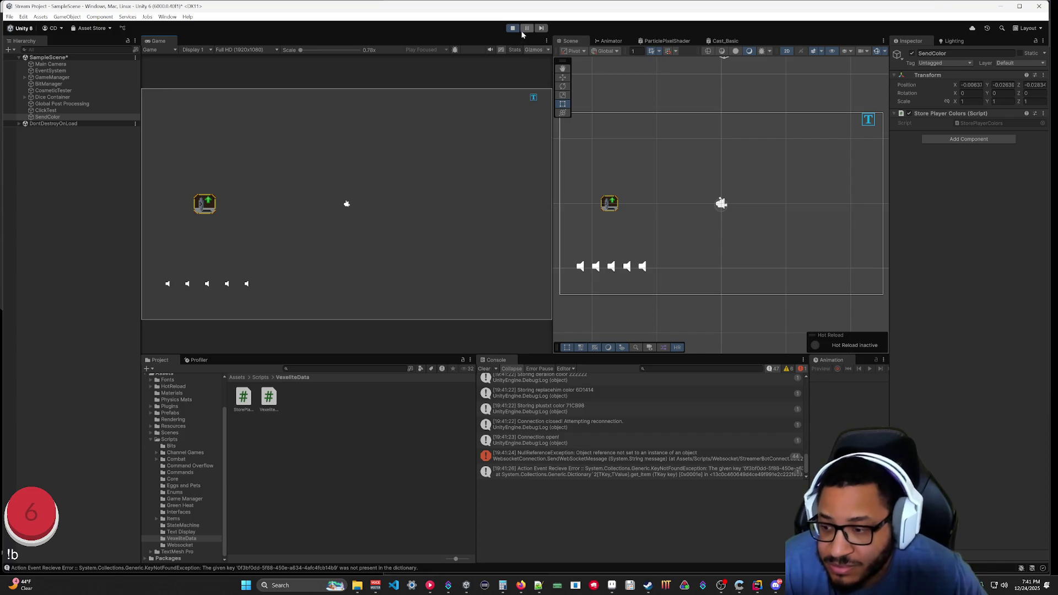
Select the NullReferenceException entry in Unity's Console to show its full stack trace.
{"action": "scroll", "coordinate": [674, 411], "scroll_direction": "up", "scroll_amount": 3}
{"action": "mouse_move", "coordinate": [802, 453]}
{"action": "left_mouse_down"}
{"action": "mouse_move", "coordinate": [804, 385]}
{"action": "mouse_move", "coordinate": [799, 471]}
{"action": "left_mouse_up"}
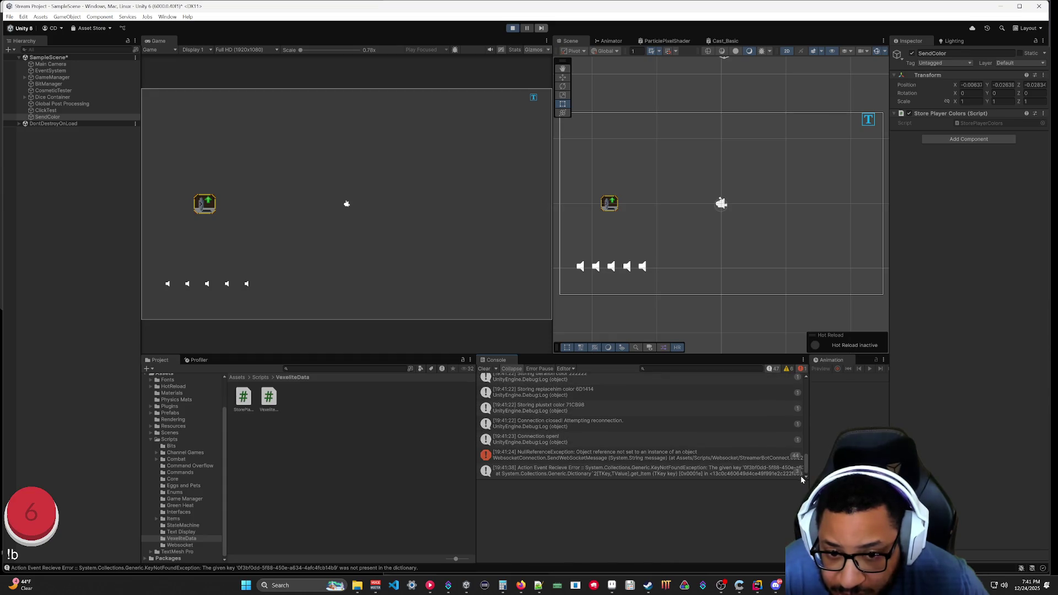
{"action": "left_click", "coordinate": [537, 456]}
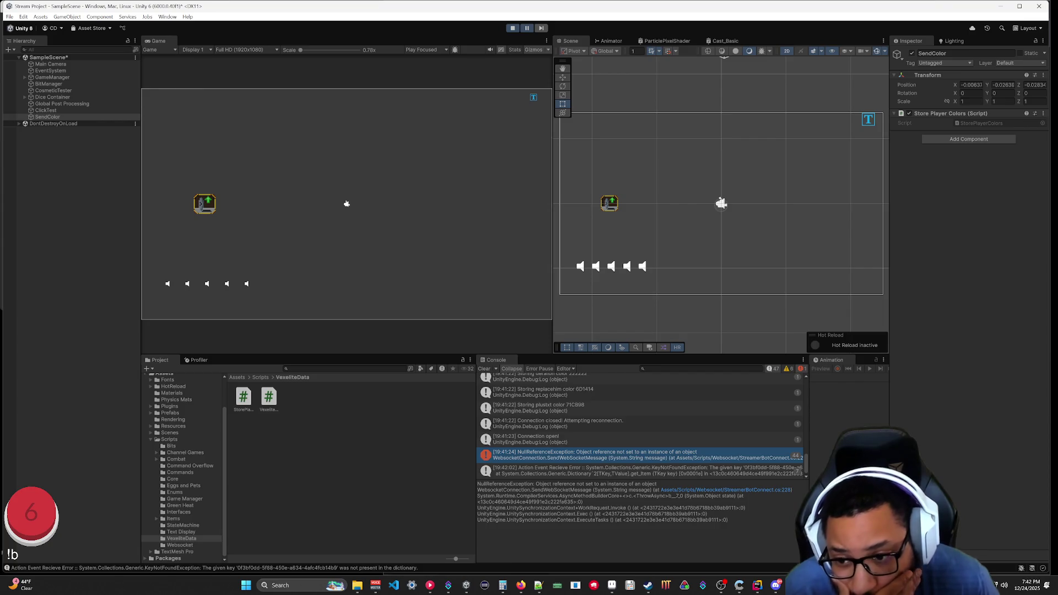
Enlarge the Console panel so more of the logs and the stack trace are visible.
{"action": "scroll", "coordinate": [626, 435], "scroll_direction": "up", "scroll_amount": 5}
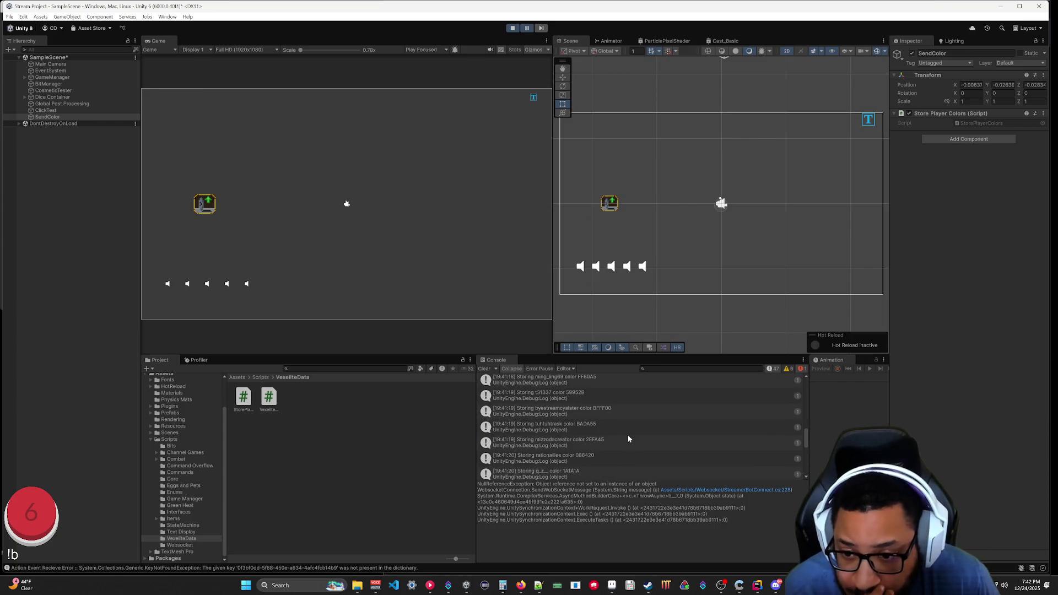
{"action": "scroll", "coordinate": [627, 435], "scroll_direction": "up", "scroll_amount": 6}
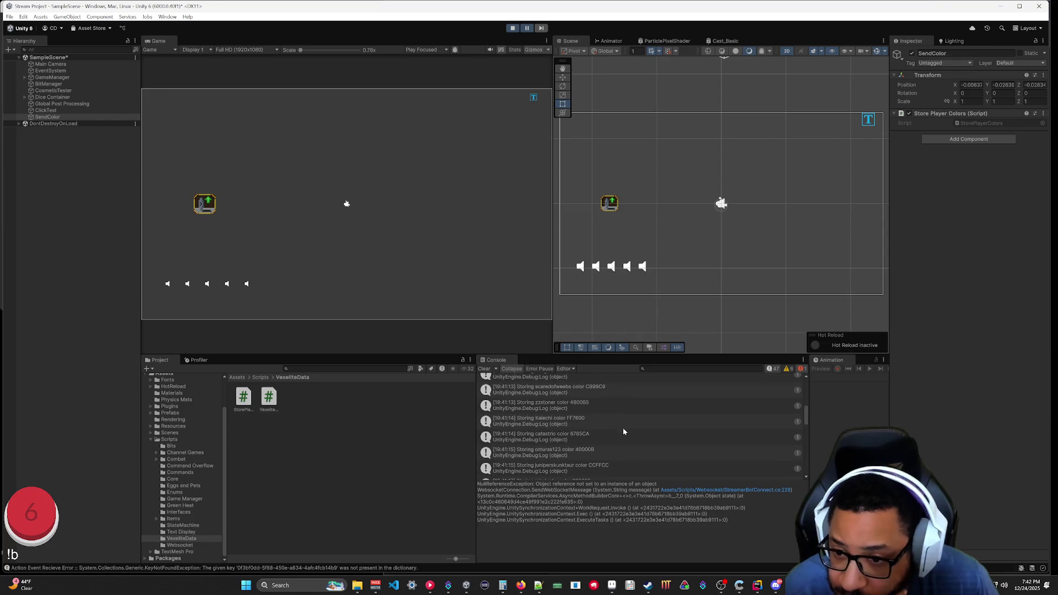
{"action": "left_click_drag", "start_coordinate": [561, 354], "coordinate": [561, 118]}
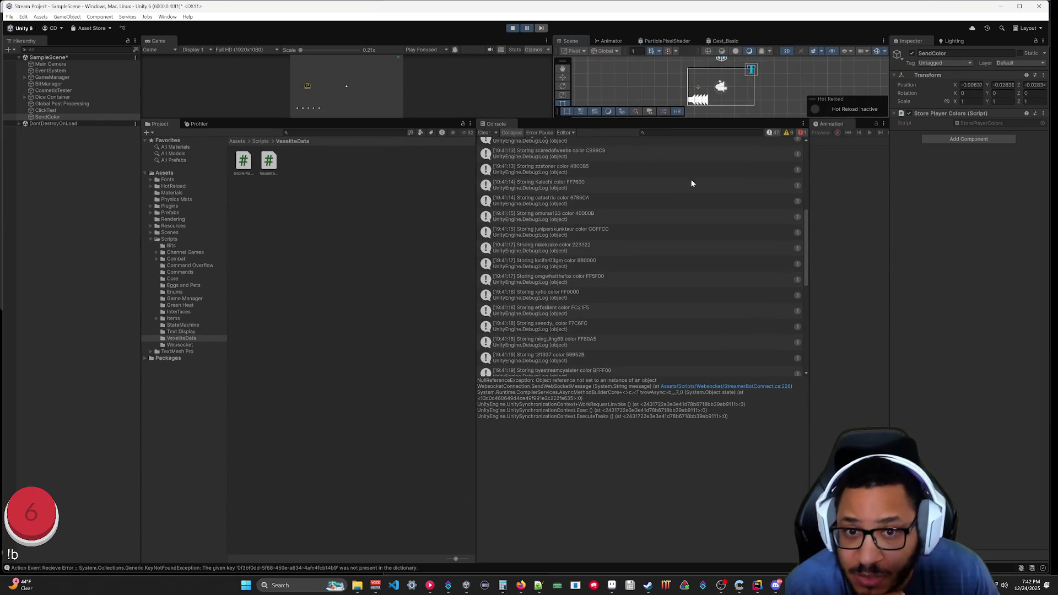
{"action": "left_click_drag", "start_coordinate": [802, 226], "coordinate": [801, 150]}
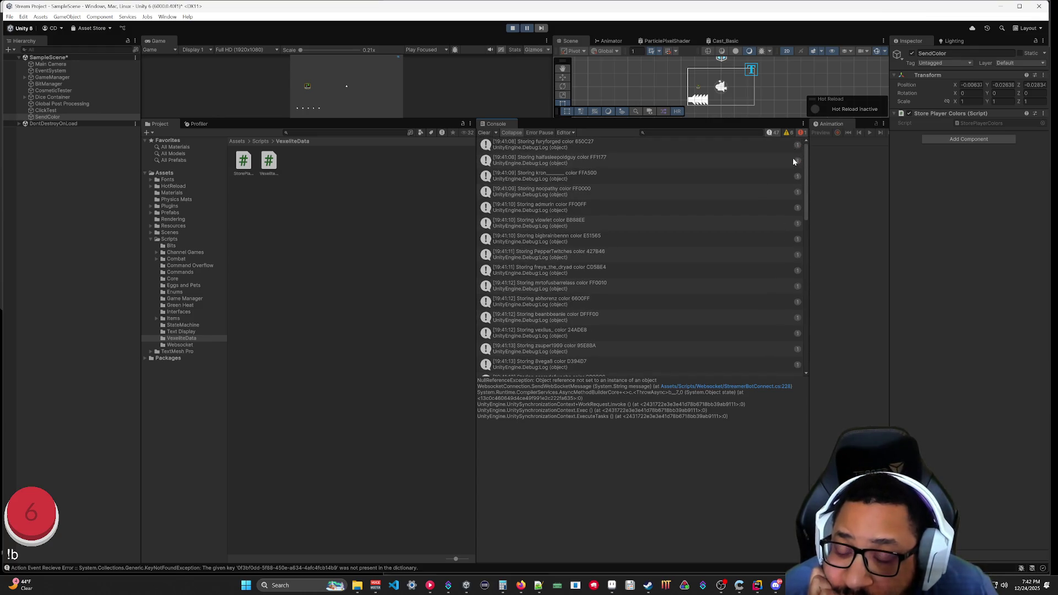
{"action": "scroll", "coordinate": [792, 163], "scroll_direction": "down", "scroll_amount": 1}
{"action": "scroll", "coordinate": [792, 171], "scroll_direction": "down", "scroll_amount": 10}
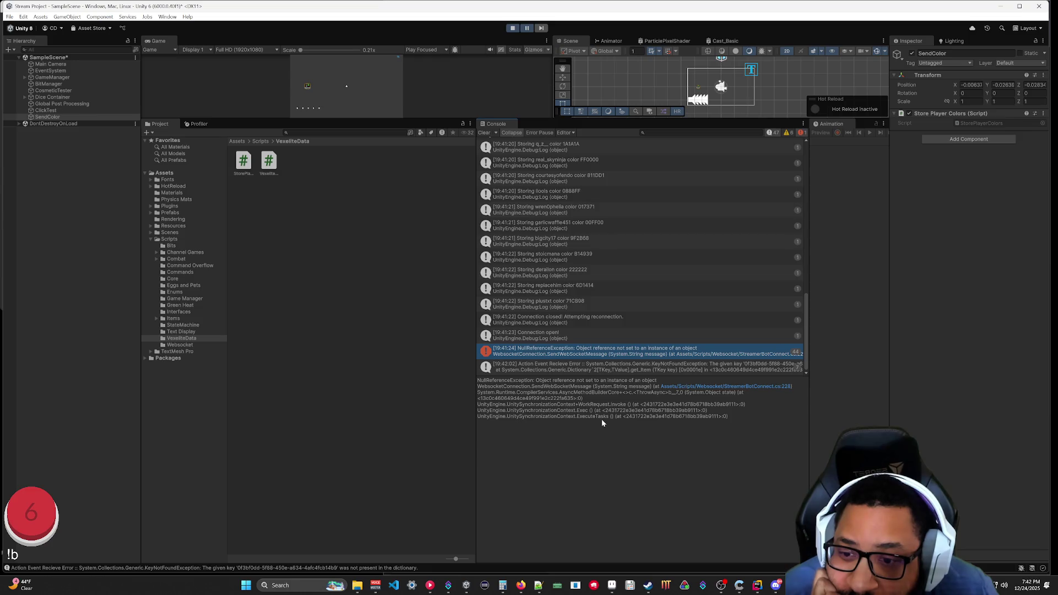
Open StreamerBotConnect.cs at line 228 in Rider from the stack trace, then minimize Rider.
{"action": "left_click", "coordinate": [708, 387]}
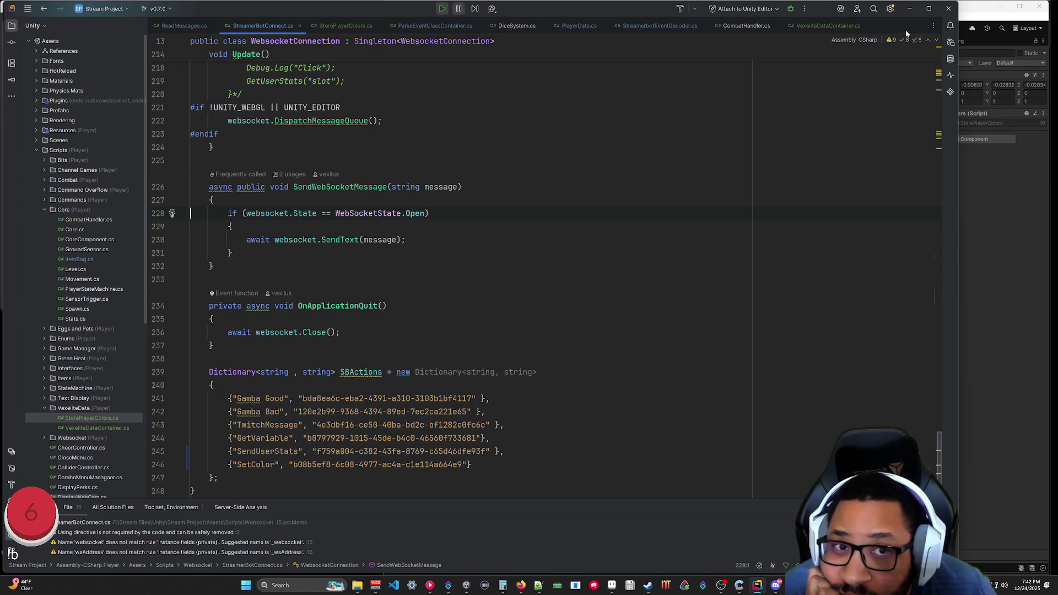
{"action": "left_click", "coordinate": [915, 11]}
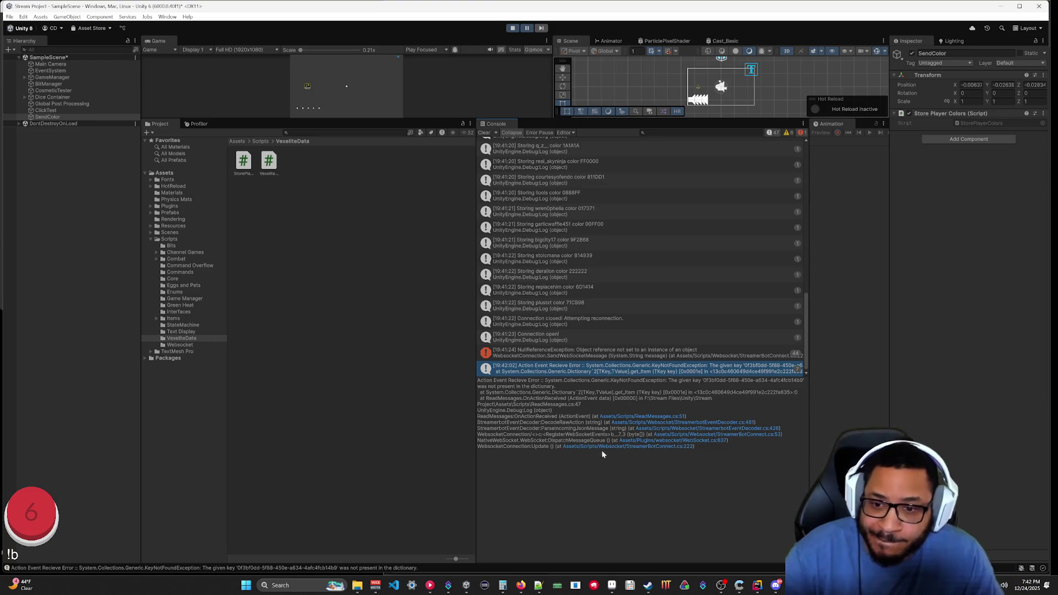
Exit Unity play mode, then bring Streamer.bot to the front.
{"action": "left_click", "coordinate": [511, 29]}
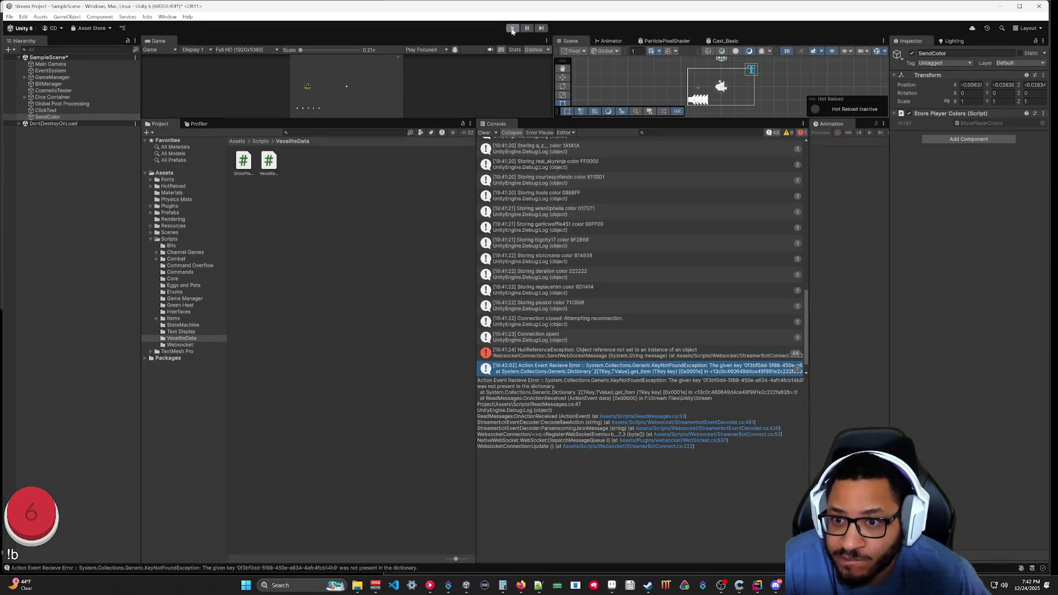
{"action": "scroll", "coordinate": [653, 284], "scroll_direction": "up", "scroll_amount": 6}
{"action": "scroll", "coordinate": [653, 283], "scroll_direction": "up", "scroll_amount": 5}
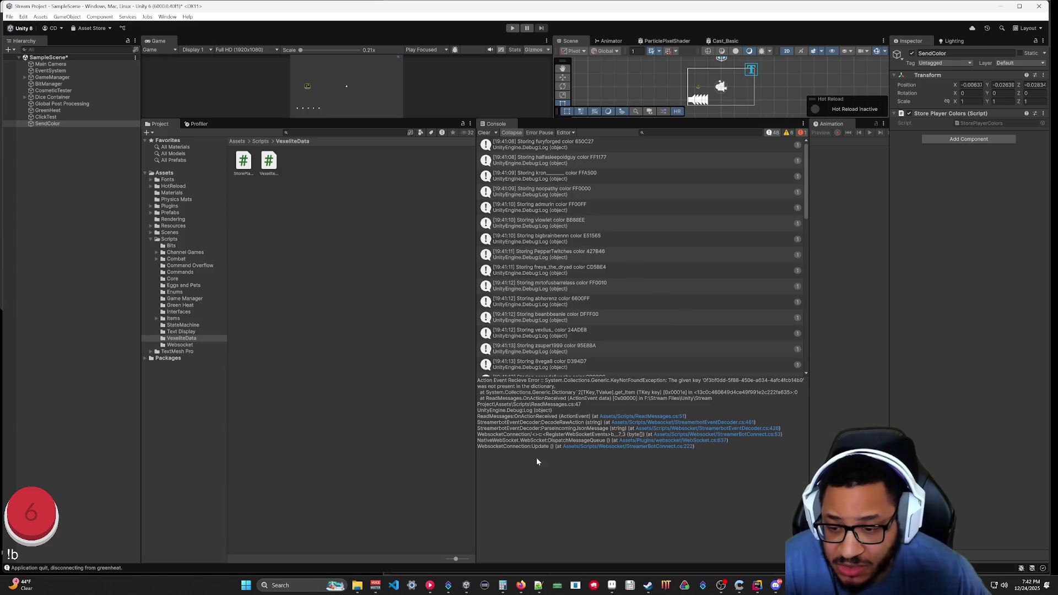
{"action": "left_click", "coordinate": [450, 587]}
Open Streamer.bot's Persisted User Globals for the twitch platform.
{"action": "mouse_move", "coordinate": [477, 121]}
{"action": "left_mouse_down"}
{"action": "mouse_move", "coordinate": [514, 273]}
{"action": "mouse_move", "coordinate": [541, 220]}
{"action": "mouse_move", "coordinate": [527, 255]}
{"action": "mouse_move", "coordinate": [525, 238]}
{"action": "left_mouse_up"}
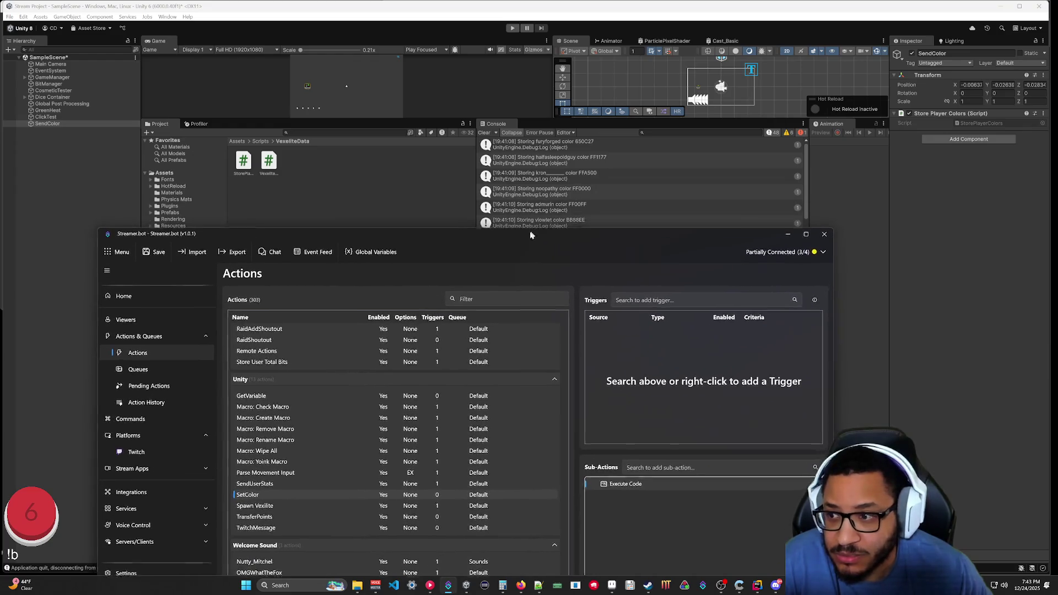
{"action": "left_click", "coordinate": [148, 411]}
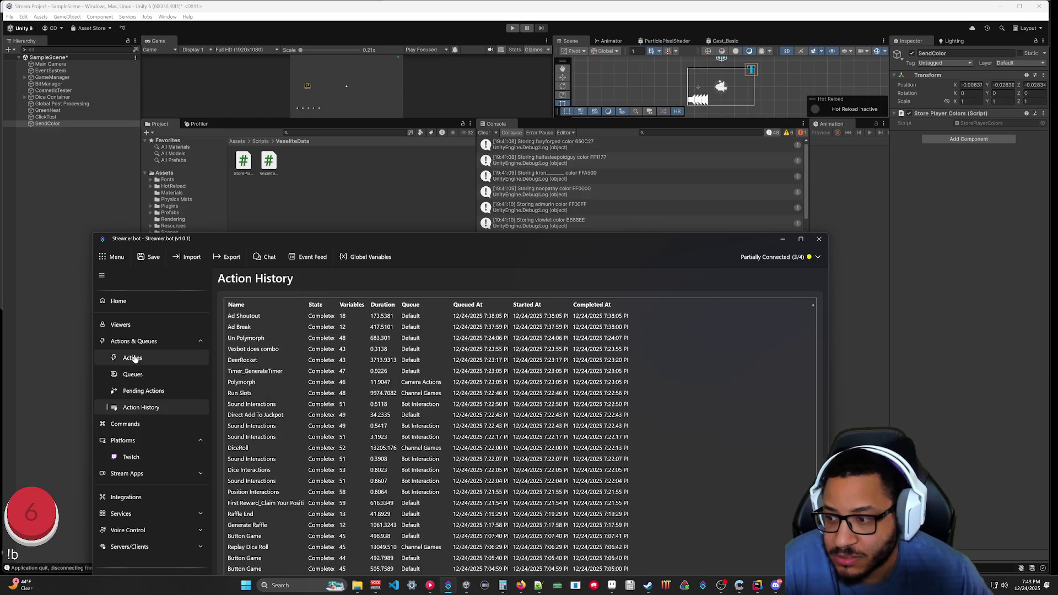
{"action": "left_click", "coordinate": [387, 263]}
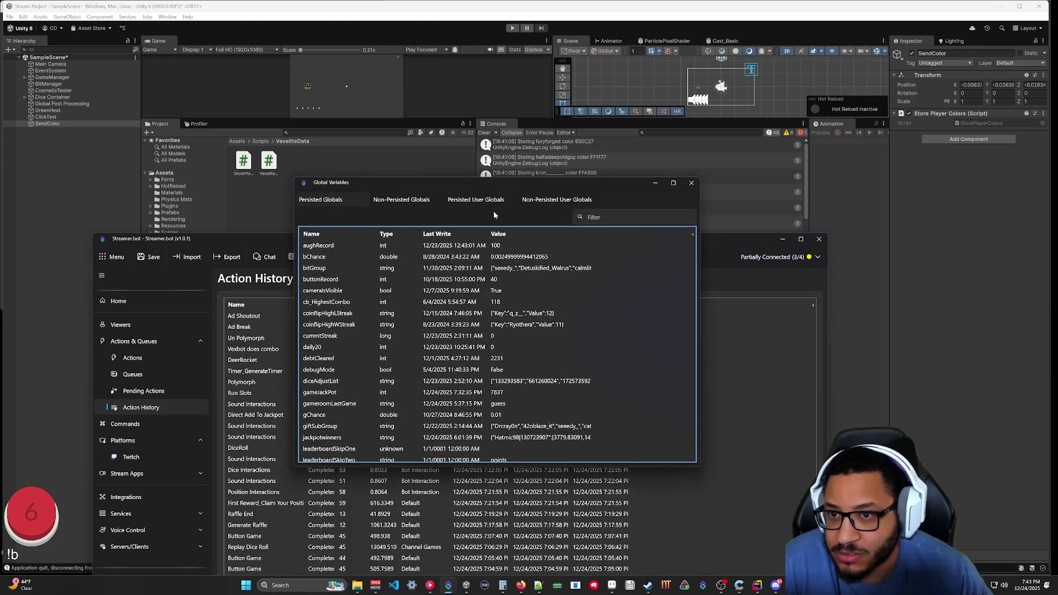
{"action": "mouse_move", "coordinate": [564, 180]}
{"action": "left_mouse_down"}
{"action": "mouse_move", "coordinate": [617, 292]}
{"action": "mouse_move", "coordinate": [609, 266]}
{"action": "left_mouse_up"}
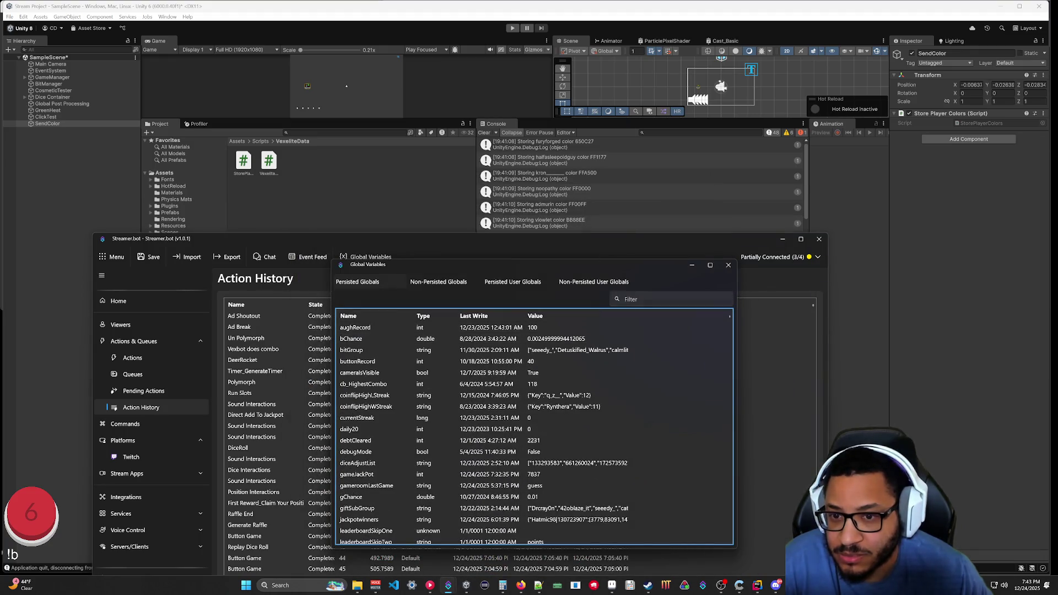
{"action": "left_click", "coordinate": [587, 283]}
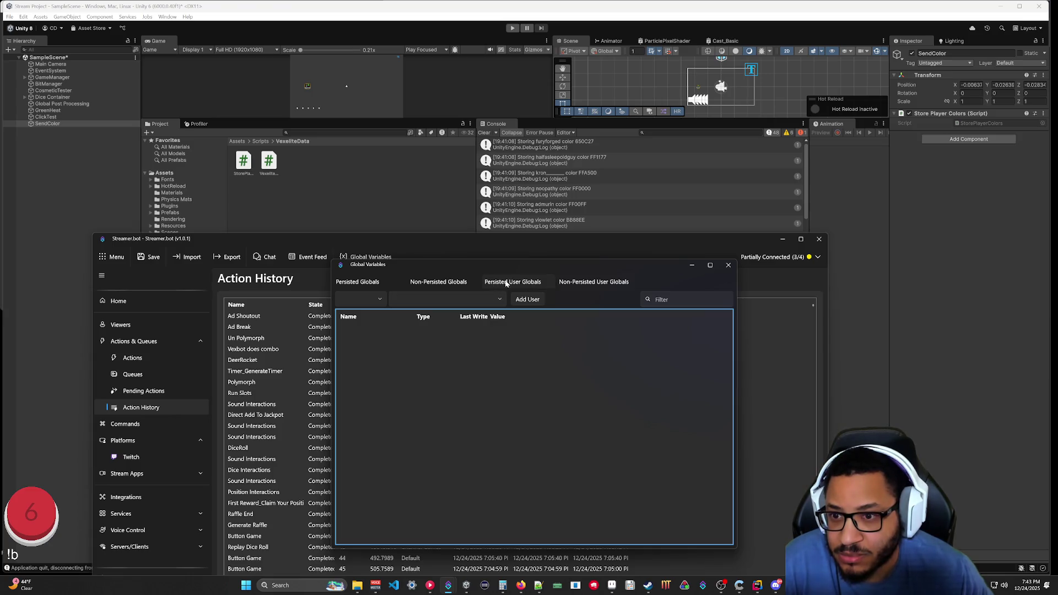
{"action": "left_click", "coordinate": [373, 304]}
{"action": "left_click", "coordinate": [355, 319]}
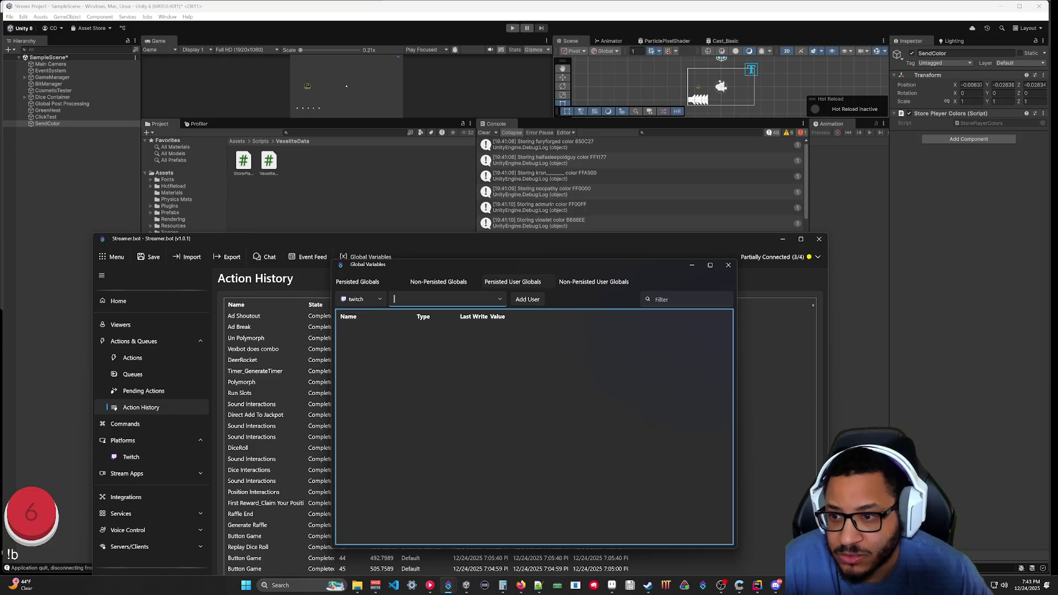
Look up two viewers' stored variables, then close Global Variables and minimize Streamer.bot.
{"action": "type", "text": "FuryForged"}
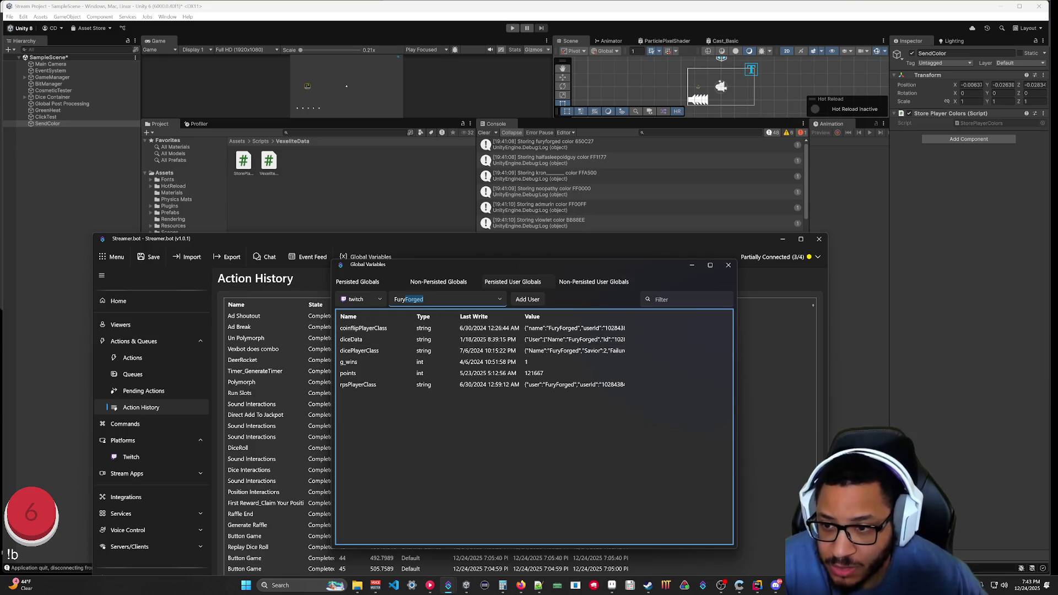
{"action": "key", "text": "ctrl+a"}
{"action": "type", "text": "Vio"}
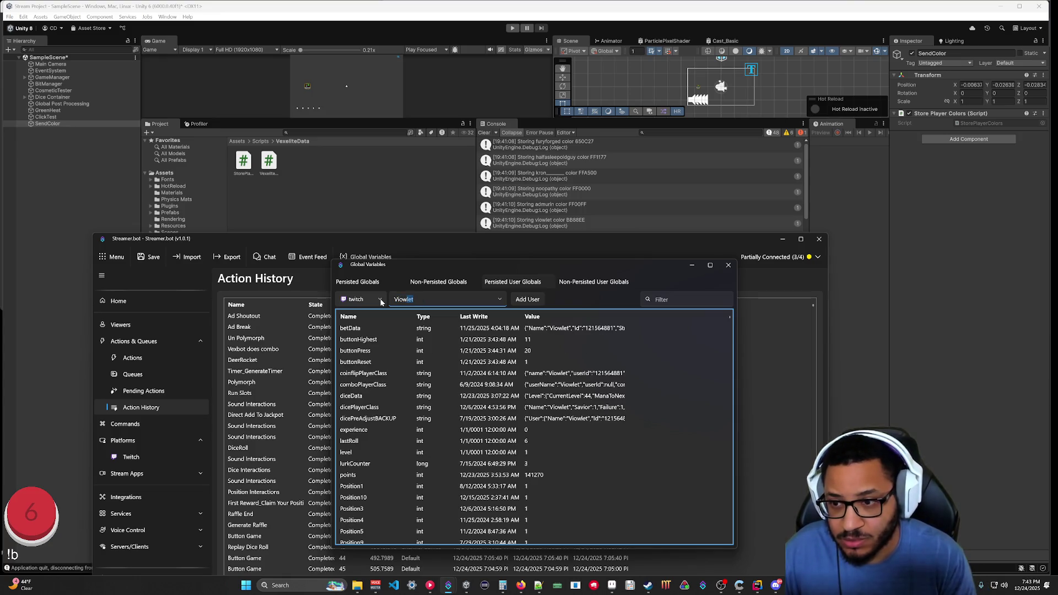
{"action": "left_click", "coordinate": [682, 389]}
{"action": "scroll", "coordinate": [494, 355], "scroll_direction": "down", "scroll_amount": 3}
{"action": "scroll", "coordinate": [375, 518], "scroll_direction": "up", "scroll_amount": 3}
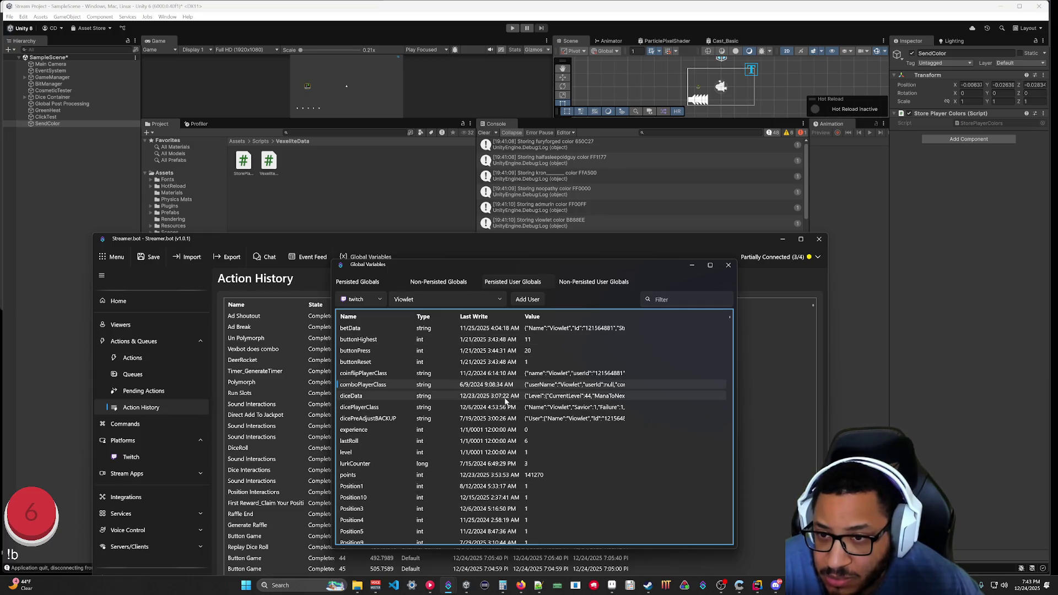
{"action": "left_click", "coordinate": [723, 266]}
{"action": "mouse_move", "coordinate": [569, 242]}
{"action": "left_mouse_down"}
{"action": "mouse_move", "coordinate": [643, 111]}
{"action": "mouse_move", "coordinate": [602, 130]}
{"action": "left_mouse_up"}
{"action": "left_click", "coordinate": [815, 128]}
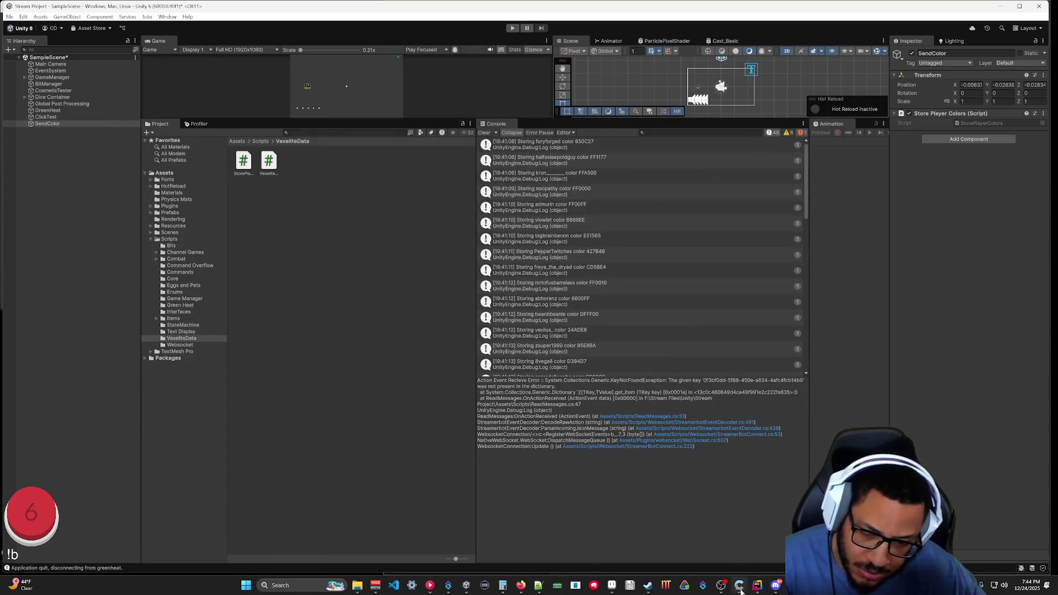
Scroll StreamerBotConnect.cs in Rider up to SendUserColor's SetColor call, then switch to Streamer.bot.
{"action": "left_click", "coordinate": [757, 585]}
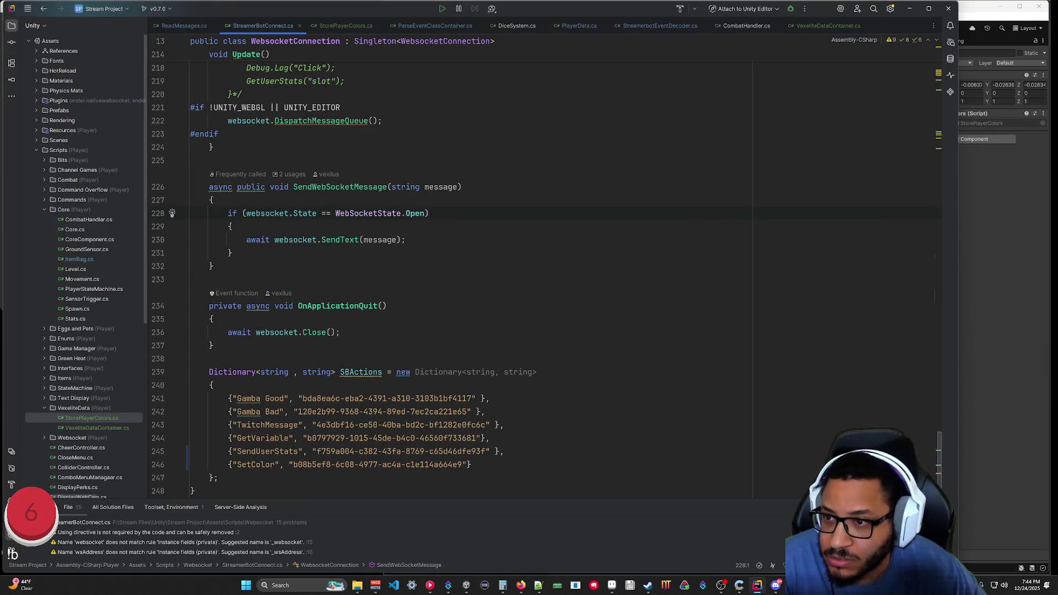
{"action": "scroll", "coordinate": [343, 271], "scroll_direction": "up", "scroll_amount": 15}
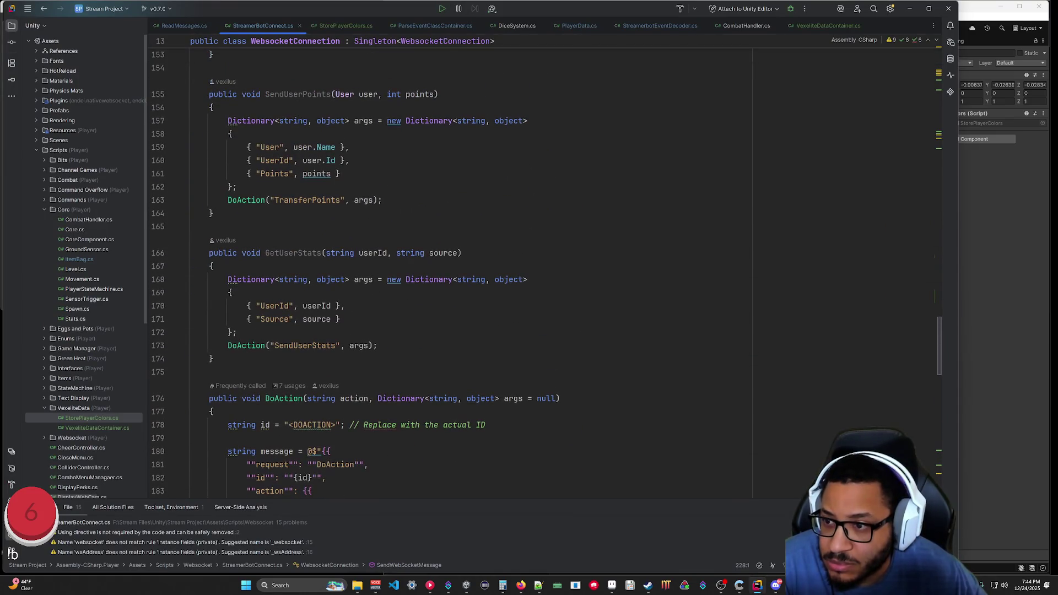
{"action": "scroll", "coordinate": [344, 272], "scroll_direction": "up", "scroll_amount": 8}
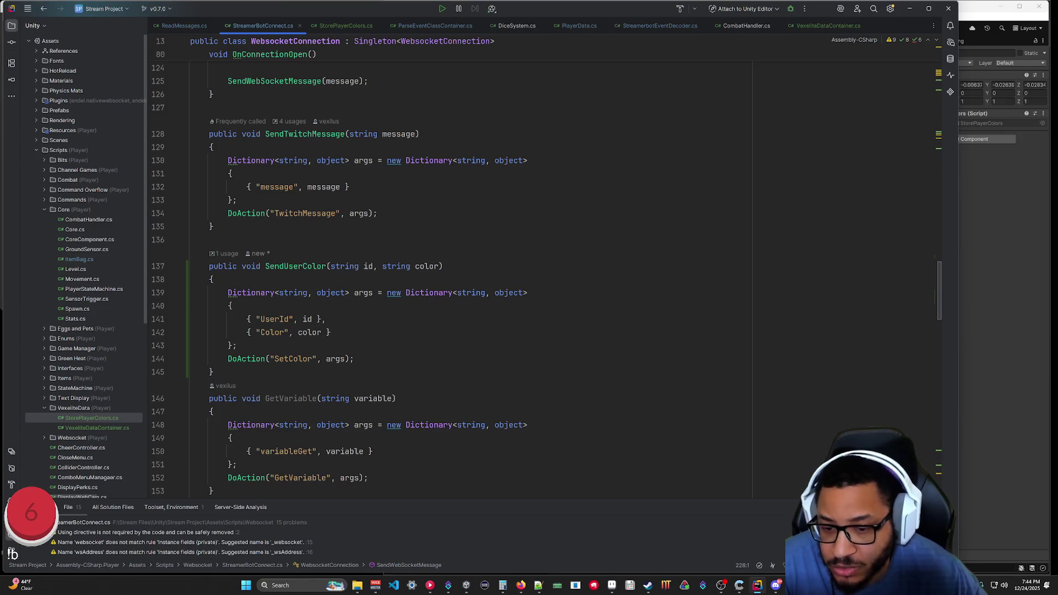
{"action": "left_click", "coordinate": [448, 585]}
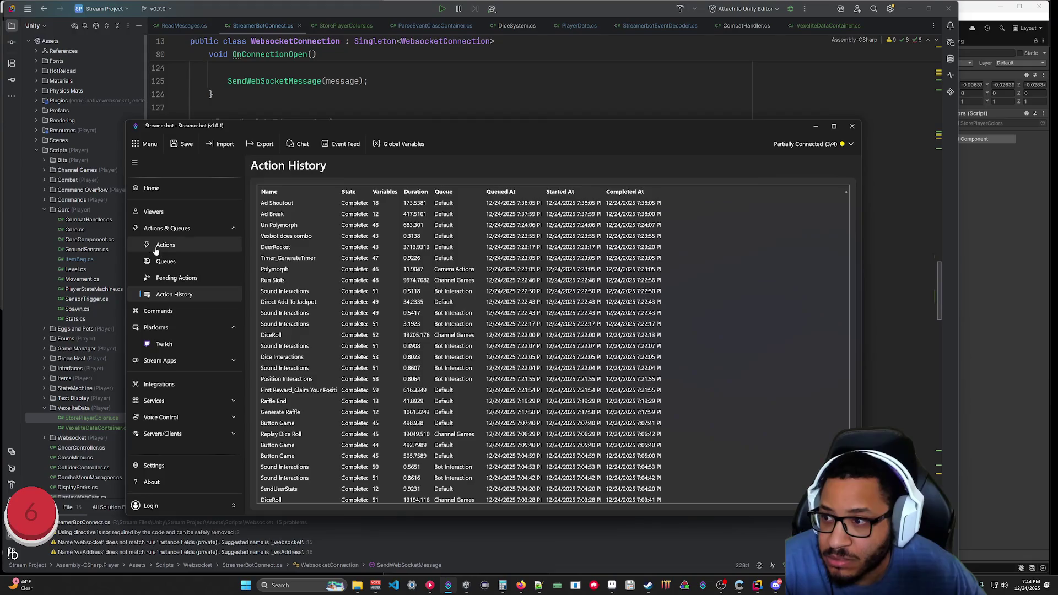
Open the SetColor action's Execute C# code storing avatarColor and compare it with Rider's SendUserColor.
{"action": "left_click", "coordinate": [154, 246]}
{"action": "left_click", "coordinate": [551, 397]}
{"action": "double_click", "coordinate": [649, 378]}
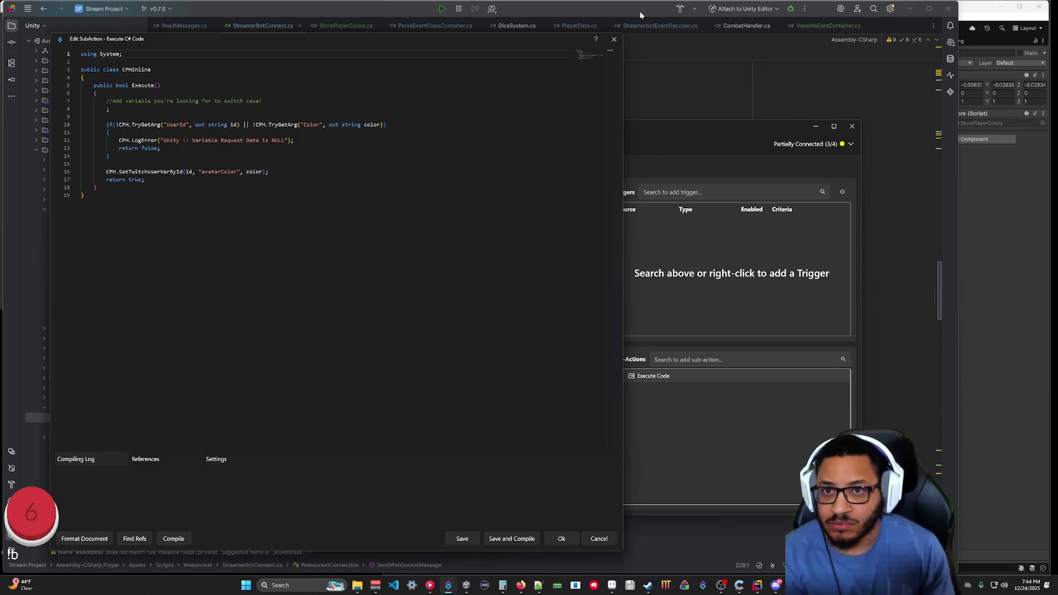
{"action": "left_click", "coordinate": [640, 16]}
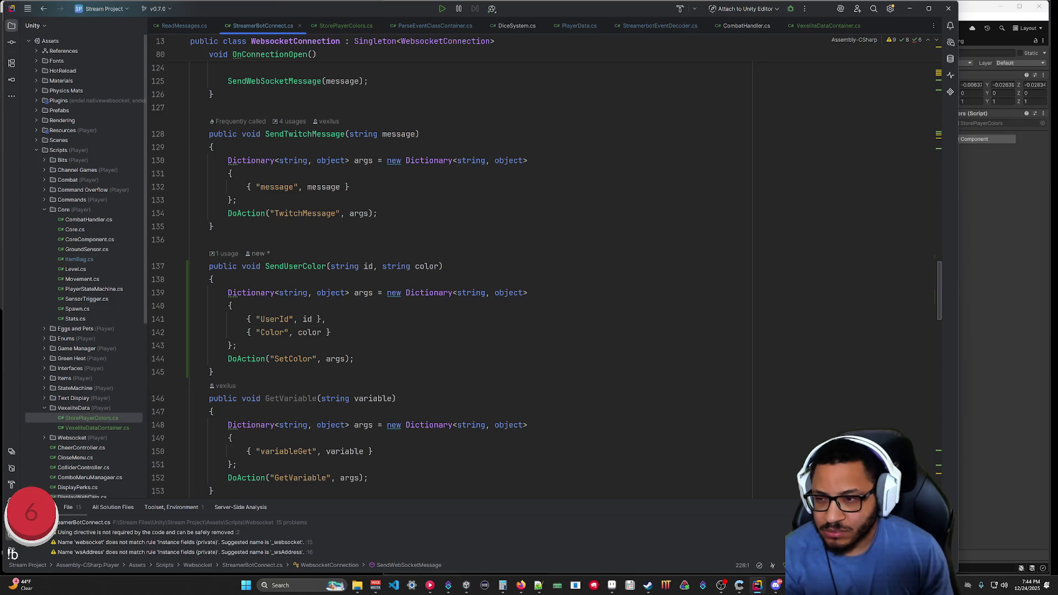
{"action": "left_click", "coordinate": [909, 8]}
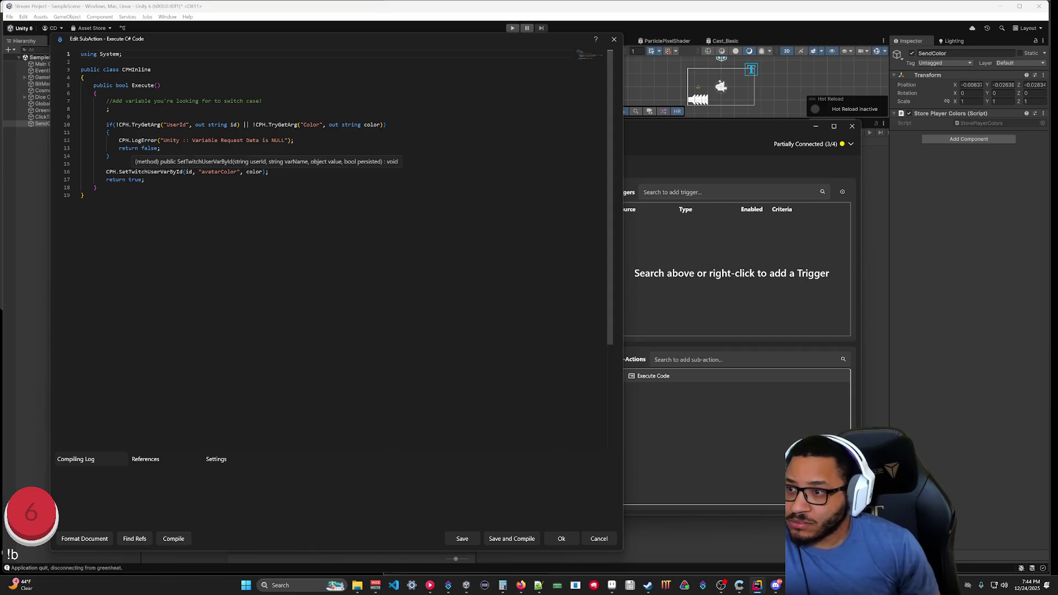
{"action": "mouse_move", "coordinate": [260, 46]}
{"action": "left_mouse_down"}
{"action": "mouse_move", "coordinate": [398, 61]}
{"action": "mouse_move", "coordinate": [477, 52]}
{"action": "mouse_move", "coordinate": [322, 56]}
{"action": "left_mouse_up"}
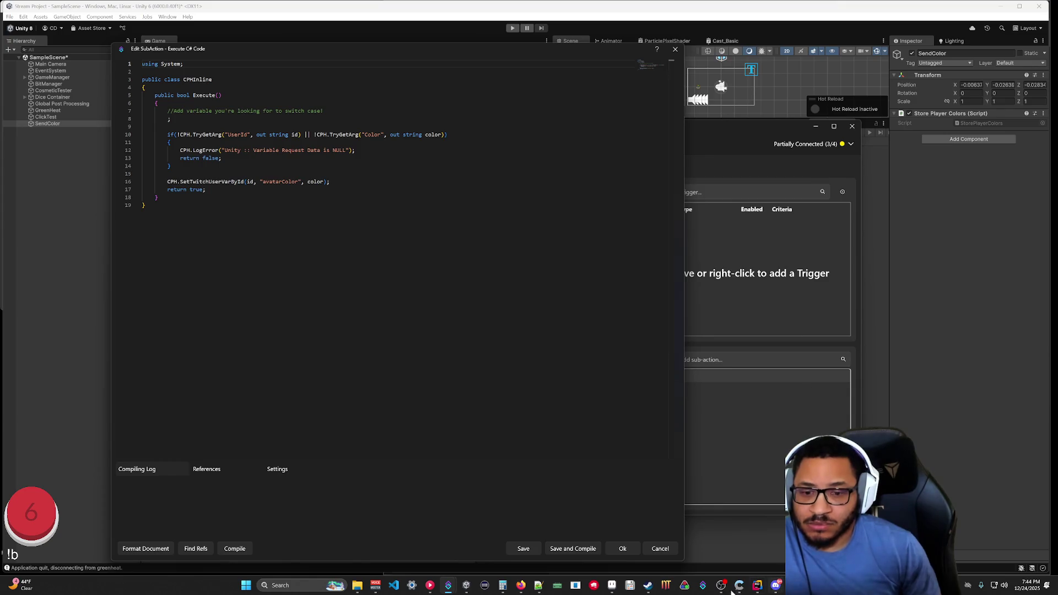
{"action": "left_click", "coordinate": [757, 586]}
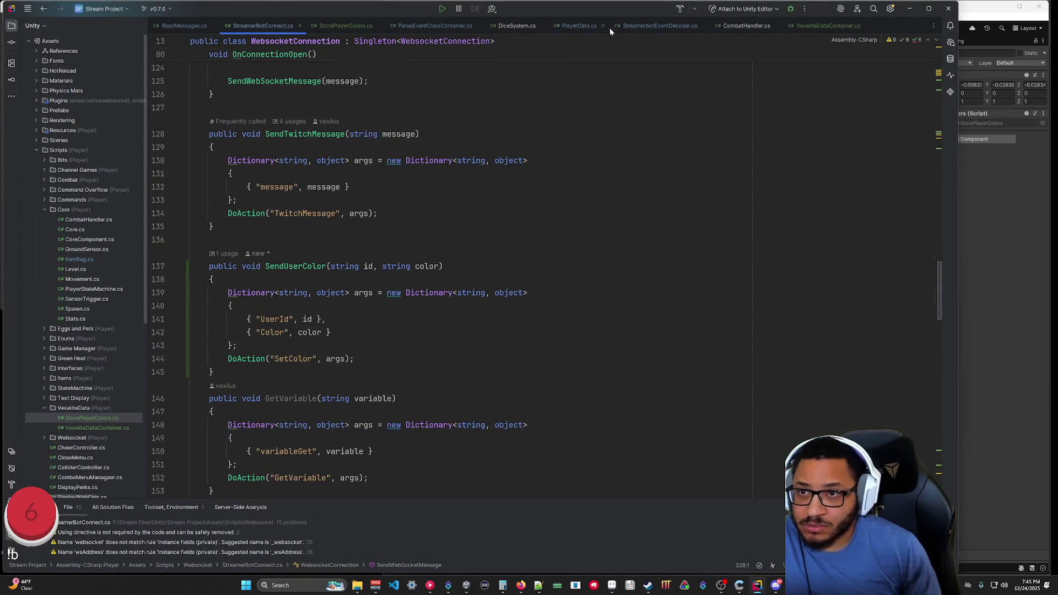
In StorePlayerColors.cs, add an empty IEnumerator SendColor() method after Start.
{"action": "left_click", "coordinate": [333, 26]}
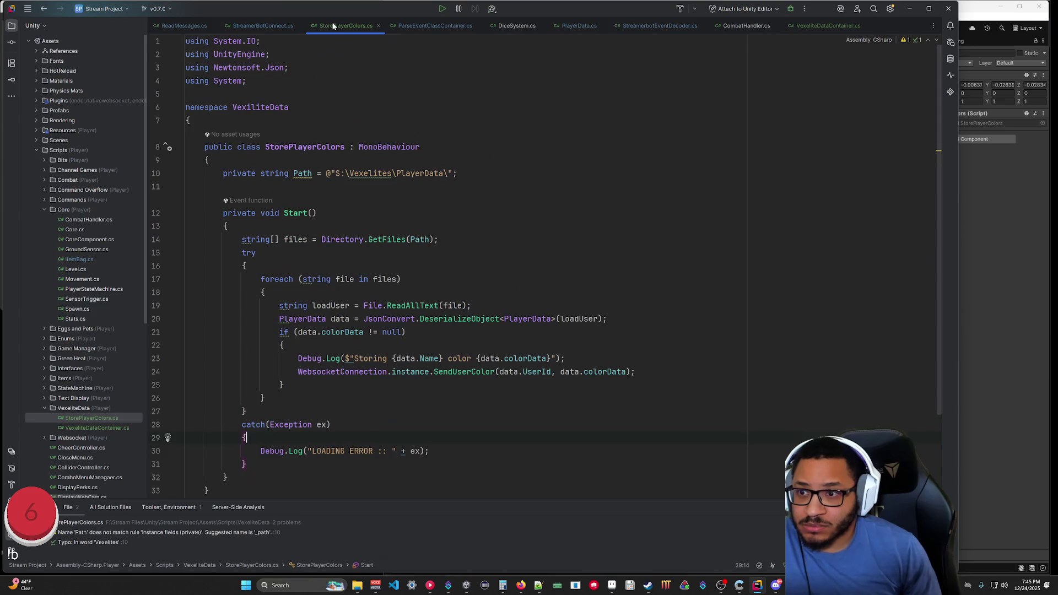
{"action": "scroll", "coordinate": [545, 265], "scroll_direction": "down", "scroll_amount": 3}
{"action": "scroll", "coordinate": [545, 264], "scroll_direction": "up", "scroll_amount": 3}
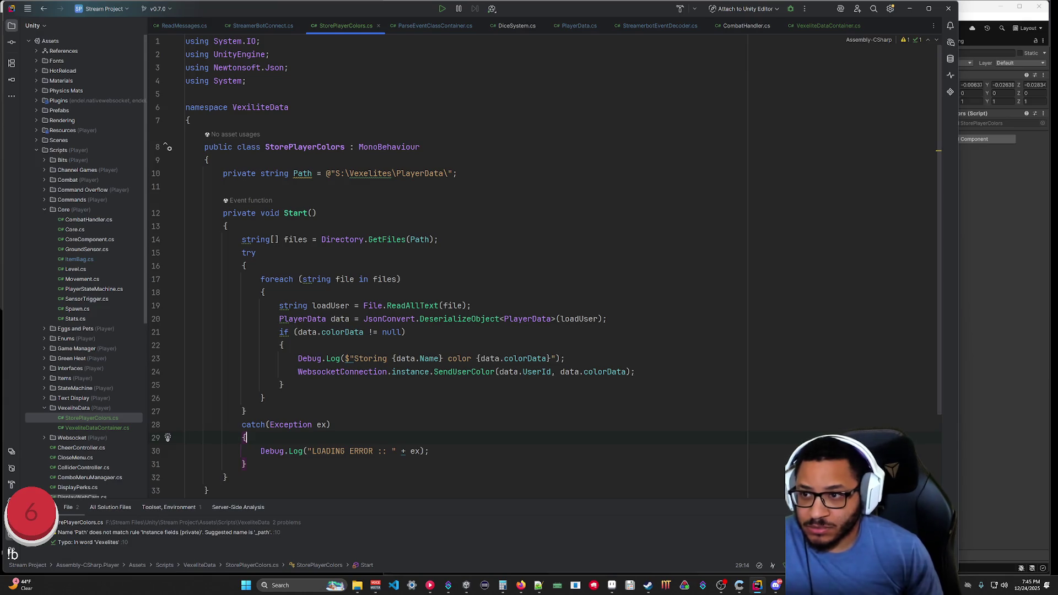
{"action": "scroll", "coordinate": [545, 264], "scroll_direction": "down", "scroll_amount": 3}
{"action": "key", "text": "Down"}
{"action": "key", "text": "Down"}
{"action": "key", "text": "Down"}
{"action": "key", "text": "Return"}
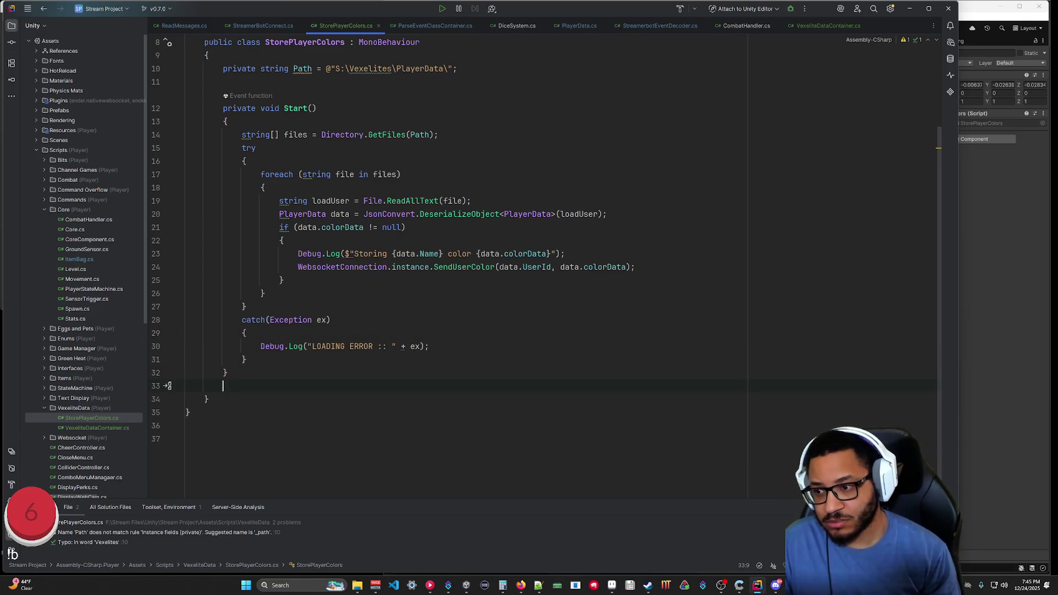
{"action": "type", "text": "I"}
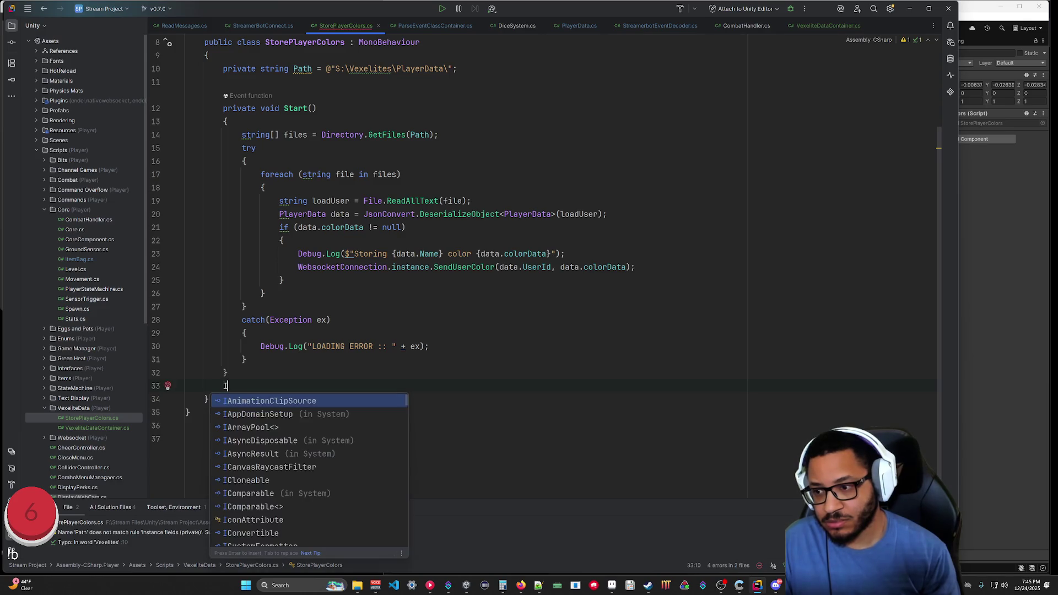
{"action": "type", "text": "Enumerator "}
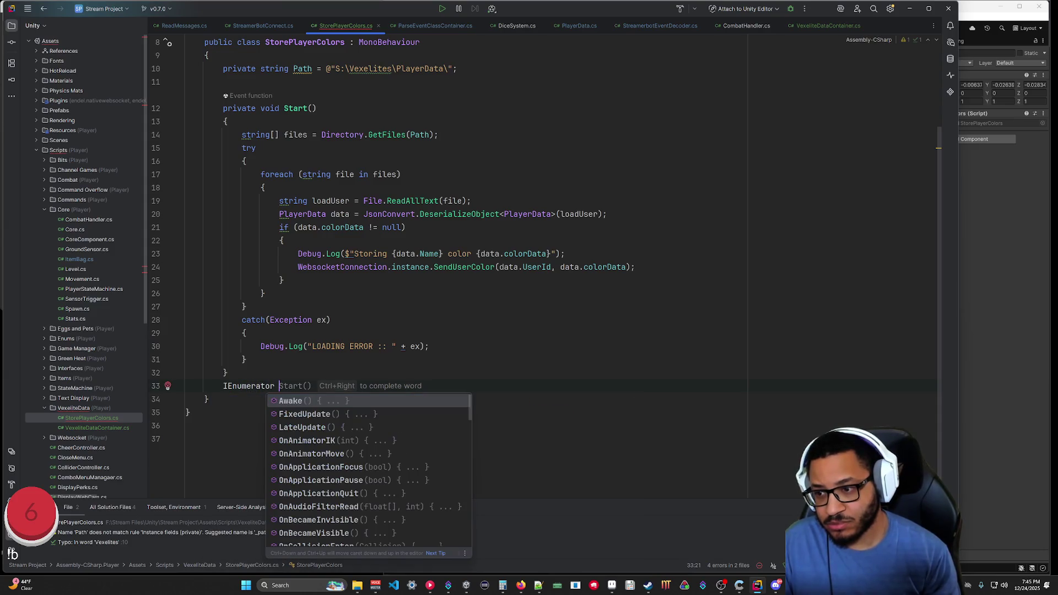
{"action": "type", "text": "Send"}
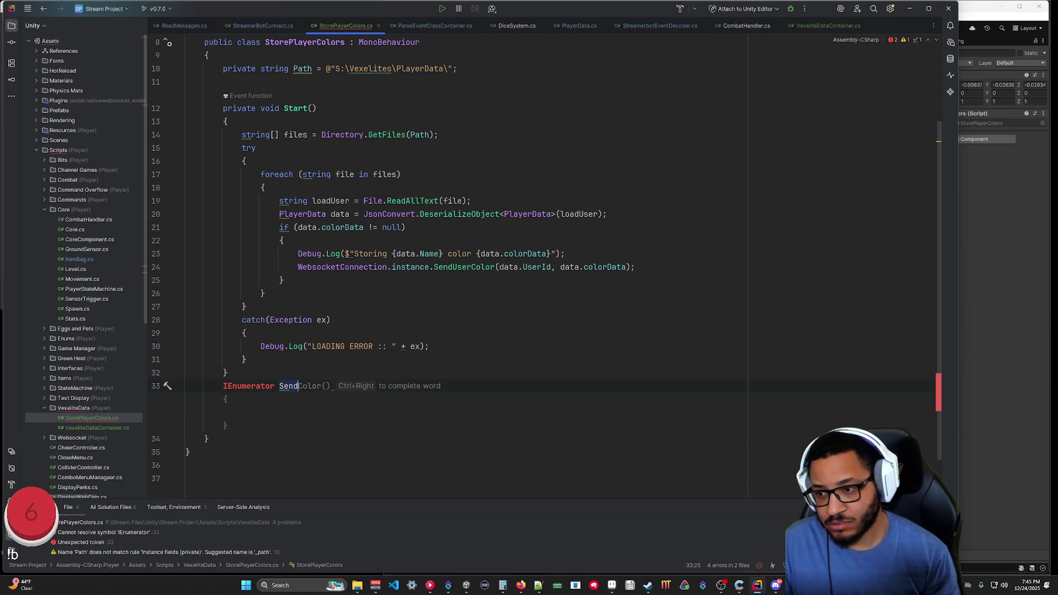
{"action": "type", "text": "Color()"}
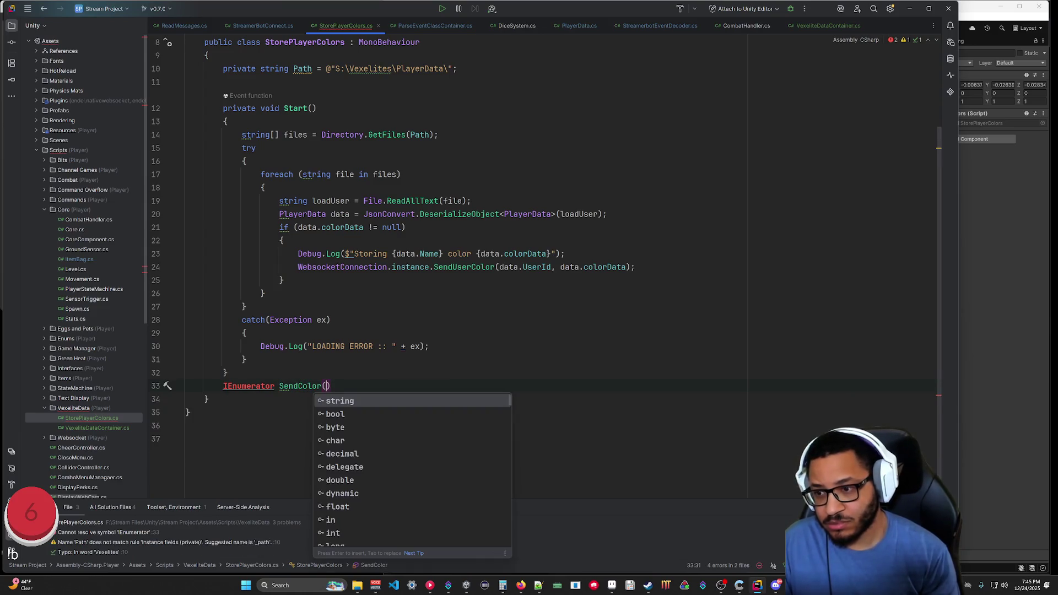
{"action": "type", "text": "{"}
{"action": "key", "text": "Return"}
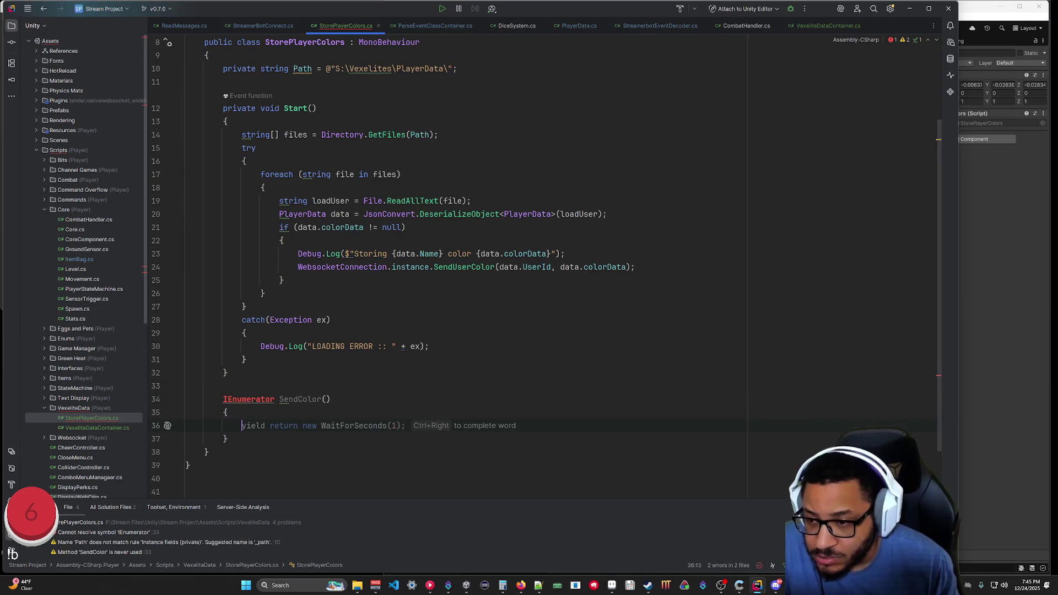
Add a 'using System.Collections.Generic;' import below 'using System'.
{"action": "left_click", "coordinate": [275, 399]}
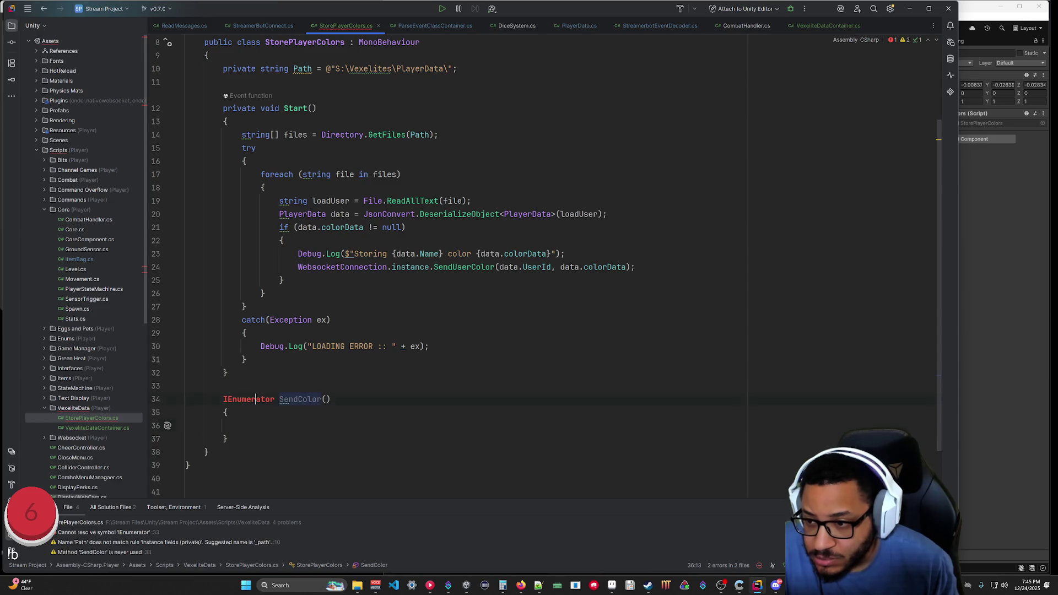
{"action": "key", "text": "alt+Return"}
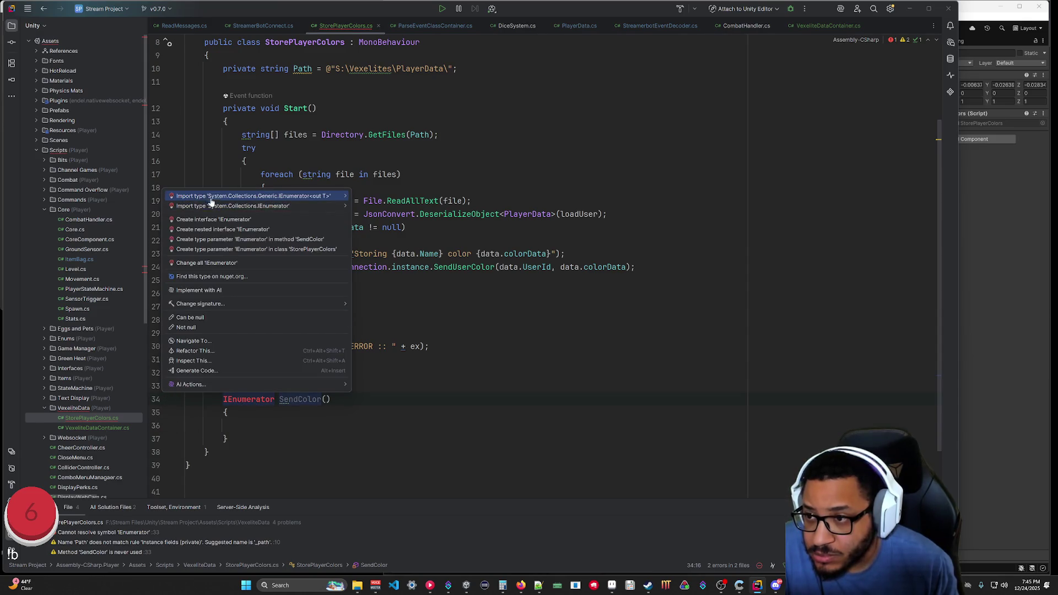
{"action": "mouse_move", "coordinate": [240, 197]}
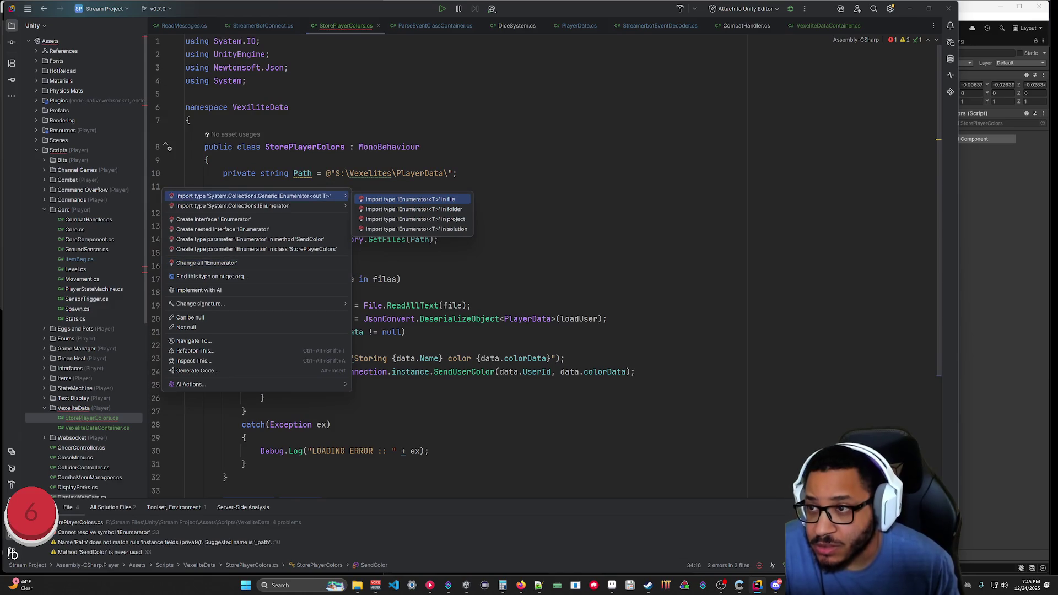
{"action": "key", "text": "Escape"}
{"action": "left_click", "coordinate": [246, 81]}
{"action": "key", "text": "Return"}
{"action": "type", "text": "using"}
{"action": "key", "text": "Tab"}
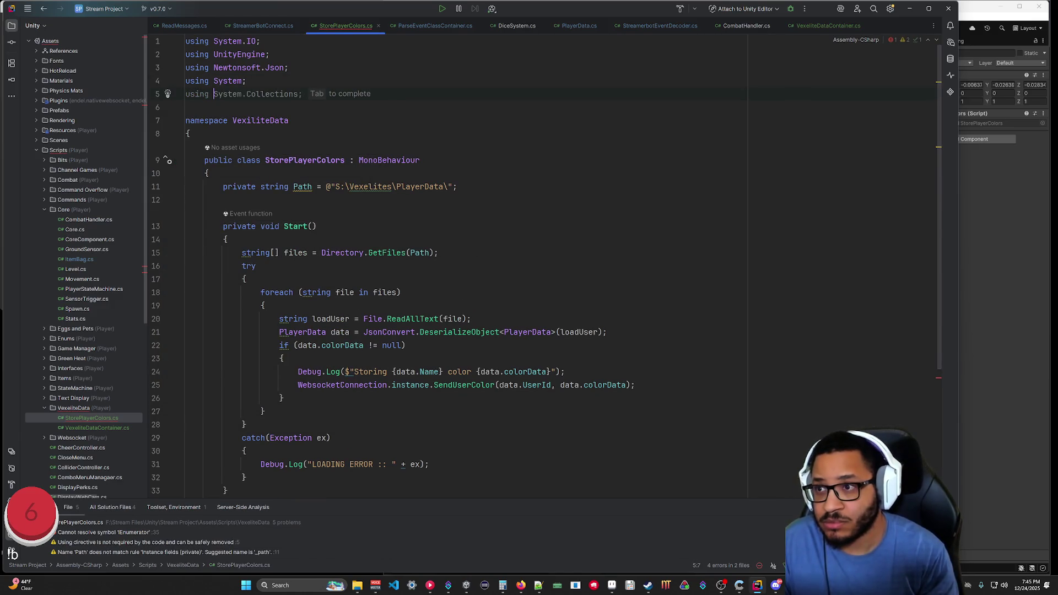
{"action": "key", "text": "Left"}
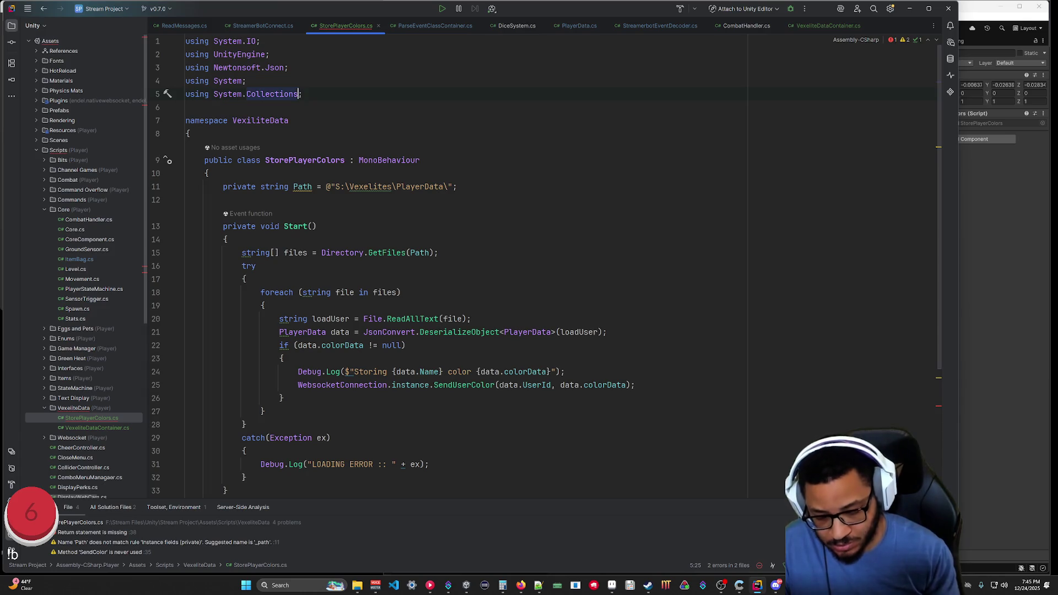
{"action": "type", "text": ".Generic"}
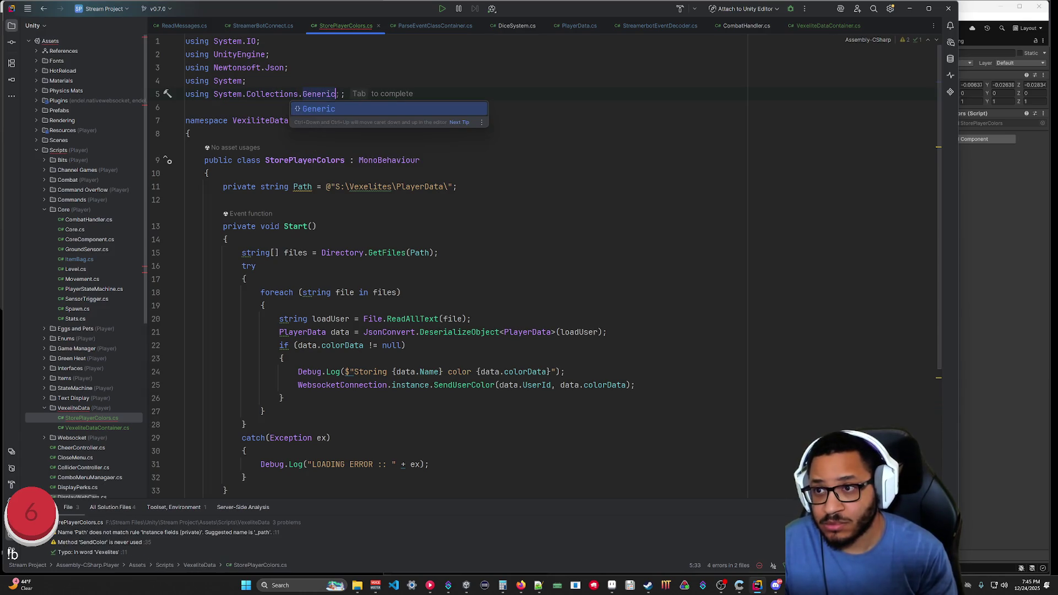
{"action": "left_click", "coordinate": [457, 187]}
Change SendColor's return type to IEnumerable, then open PlayerInputHandler.cs from Commands.
{"action": "scroll", "coordinate": [441, 264], "scroll_direction": "down", "scroll_amount": 5}
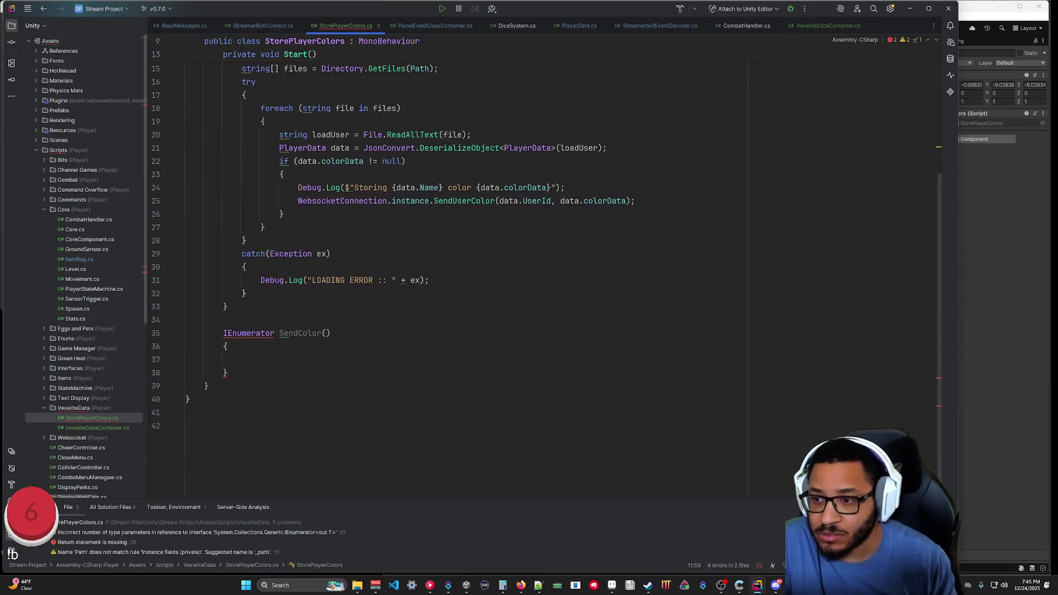
{"action": "mouse_move", "coordinate": [248, 333]}
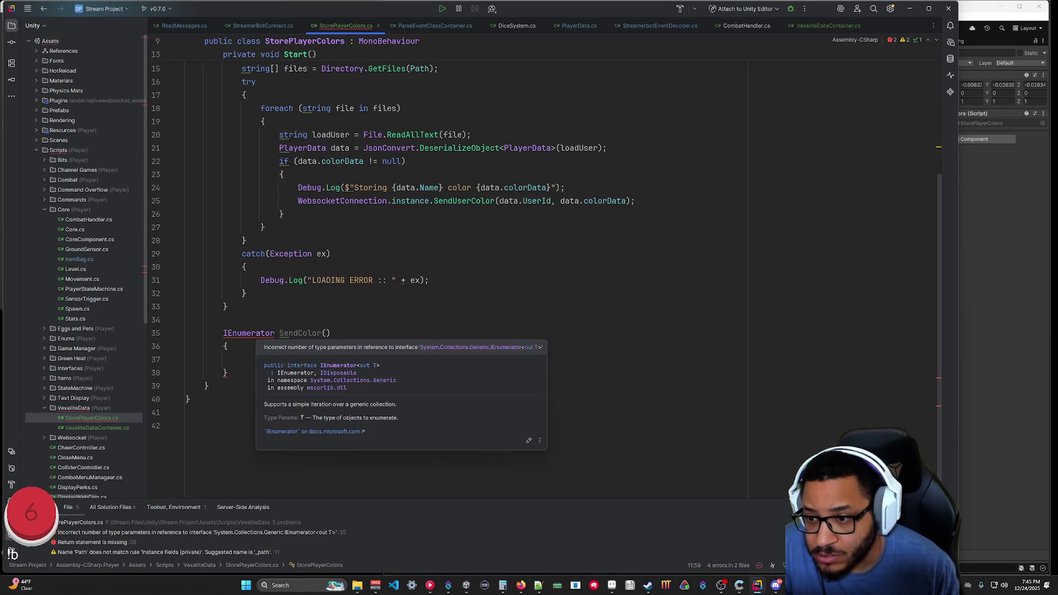
{"action": "left_click", "coordinate": [274, 334]}
{"action": "left_click", "coordinate": [261, 335], "text": "shift"}
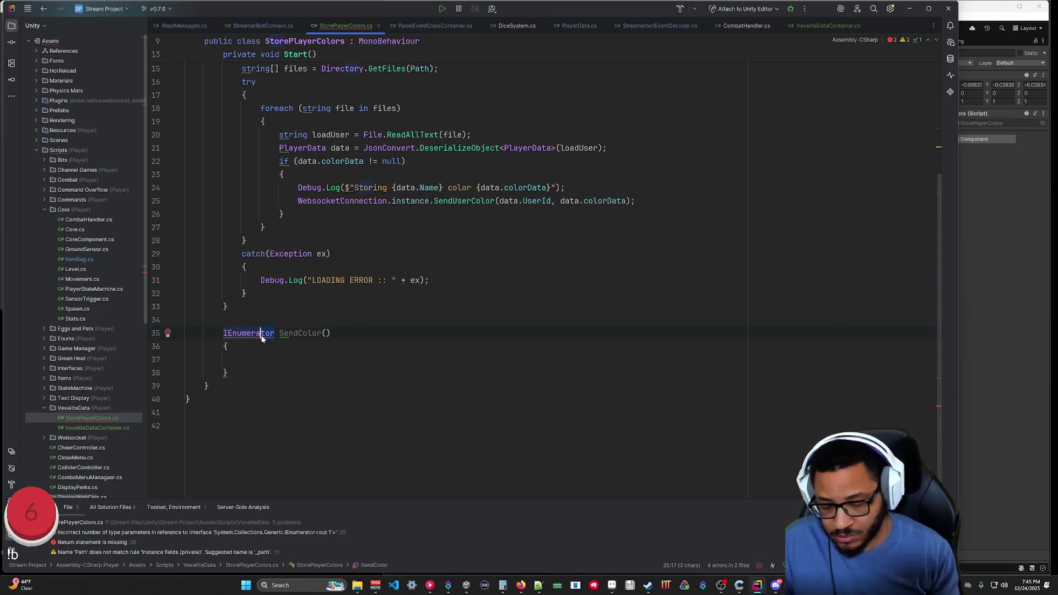
{"action": "type", "text": "ble"}
{"action": "left_click", "coordinate": [226, 307]}
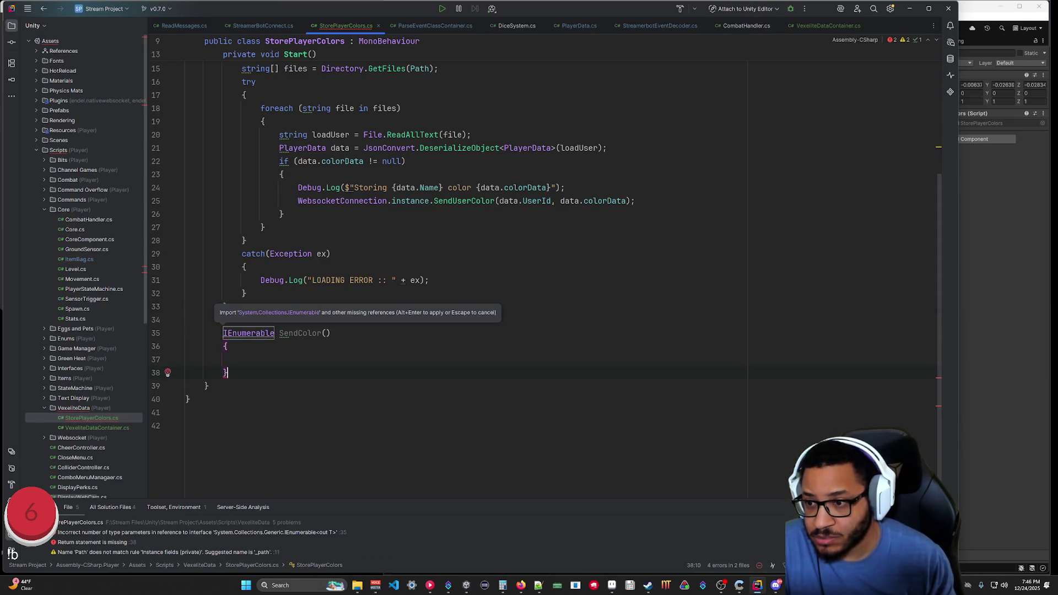
{"action": "key", "text": "Escape"}
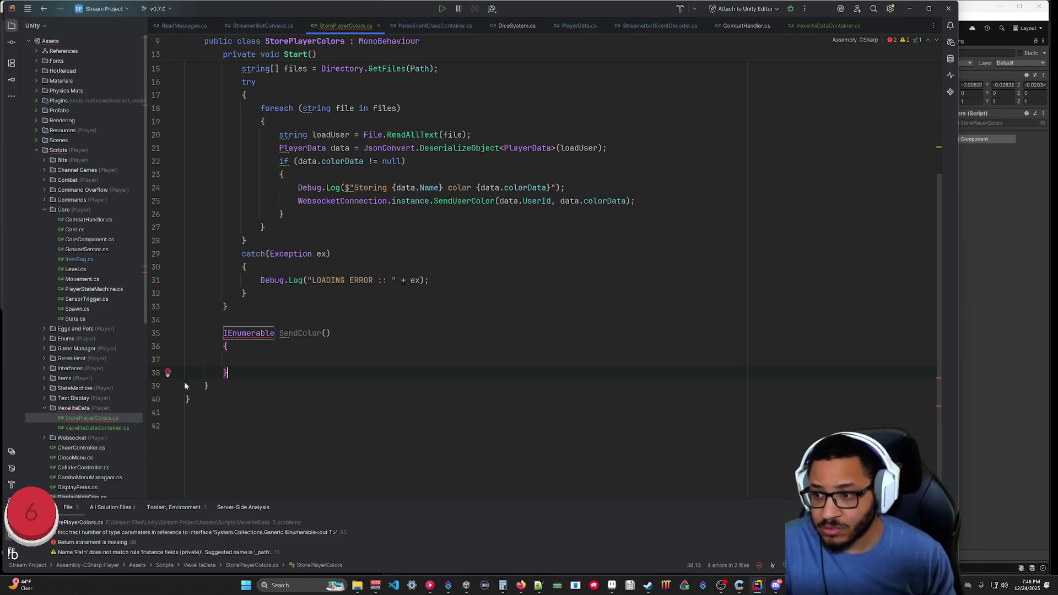
{"action": "left_click", "coordinate": [209, 386]}
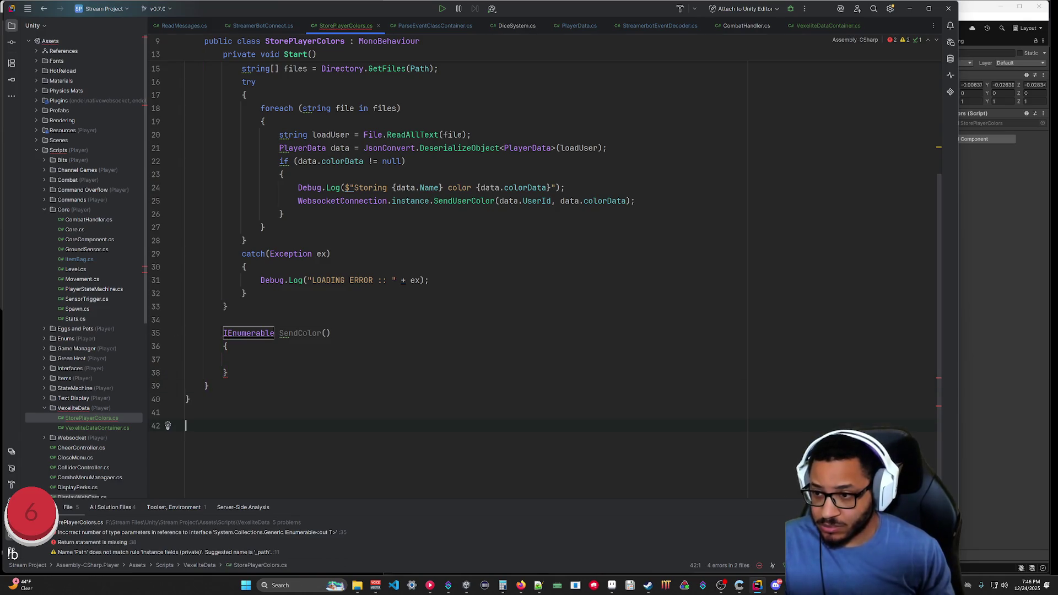
{"action": "left_click", "coordinate": [187, 427]}
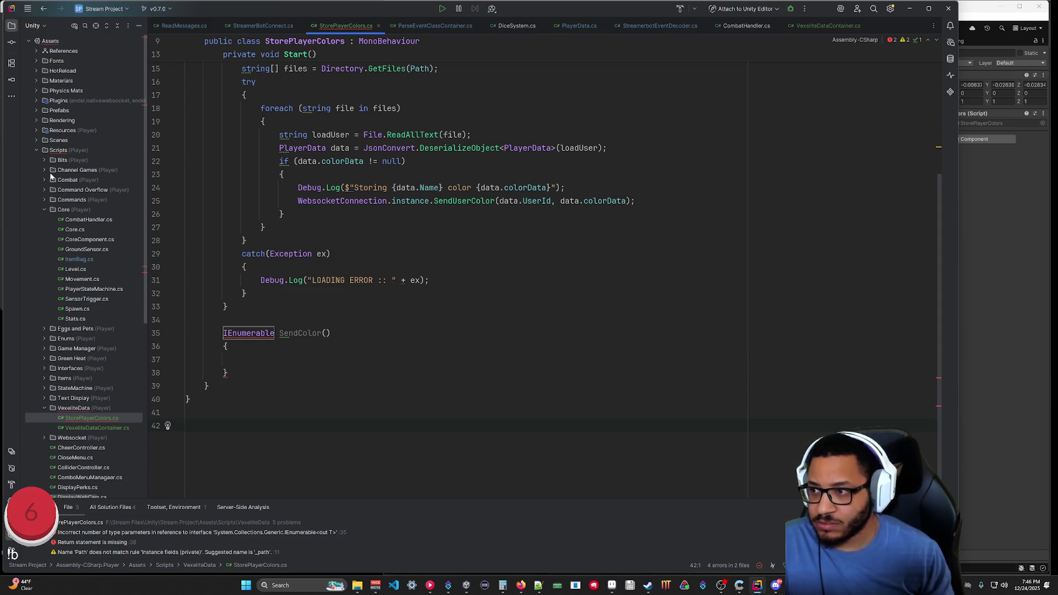
{"action": "left_click", "coordinate": [44, 200]}
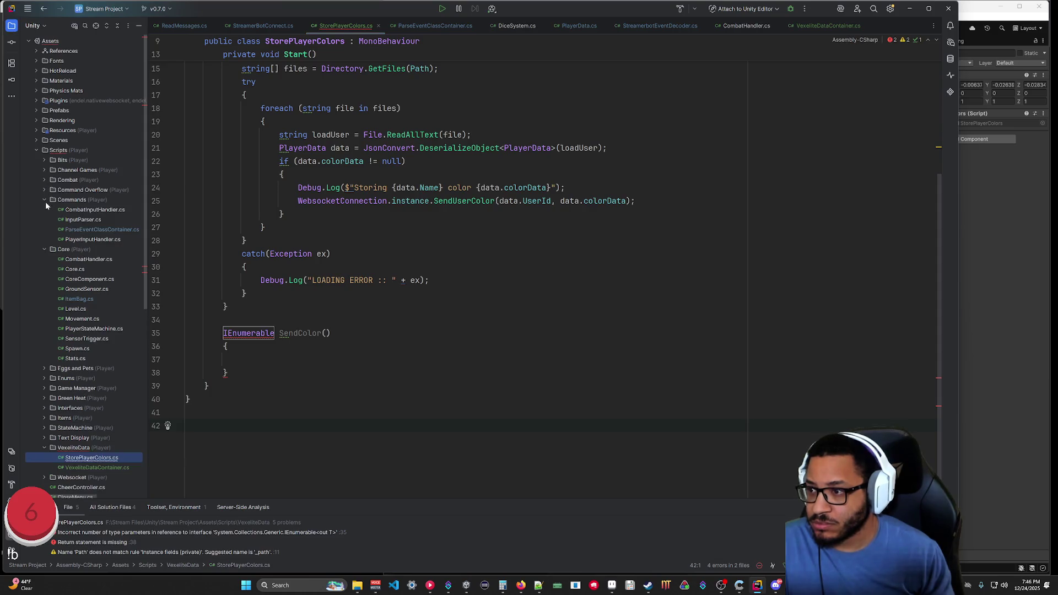
{"action": "double_click", "coordinate": [85, 241]}
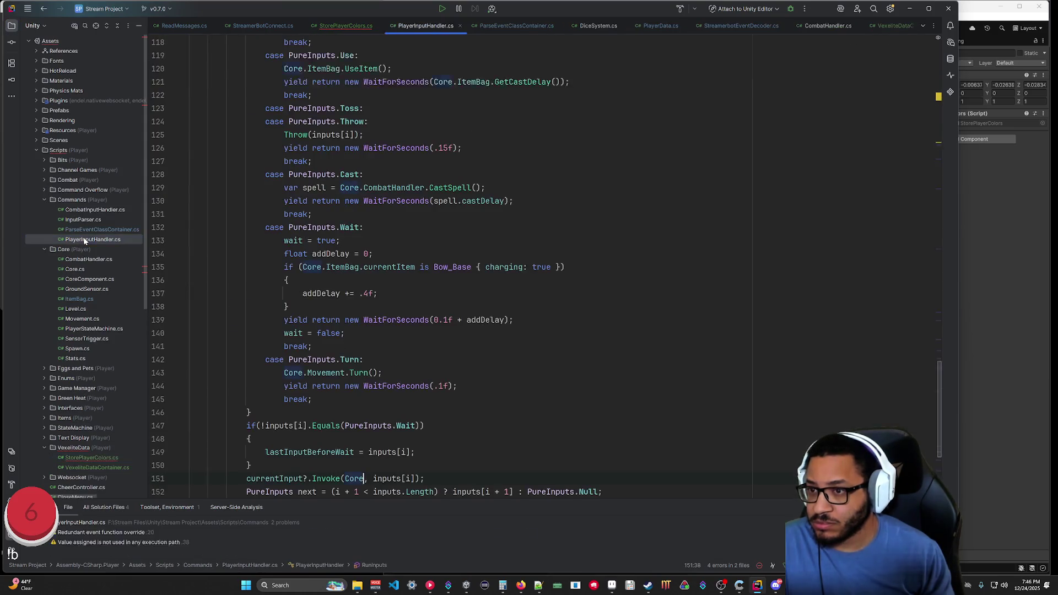
Back in StorePlayerColors.cs, trim the end of the System.Collections.Generic import.
{"action": "mouse_move", "coordinate": [940, 419]}
{"action": "left_mouse_down"}
{"action": "mouse_move", "coordinate": [941, 88]}
{"action": "mouse_move", "coordinate": [952, 50]}
{"action": "left_mouse_up"}
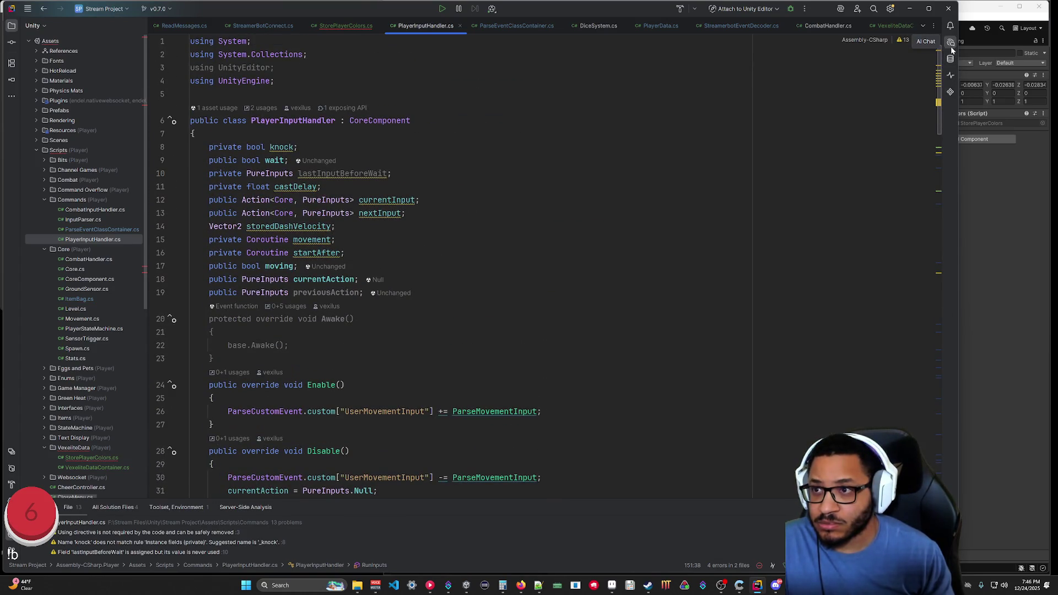
{"action": "scroll", "coordinate": [551, 221], "scroll_direction": "down", "scroll_amount": 8}
{"action": "scroll", "coordinate": [391, 67], "scroll_direction": "up", "scroll_amount": 7}
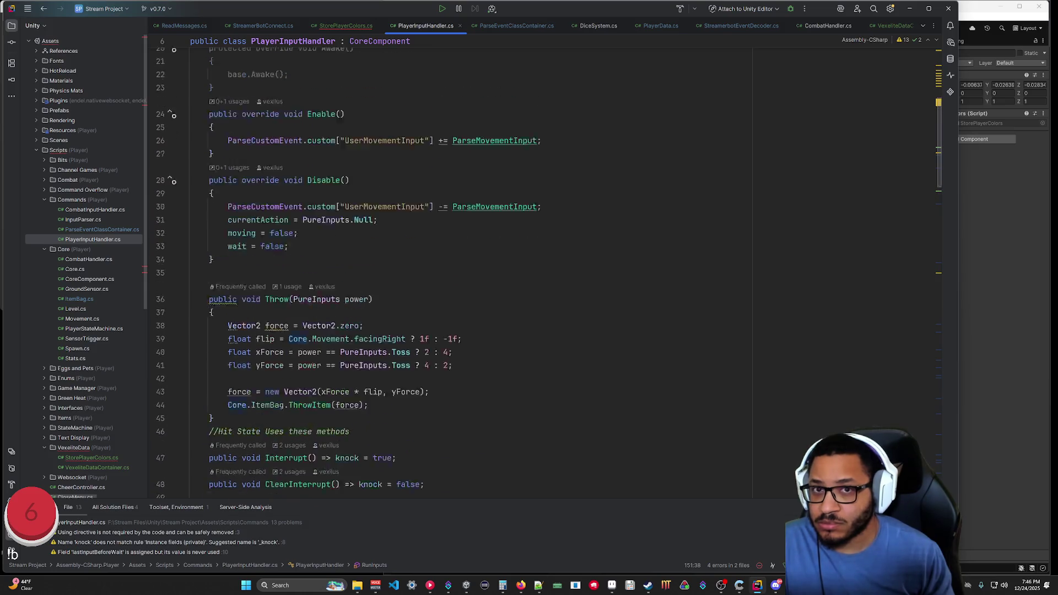
{"action": "left_click", "coordinate": [346, 26]}
{"action": "scroll", "coordinate": [441, 264], "scroll_direction": "up", "scroll_amount": 3}
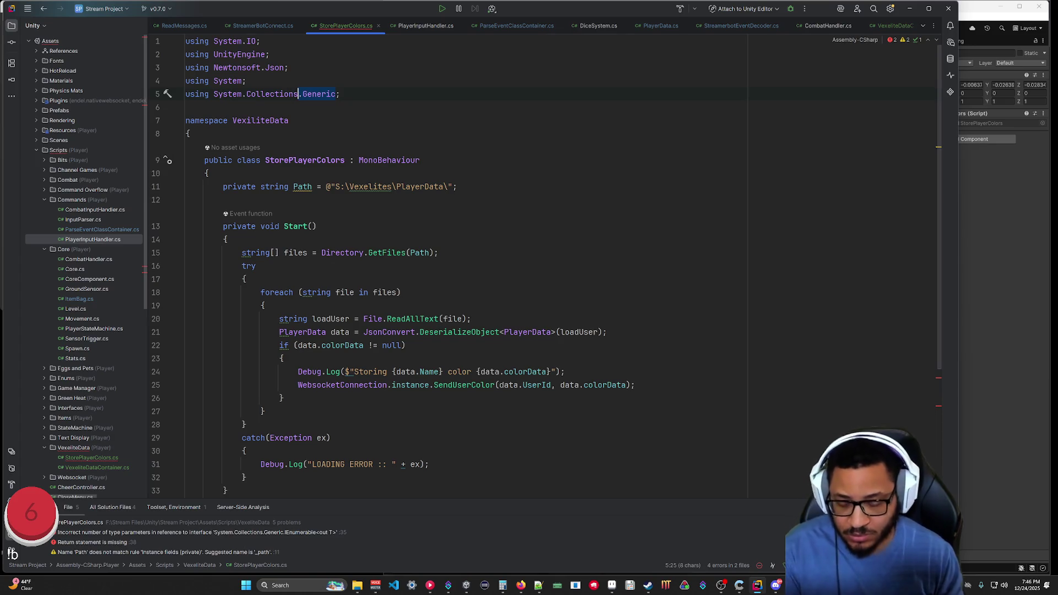
{"action": "key", "text": "BackSpace"}
{"action": "key", "text": "BackSpace"}
{"action": "key", "text": "BackSpace"}
{"action": "scroll", "coordinate": [440, 265], "scroll_direction": "down", "scroll_amount": 3}
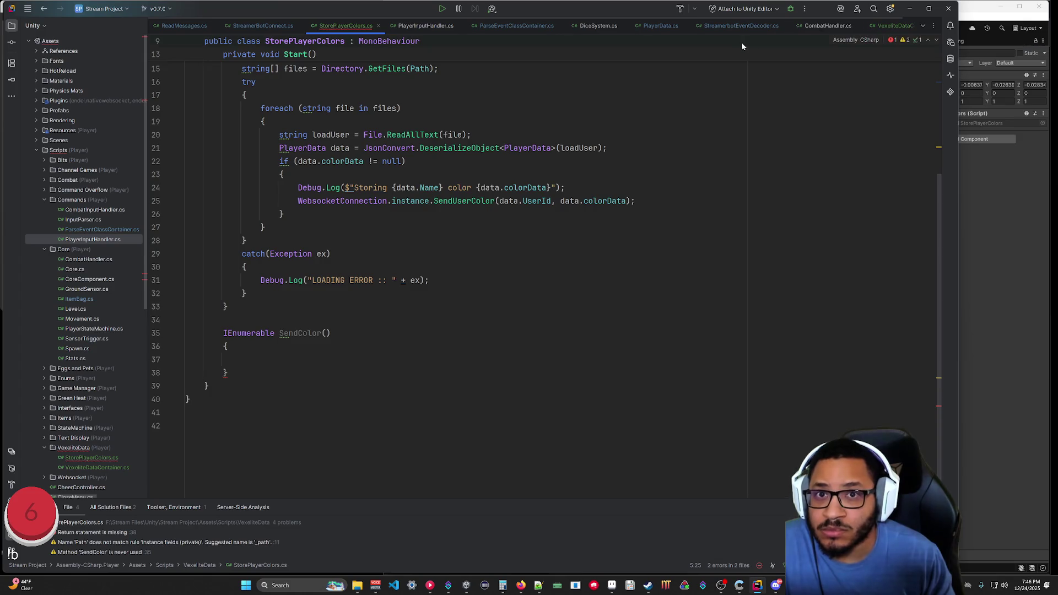
Review PlayerInputHandler.cs, then select 'able' in SendColor's IEnumerable return type.
{"action": "left_click", "coordinate": [420, 25]}
{"action": "scroll", "coordinate": [441, 264], "scroll_direction": "down", "scroll_amount": 5}
{"action": "scroll", "coordinate": [441, 264], "scroll_direction": "up", "scroll_amount": 5}
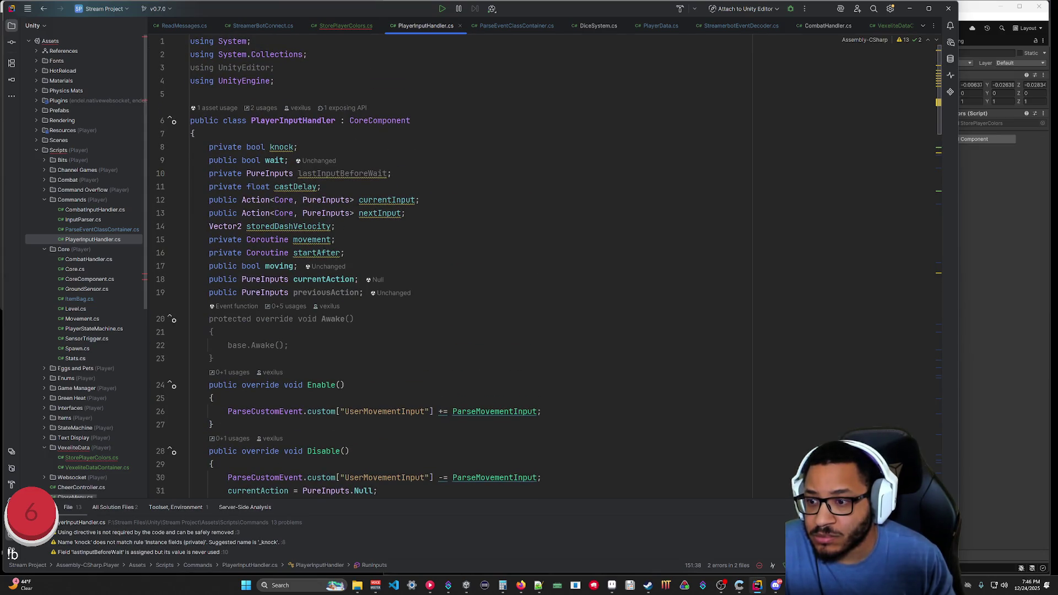
{"action": "scroll", "coordinate": [441, 265], "scroll_direction": "down", "scroll_amount": 6}
{"action": "scroll", "coordinate": [441, 264], "scroll_direction": "down", "scroll_amount": 5}
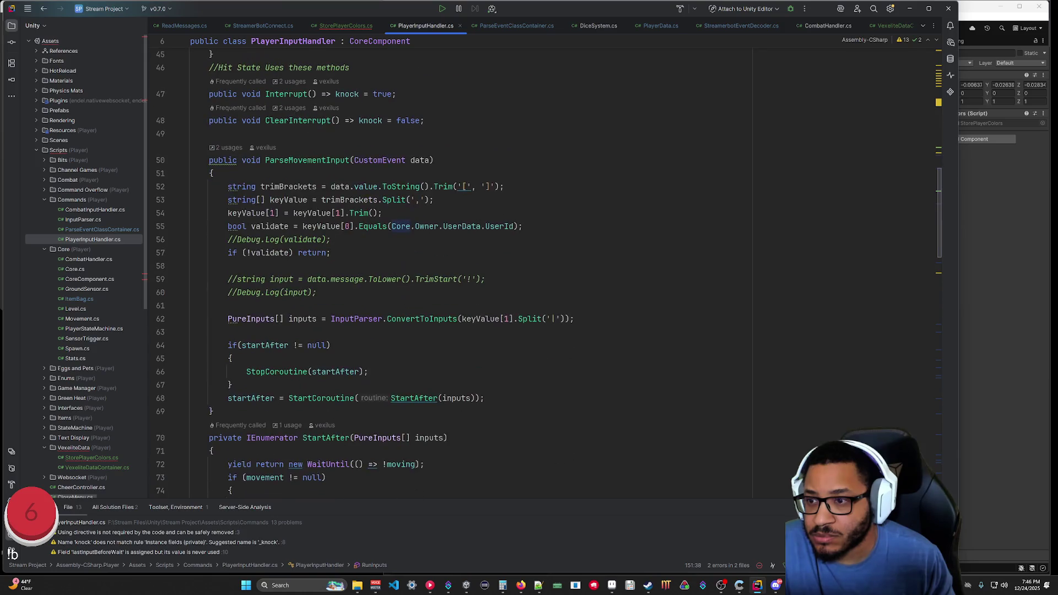
{"action": "scroll", "coordinate": [441, 264], "scroll_direction": "down", "scroll_amount": 5}
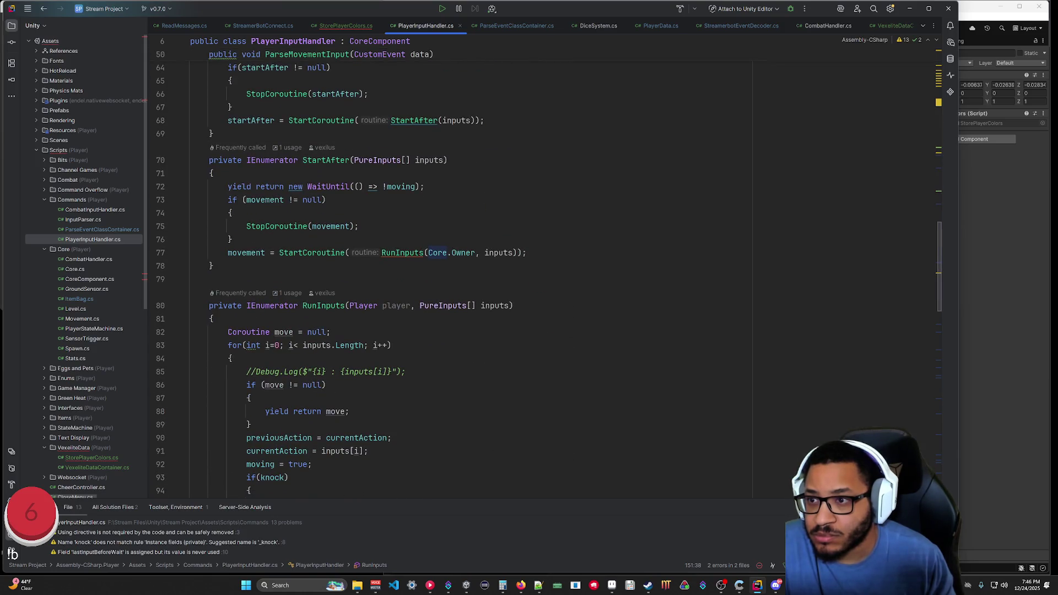
{"action": "left_click", "coordinate": [352, 26]}
{"action": "left_click_drag", "start_coordinate": [274, 333], "coordinate": [256, 333]}
Change SendColor's return type to IEnumerator.
{"action": "type", "text": "ator"}
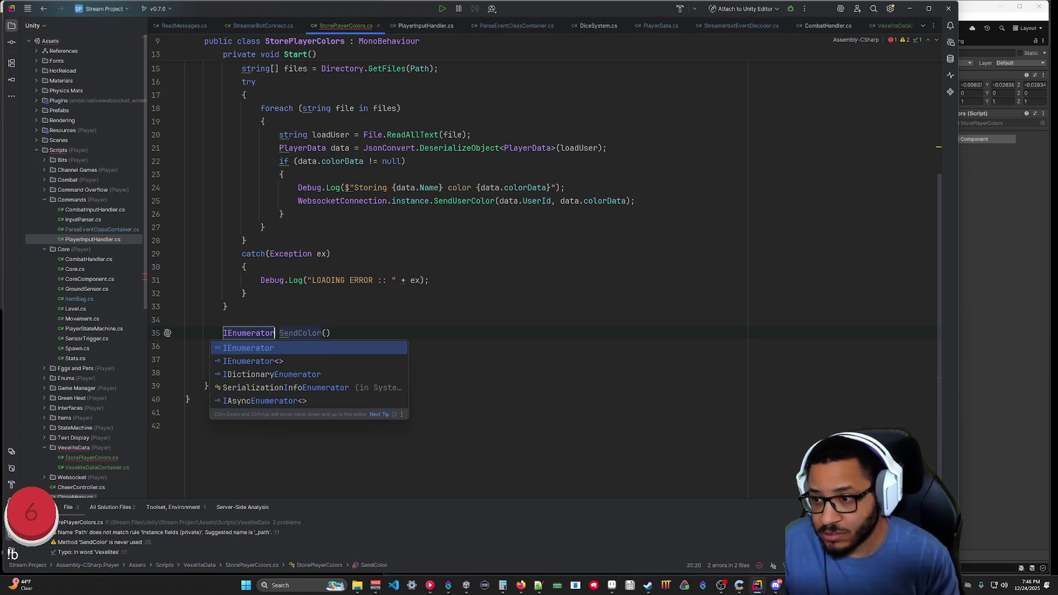
{"action": "left_click", "coordinate": [186, 425]}
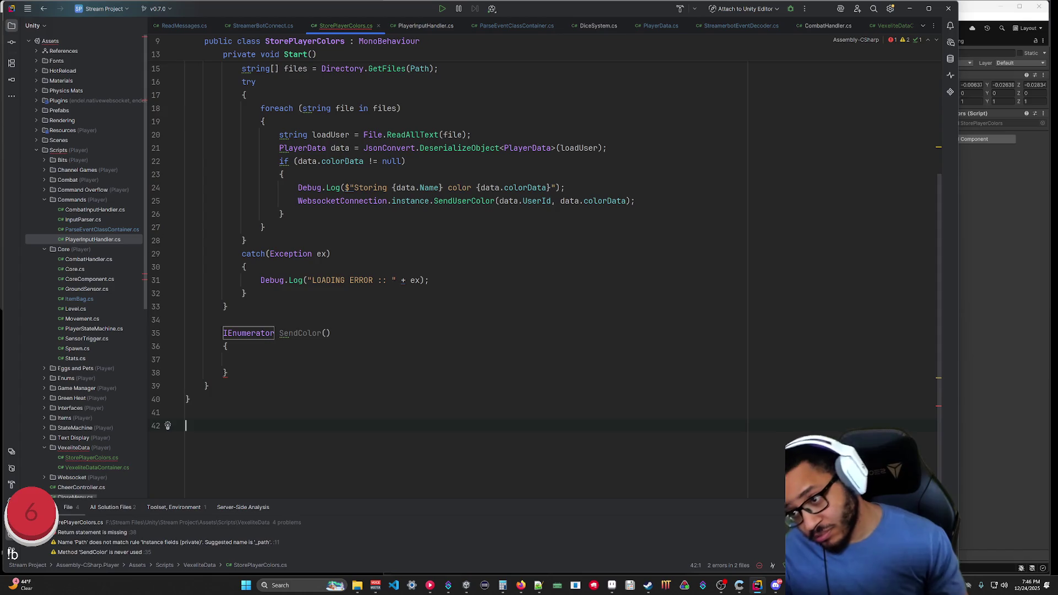
{"action": "left_click", "coordinate": [227, 333]}
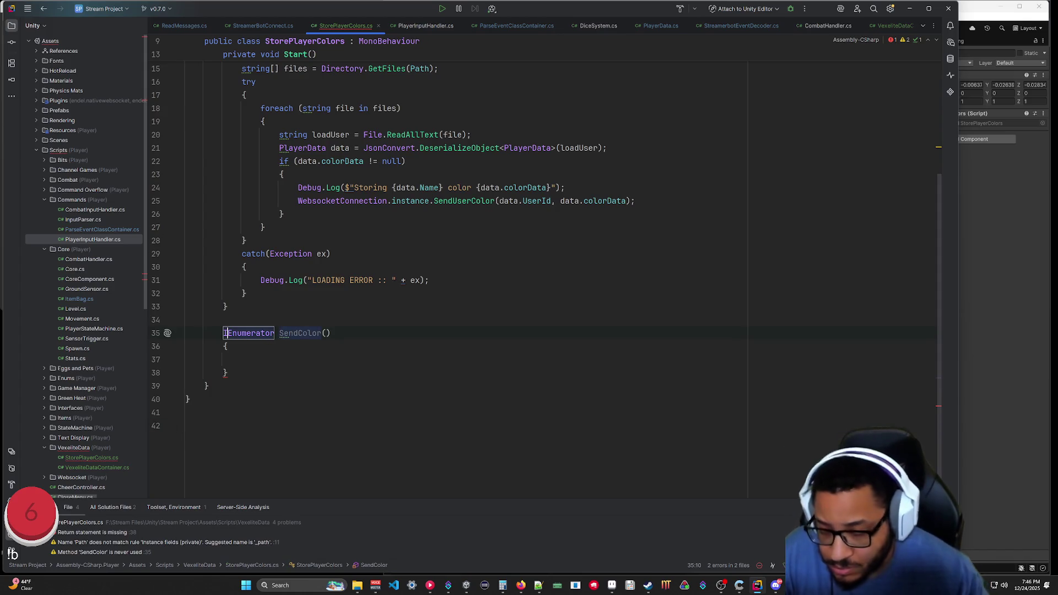
{"action": "key", "text": "BackSpace"}
{"action": "type", "text": "I"}
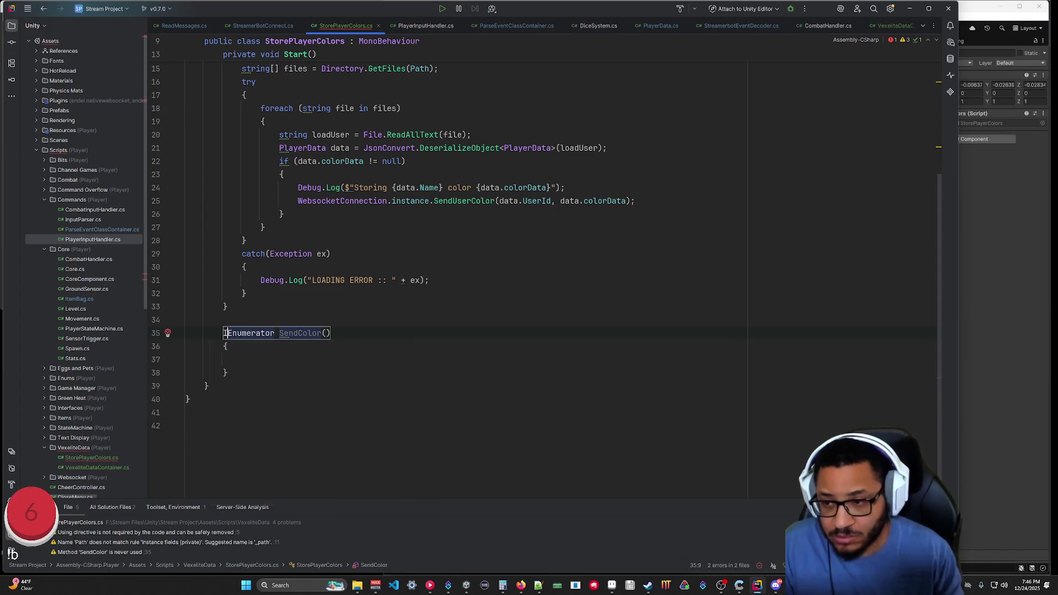
{"action": "left_click", "coordinate": [186, 425]}
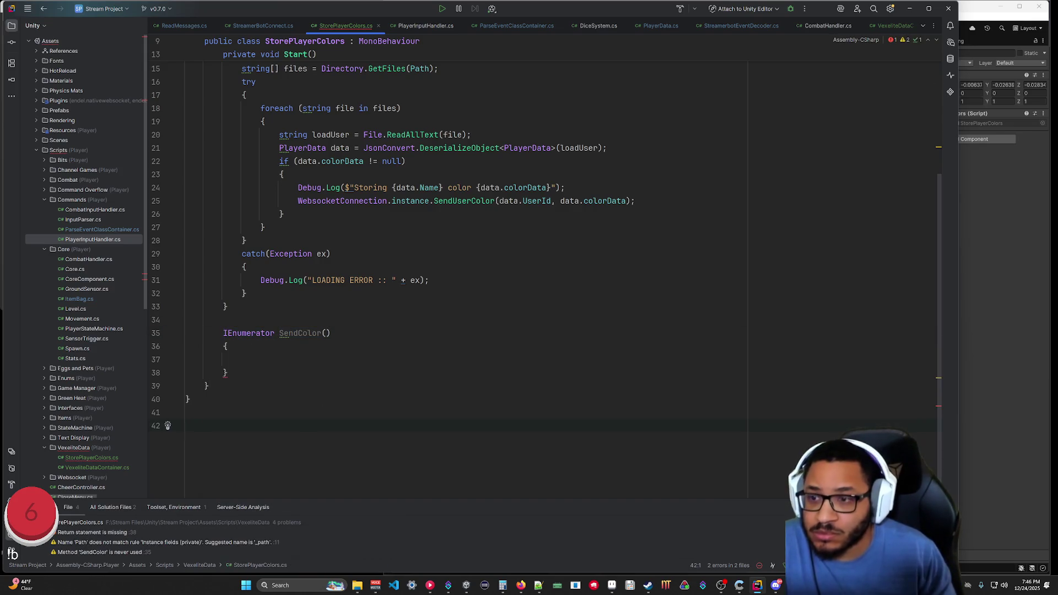
Give SendColor a placeholder body of 'yield return null;'.
{"action": "left_click", "coordinate": [242, 360]}
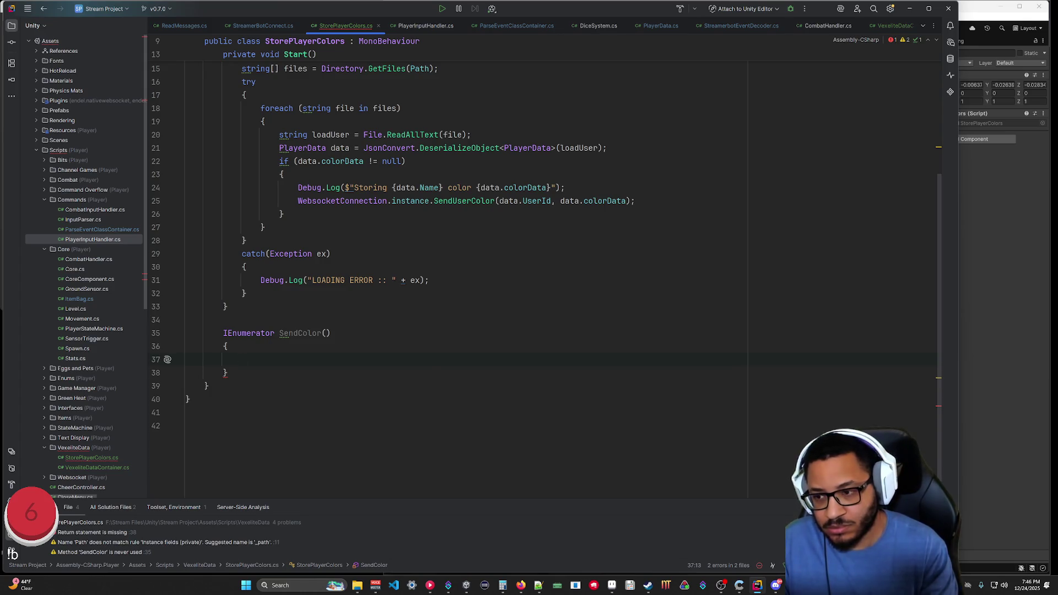
{"action": "type", "text": "yield "}
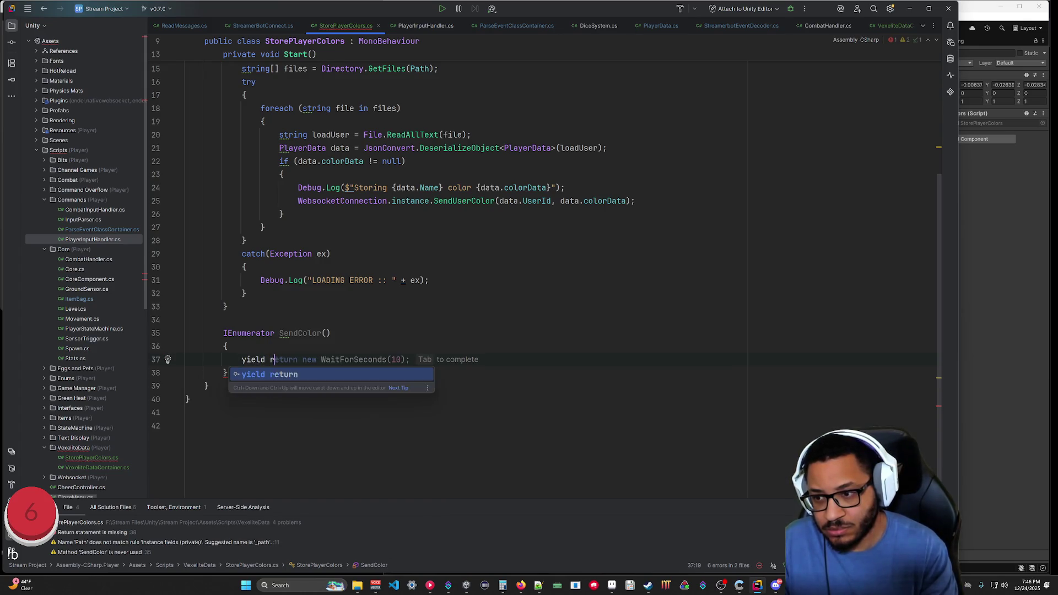
{"action": "type", "text": "return null;"}
{"action": "left_click", "coordinate": [190, 412]}
Select the file-loading try/catch code inside Start.
{"action": "scroll", "coordinate": [463, 264], "scroll_direction": "up", "scroll_amount": 5}
{"action": "scroll", "coordinate": [463, 265], "scroll_direction": "down", "scroll_amount": 2}
{"action": "scroll", "coordinate": [463, 264], "scroll_direction": "up", "scroll_amount": 5}
{"action": "scroll", "coordinate": [463, 265], "scroll_direction": "down", "scroll_amount": 2}
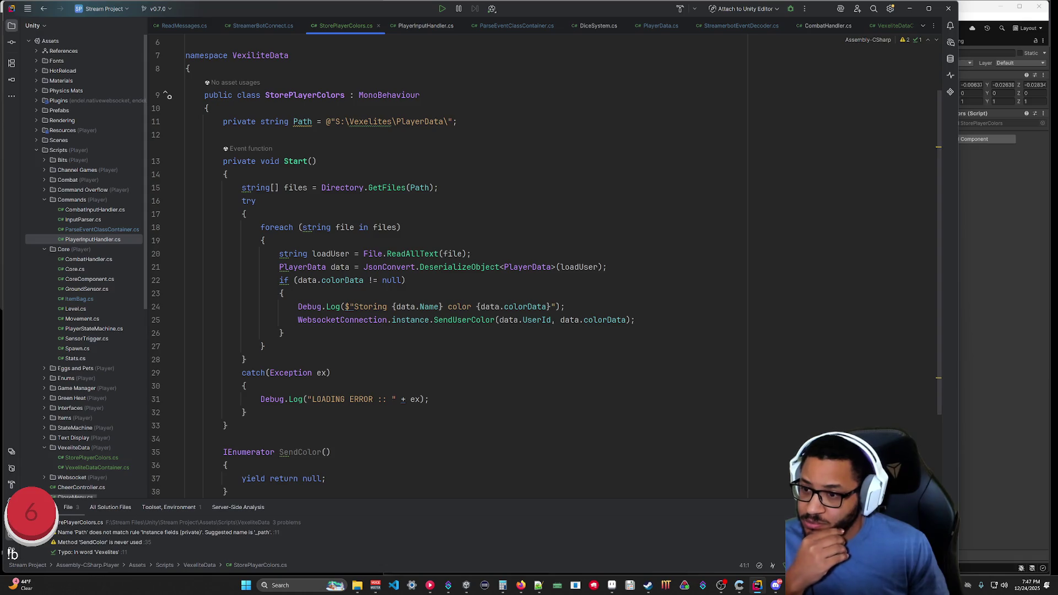
{"action": "mouse_move", "coordinate": [228, 425]}
{"action": "left_mouse_down"}
{"action": "mouse_move", "coordinate": [151, 201]}
{"action": "mouse_move", "coordinate": [124, 167]}
{"action": "mouse_move", "coordinate": [171, 191]}
{"action": "left_mouse_up"}
Move the file-loading try/catch loop from Start into SendColor, replacing 'yield return null;'.
{"action": "mouse_move", "coordinate": [331, 412]}
{"action": "left_mouse_down"}
{"action": "mouse_move", "coordinate": [120, 276]}
{"action": "mouse_move", "coordinate": [111, 187]}
{"action": "left_mouse_up"}
{"action": "key", "text": "ctrl+c"}
{"action": "key", "text": "Delete"}
{"action": "left_click", "coordinate": [281, 318]}
{"action": "key", "text": "ctrl+w"}
{"action": "key", "text": "ctrl+v"}
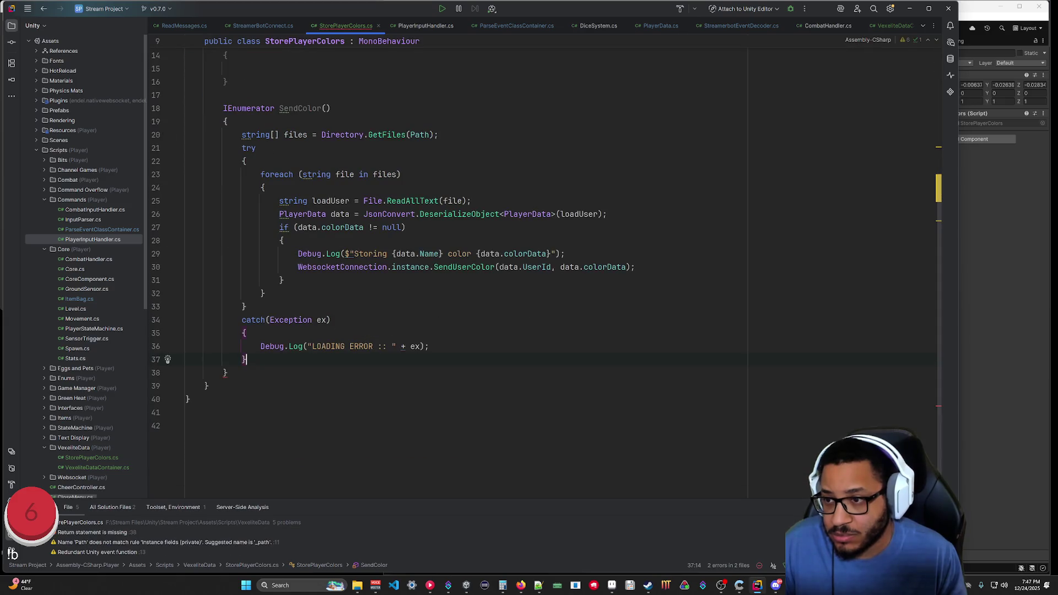
{"action": "scroll", "coordinate": [545, 262], "scroll_direction": "up", "scroll_amount": 5}
{"action": "scroll", "coordinate": [545, 262], "scroll_direction": "down", "scroll_amount": 2}
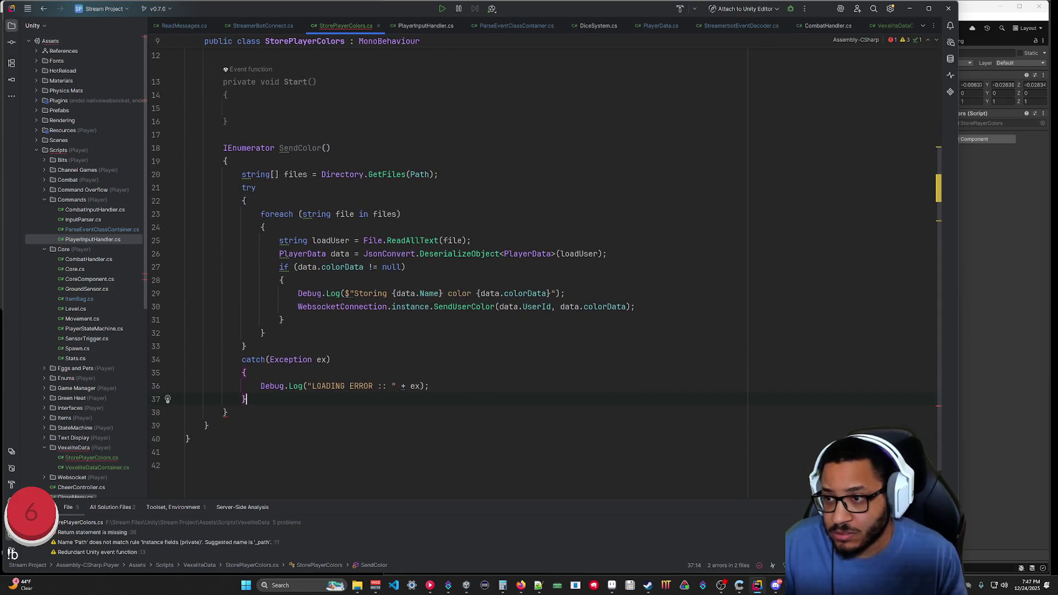
{"action": "scroll", "coordinate": [545, 261], "scroll_direction": "up", "scroll_amount": 5}
Declare 'private string[] files;' and move the Directory.GetFiles(Path) assignment into Start.
{"action": "left_click", "coordinate": [223, 199]}
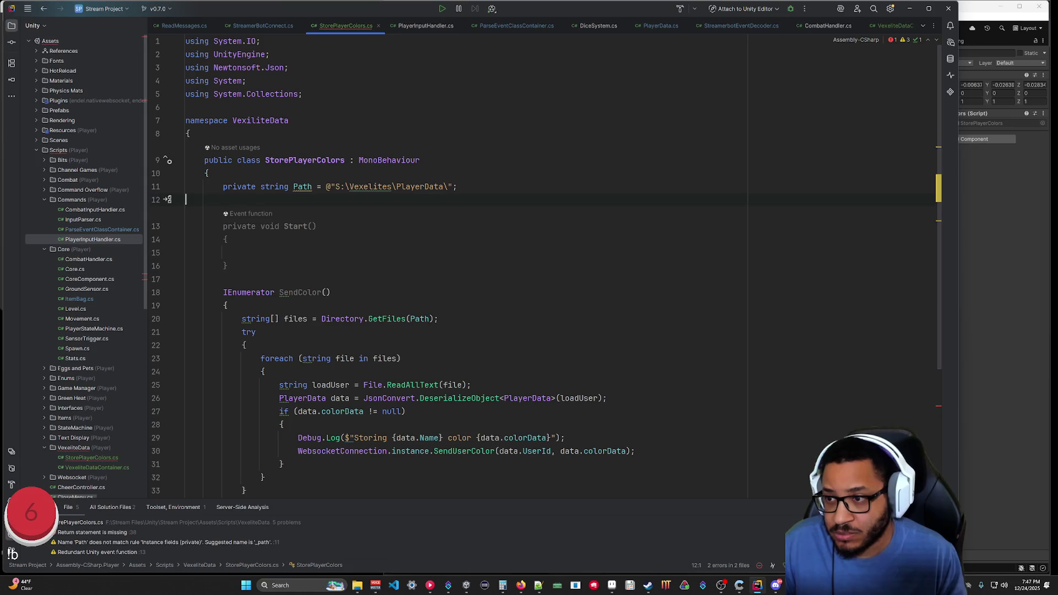
{"action": "type", "text": "private string"}
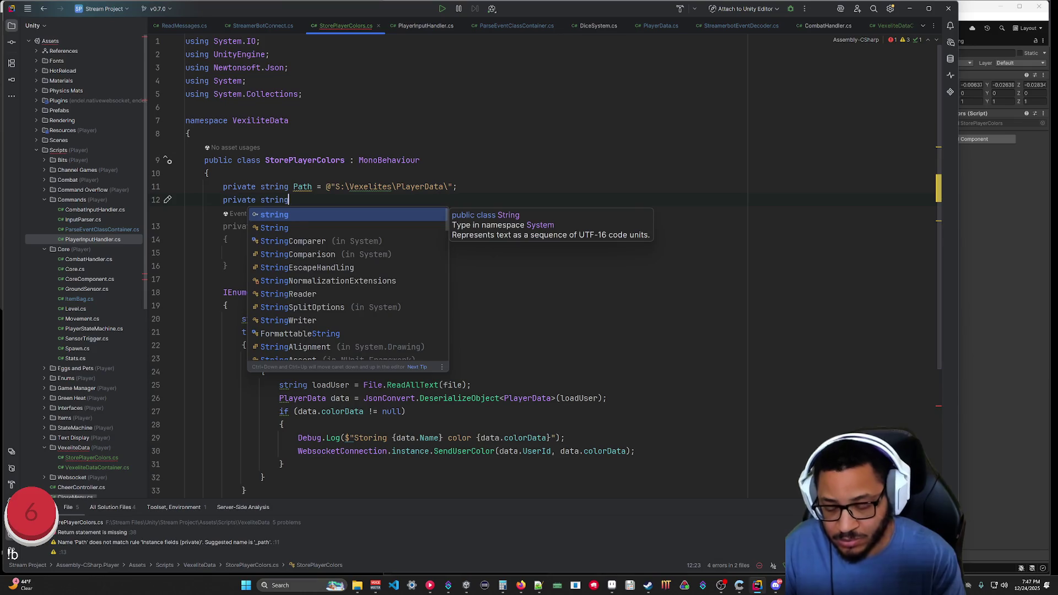
{"action": "type", "text": "[] files;"}
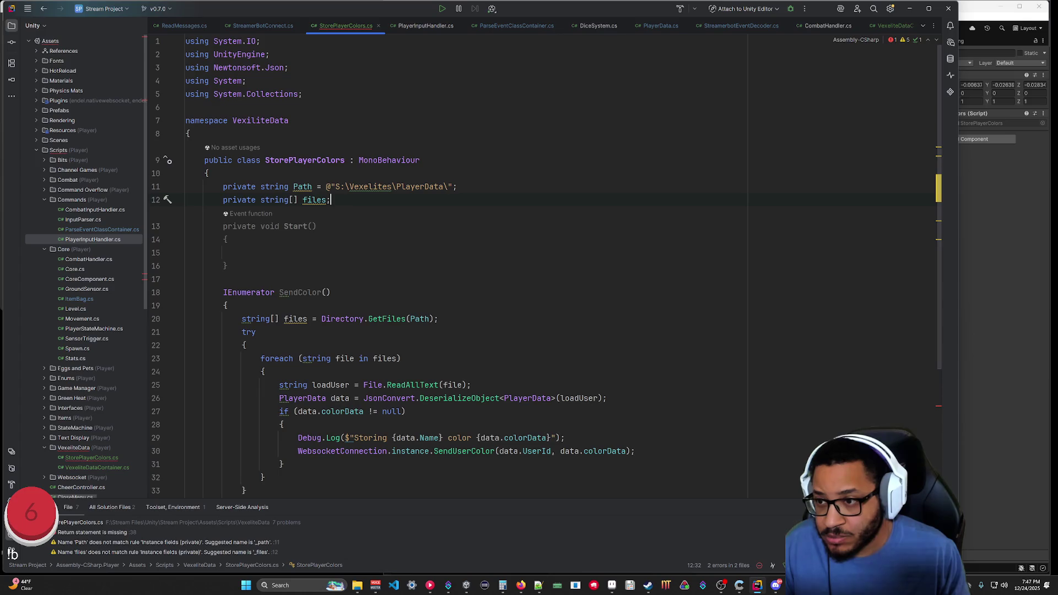
{"action": "left_click_drag", "start_coordinate": [438, 319], "coordinate": [284, 318]}
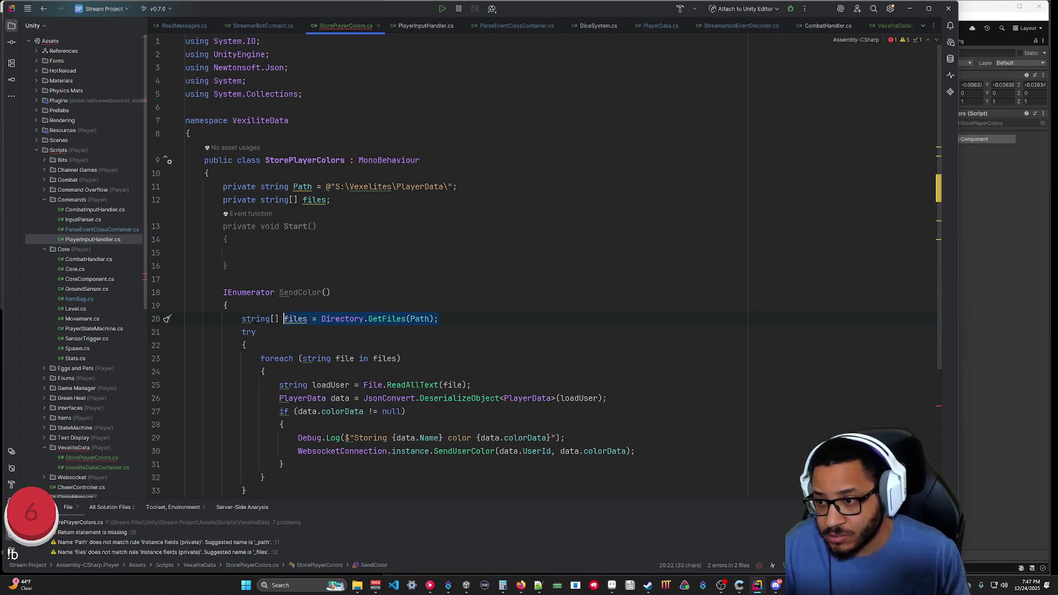
{"action": "key", "text": "ctrl+x"}
{"action": "key", "text": "Up"}
{"action": "key", "text": "Up"}
{"action": "key", "text": "Up"}
{"action": "key", "text": "ctrl+v"}
{"action": "key", "text": "Down"}
{"action": "key", "text": "Down"}
{"action": "key", "text": "Down"}
{"action": "key", "text": "Up"}
{"action": "key", "text": "shift+Up"}
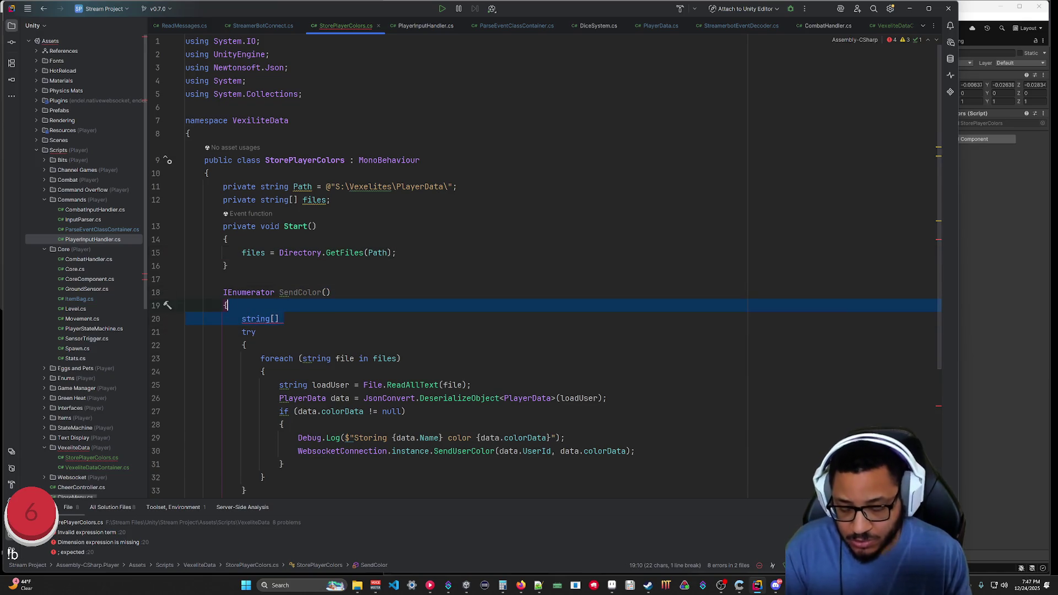
{"action": "key", "text": "BackSpace"}
Delete the try line, its braces and the catch block around SendColor's loop.
{"action": "scroll", "coordinate": [496, 264], "scroll_direction": "down", "scroll_amount": 3}
{"action": "left_click", "coordinate": [247, 412]}
{"action": "key", "text": "shift+Up"}
{"action": "key", "text": "shift+Up"}
{"action": "key", "text": "shift+Up"}
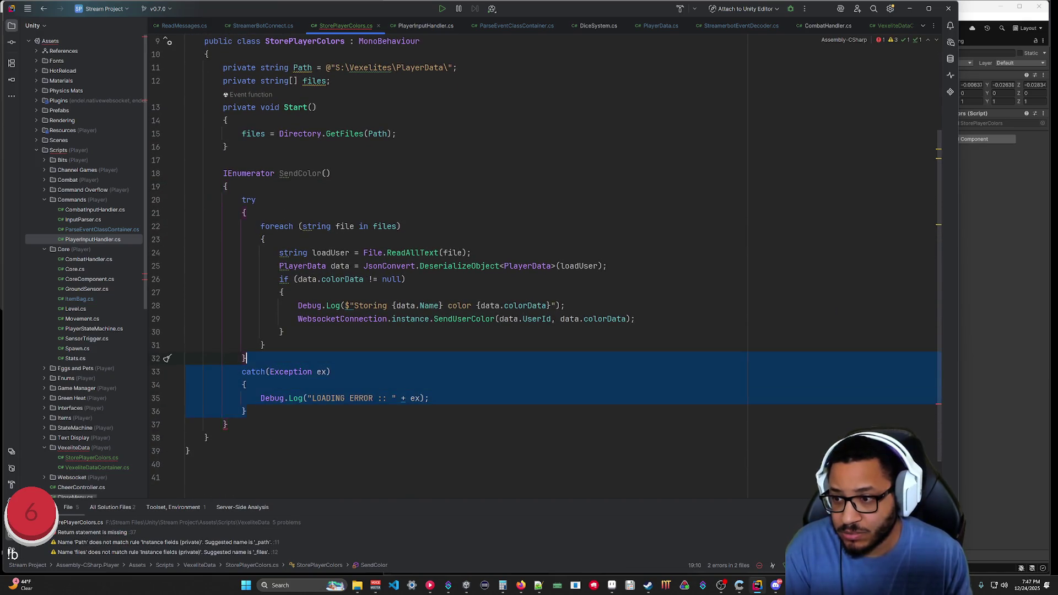
{"action": "key", "text": "BackSpace"}
{"action": "left_click", "coordinate": [247, 214]}
{"action": "key", "text": "shift+Up"}
{"action": "key", "text": "shift+Up"}
{"action": "key", "text": "BackSpace"}
{"action": "left_click", "coordinate": [247, 359]}
{"action": "key", "text": "BackSpace"}
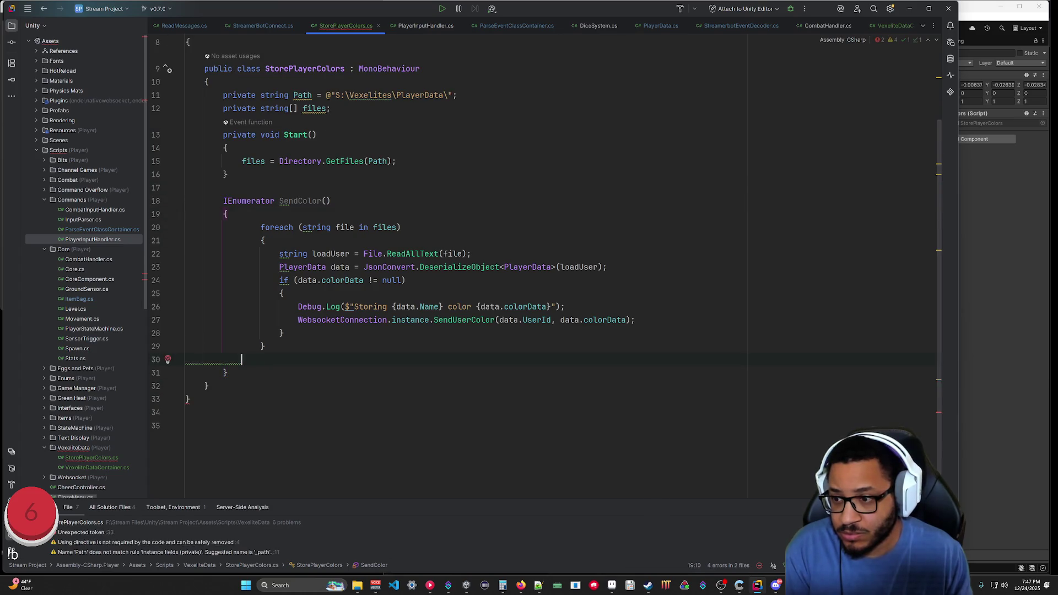
Unindent the foreach loop one level and remove the blank line in SendColor.
{"action": "left_click_drag", "start_coordinate": [259, 346], "coordinate": [232, 227]}
{"action": "key", "text": "shift+Tab"}
{"action": "left_click", "coordinate": [188, 398]}
{"action": "left_click", "coordinate": [187, 359]}
{"action": "key", "text": "Delete"}
{"action": "left_click", "coordinate": [186, 425]}
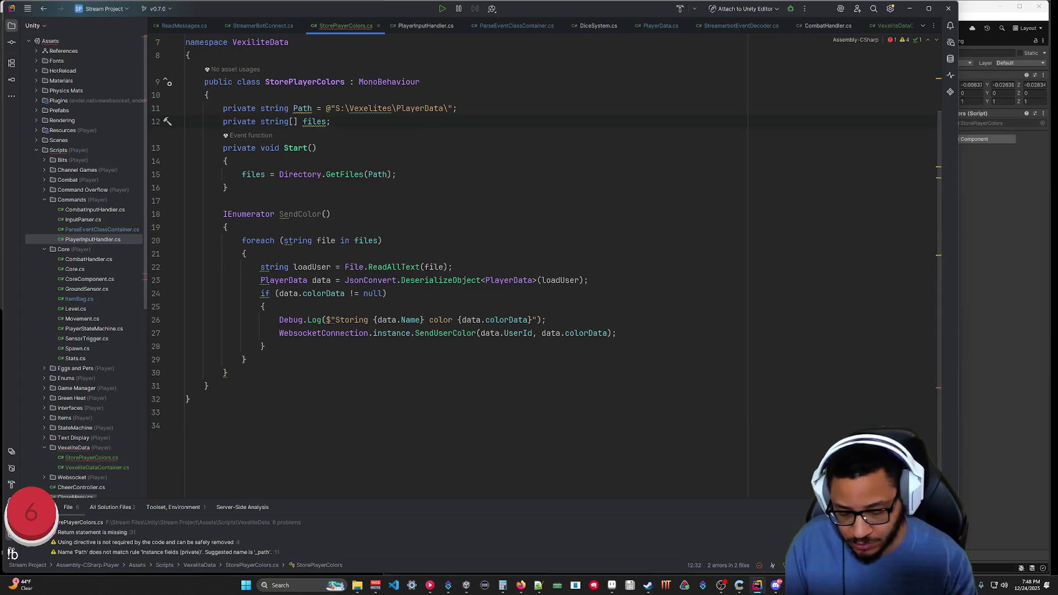
{"action": "left_click", "coordinate": [330, 121]}
{"action": "key", "text": "Return"}
{"action": "type", "text": "[S"}
{"action": "key", "text": "Return"}
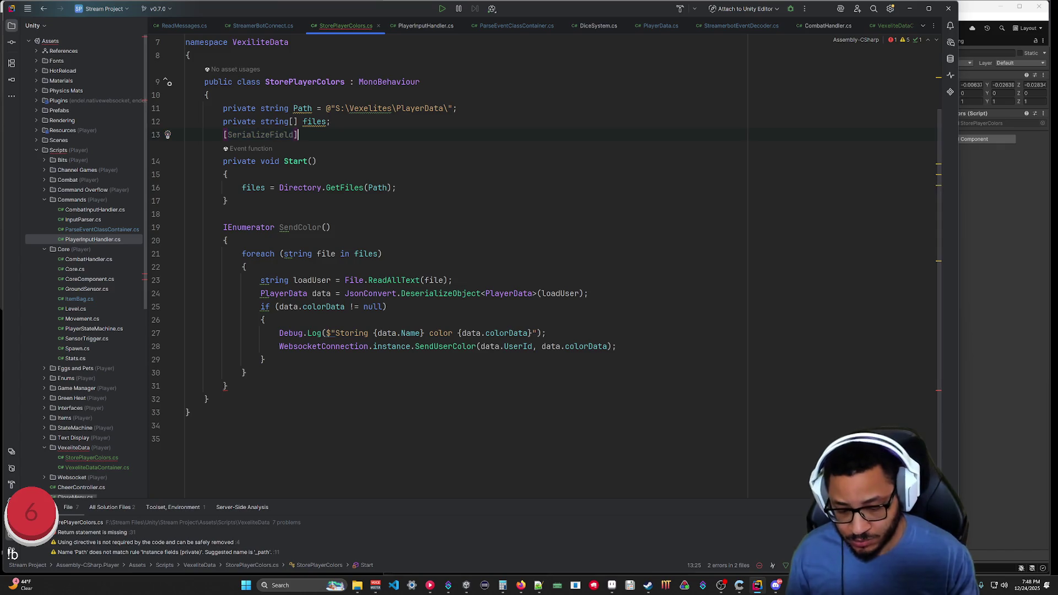
{"action": "key", "text": "Return"}
{"action": "type", "text": "private"}
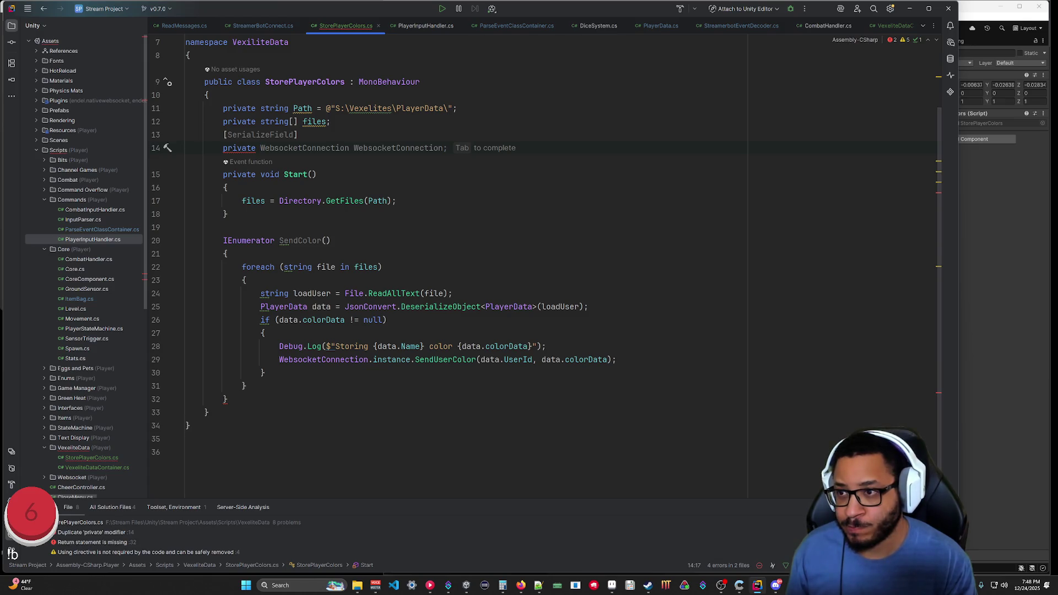
{"action": "type", "text": "string current"}
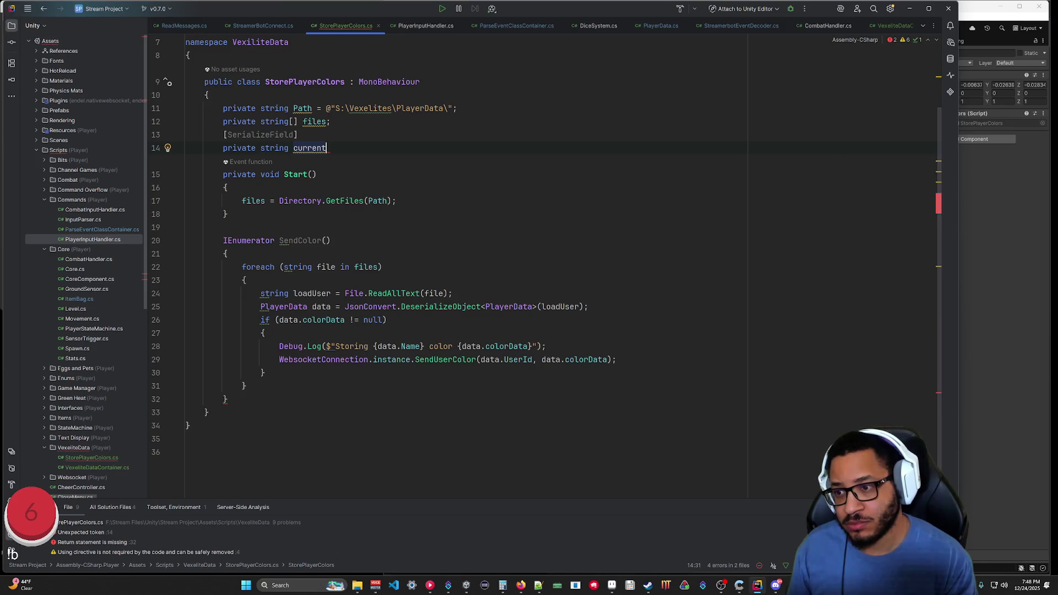
{"action": "type", "text": "Loade"}
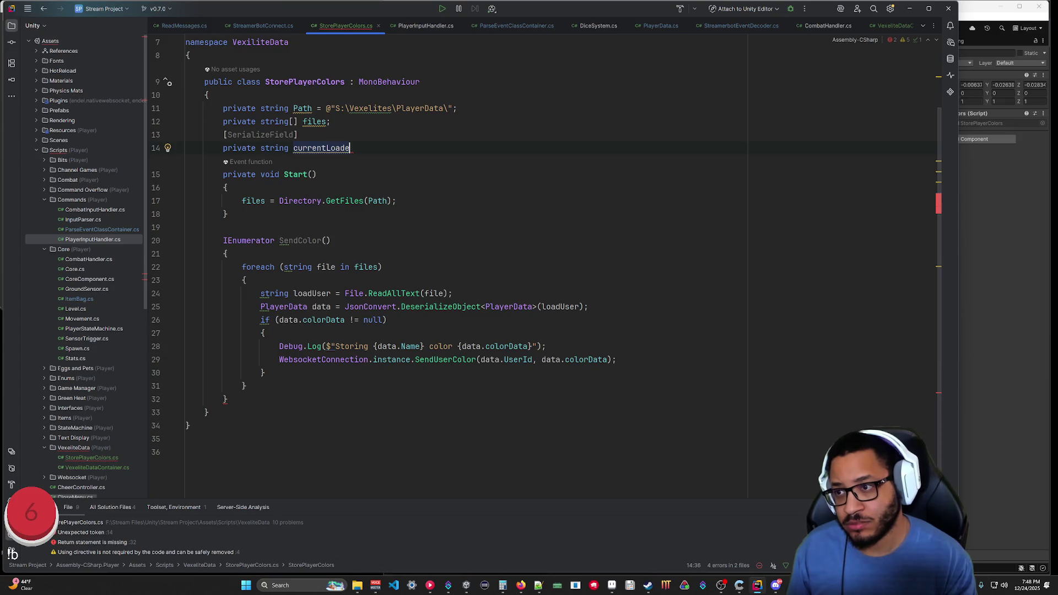
{"action": "key", "text": "BackSpace"}
{"action": "key", "text": "BackSpace"}
{"action": "key", "text": "BackSpace"}
{"action": "type", "text": "ntLoadedUser;"}
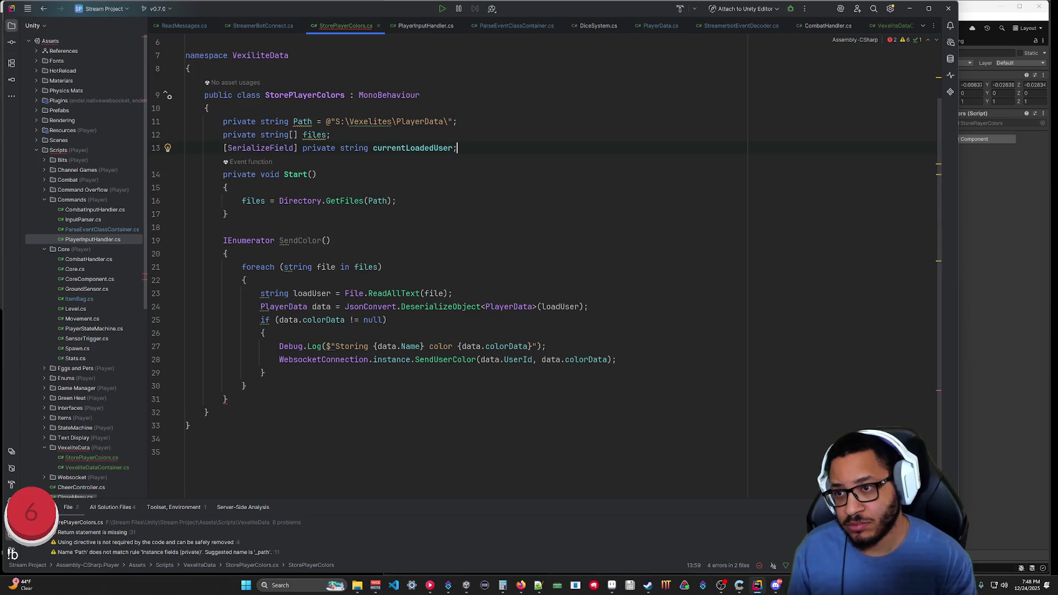
{"action": "key", "text": "Down"}
{"action": "key", "text": "Down"}
{"action": "key", "text": "Down"}
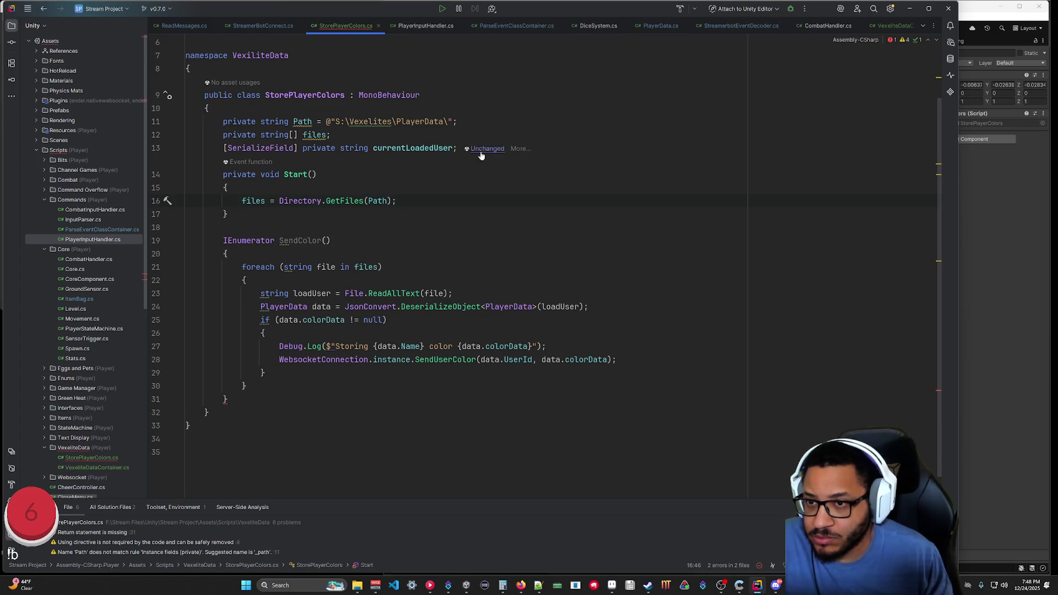
{"action": "left_click", "coordinate": [457, 147]}
{"action": "key", "text": "shift+Up"}
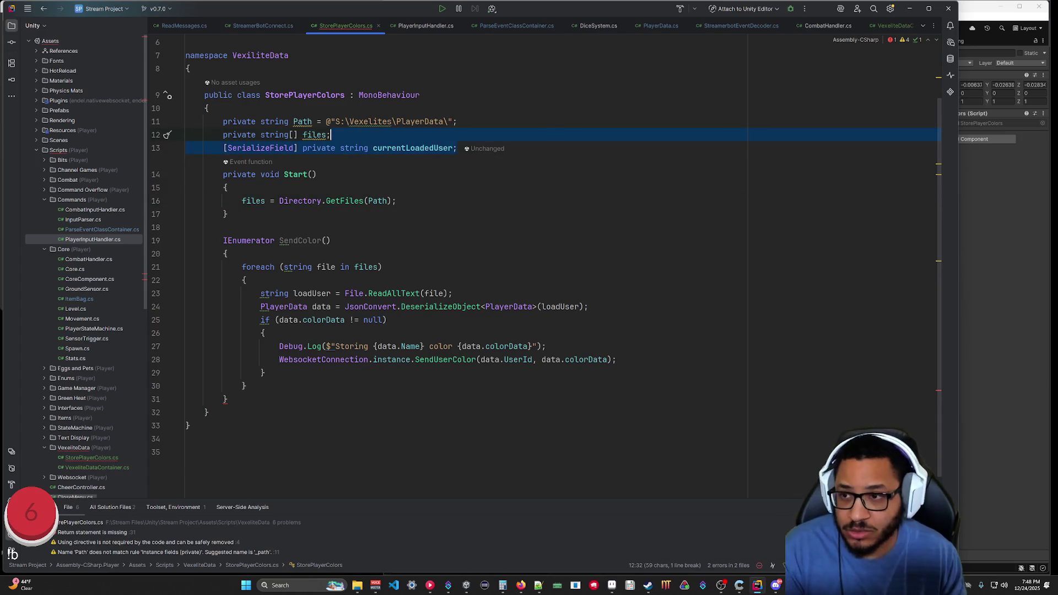
{"action": "key", "text": "BackSpace"}
{"action": "left_click", "coordinate": [208, 399]}
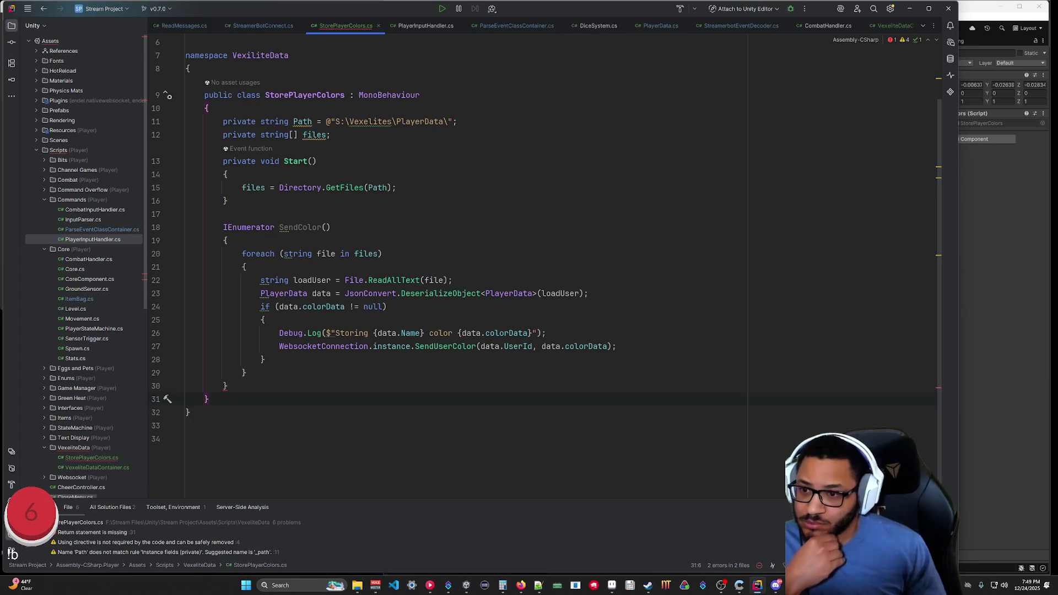
Add a yield return new WaitForSeconds(1) line inside SendColor's loop.
{"action": "left_click", "coordinate": [266, 359]}
{"action": "key", "text": "Return"}
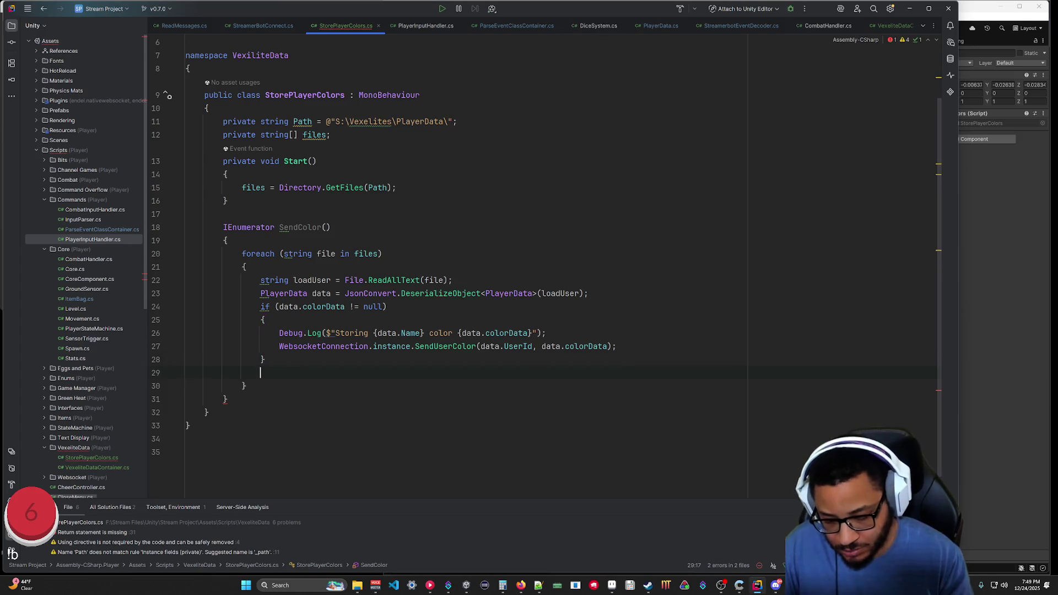
{"action": "type", "text": "yield"}
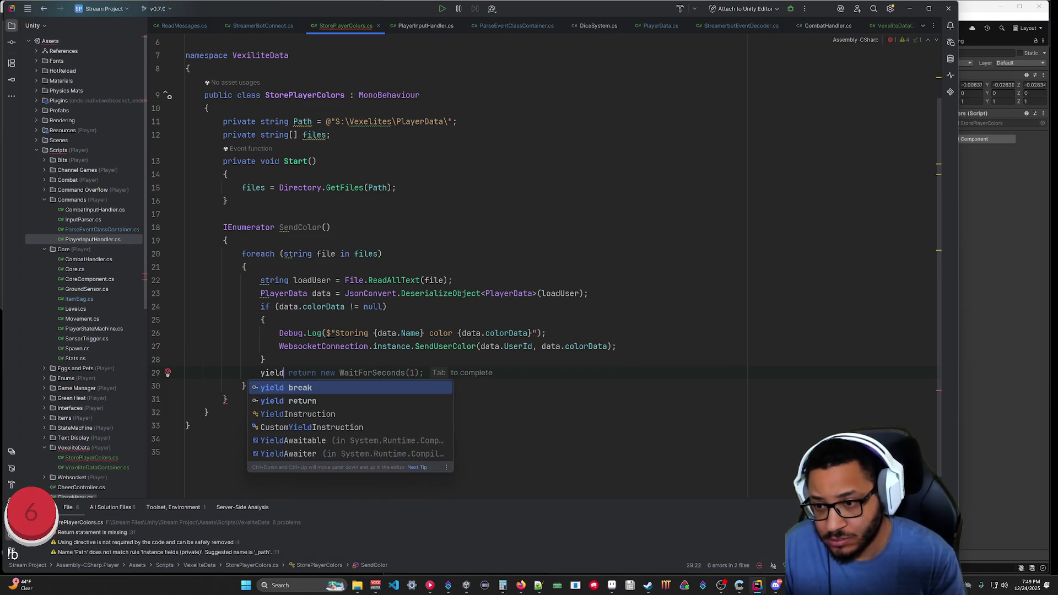
{"action": "key", "text": "Tab"}
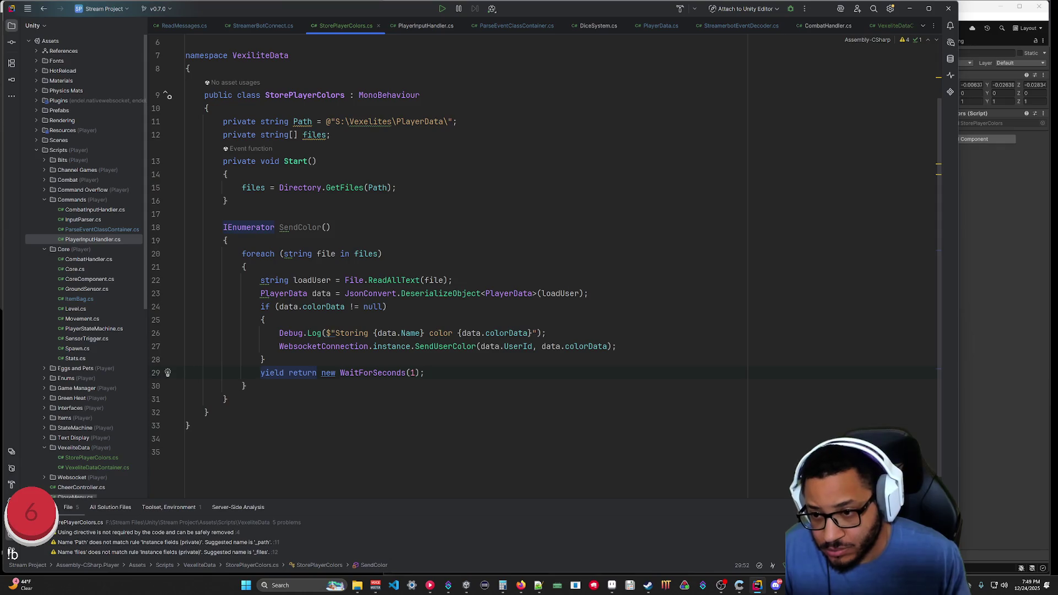
In Streamer.bot's C# editor, select the Color TryGetArg check in the if condition.
{"action": "left_click", "coordinate": [186, 439]}
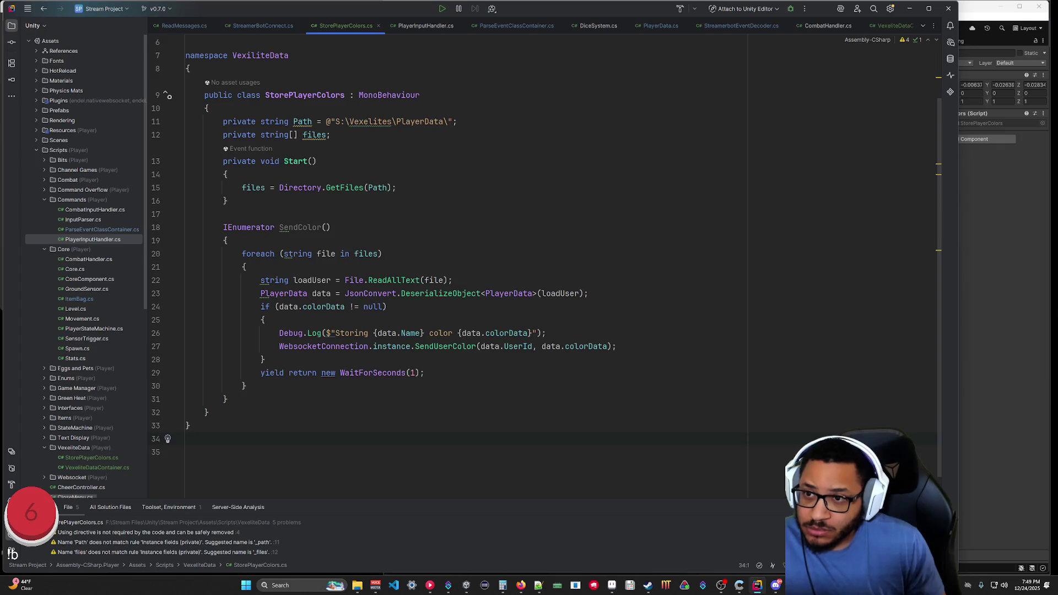
{"action": "key", "text": "alt+Tab"}
{"action": "left_click_drag", "start_coordinate": [447, 134], "coordinate": [316, 135]}
Remove and restore the Color check, test-compile, then delete the stray semicolon line.
{"action": "key", "text": "BackSpace"}
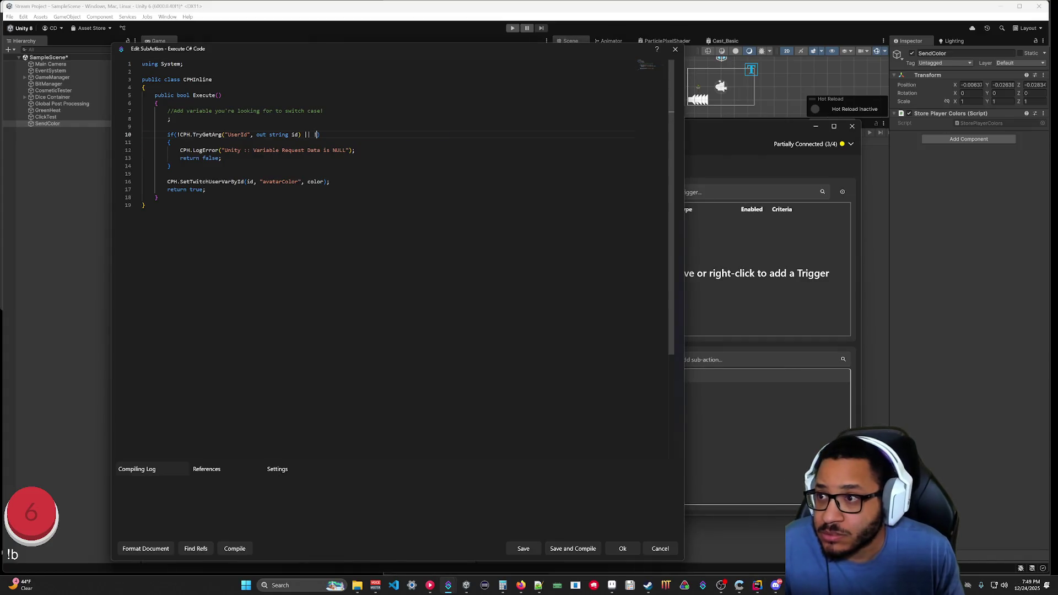
{"action": "key", "text": "ctrl+v"}
{"action": "key", "text": "Up"}
{"action": "key", "text": "Up"}
{"action": "key", "text": "BackSpace"}
{"action": "key", "text": "BackSpace"}
{"action": "key", "text": "BackSpace"}
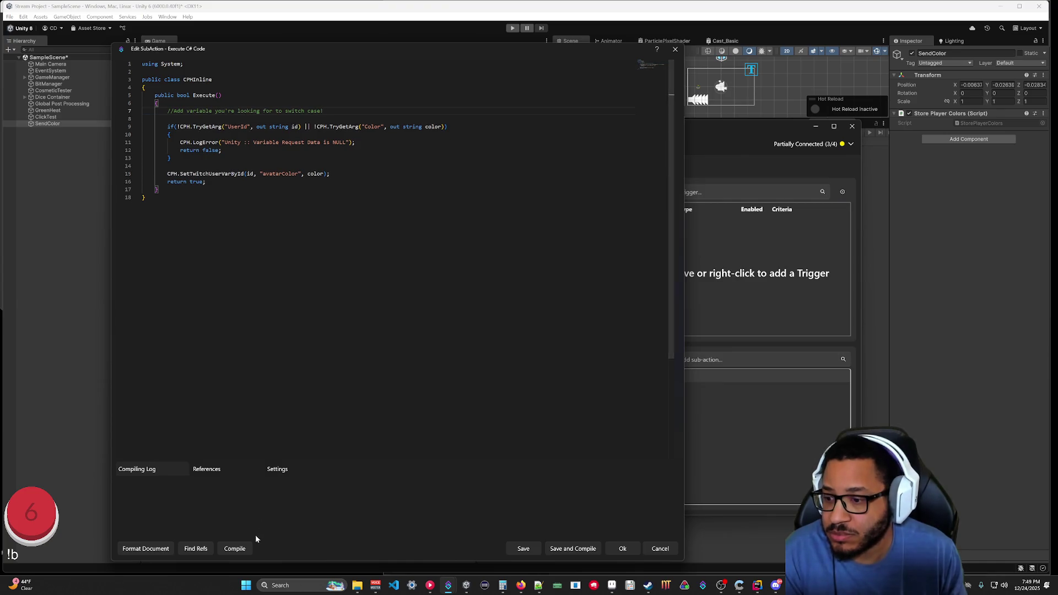
{"action": "key", "text": "Return"}
{"action": "type", "text": ";"}
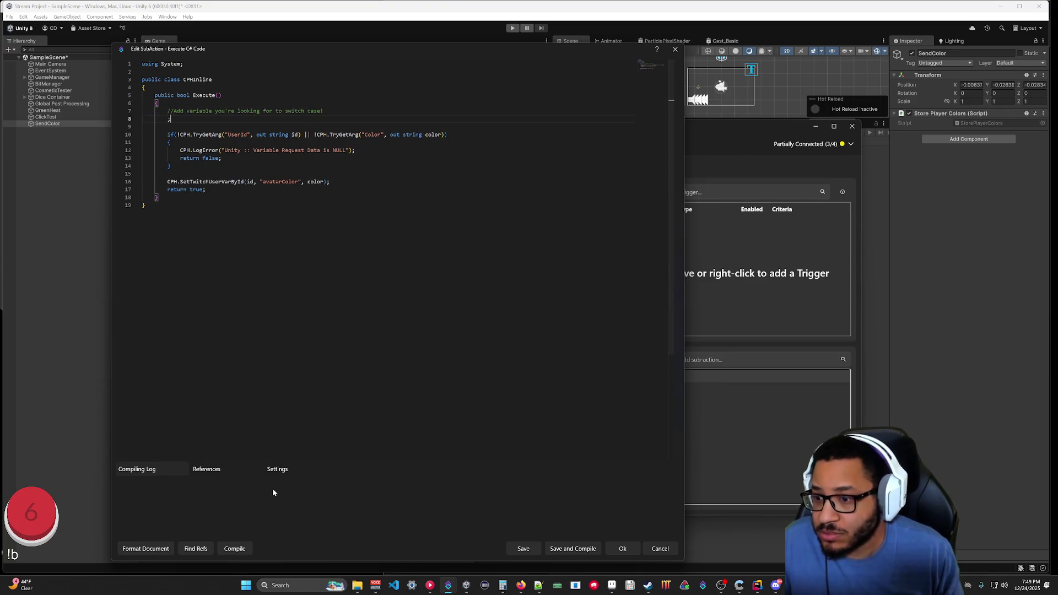
{"action": "left_click", "coordinate": [235, 548]}
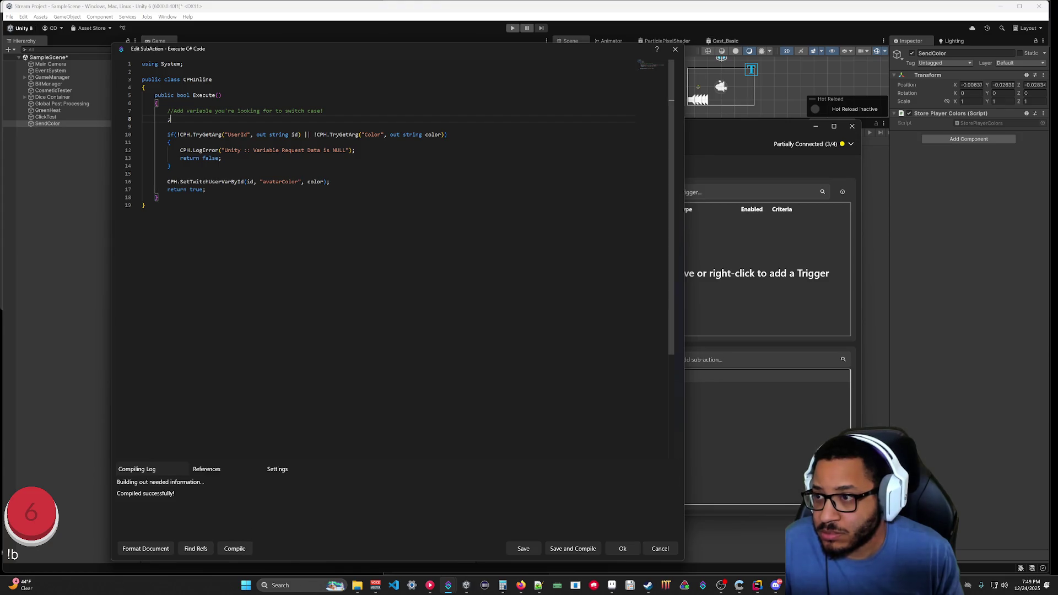
{"action": "key", "text": "shift+Down"}
{"action": "key", "text": "shift+Down"}
{"action": "key", "text": "Delete"}
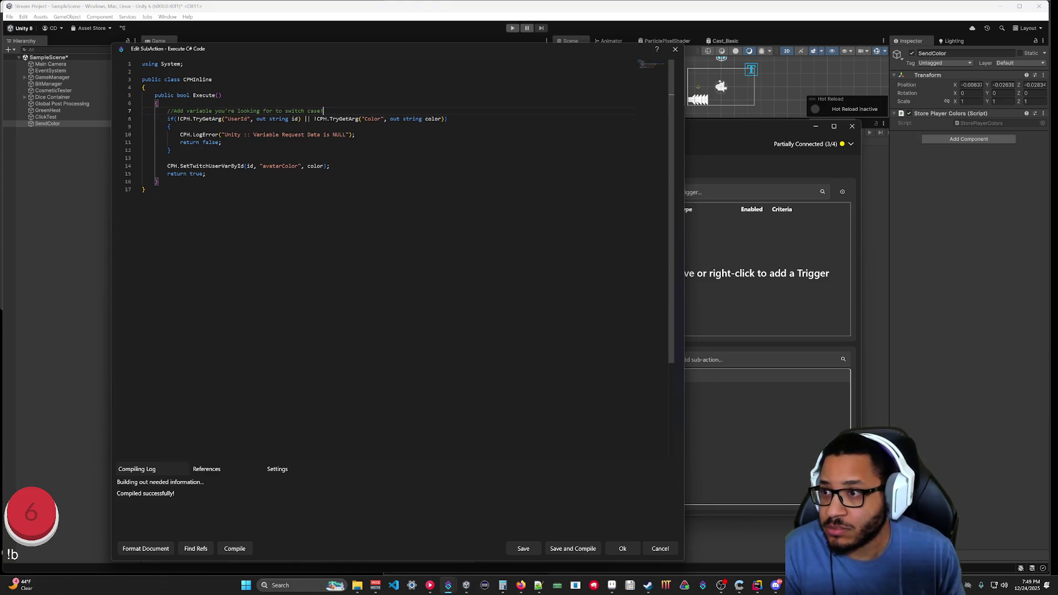
Move CPH.TryGetArg("Color", out string color); to its own line so the if checks only UserId.
{"action": "left_click", "coordinate": [144, 189]}
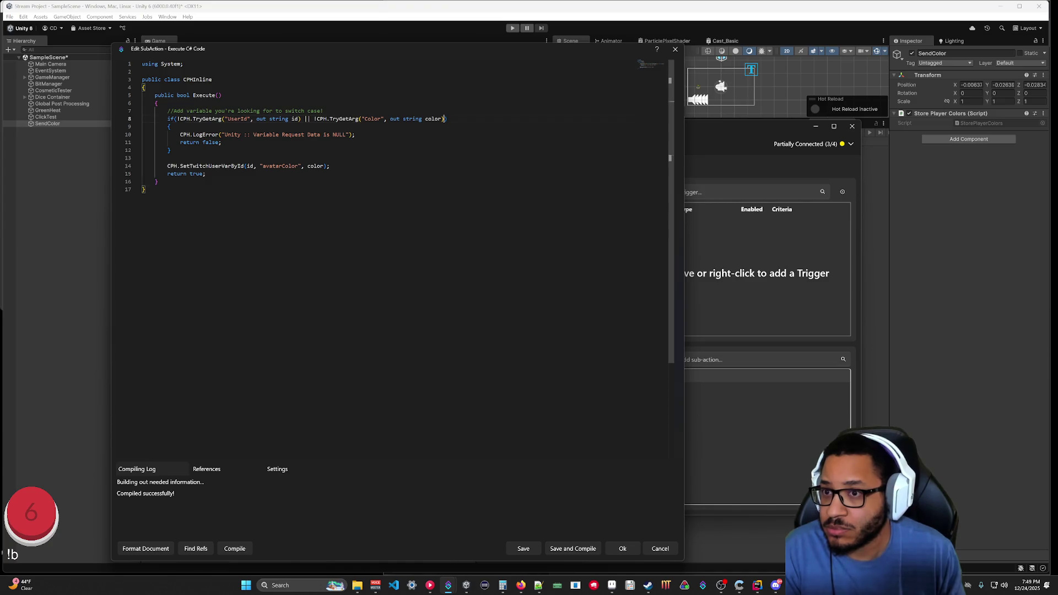
{"action": "left_click_drag", "start_coordinate": [444, 119], "coordinate": [316, 118]}
{"action": "key", "text": "ctrl+x"}
{"action": "key", "text": "Home"}
{"action": "key", "text": "Return"}
{"action": "key", "text": "Up"}
{"action": "key", "text": "ctrl+v"}
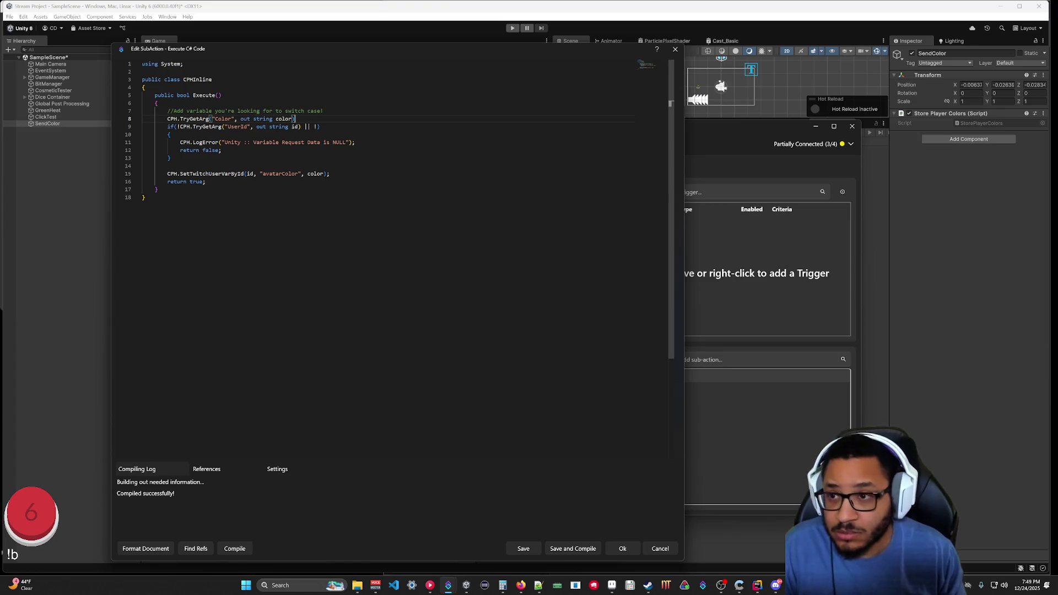
{"action": "type", "text": ";"}
{"action": "key", "text": "Down"}
{"action": "key", "text": "Right"}
{"action": "key", "text": "shift+End"}
{"action": "key", "text": "shift+Left"}
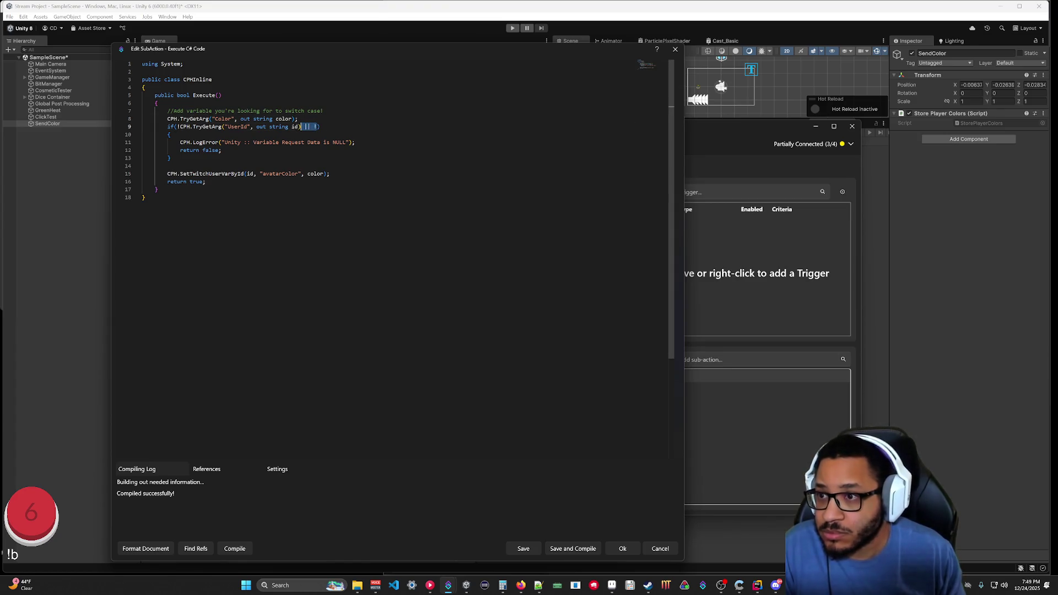
{"action": "key", "text": "BackSpace"}
Recompile the edited inline C# code successfully.
{"action": "key", "text": "ctrl+End"}
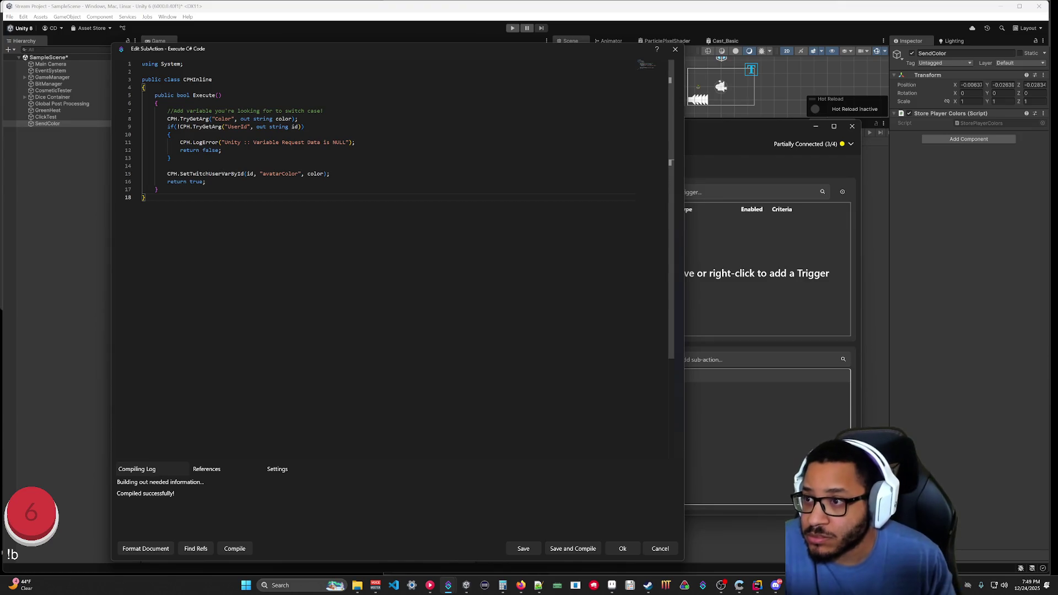
{"action": "left_click", "coordinate": [247, 554]}
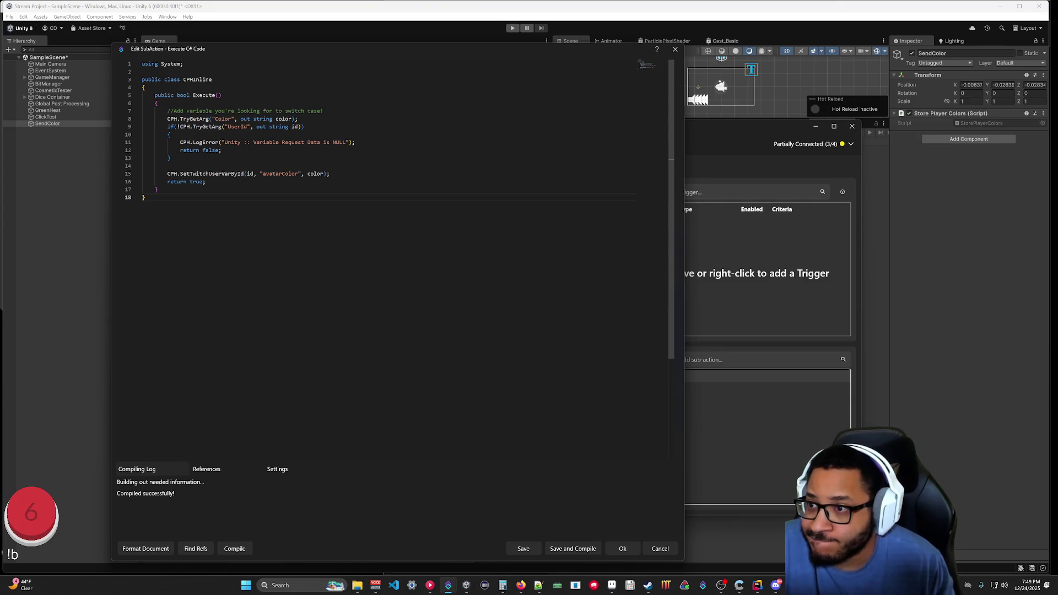
{"action": "left_click", "coordinate": [168, 166]}
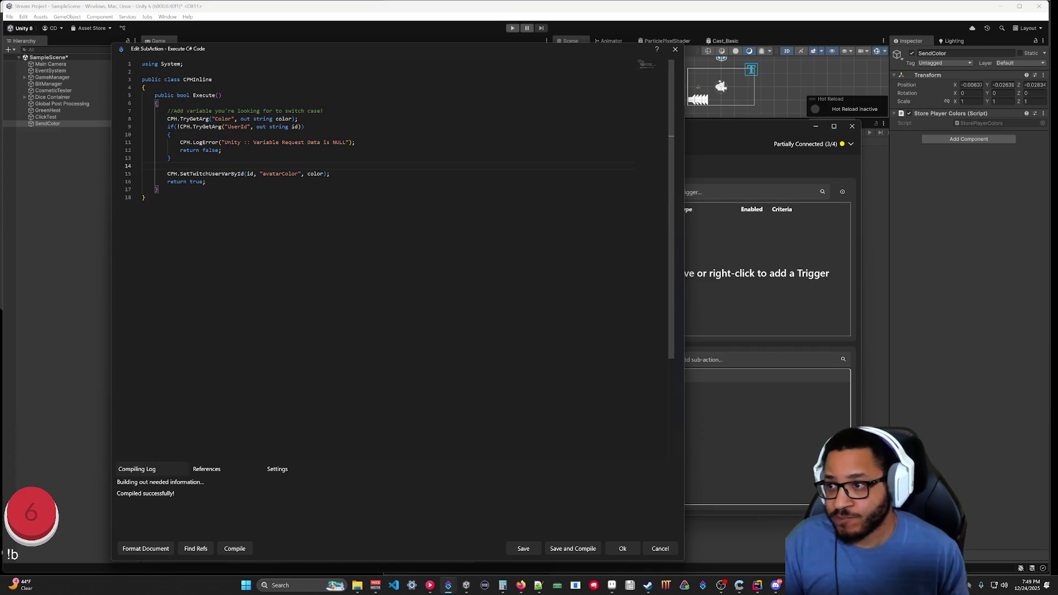
Add CPH.LogInfo("Storing Color Data for User " + id); then save and compile the code.
{"action": "type", "text": "CPH."}
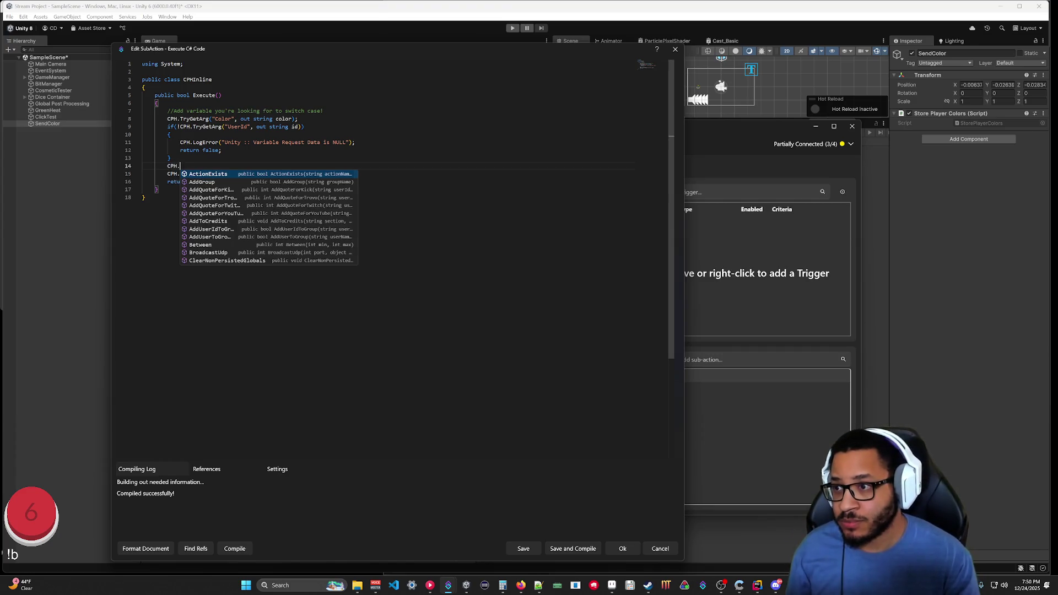
{"action": "type", "text": "L"}
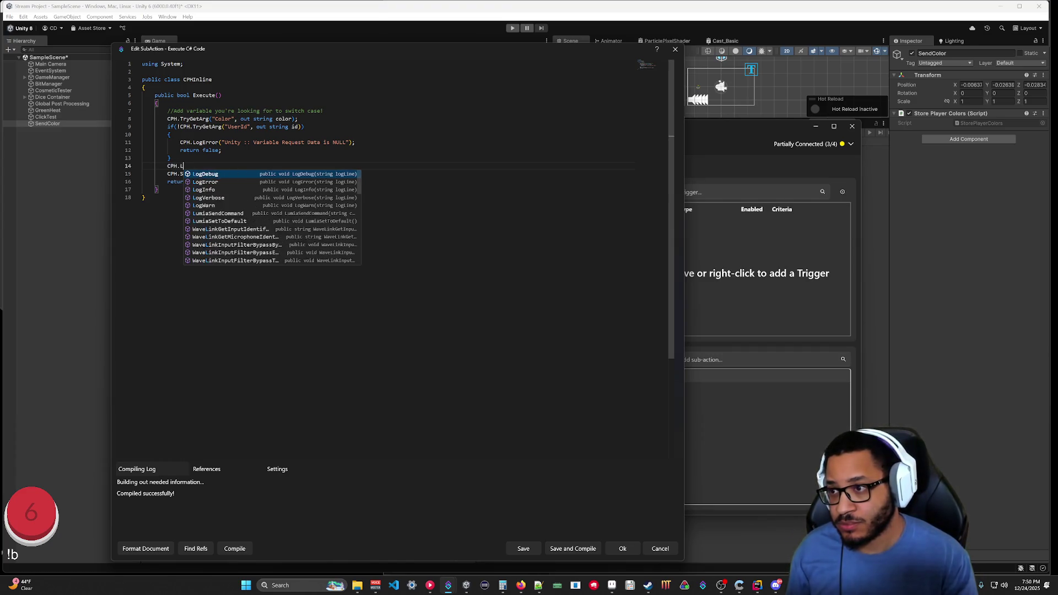
{"action": "type", "text": "ogInfo(\"Storing"}
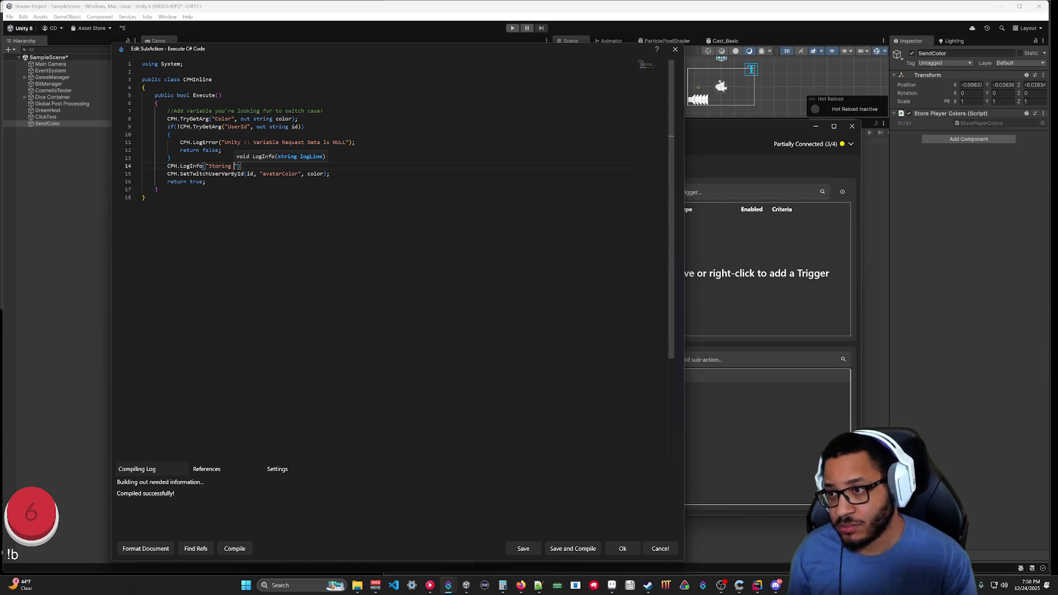
{"action": "type", "text": " Color"}
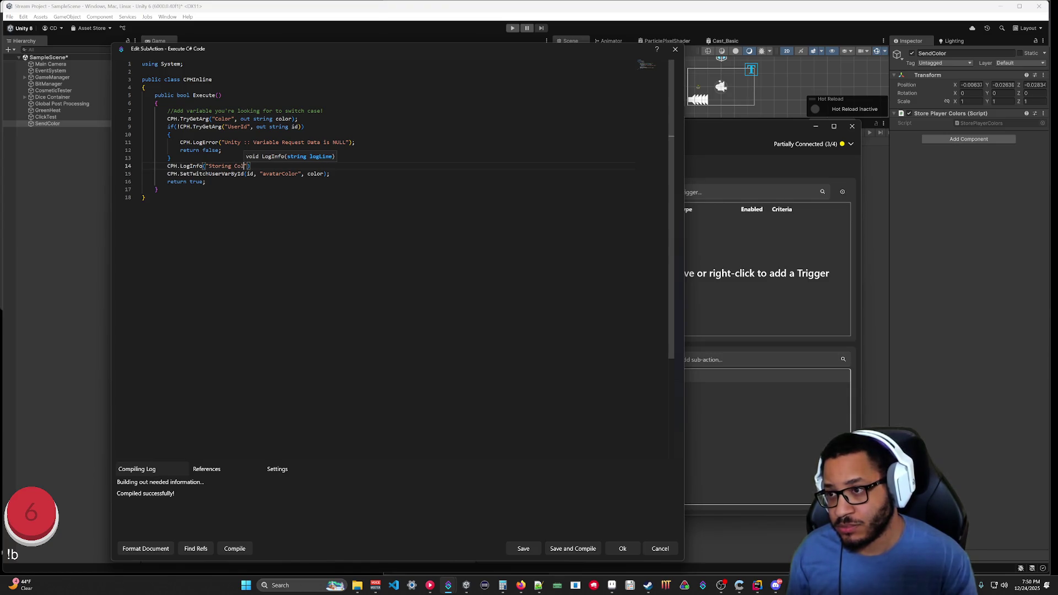
{"action": "type", "text": " Data for "}
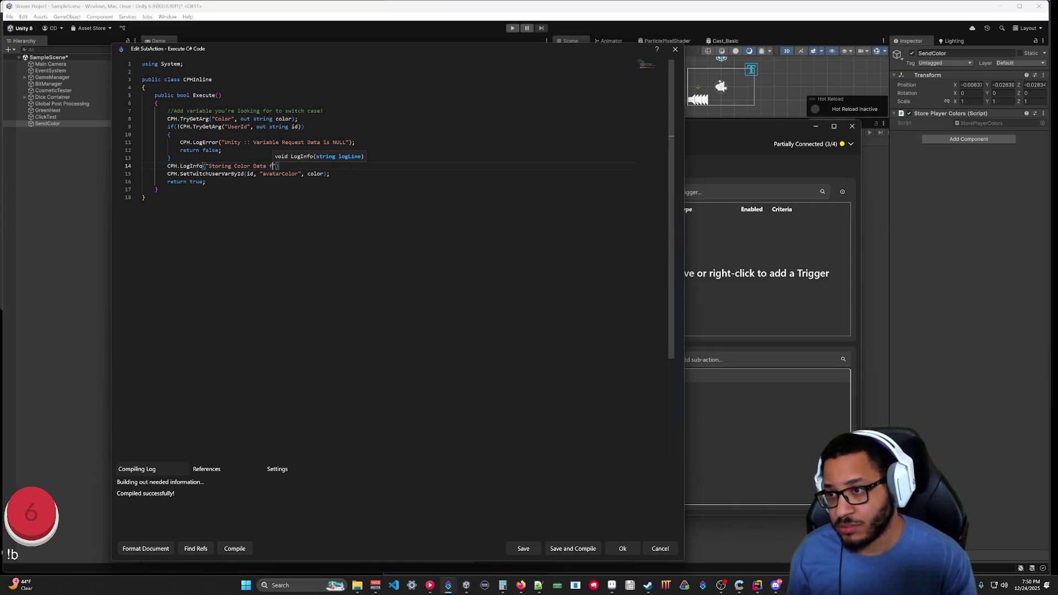
{"action": "type", "text": "User\" "}
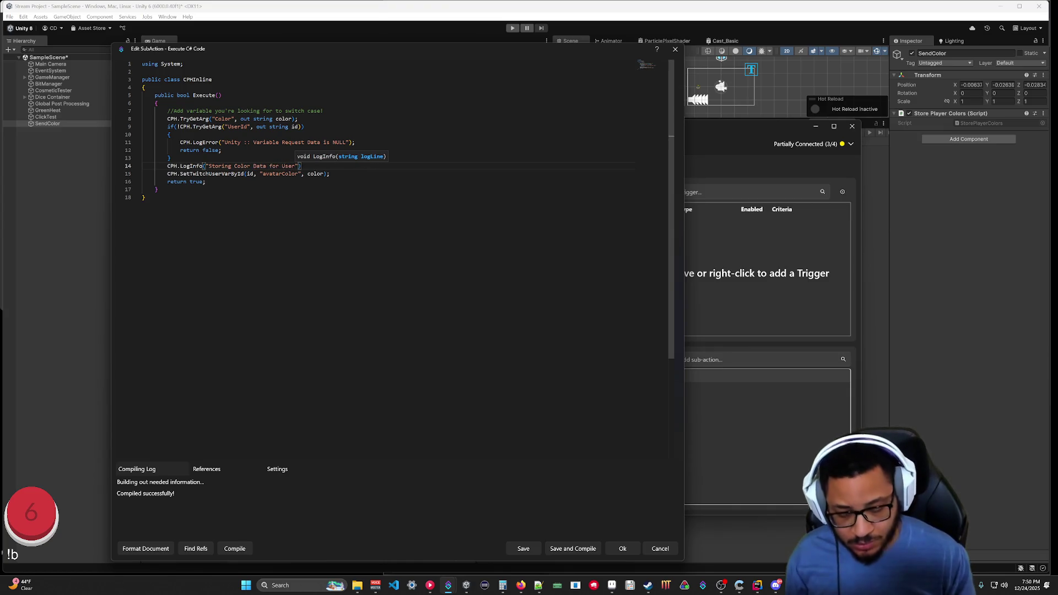
{"action": "type", "text": "+"}
{"action": "key", "text": "BackSpace"}
{"action": "key", "text": "BackSpace"}
{"action": "key", "text": "BackSpace"}
{"action": "type", "text": "\" + "}
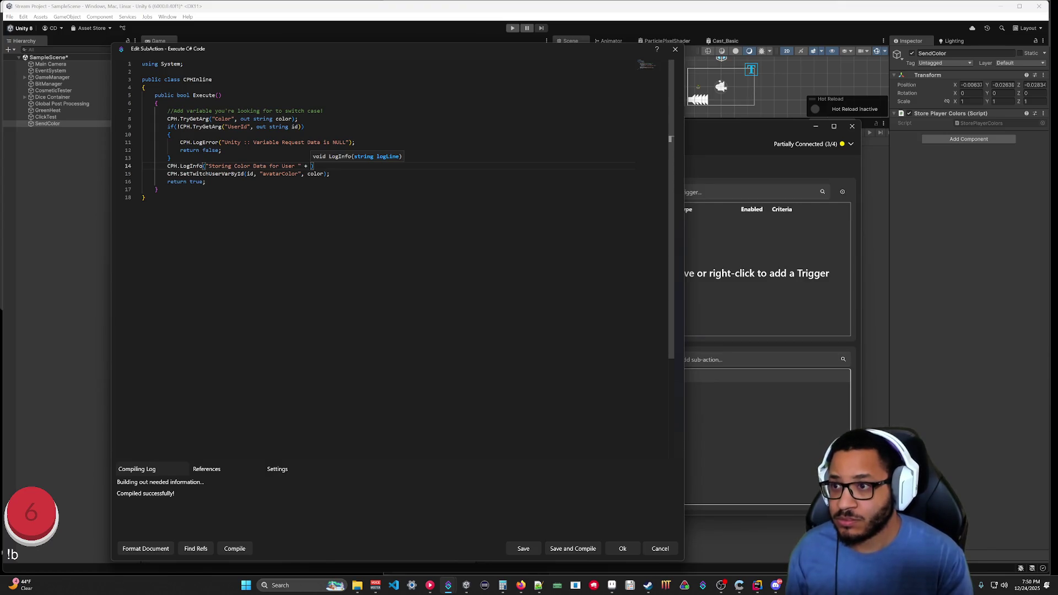
{"action": "type", "text": "id);"}
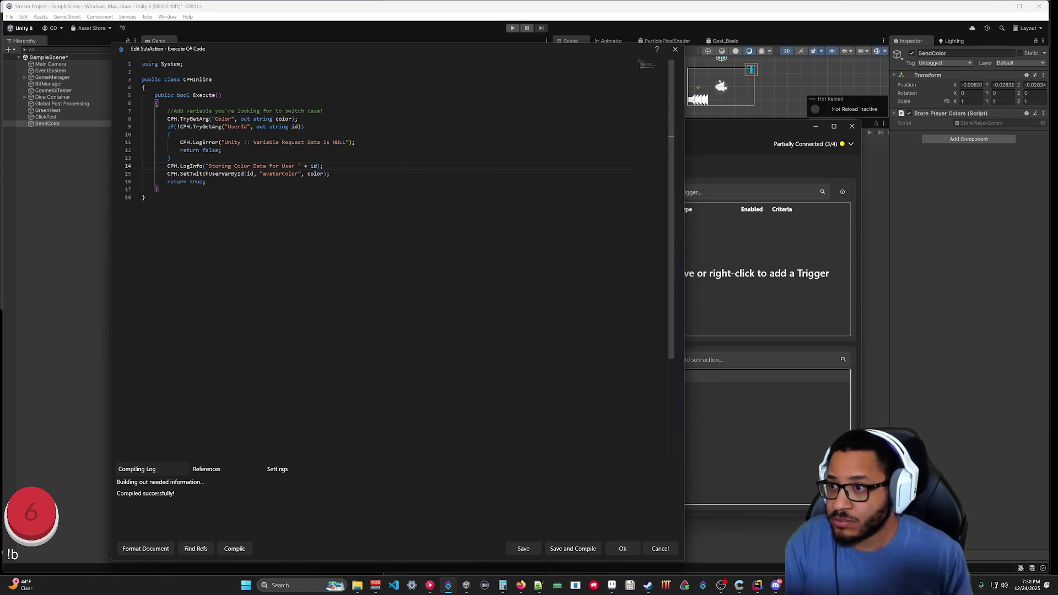
{"action": "left_click", "coordinate": [588, 550]}
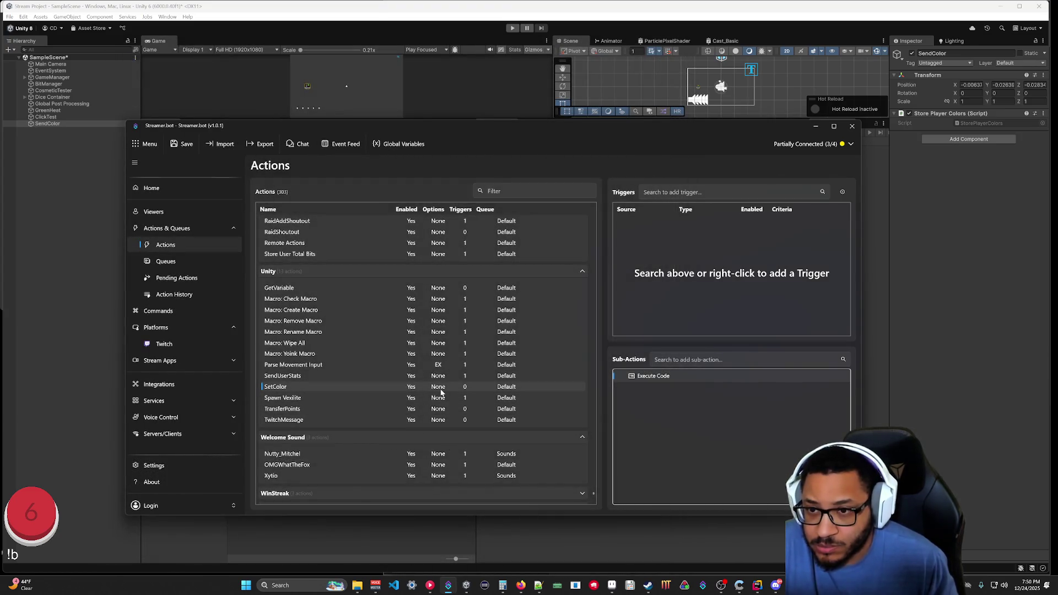
Run the Unity scene and inspect the KeyNotFoundException Action Event Recieve Error in the console.
{"action": "key", "text": "alt+Tab"}
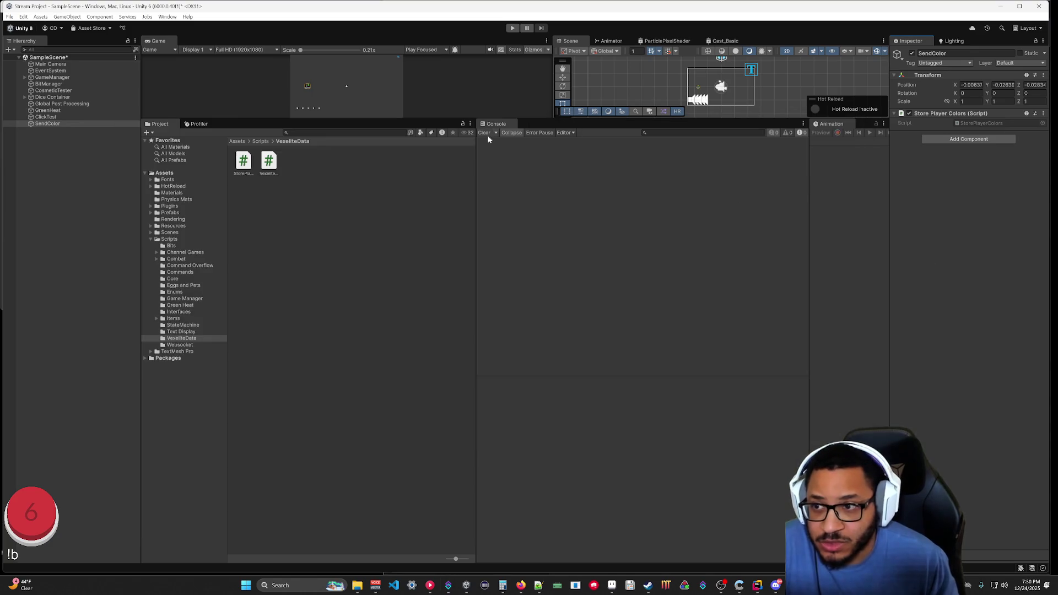
{"action": "left_click", "coordinate": [511, 31]}
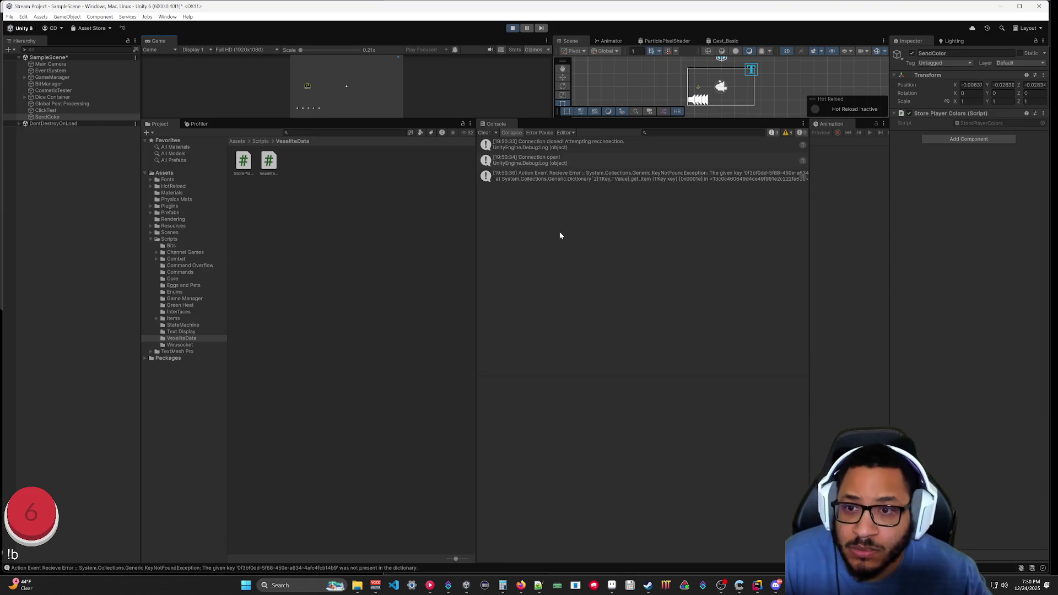
{"action": "left_click", "coordinate": [565, 180]}
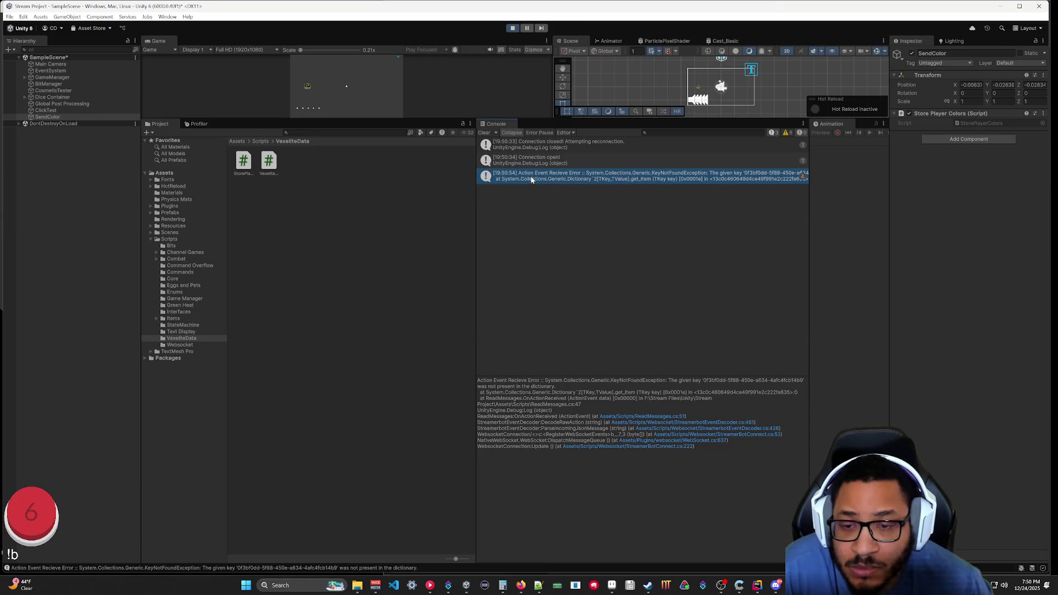
Open Streamer.bot's Action History page, then bring up Notepad++ and File Explorer windows.
{"action": "left_click", "coordinate": [448, 585]}
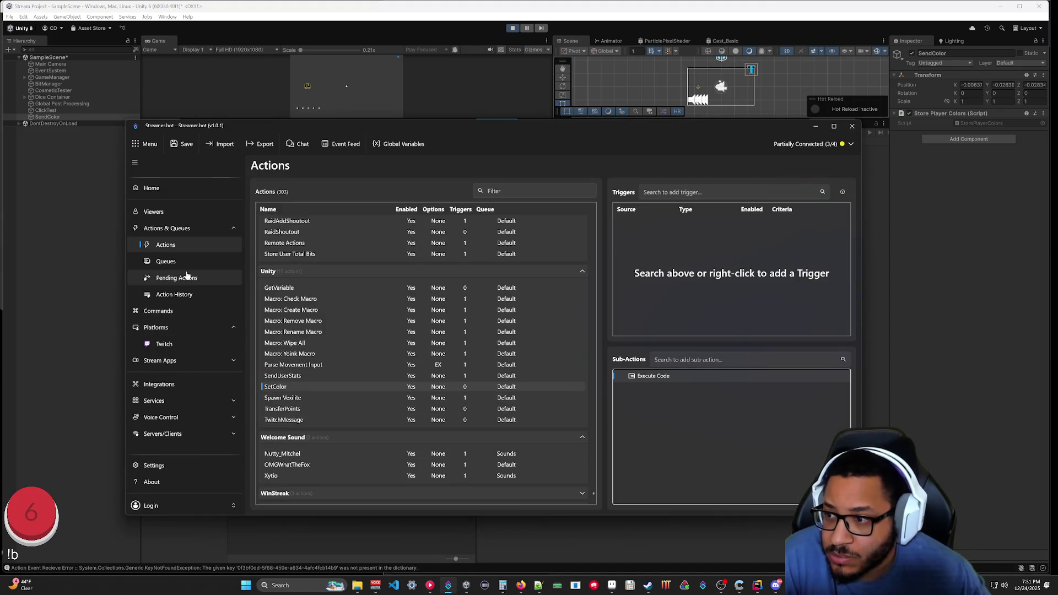
{"action": "left_click", "coordinate": [172, 294]}
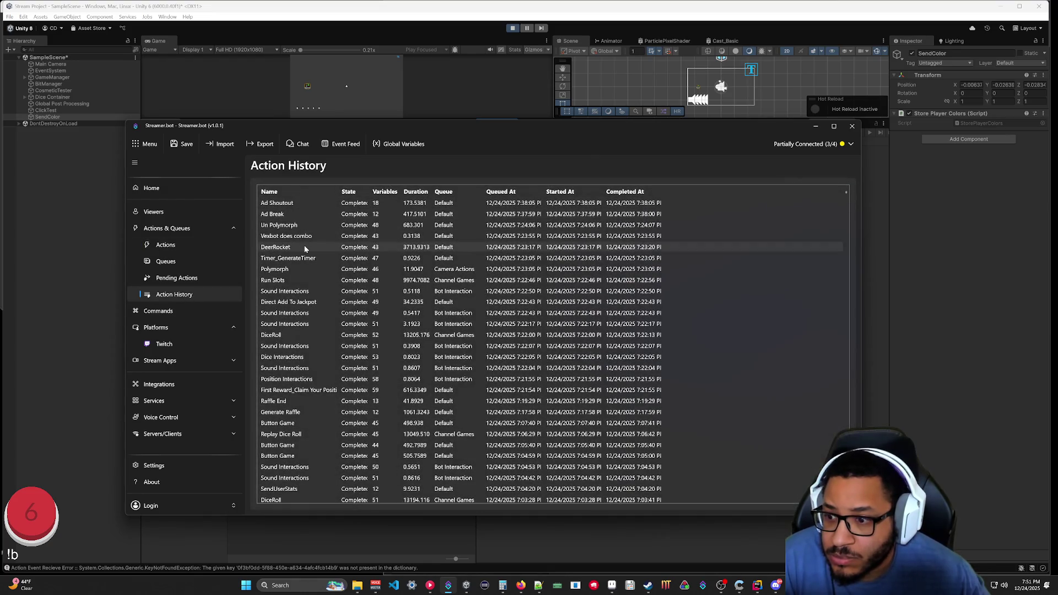
{"action": "left_click", "coordinate": [538, 585]}
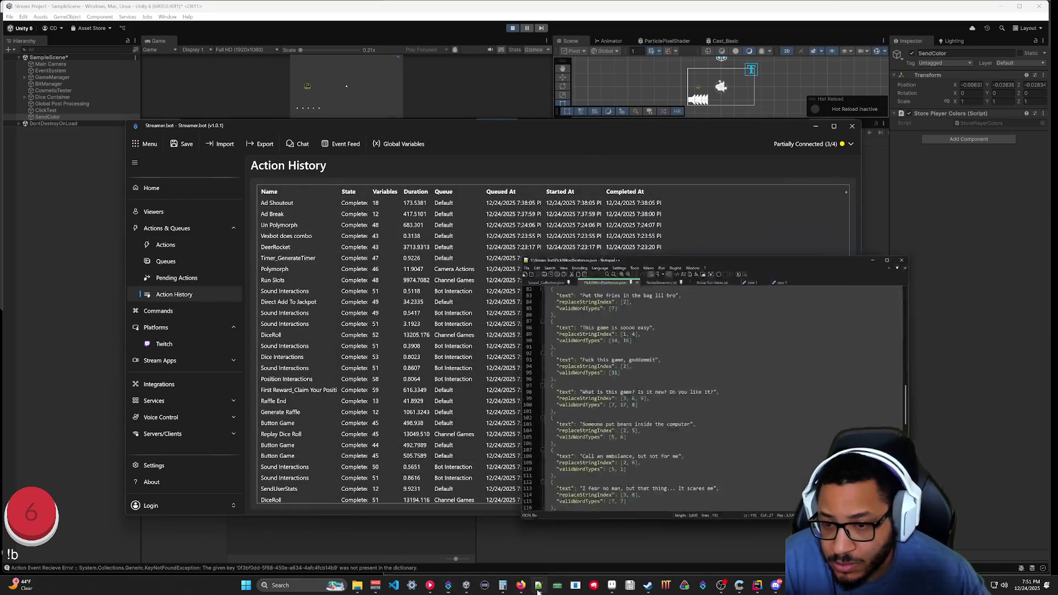
{"action": "left_click", "coordinate": [352, 588]}
Open log_20251224.log in Notepad++, scroll to its latest entries, then stop the Unity scene.
{"action": "left_click", "coordinate": [324, 532]}
{"action": "double_click", "coordinate": [529, 154]}
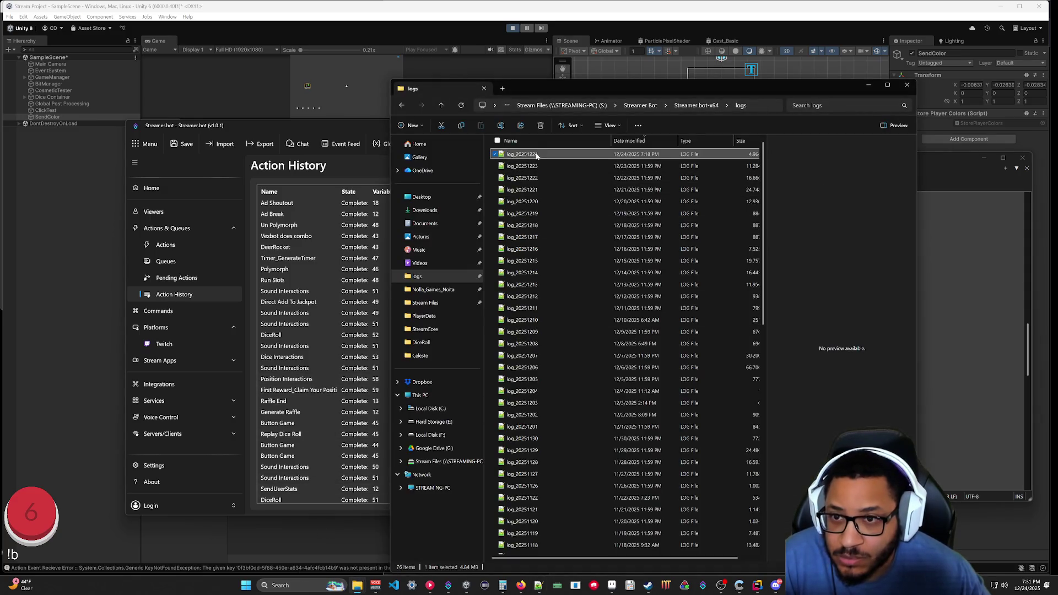
{"action": "left_click_drag", "start_coordinate": [1028, 201], "coordinate": [1028, 480]}
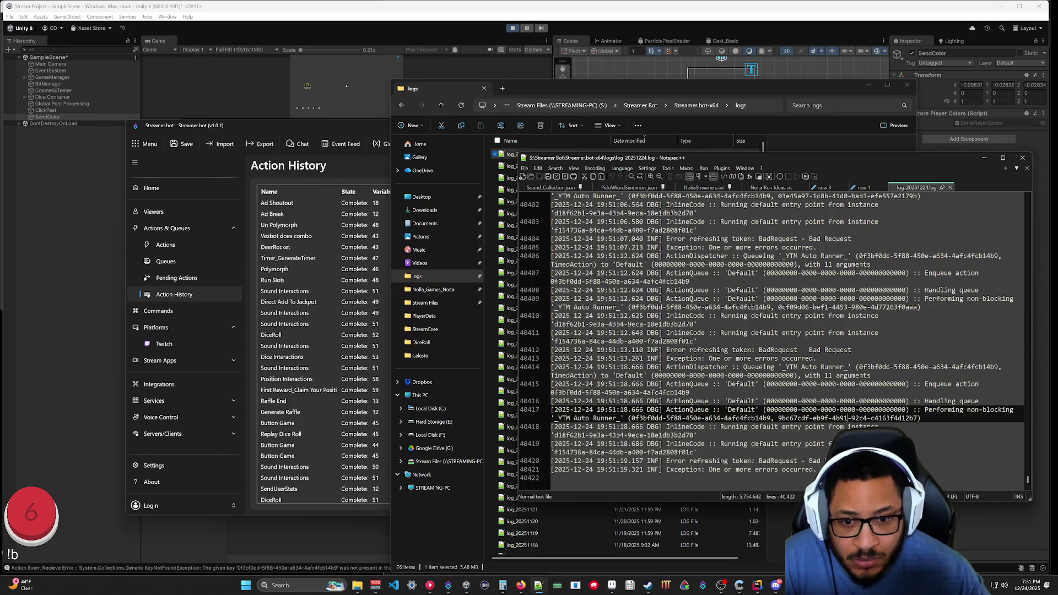
{"action": "left_click", "coordinate": [780, 48]}
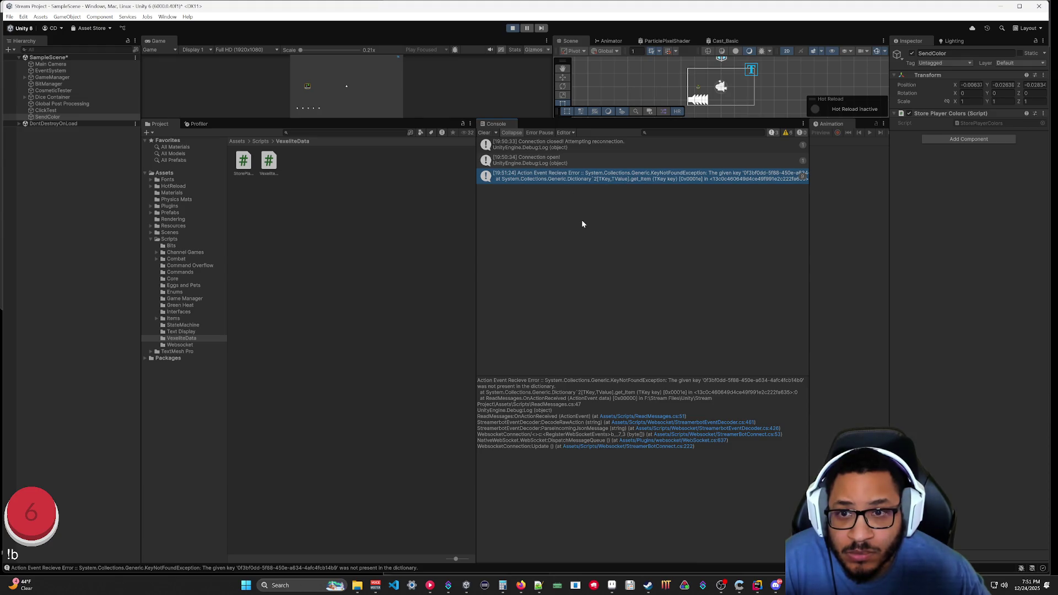
{"action": "left_click", "coordinate": [512, 28]}
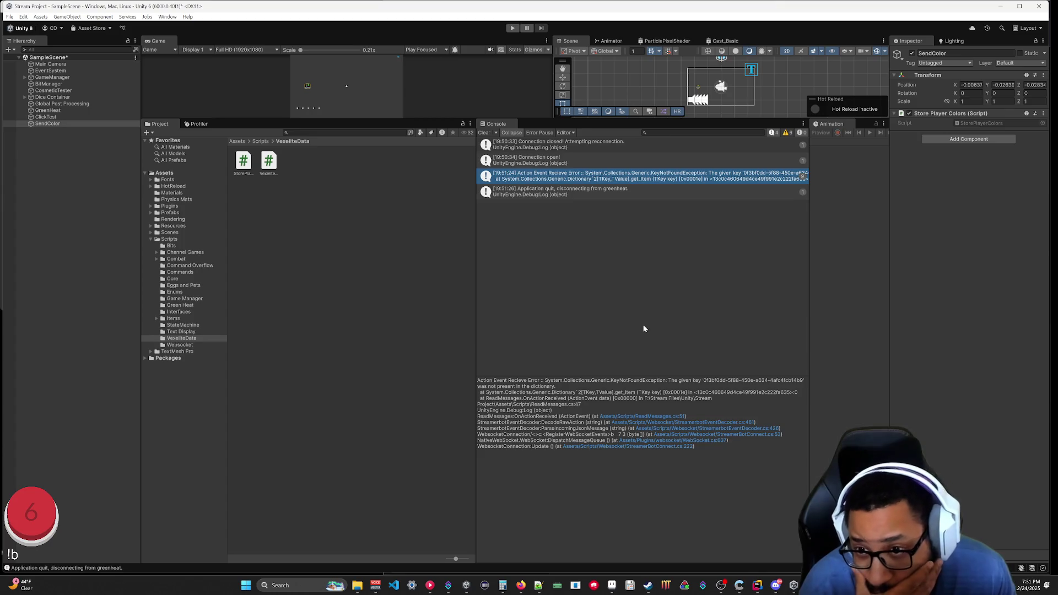
Follow the ReadMessages.cs:51 stack-trace link in the Unity console to open it in Rider.
{"action": "left_click", "coordinate": [757, 585]}
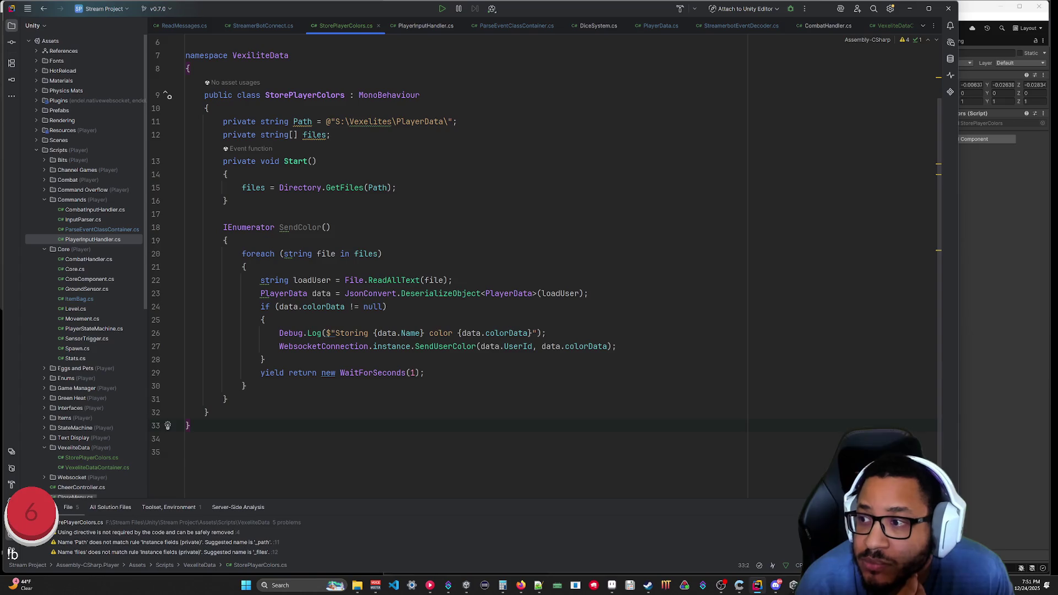
{"action": "left_click", "coordinate": [998, 290]}
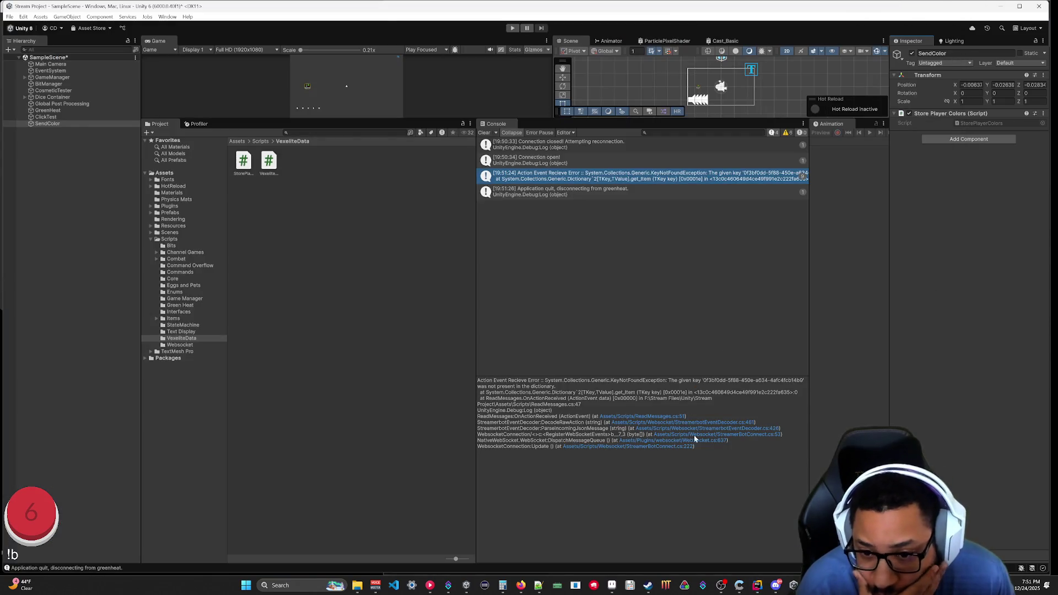
{"action": "left_click", "coordinate": [662, 419]}
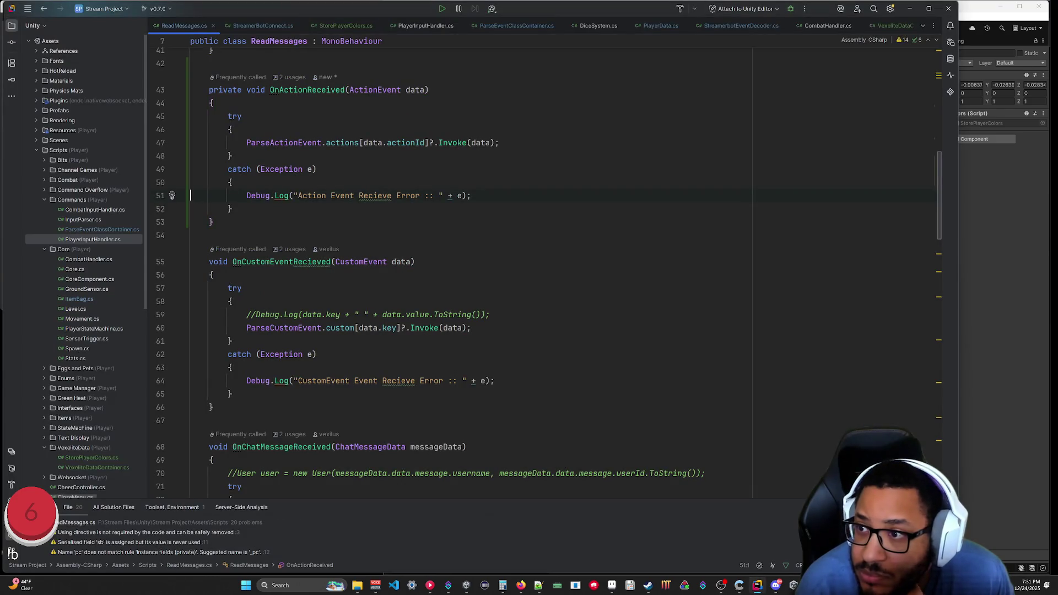
Comment out the Action Event Recieve Error Debug.Log on line 51, then return to StorePlayerColors.cs.
{"action": "scroll", "coordinate": [441, 276], "scroll_direction": "up", "scroll_amount": 4}
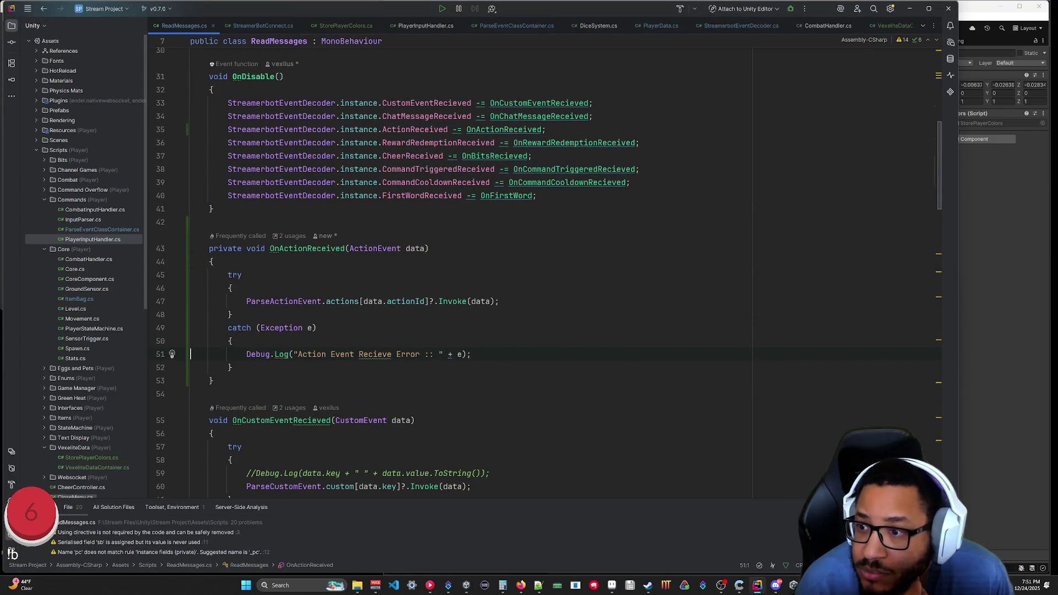
{"action": "left_click", "coordinate": [246, 354]}
{"action": "key", "text": "ctrl+slash"}
{"action": "left_click", "coordinate": [419, 420]}
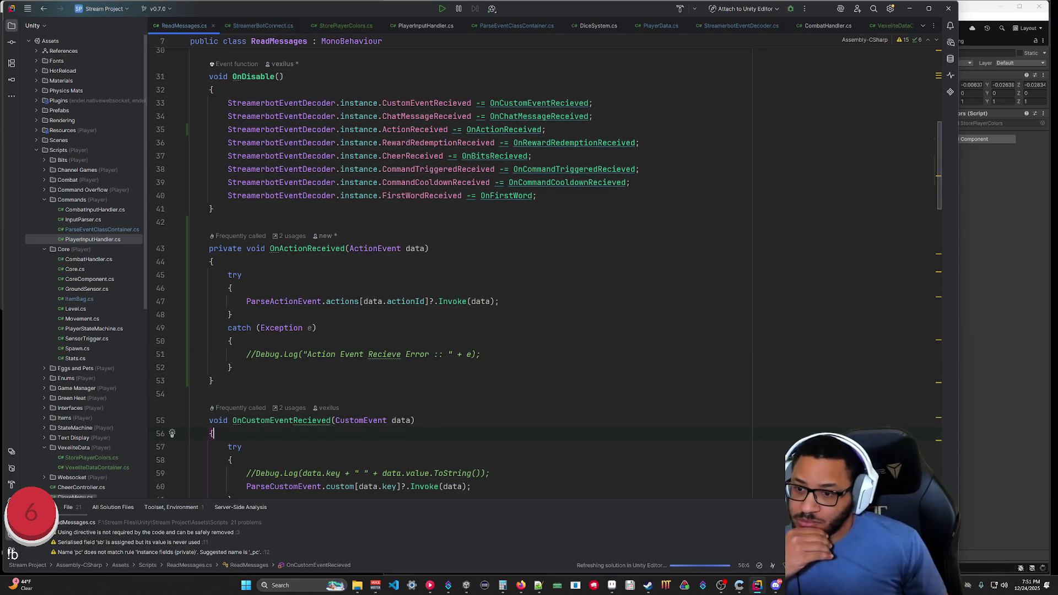
{"action": "scroll", "coordinate": [549, 306], "scroll_direction": "down", "scroll_amount": 5}
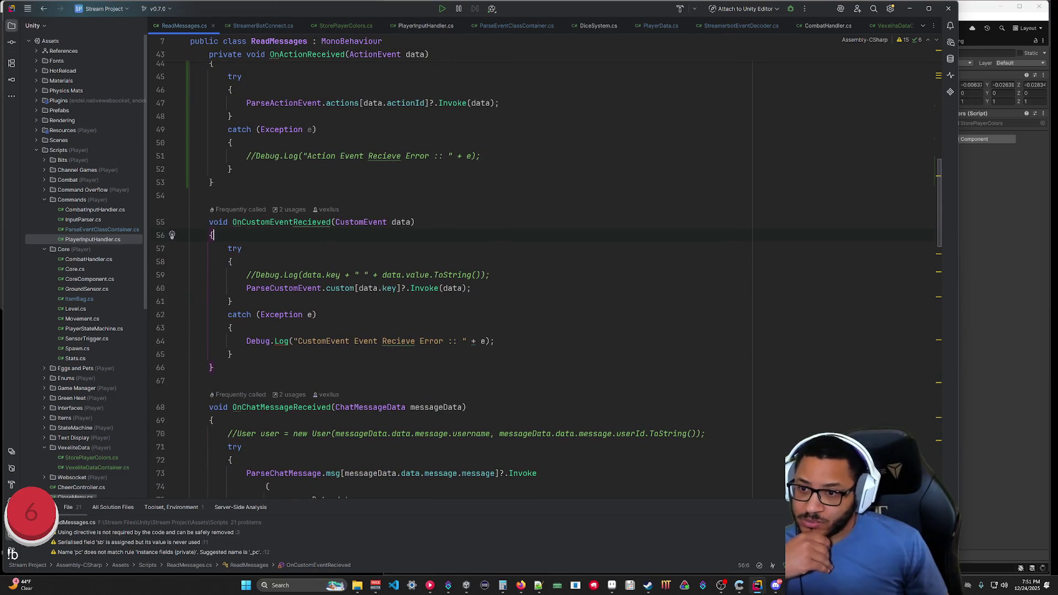
{"action": "scroll", "coordinate": [549, 275], "scroll_direction": "up", "scroll_amount": 7}
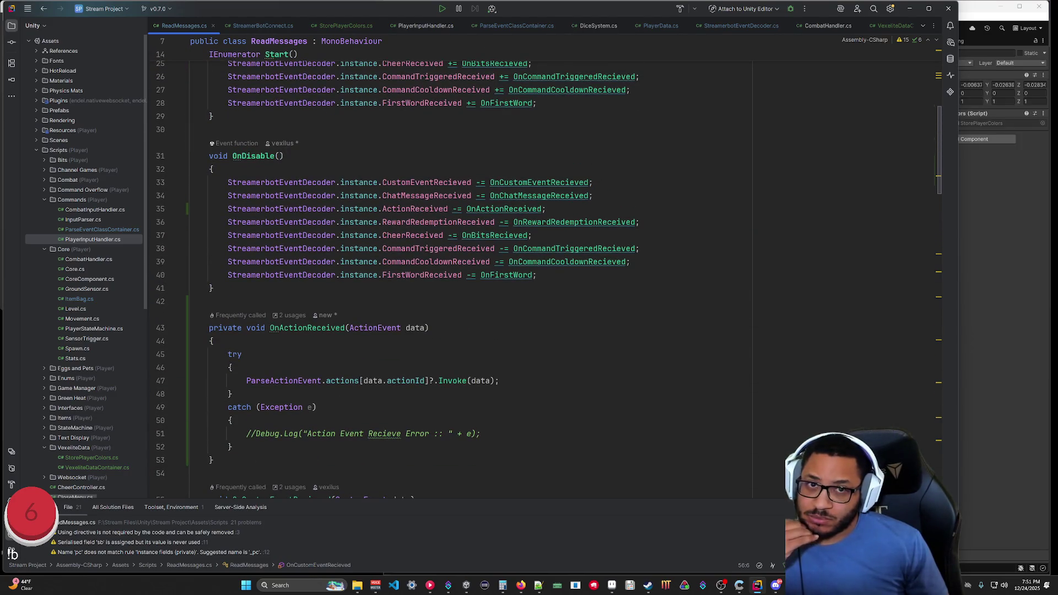
{"action": "left_click", "coordinate": [324, 23]}
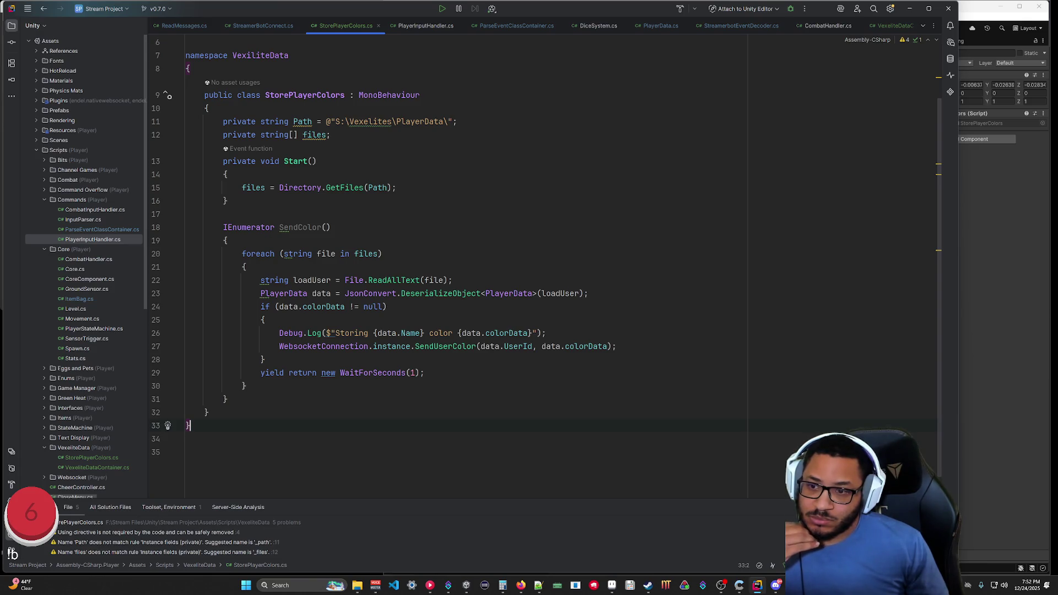
Open a player's _Data JSON file from the PlayerData folder in Notepad++, showing null colorData.
{"action": "left_click", "coordinate": [345, 589]}
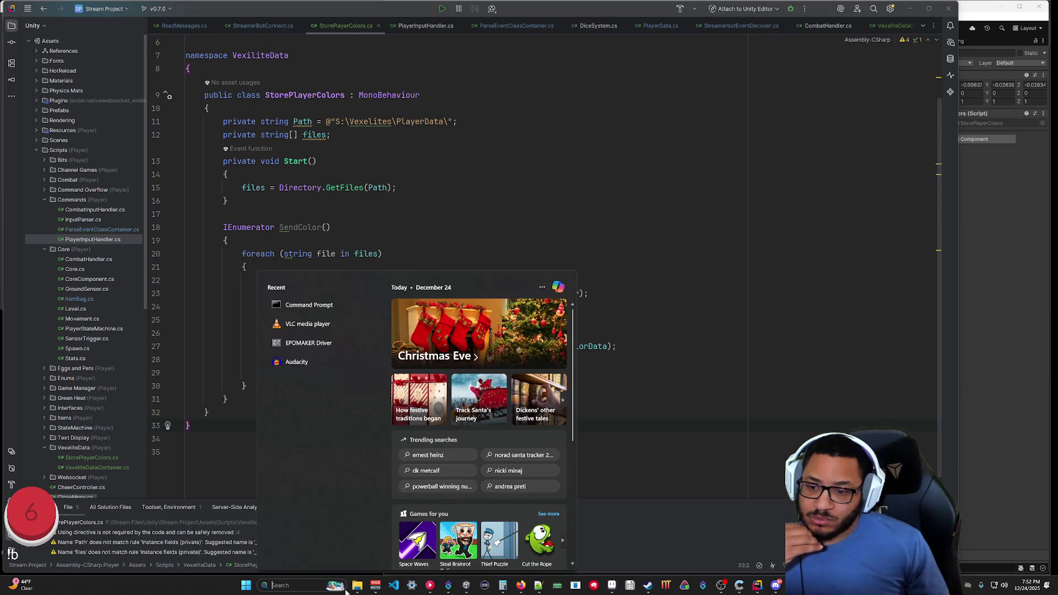
{"action": "mouse_move", "coordinate": [357, 585]}
{"action": "left_click", "coordinate": [366, 545]}
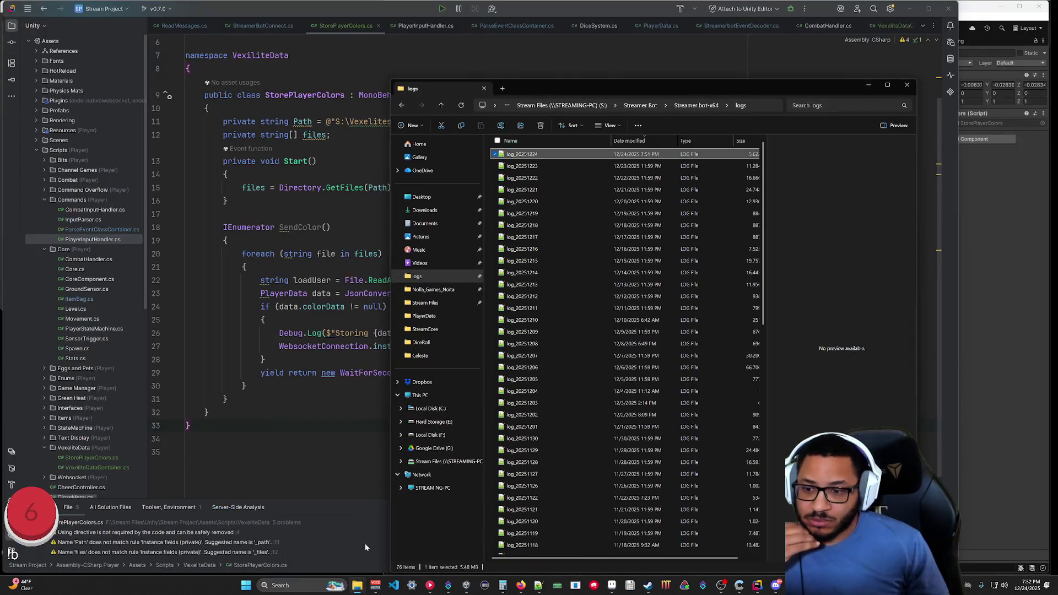
{"action": "left_click", "coordinate": [391, 551]}
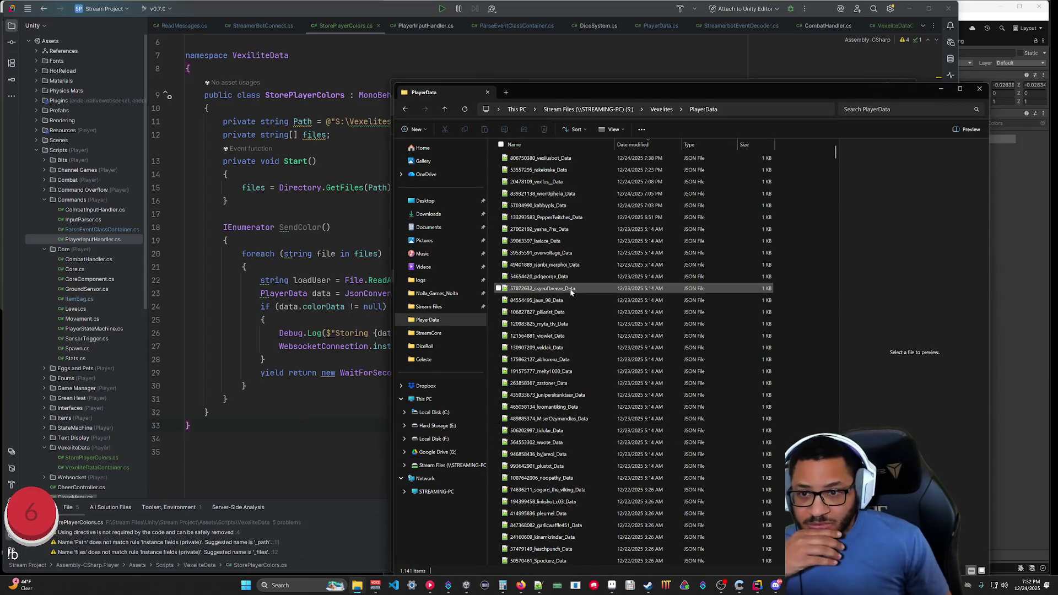
{"action": "double_click", "coordinate": [570, 290]}
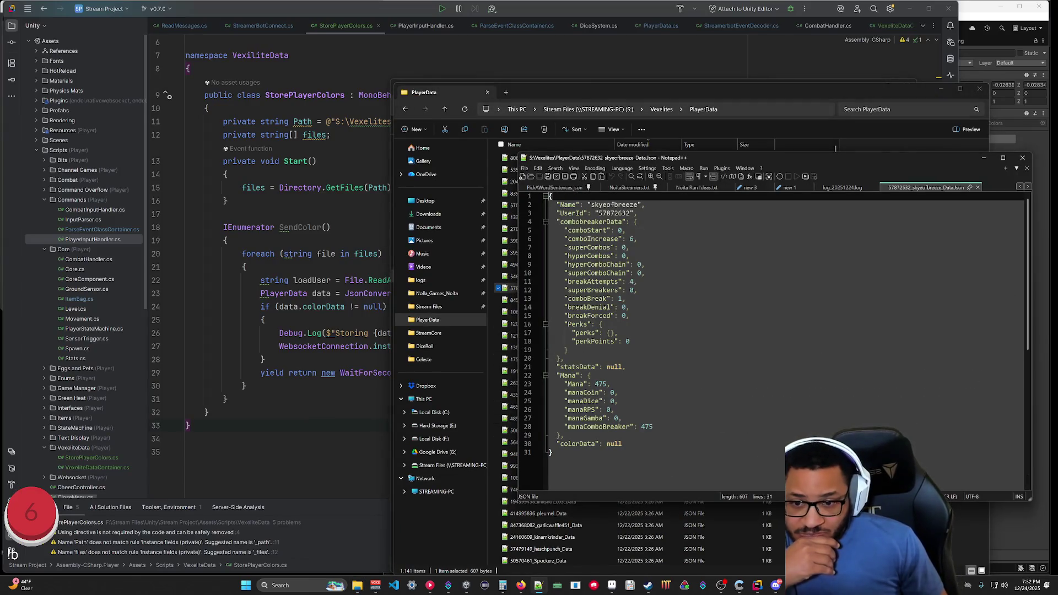
{"action": "left_click", "coordinate": [227, 399]}
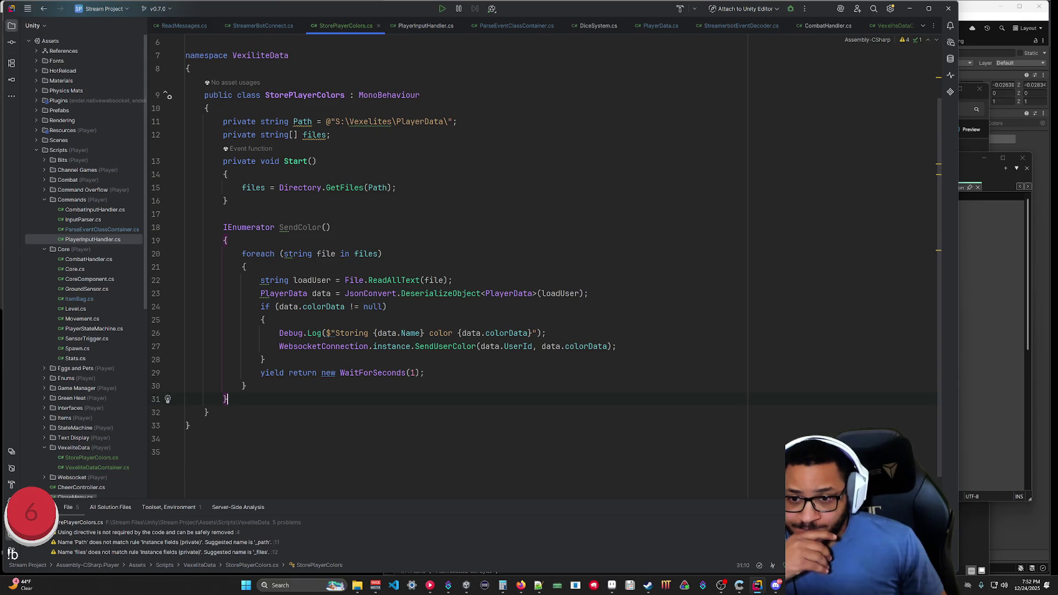
{"action": "left_click", "coordinate": [983, 183]}
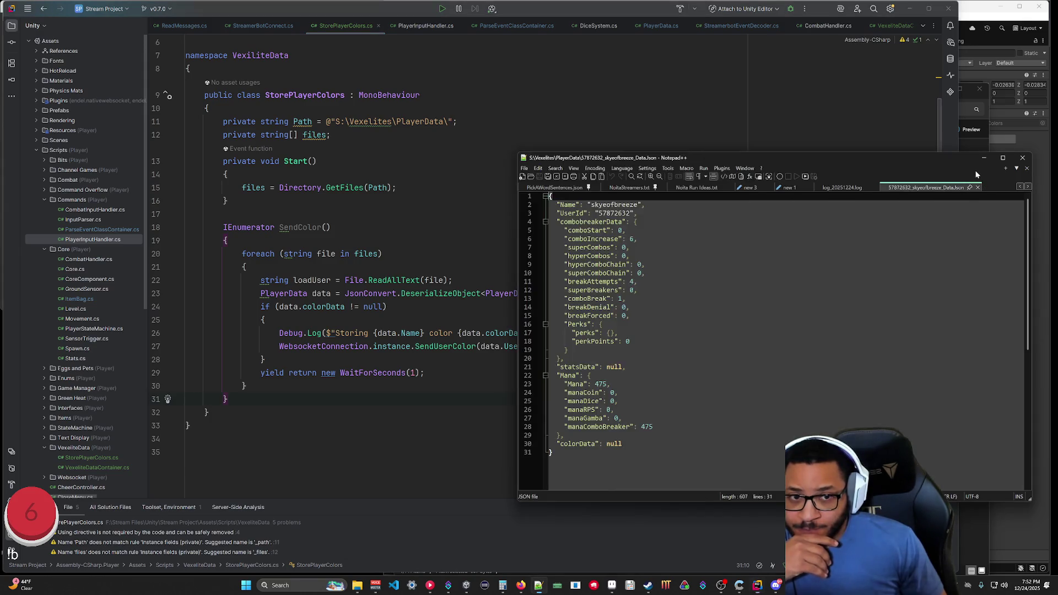
{"action": "left_click", "coordinate": [912, 8]}
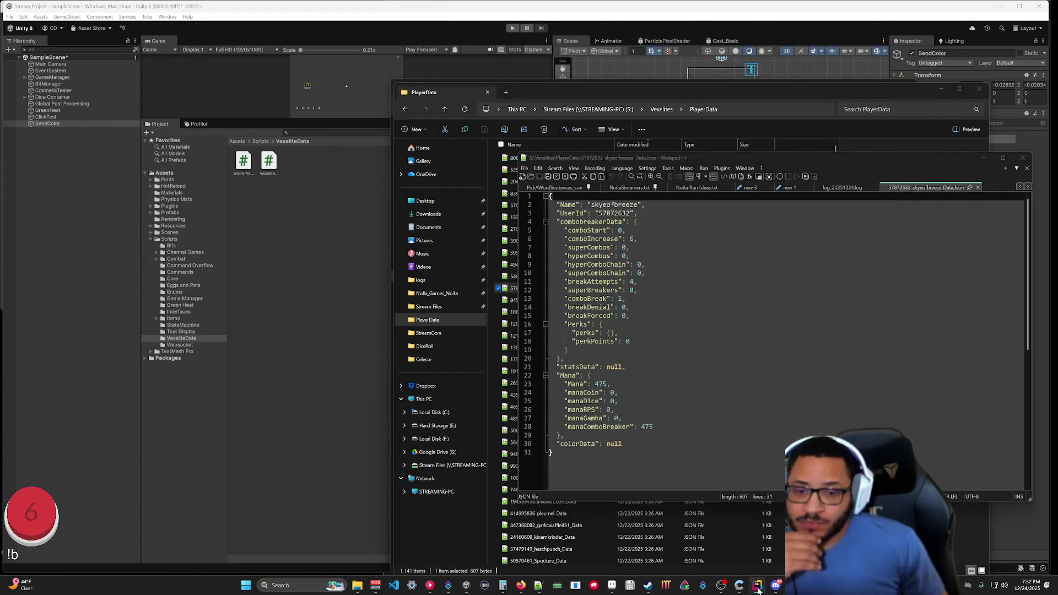
Check Streamer.bot's Actions list for the Unity group's SetColor action, then return to Rider.
{"action": "left_click", "coordinate": [448, 584]}
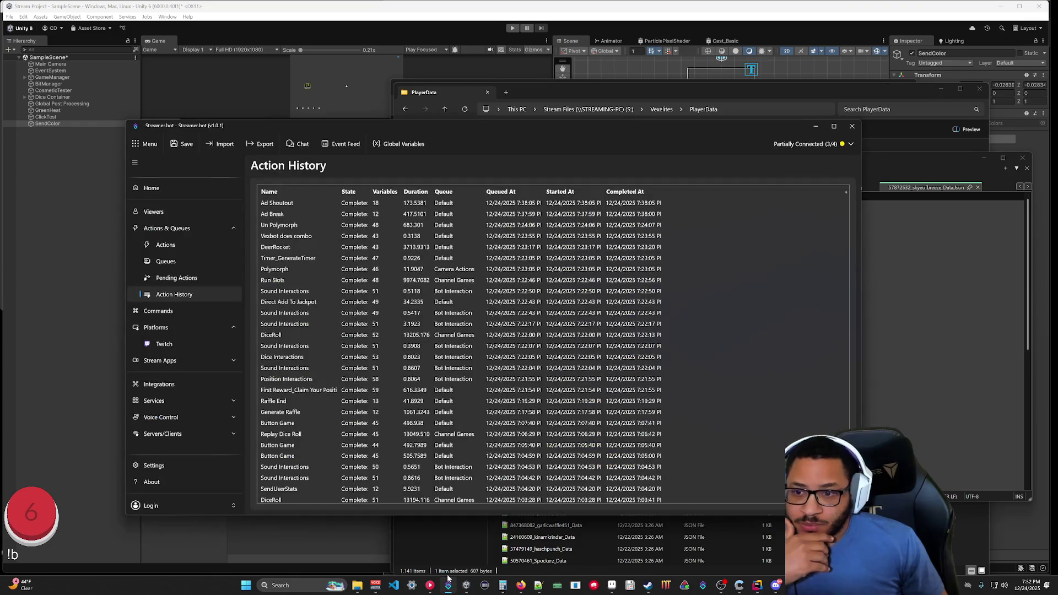
{"action": "left_click", "coordinate": [166, 244]}
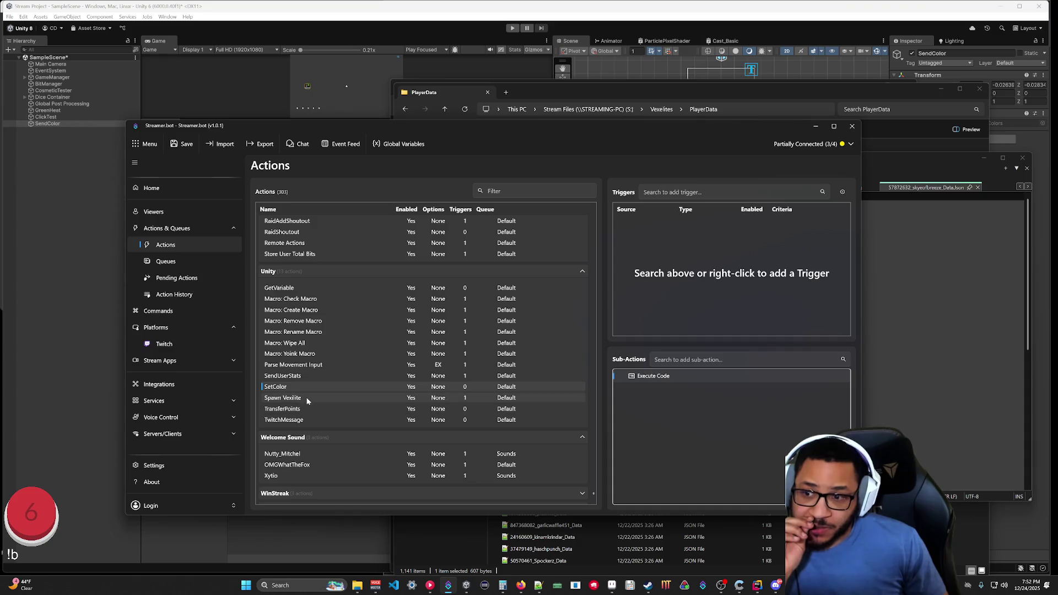
{"action": "left_click", "coordinate": [758, 585]}
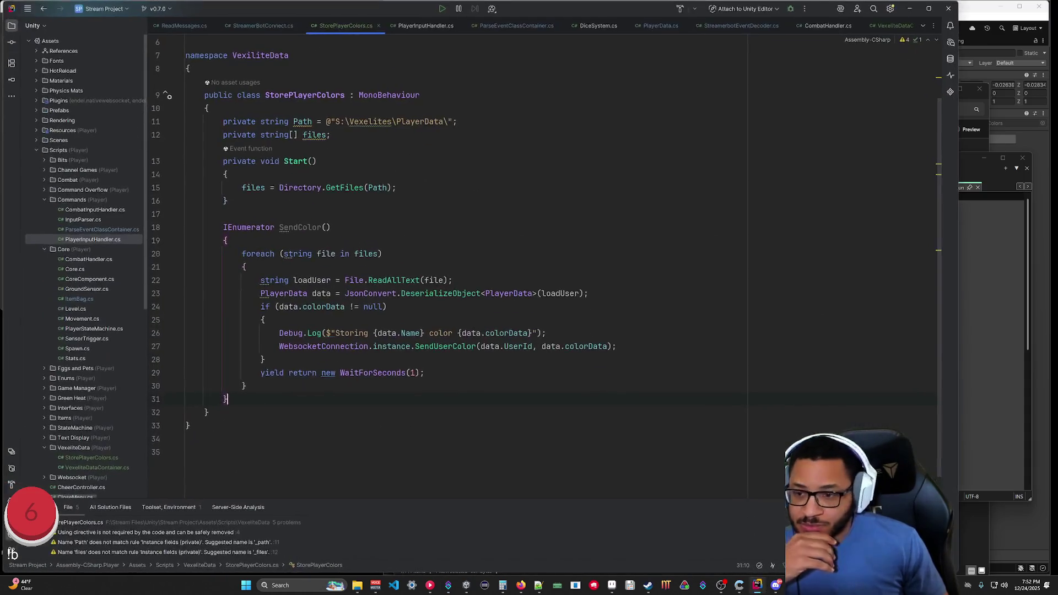
{"action": "key", "text": "ctrl+Tab"}
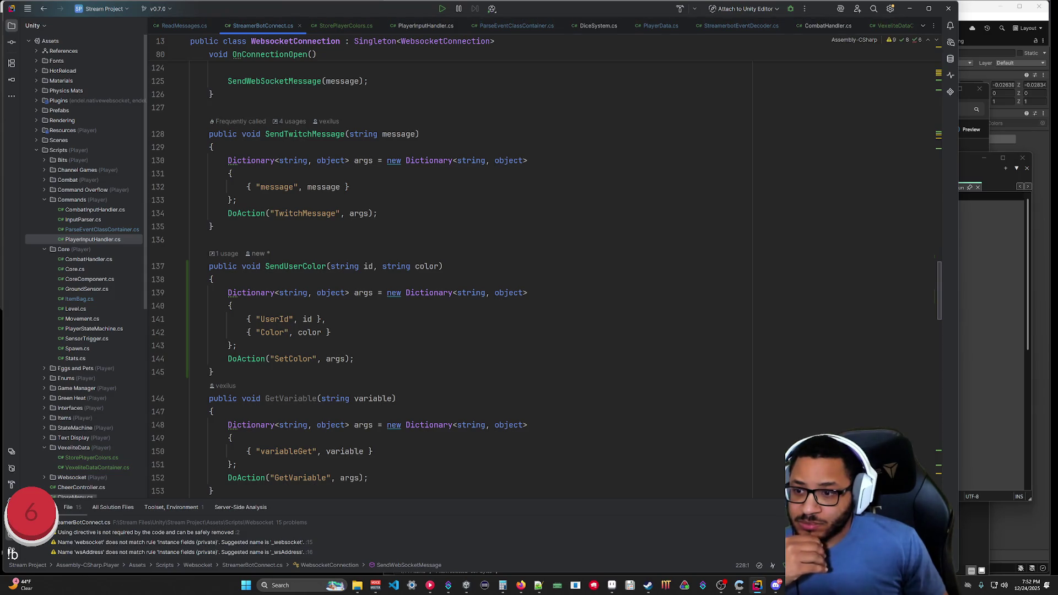
{"action": "scroll", "coordinate": [468, 275], "scroll_direction": "down", "scroll_amount": 20}
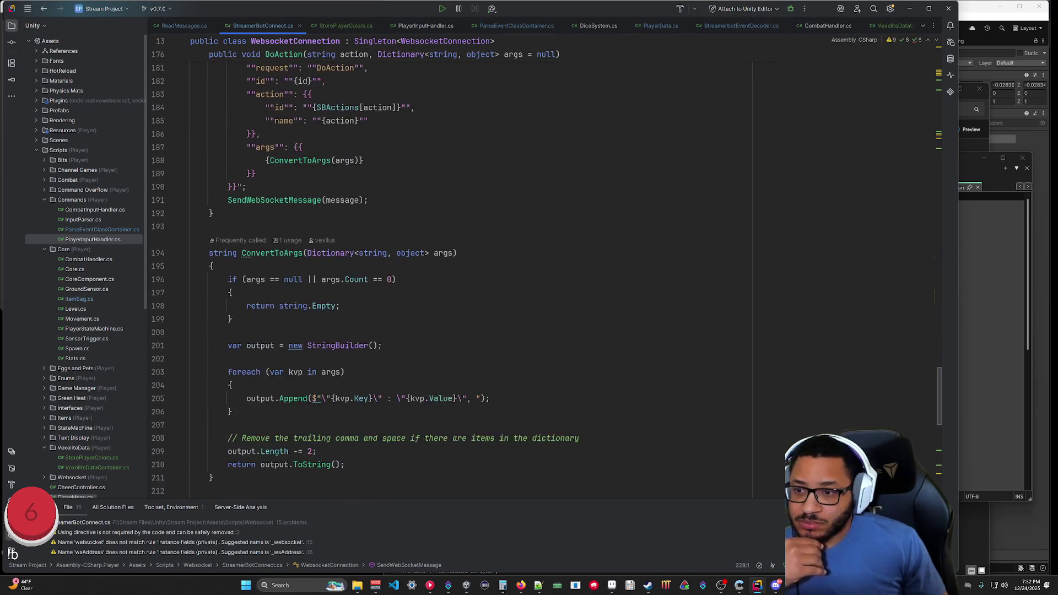
{"action": "scroll", "coordinate": [468, 276], "scroll_direction": "down", "scroll_amount": 8}
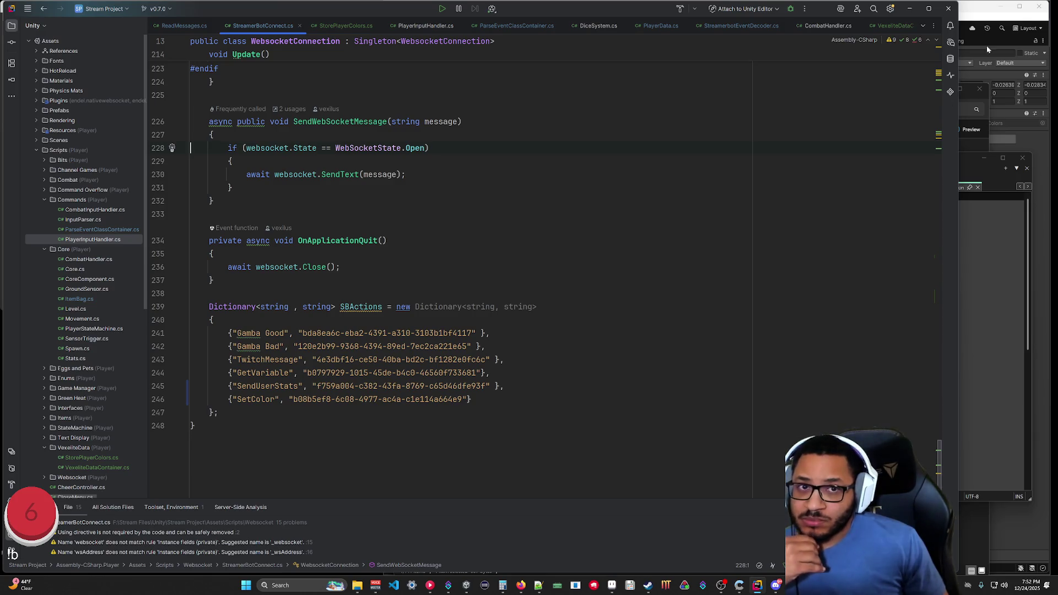
{"action": "left_click", "coordinate": [910, 8]}
{"action": "right_click", "coordinate": [281, 392]}
{"action": "left_click", "coordinate": [307, 223]}
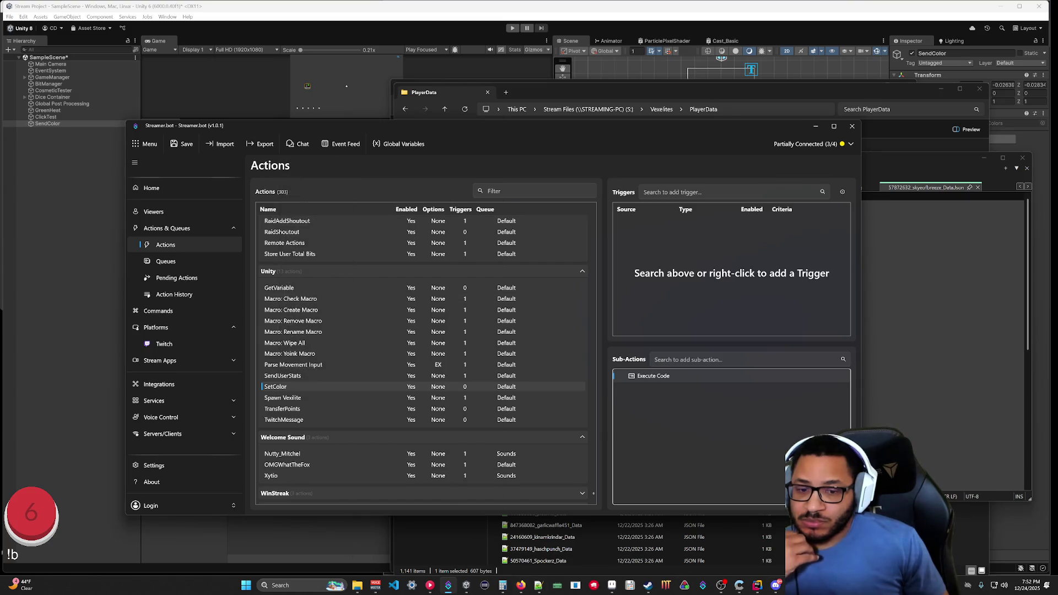
{"action": "key", "text": "alt+Tab"}
{"action": "key", "text": "ctrl+v"}
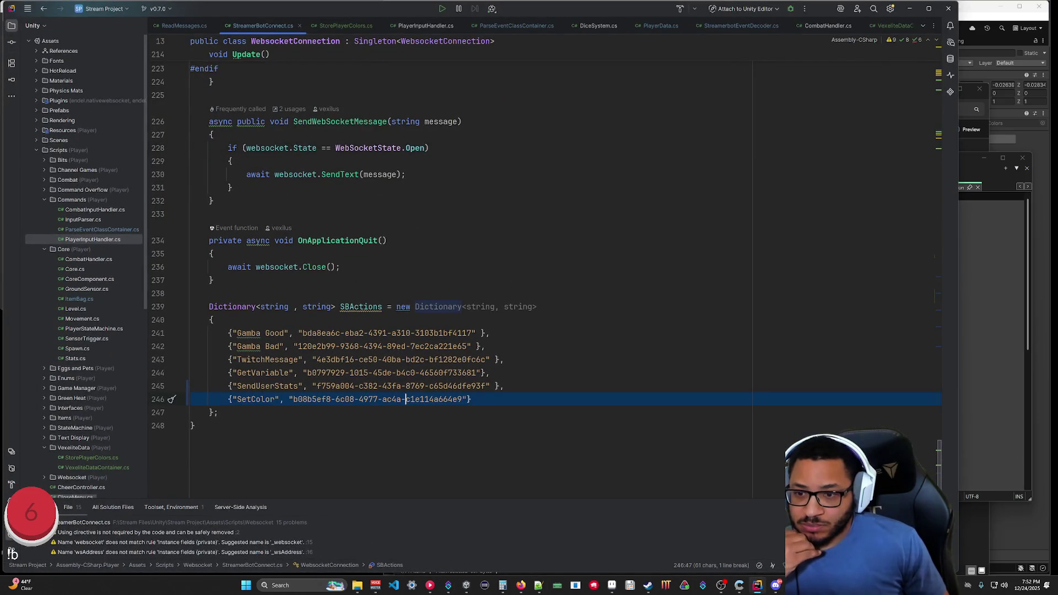
{"action": "left_click_drag", "start_coordinate": [467, 399], "coordinate": [292, 399]}
{"action": "left_click", "coordinate": [463, 399]}
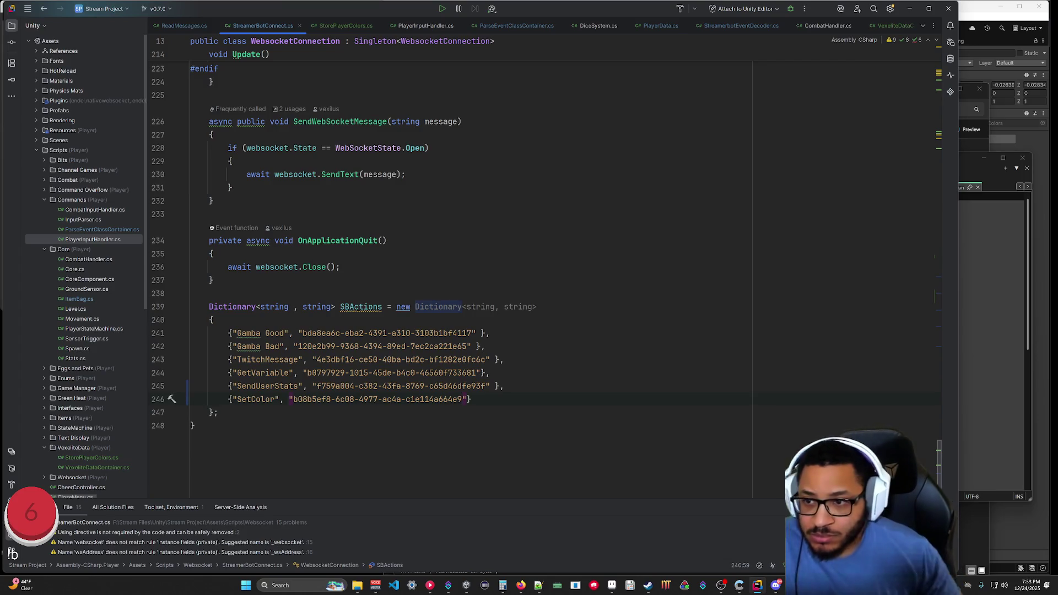
{"action": "scroll", "coordinate": [386, 275], "scroll_direction": "up", "scroll_amount": 10}
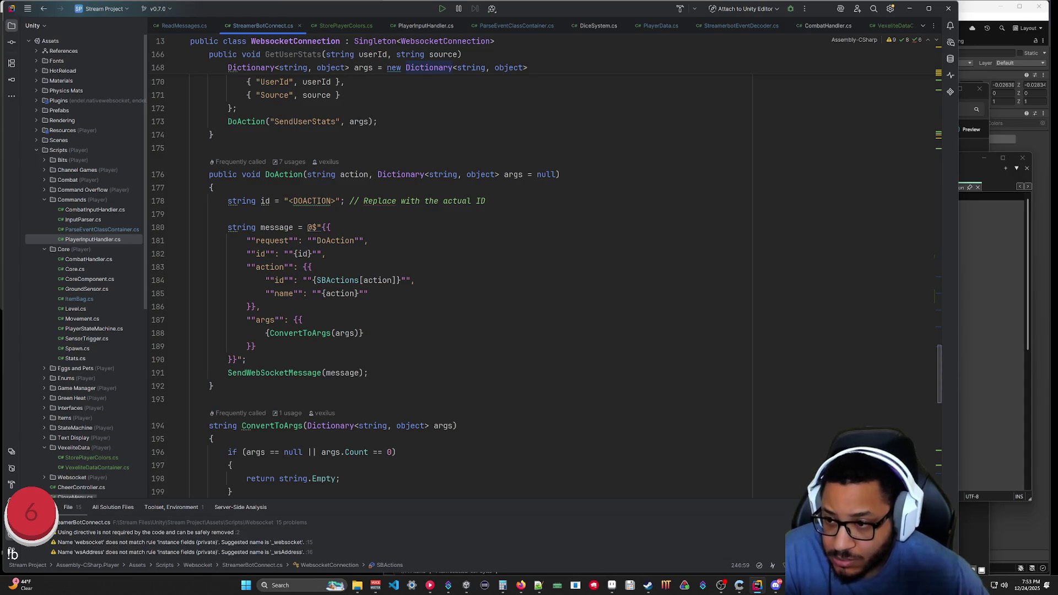
{"action": "scroll", "coordinate": [441, 275], "scroll_direction": "up", "scroll_amount": 6}
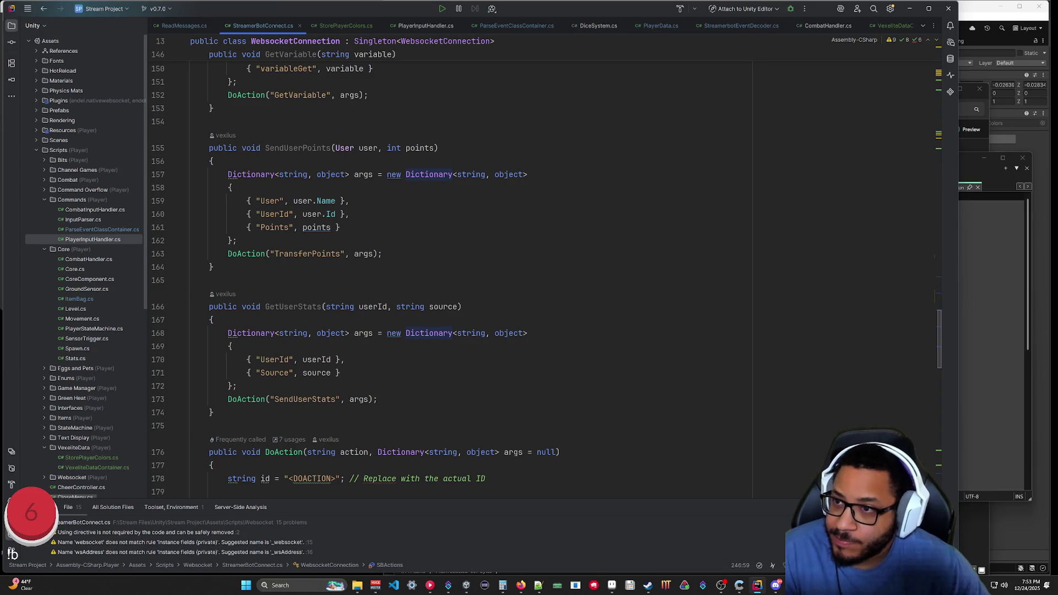
{"action": "scroll", "coordinate": [441, 276], "scroll_direction": "up", "scroll_amount": 6}
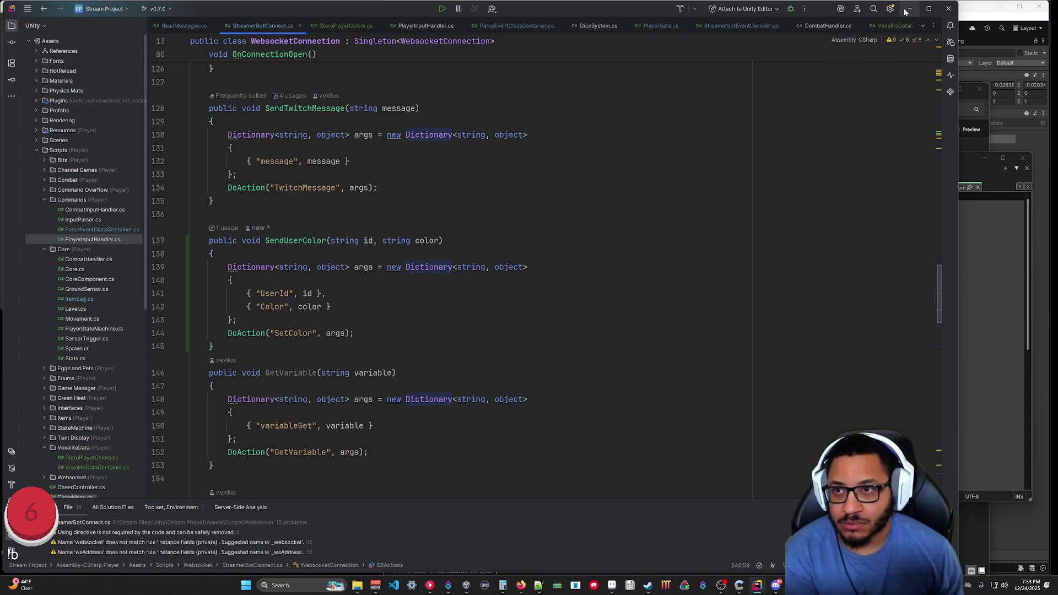
{"action": "left_click", "coordinate": [347, 26]}
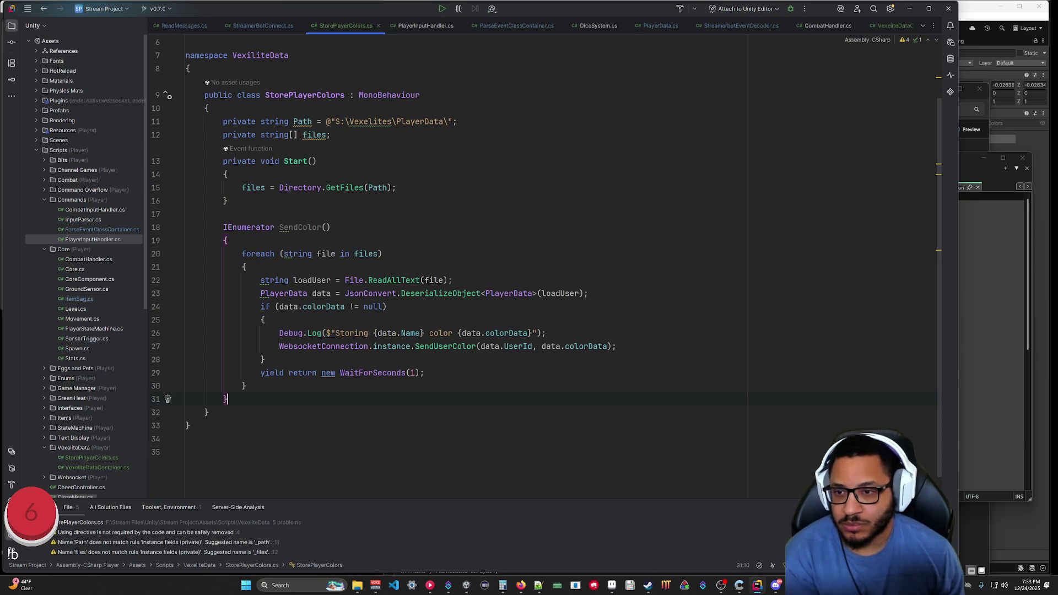
{"action": "left_click", "coordinate": [453, 280]}
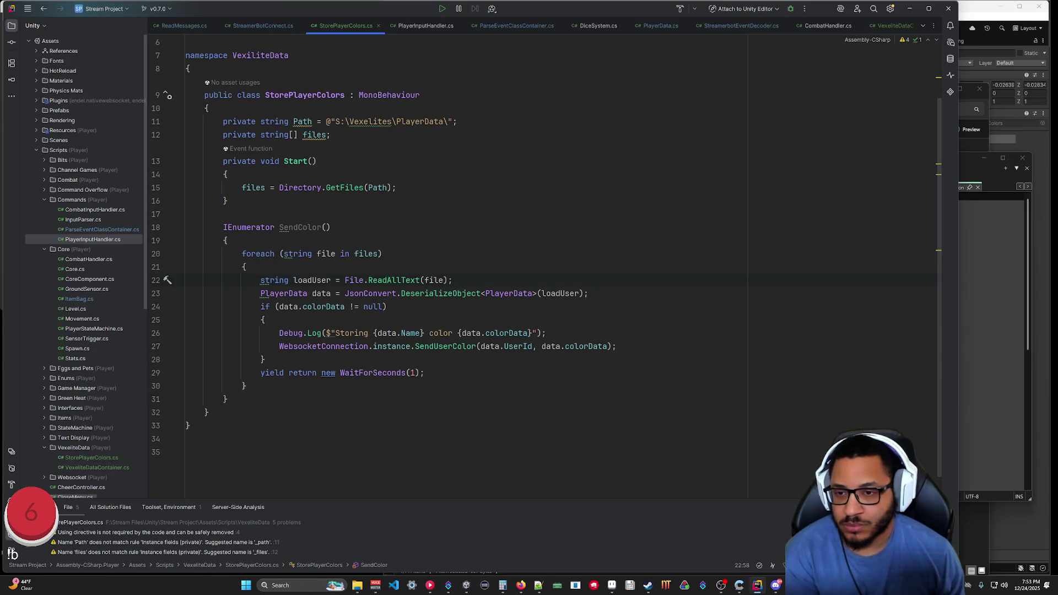
After the deserialize line, add if (data == null) that logs "Player Data is null" and calls continue;.
{"action": "left_click", "coordinate": [589, 293]}
{"action": "key", "text": "Return"}
{"action": "type", "text": "if(data == null)"}
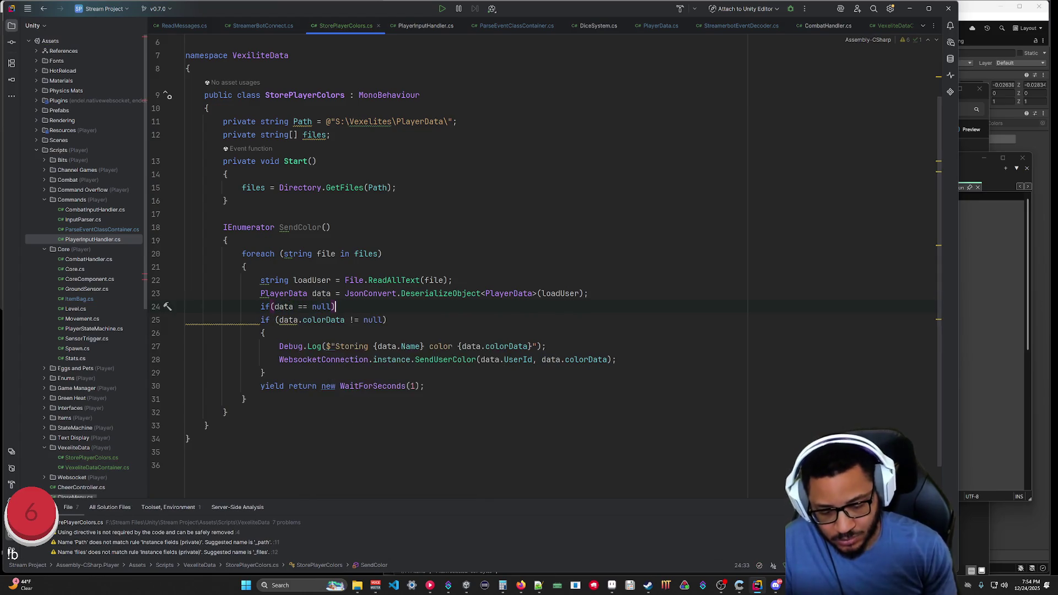
{"action": "type", "text": "{"}
{"action": "key", "text": "Return"}
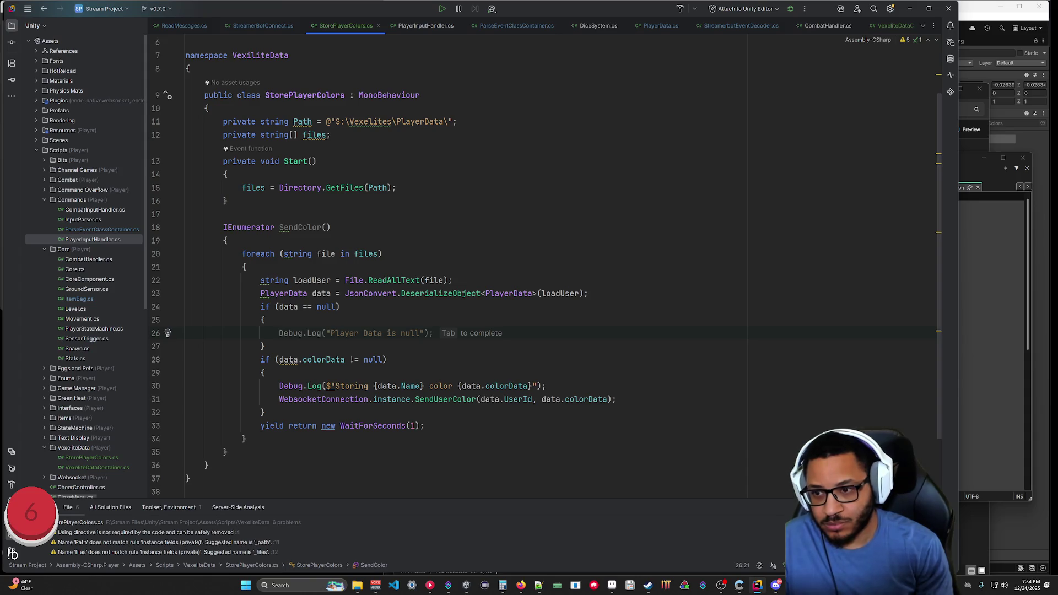
{"action": "key", "text": "Tab"}
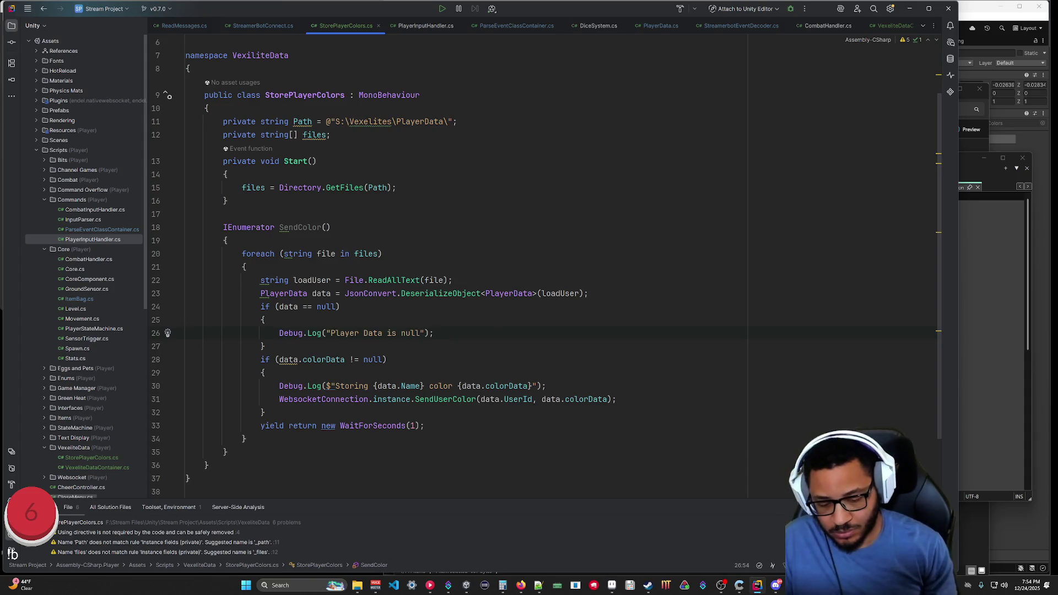
{"action": "key", "text": "Return"}
{"action": "type", "text": "continue;"}
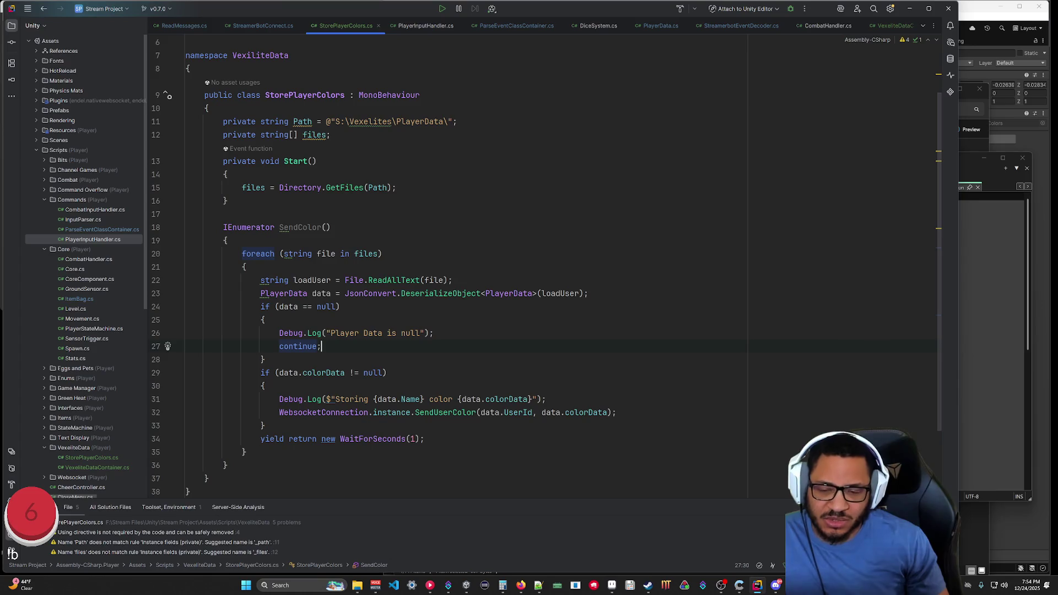
Google 'c# skip loop iteration' in Firefox, read the continue answer, and return to Rider.
{"action": "mouse_move", "coordinate": [521, 585]}
{"action": "left_click", "coordinate": [523, 563]}
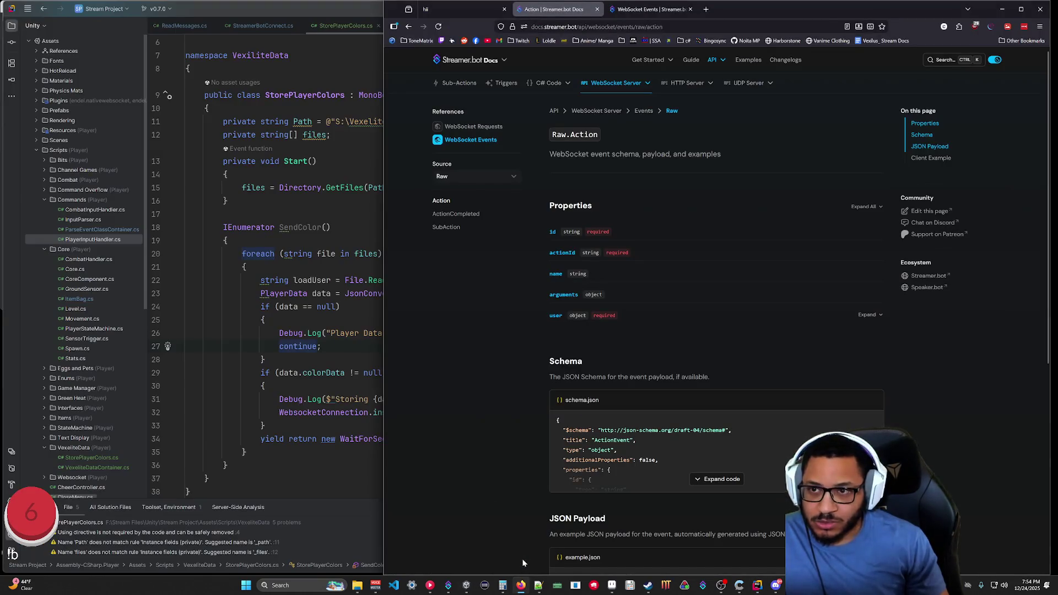
{"action": "left_click", "coordinate": [606, 27]}
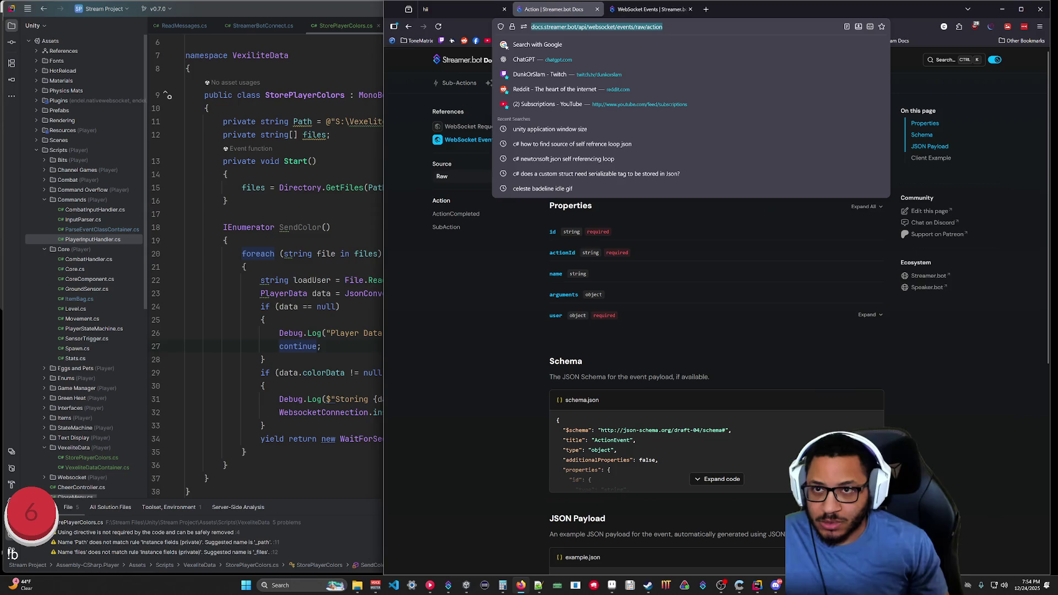
{"action": "type", "text": "c# skip"}
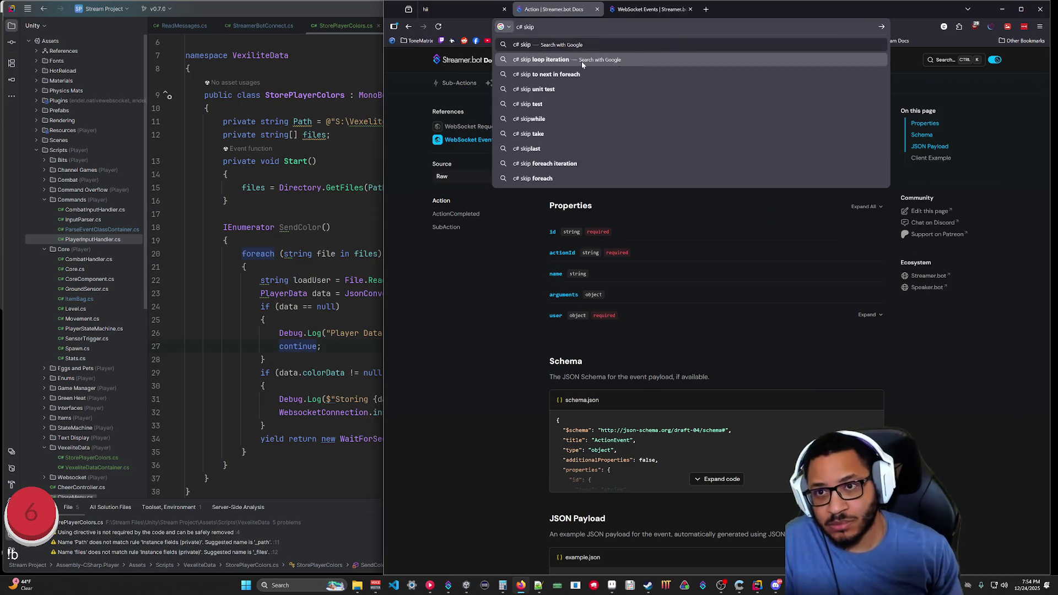
{"action": "left_click", "coordinate": [551, 59]}
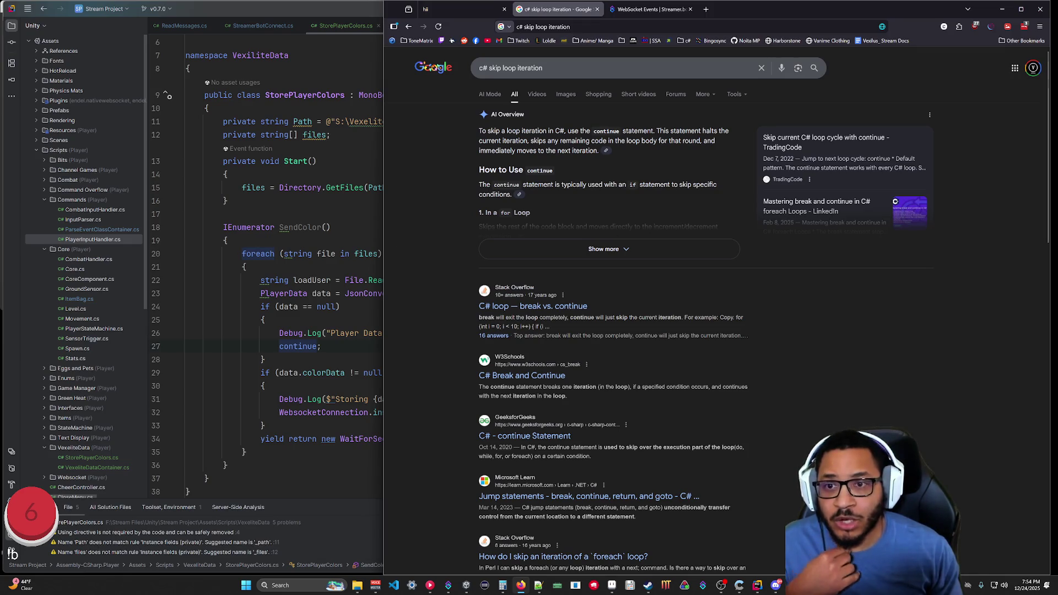
{"action": "key", "text": "alt+Tab"}
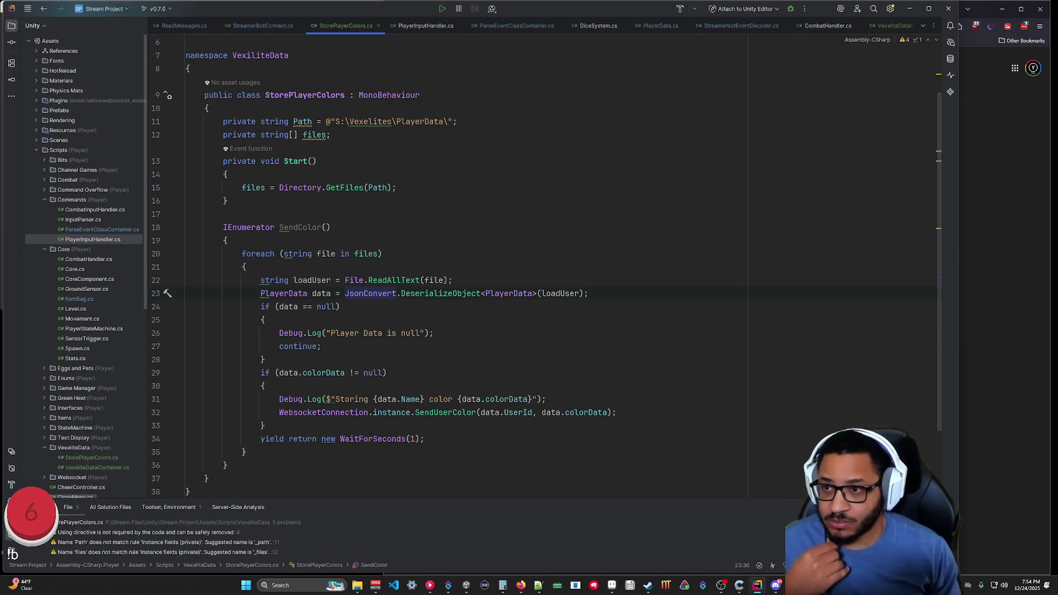
Enlarge Unity's Game and Scene views, then come back to Rider.
{"action": "key", "text": "alt+Tab"}
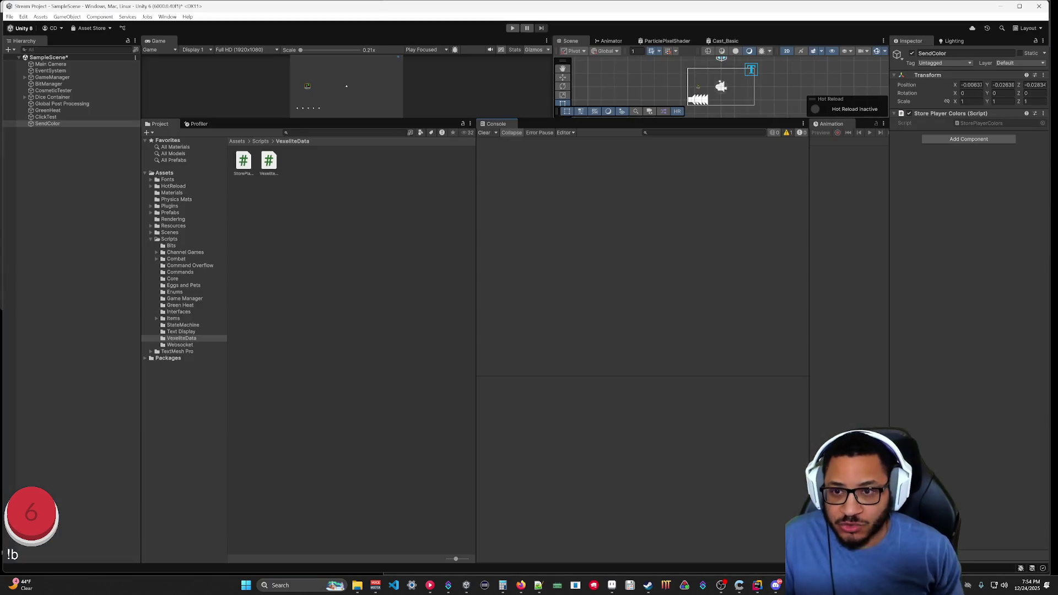
{"action": "left_click_drag", "start_coordinate": [540, 152], "coordinate": [530, 398]}
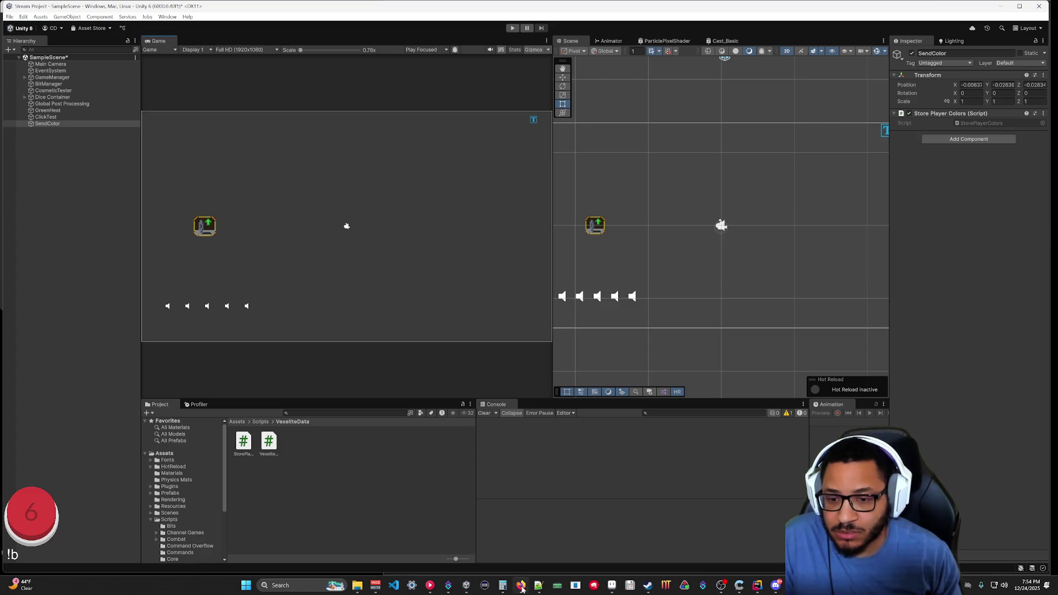
{"action": "left_click", "coordinate": [757, 585]}
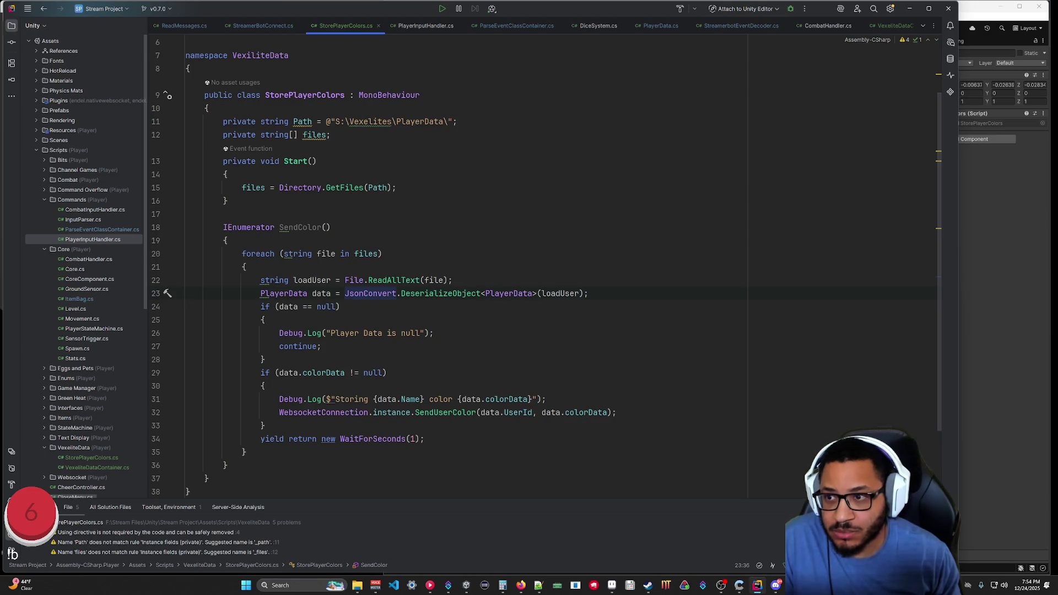
Add StartCoroutine(SendColor()); in Start right after files = Directory.GetFiles(Path);.
{"action": "left_click", "coordinate": [396, 187]}
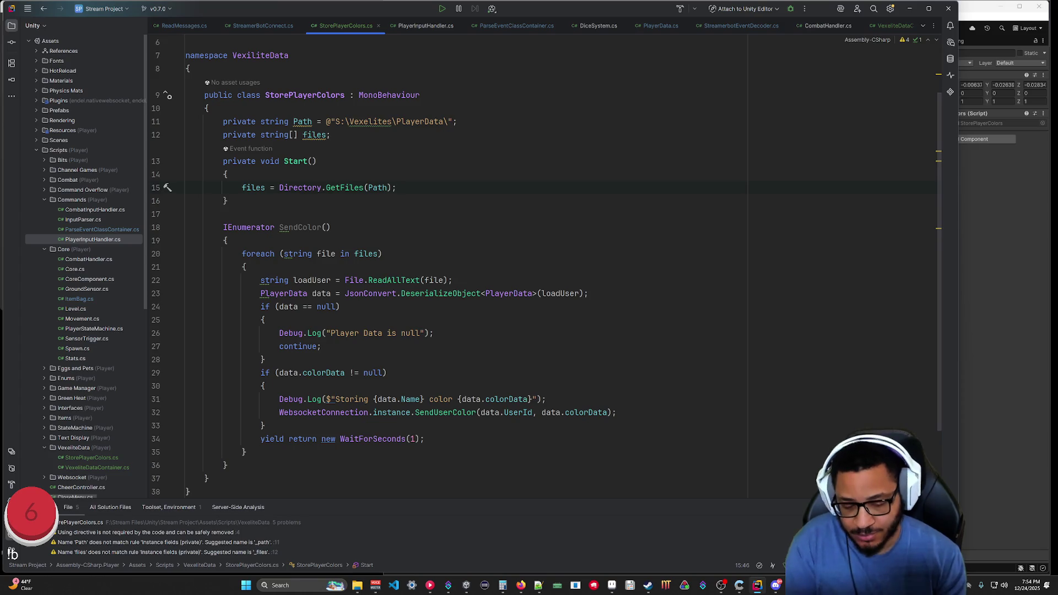
{"action": "key", "text": "Return"}
{"action": "key", "text": "Tab"}
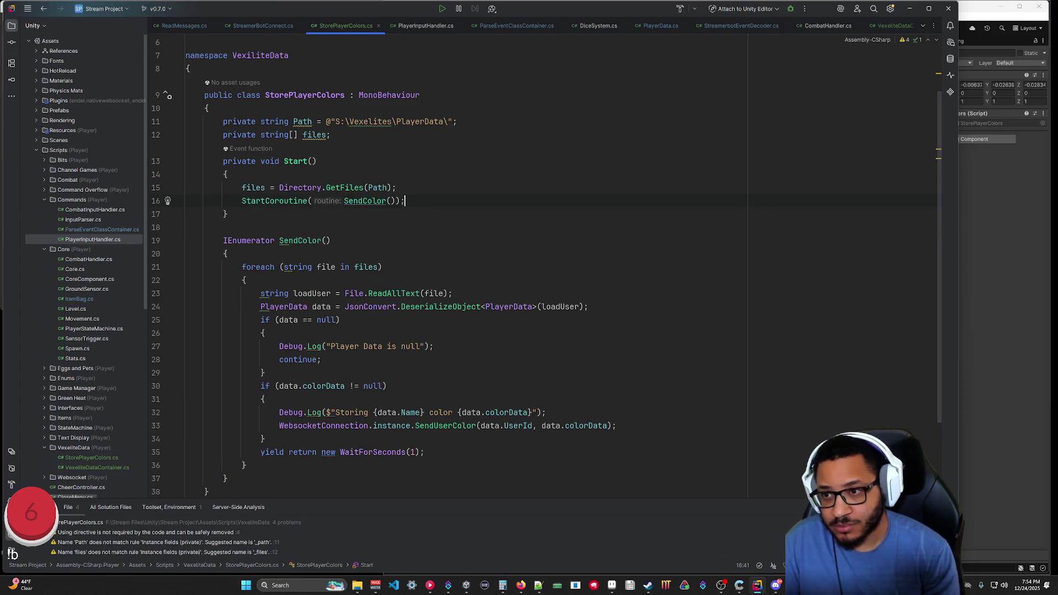
{"action": "left_click", "coordinate": [909, 8]}
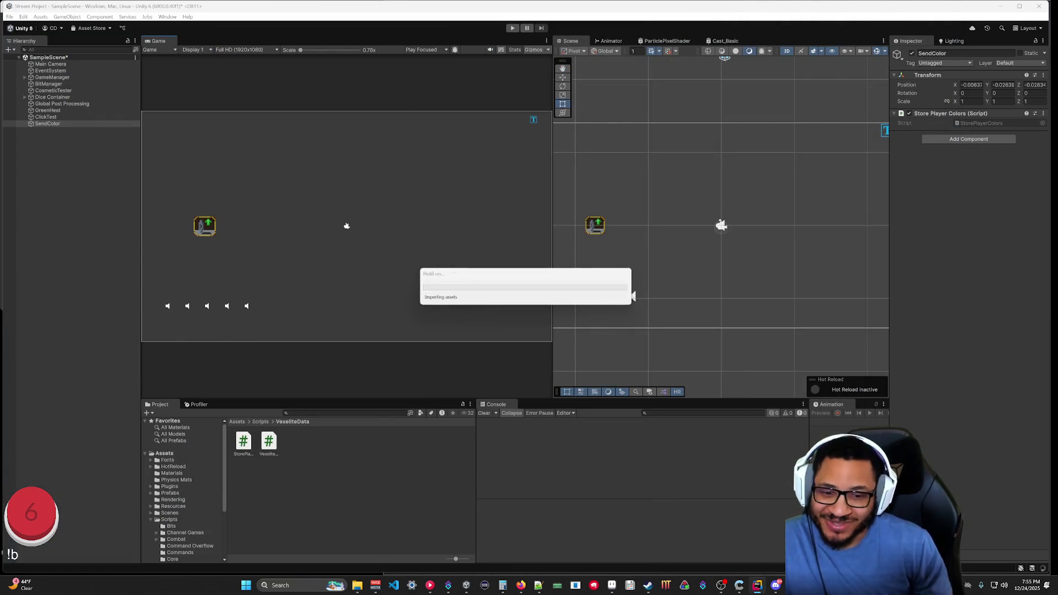
Play the scene, enlarge the Console, and glance at Streamer.bot's Action History and Actions pages.
{"action": "left_click", "coordinate": [511, 28]}
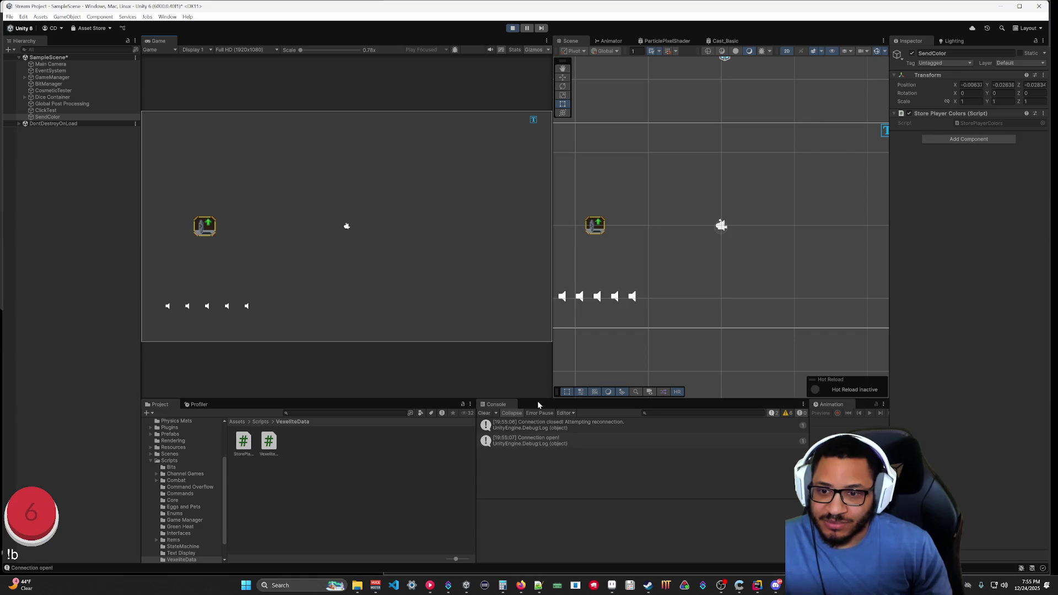
{"action": "mouse_move", "coordinate": [538, 398]}
{"action": "left_mouse_down"}
{"action": "mouse_move", "coordinate": [518, 260]}
{"action": "mouse_move", "coordinate": [532, 227]}
{"action": "mouse_move", "coordinate": [525, 285]}
{"action": "left_mouse_up"}
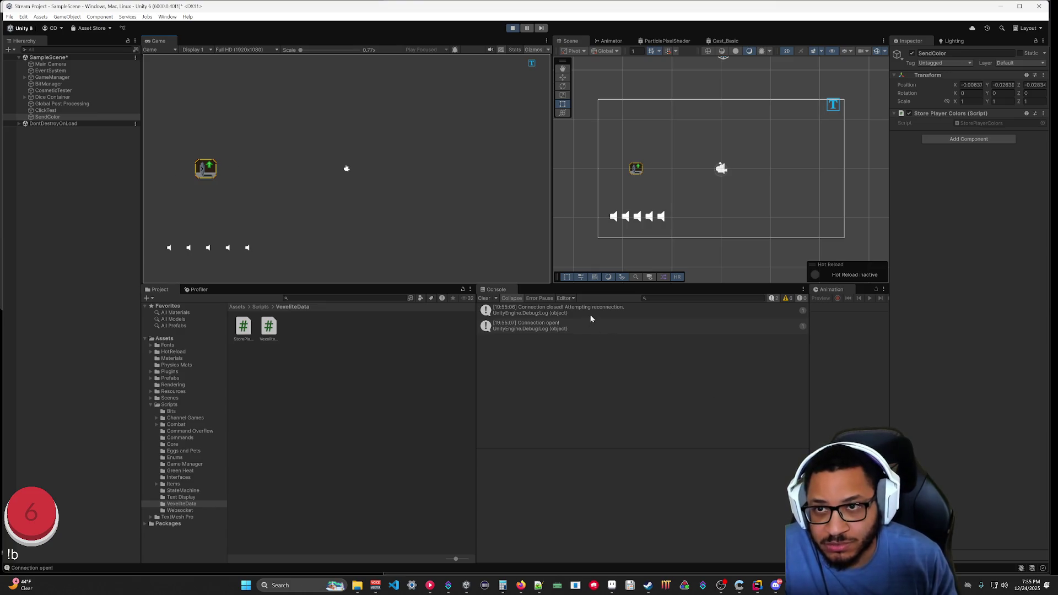
{"action": "mouse_move", "coordinate": [444, 589]}
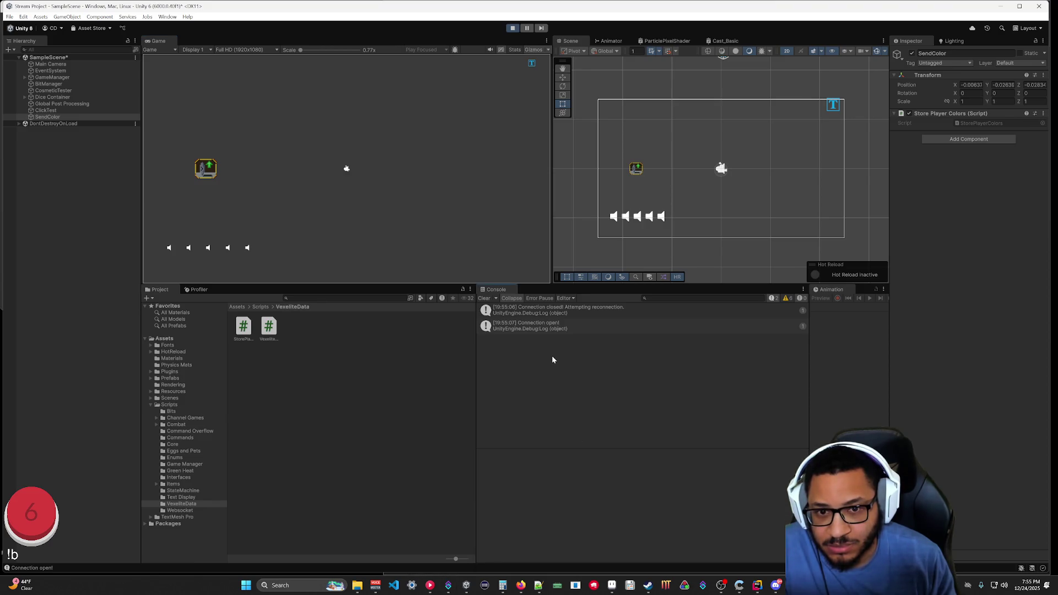
{"action": "left_click", "coordinate": [448, 585]}
{"action": "left_click", "coordinate": [174, 294]}
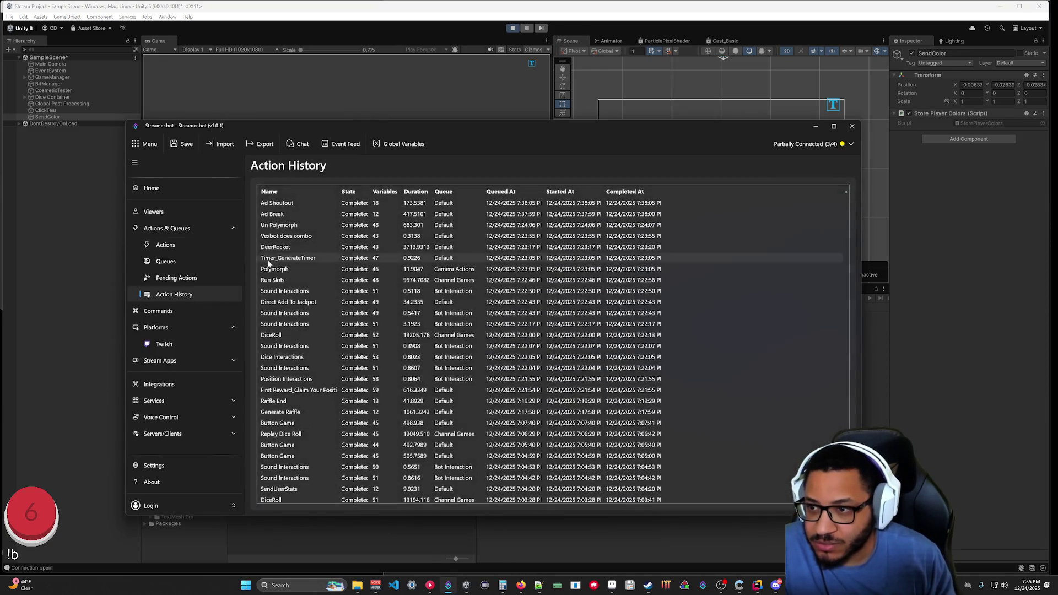
{"action": "left_click", "coordinate": [165, 245]}
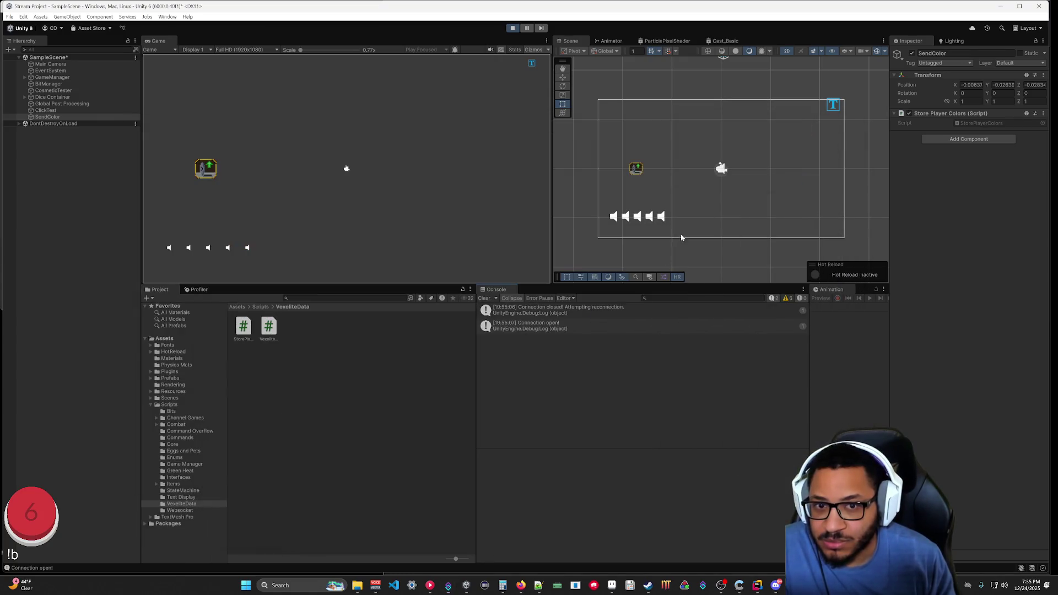
{"action": "left_click", "coordinate": [816, 126]}
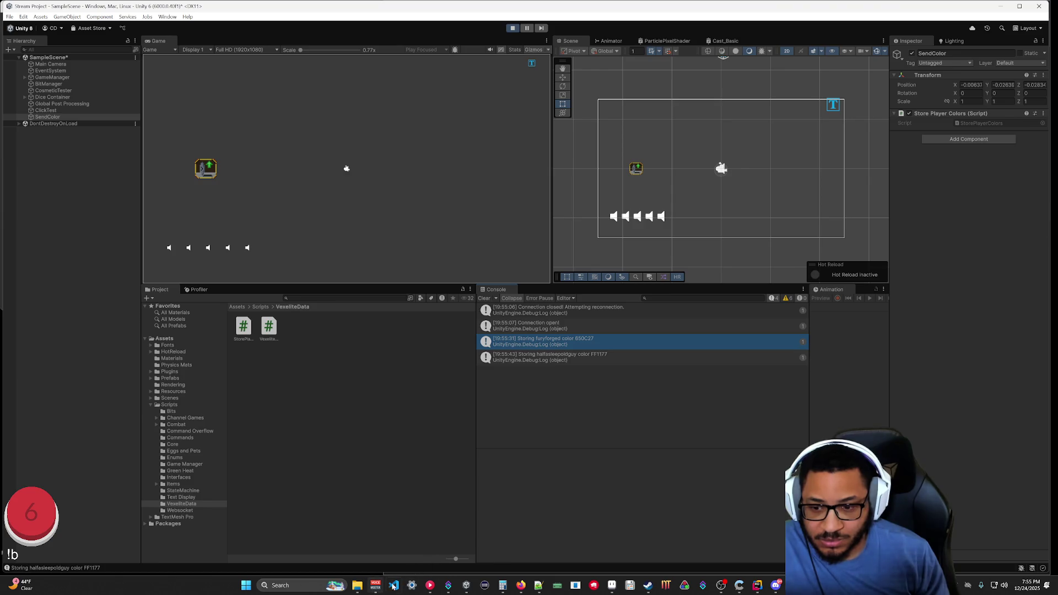
{"action": "left_click", "coordinate": [448, 586]}
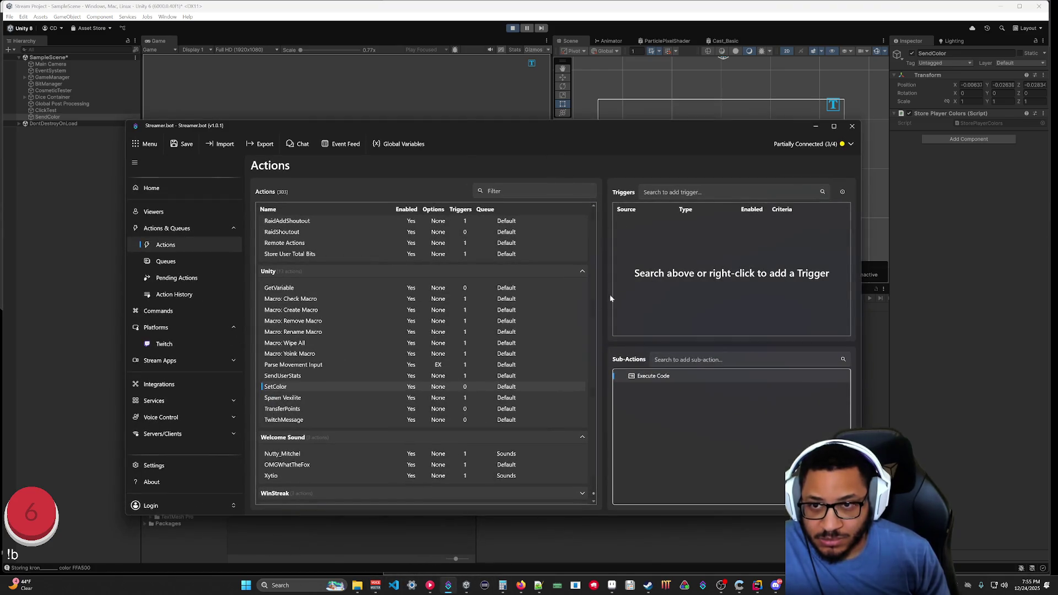
Open Streamer.bot's Global Variables on Persisted User Globals for the twitch platform.
{"action": "mouse_move", "coordinate": [554, 129]}
{"action": "left_mouse_down"}
{"action": "mouse_move", "coordinate": [606, 275]}
{"action": "mouse_move", "coordinate": [607, 373]}
{"action": "mouse_move", "coordinate": [618, 379]}
{"action": "left_mouse_up"}
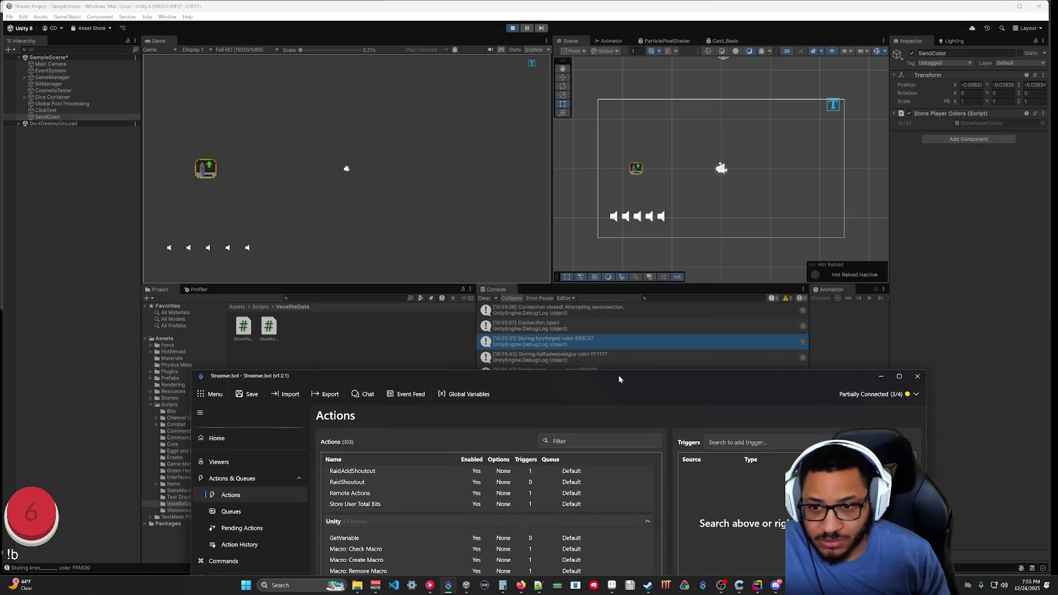
{"action": "left_click", "coordinate": [459, 395]}
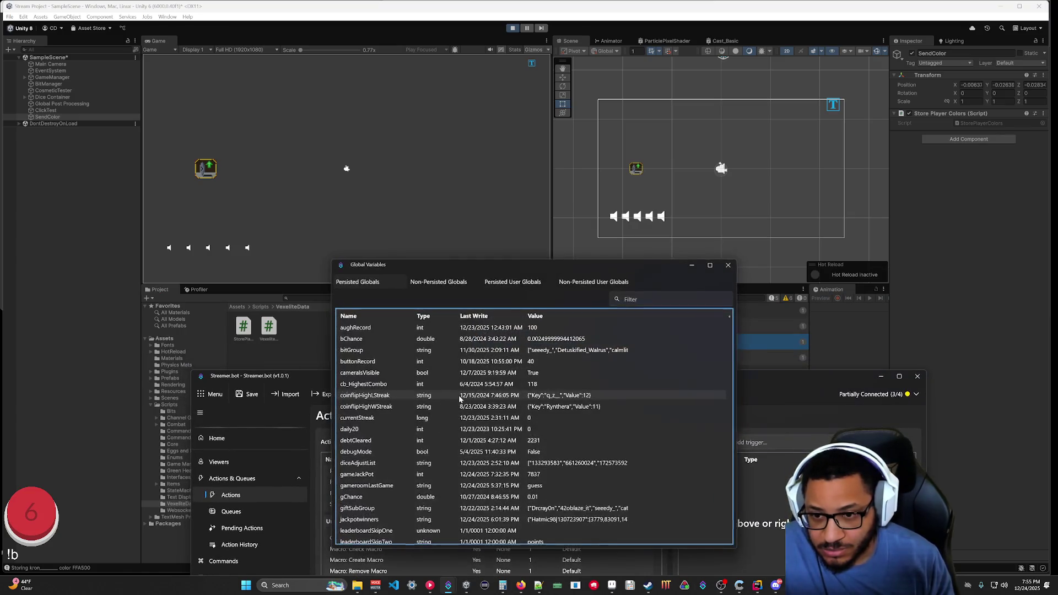
{"action": "left_click_drag", "start_coordinate": [571, 272], "coordinate": [601, 396]}
{"action": "left_click", "coordinate": [563, 402]}
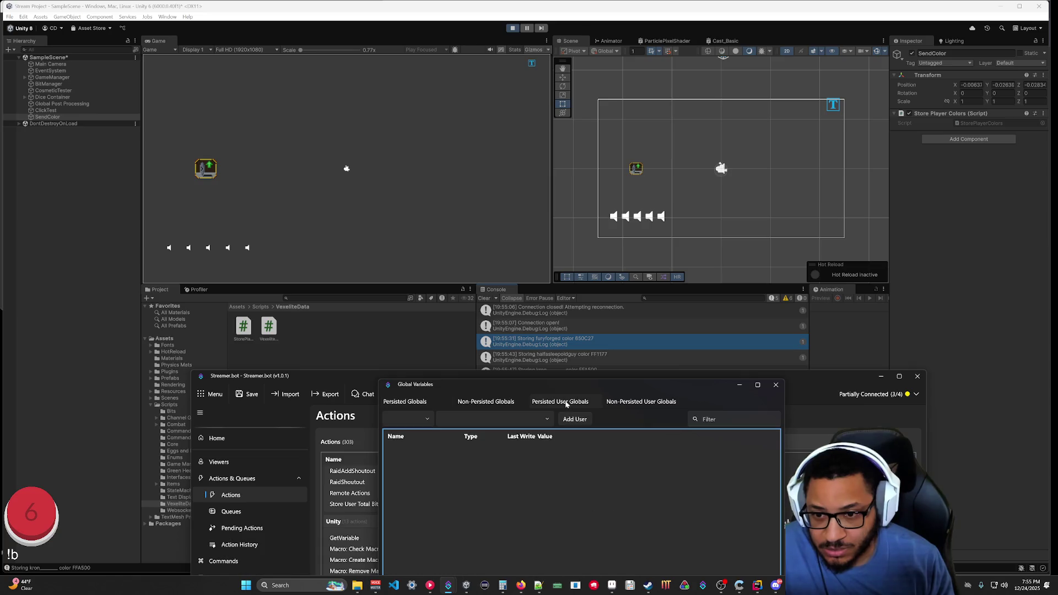
{"action": "left_click", "coordinate": [408, 419]}
{"action": "left_click", "coordinate": [401, 437]}
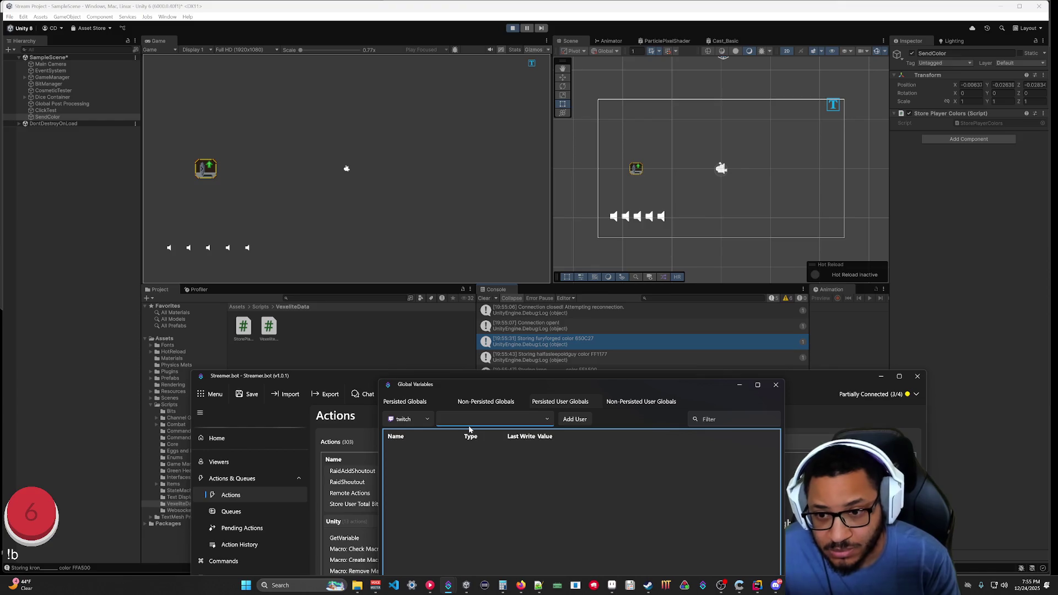
Look up a viewer's stored avatarColor by their user name.
{"action": "type", "text": "halfasleepoldguy"}
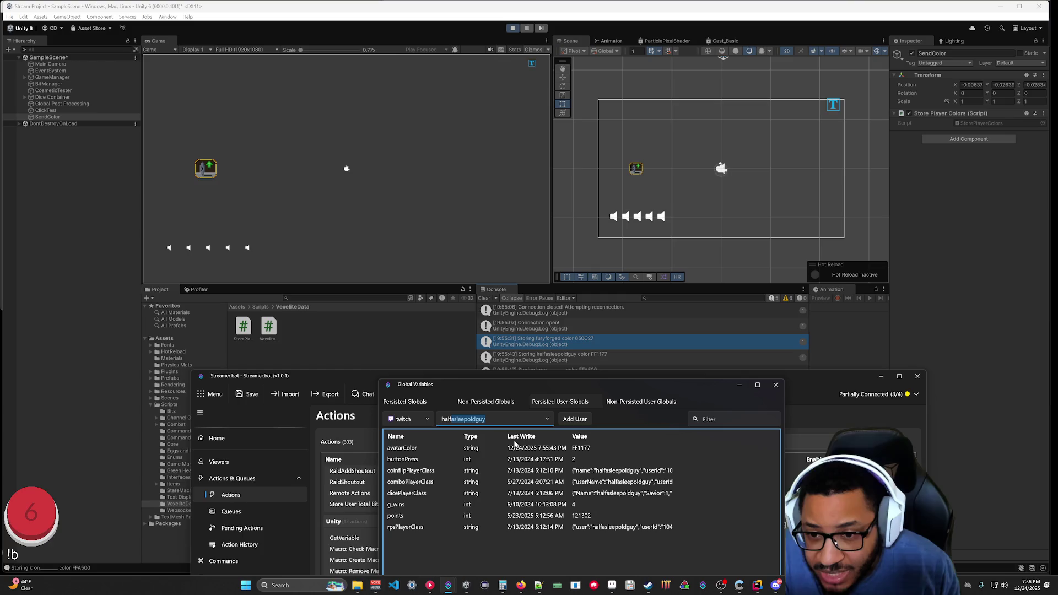
{"action": "key", "text": "ctrl+a"}
{"action": "type", "text": "Fury"}
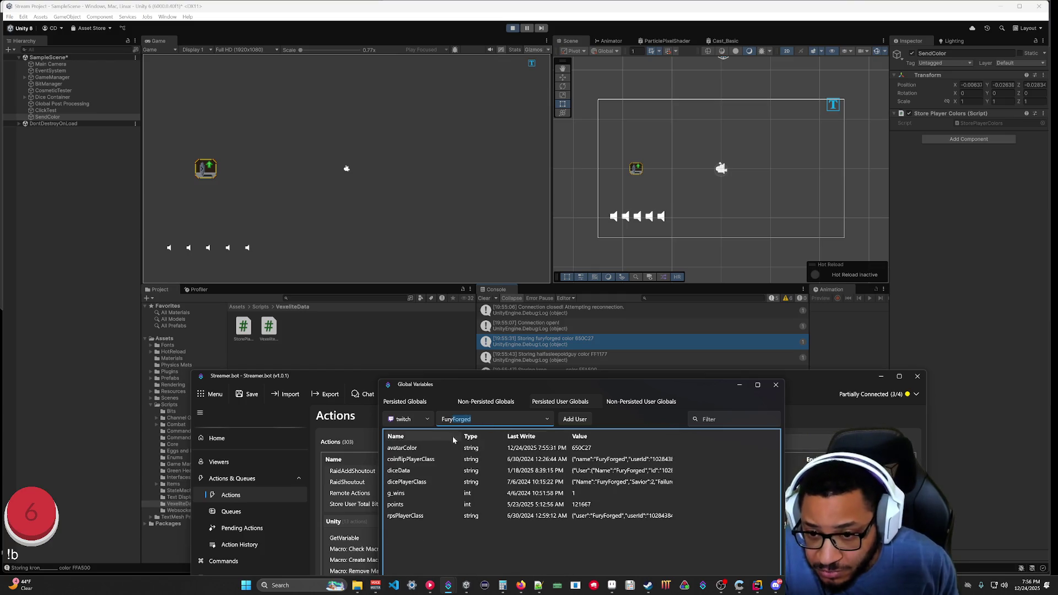
{"action": "key", "text": "Return"}
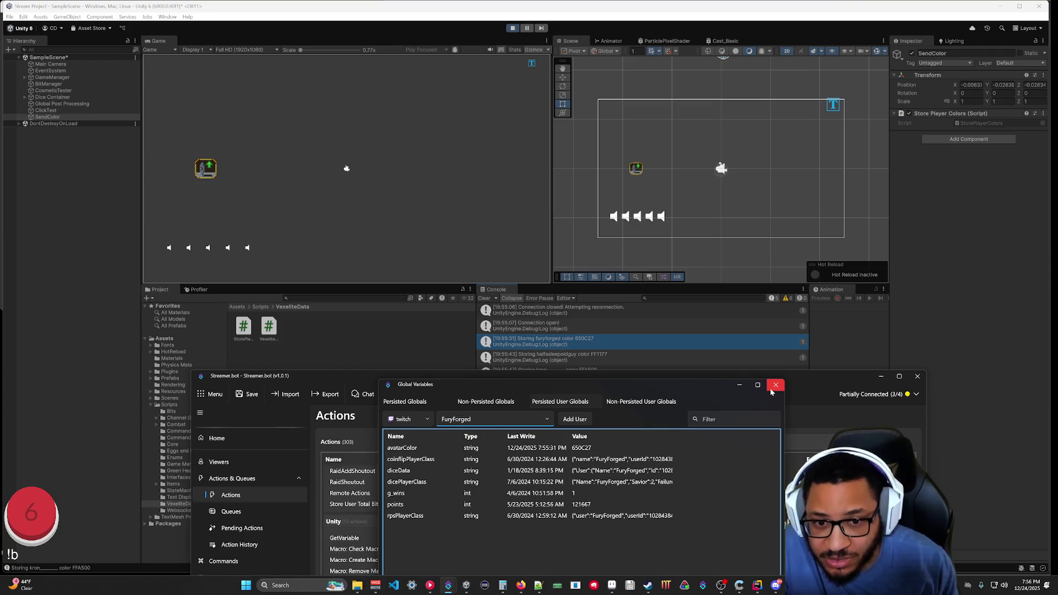
Close Global Variables, minimize Streamer.bot, and stop the Unity scene.
{"action": "left_click", "coordinate": [776, 384]}
{"action": "left_click", "coordinate": [880, 376]}
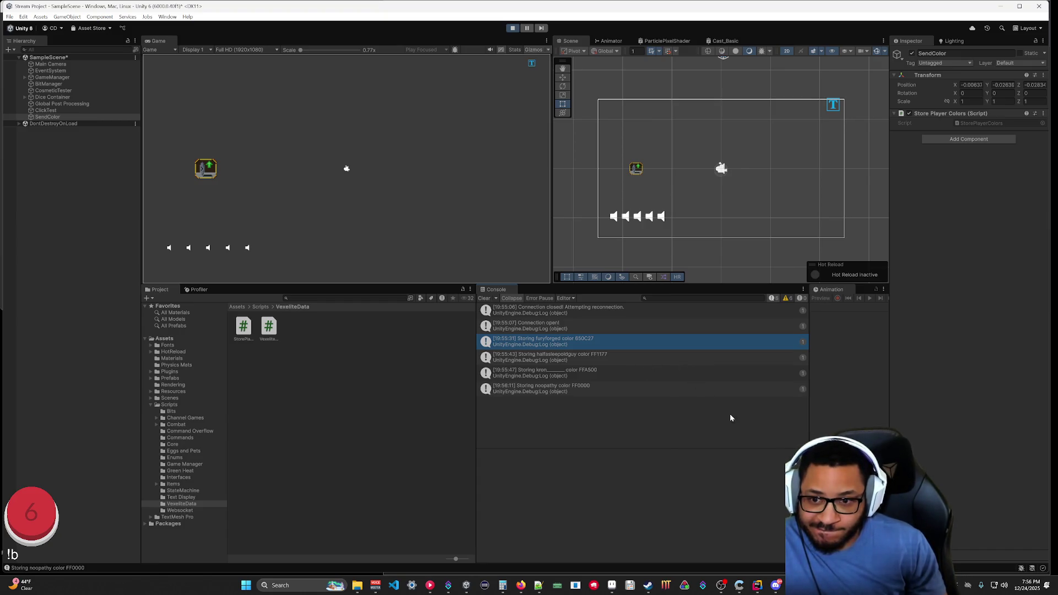
{"action": "left_click", "coordinate": [513, 30]}
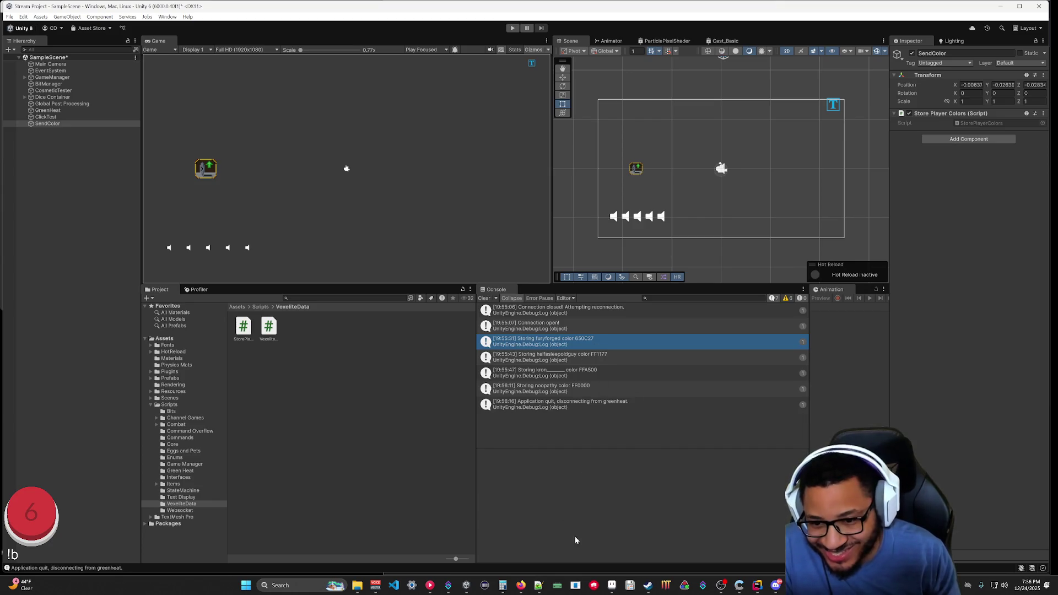
Change SendColor's WaitForSeconds(1) to WaitForSeconds(.25f) and save.
{"action": "left_click", "coordinate": [757, 586]}
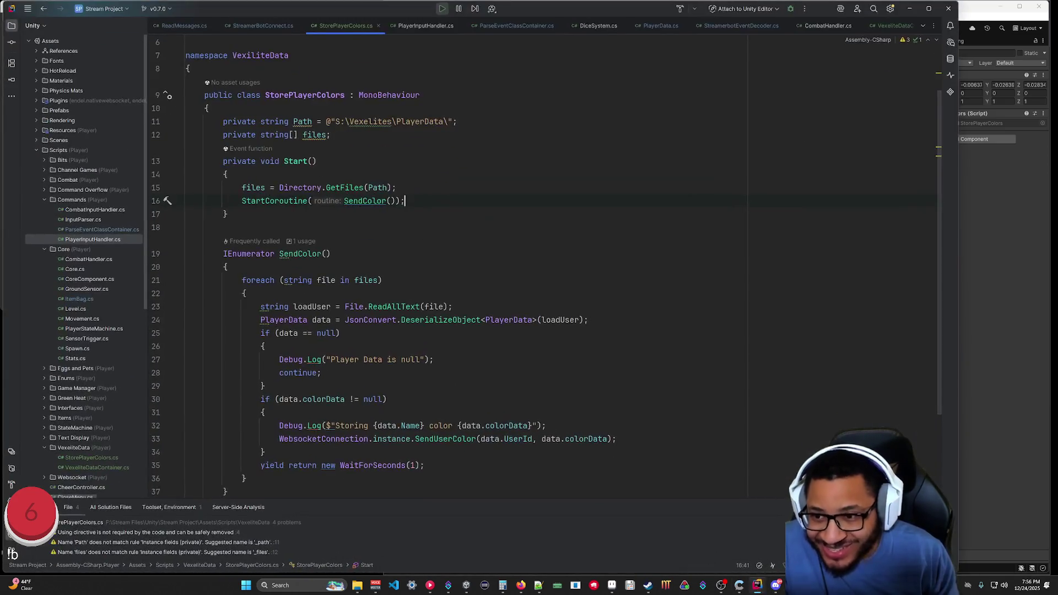
{"action": "double_click", "coordinate": [412, 346]}
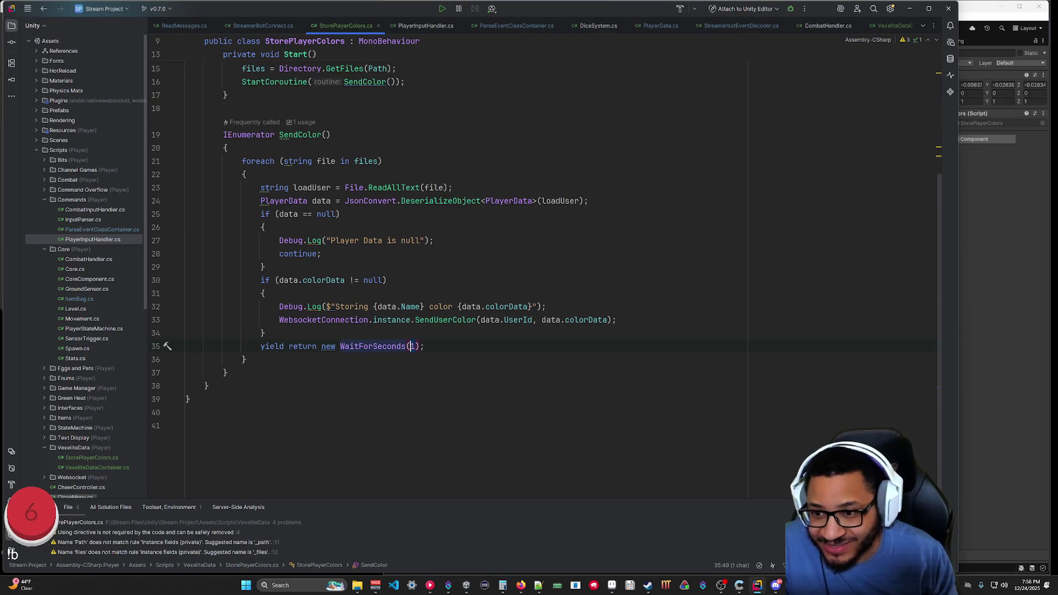
{"action": "type", "text": ".25f"}
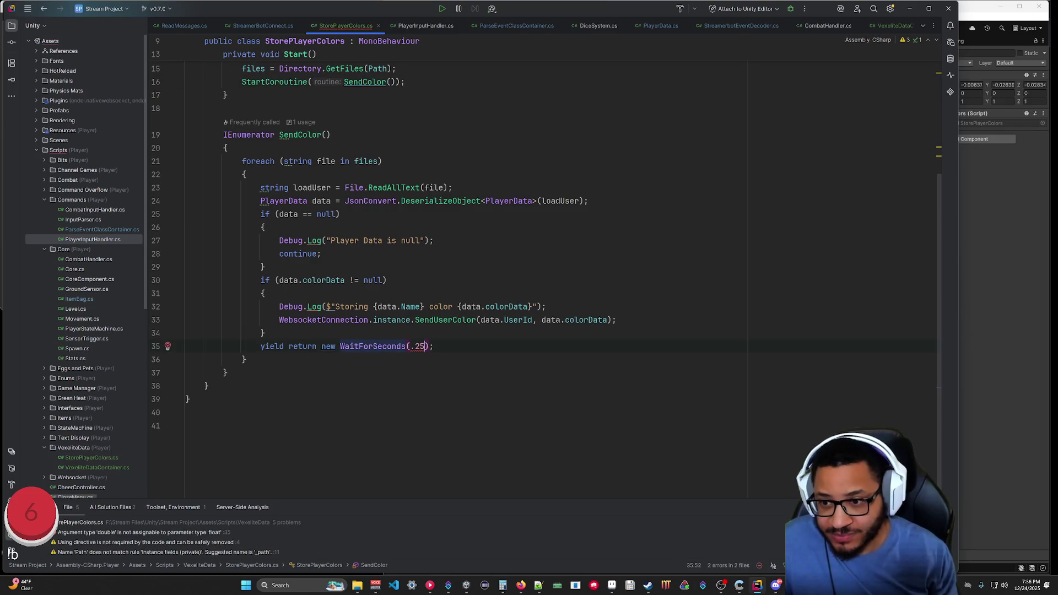
{"action": "left_click", "coordinate": [185, 413]}
{"action": "key", "text": "ctrl+s"}
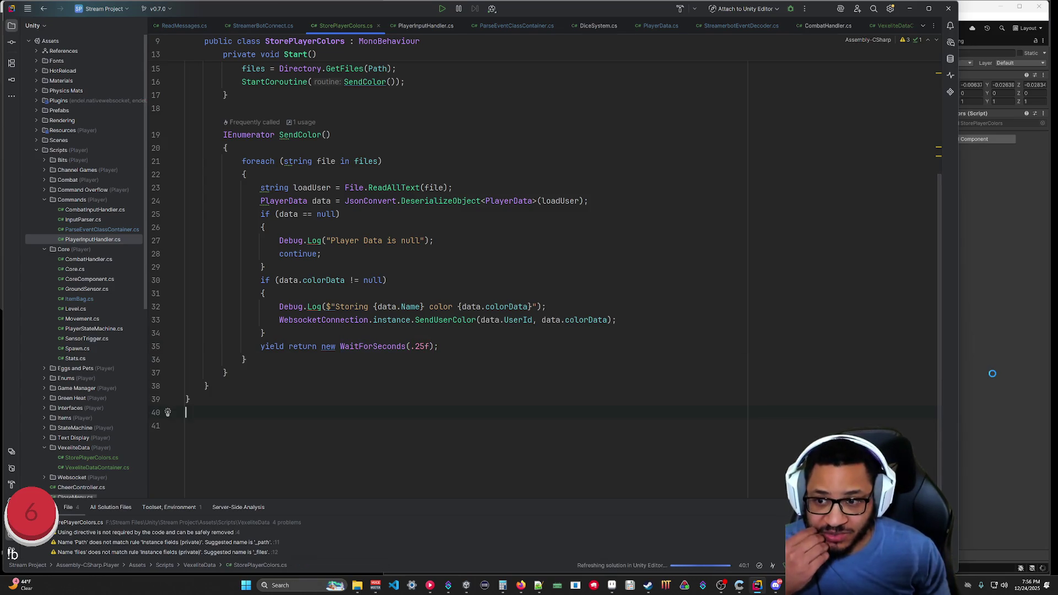
{"action": "left_click", "coordinate": [969, 368]}
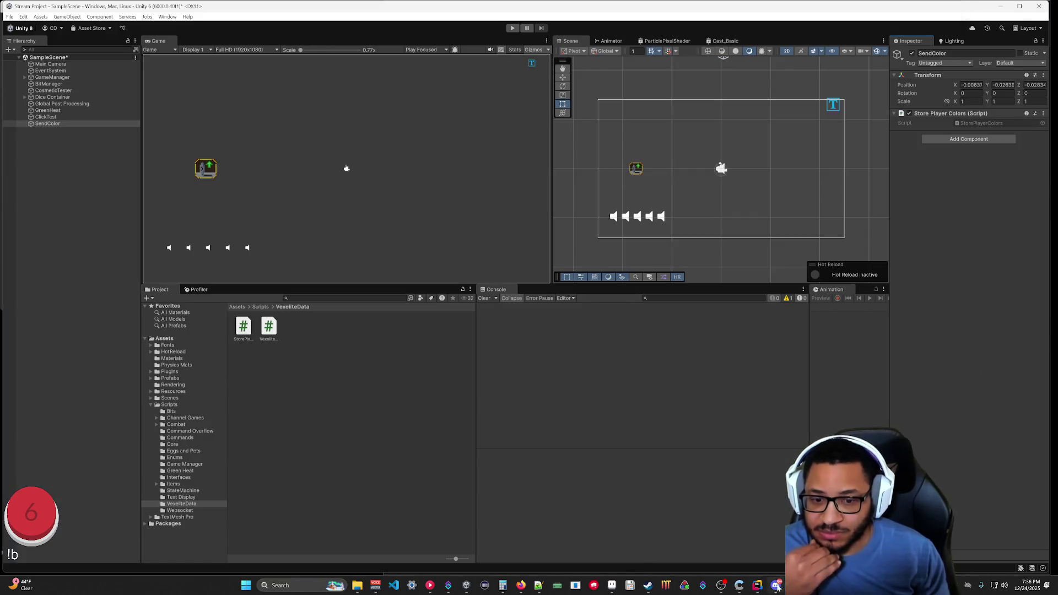
Shorten the wait further to WaitForSeconds(.05f) and save so Unity recompiles.
{"action": "left_click", "coordinate": [757, 585]}
{"action": "left_click_drag", "start_coordinate": [426, 348], "coordinate": [416, 353]}
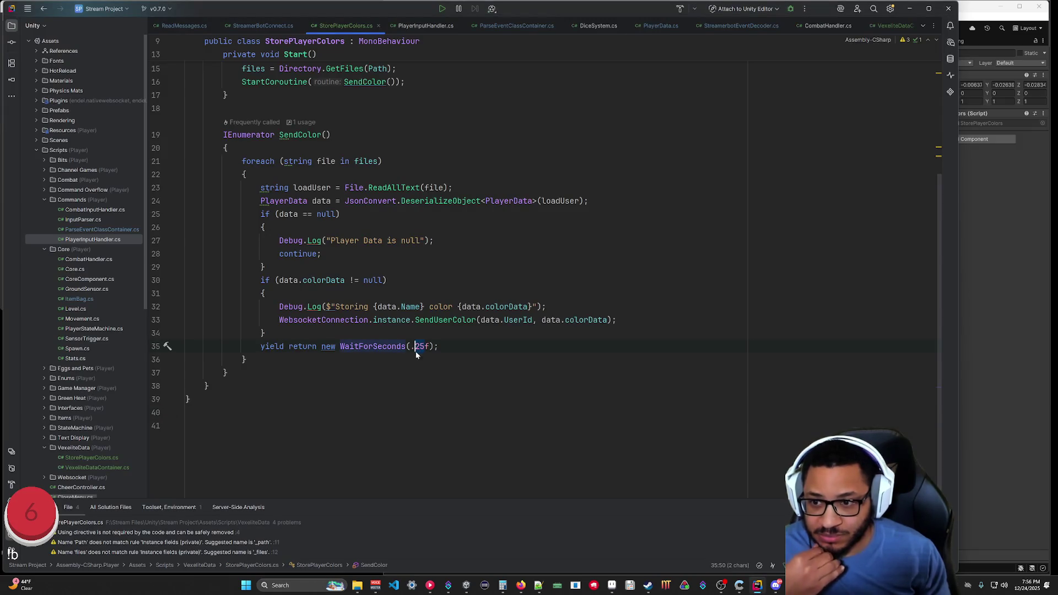
{"action": "type", "text": "05"}
{"action": "key", "text": "Down"}
{"action": "key", "text": "Down"}
{"action": "key", "text": "Down"}
{"action": "key", "text": "ctrl+s"}
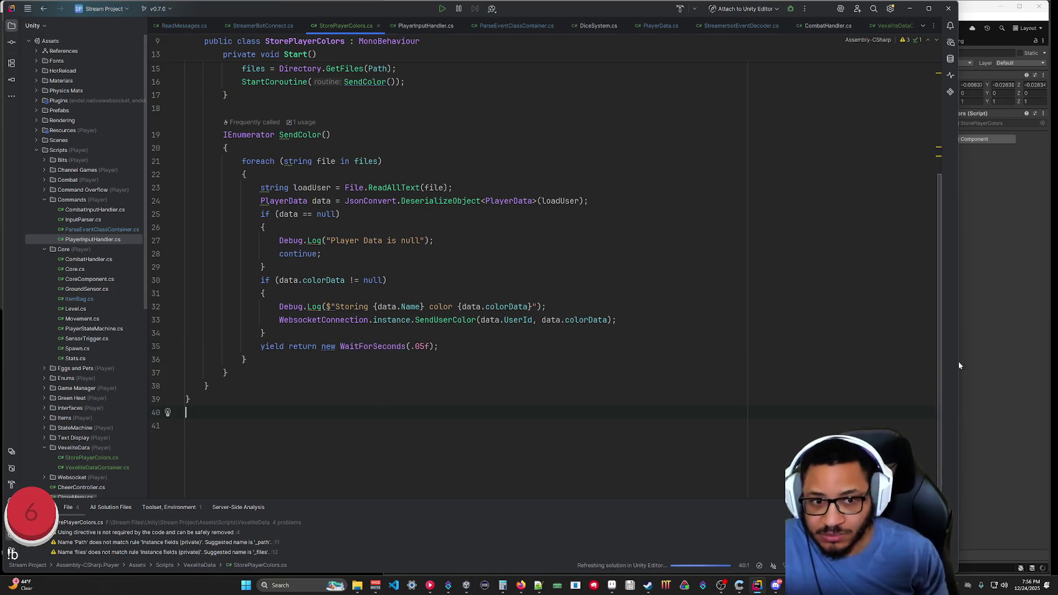
{"action": "left_click", "coordinate": [992, 358]}
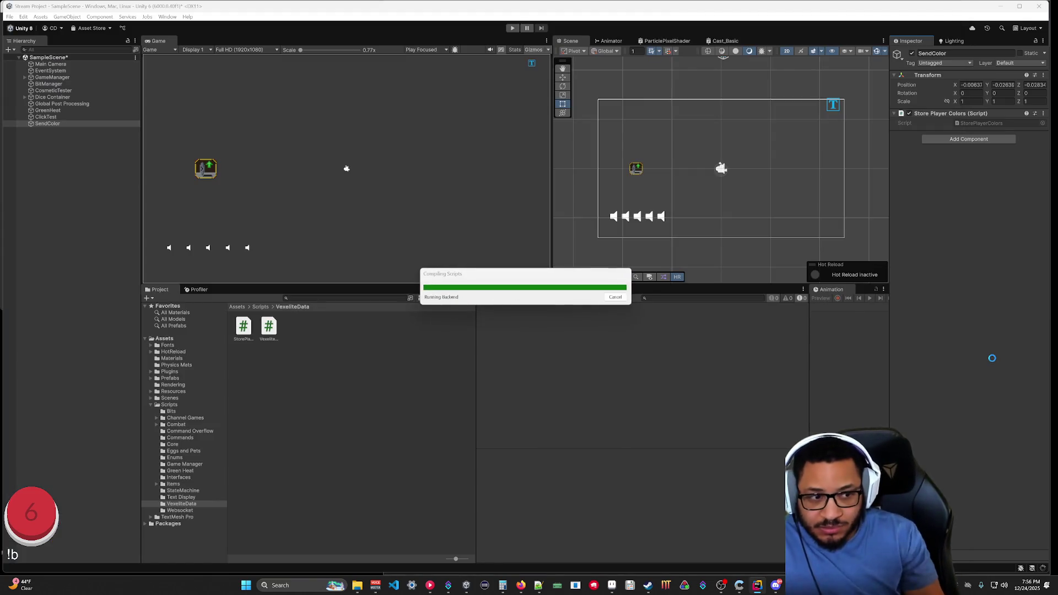
Run the scene, drag the Console taller to watch stored-color logs, and bring up the PlayerData Explorer window.
{"action": "left_click", "coordinate": [512, 27]}
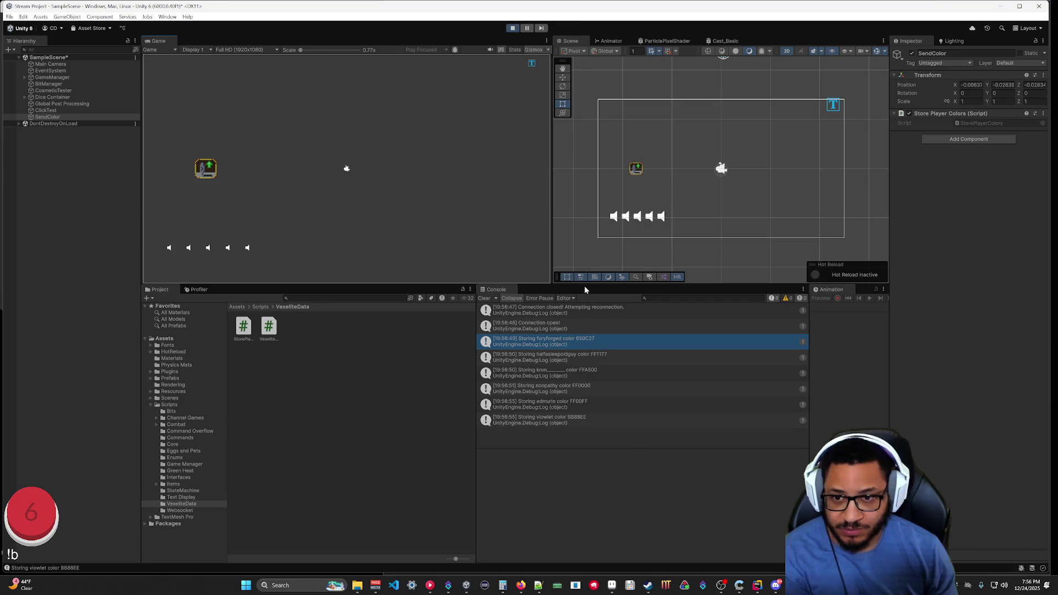
{"action": "left_click_drag", "start_coordinate": [584, 285], "coordinate": [590, 103]}
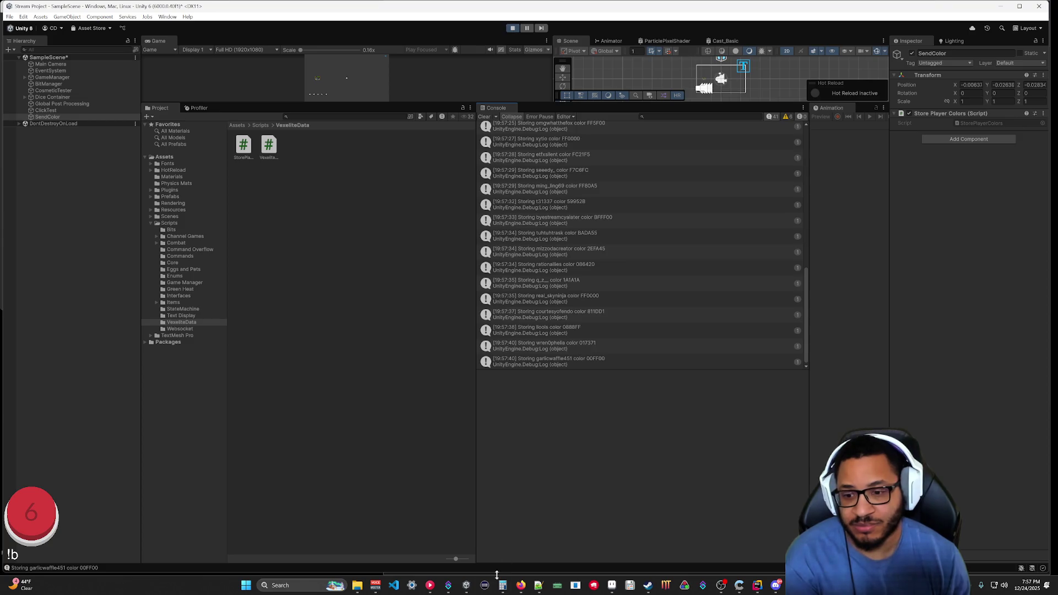
{"action": "mouse_move", "coordinate": [534, 592]}
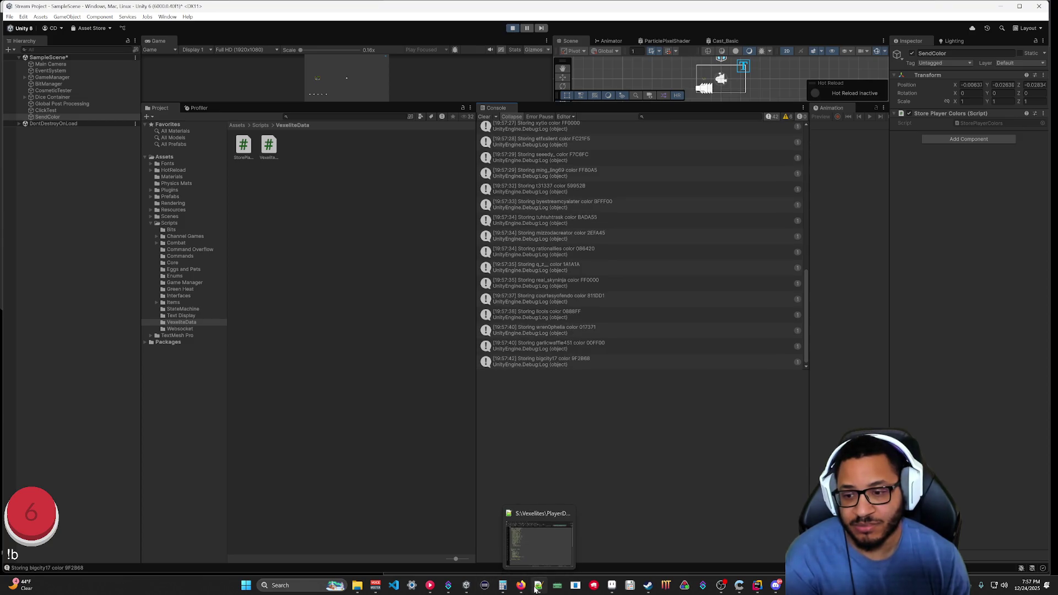
{"action": "mouse_move", "coordinate": [359, 591]}
{"action": "left_click", "coordinate": [385, 543]}
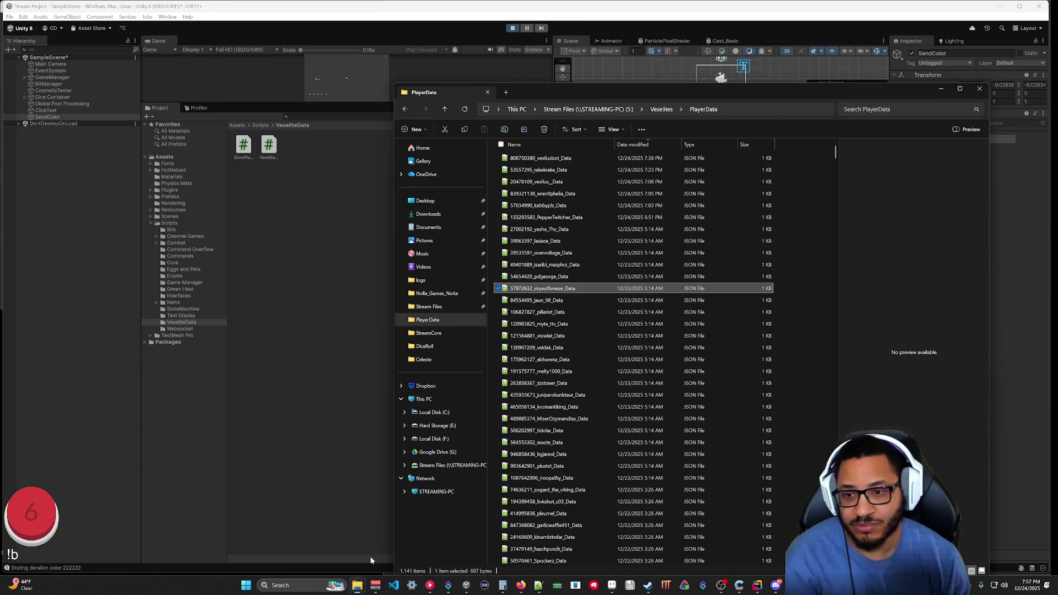
Move the PlayerData window aside and scroll through its JSON files.
{"action": "mouse_move", "coordinate": [656, 91]}
{"action": "left_mouse_down"}
{"action": "mouse_move", "coordinate": [514, 71]}
{"action": "mouse_move", "coordinate": [192, 81]}
{"action": "mouse_move", "coordinate": [190, 71]}
{"action": "mouse_move", "coordinate": [206, 77]}
{"action": "left_mouse_up"}
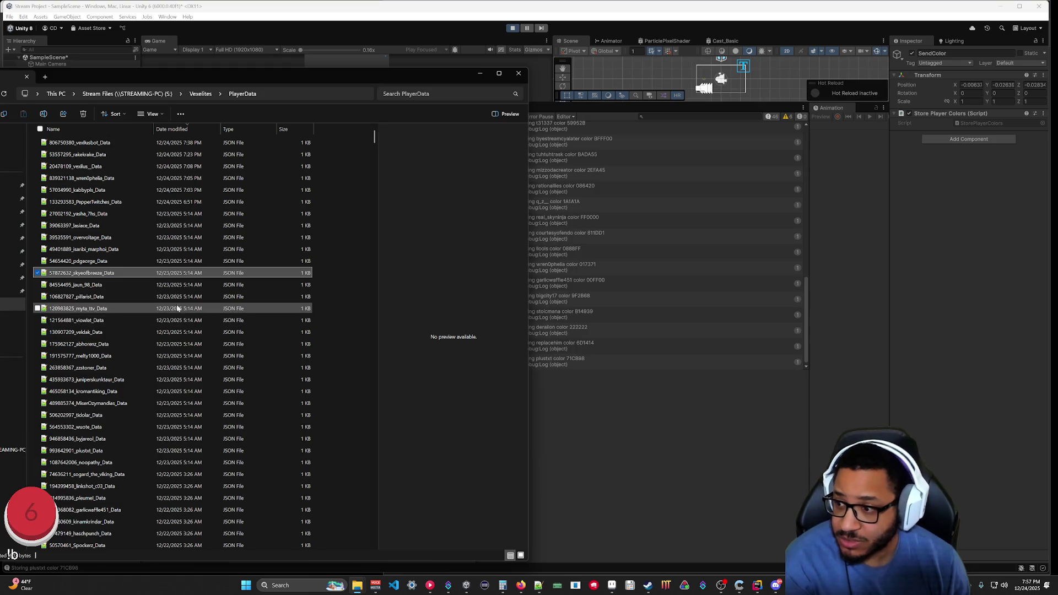
{"action": "scroll", "coordinate": [169, 308], "scroll_direction": "down", "scroll_amount": 3}
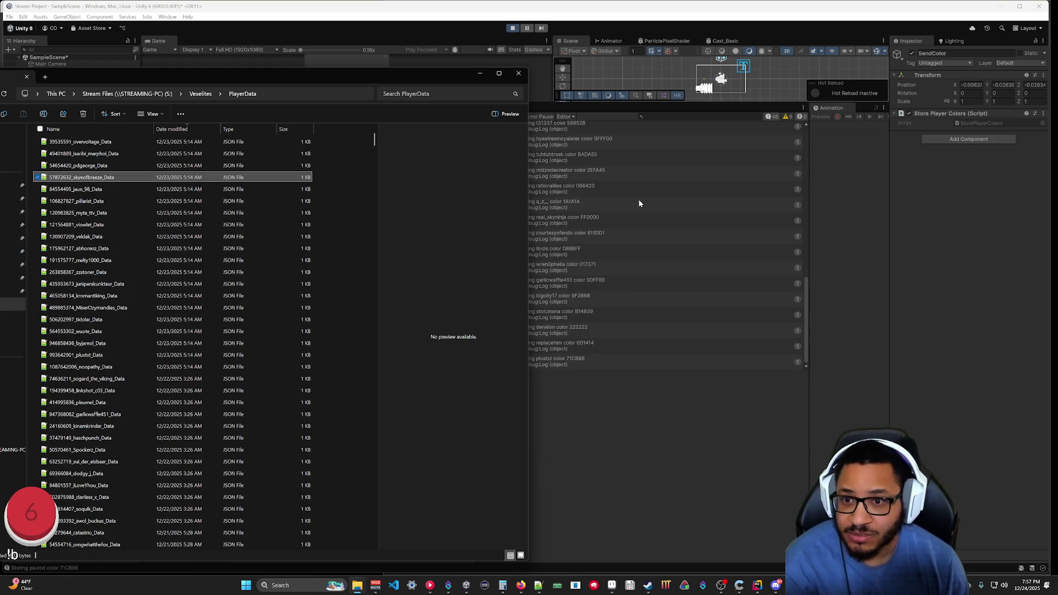
{"action": "scroll", "coordinate": [161, 354], "scroll_direction": "down", "scroll_amount": 15}
{"action": "scroll", "coordinate": [162, 354], "scroll_direction": "down", "scroll_amount": 15}
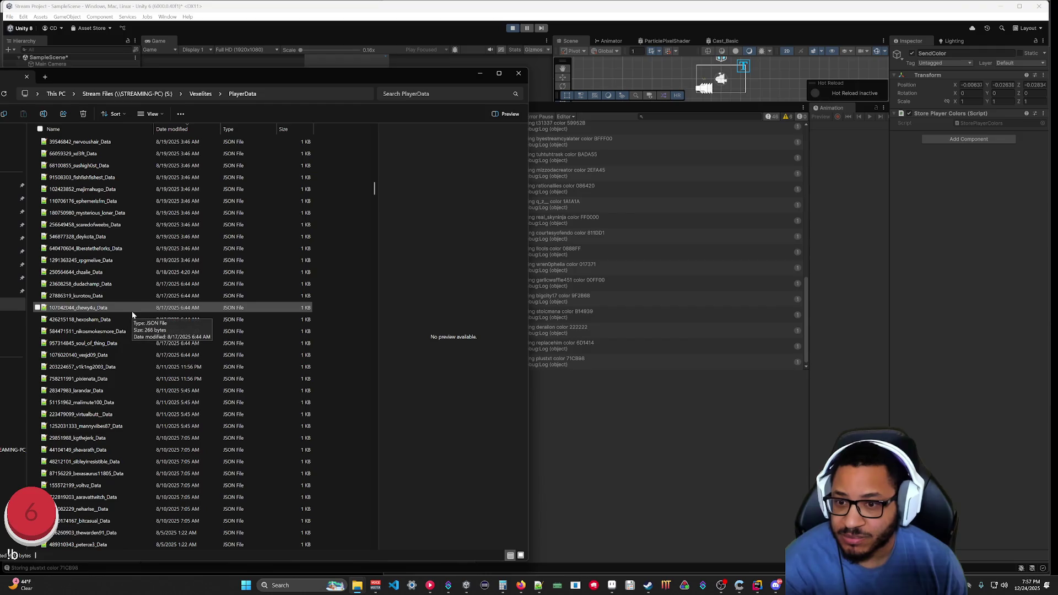
{"action": "scroll", "coordinate": [130, 281], "scroll_direction": "up", "scroll_amount": 12}
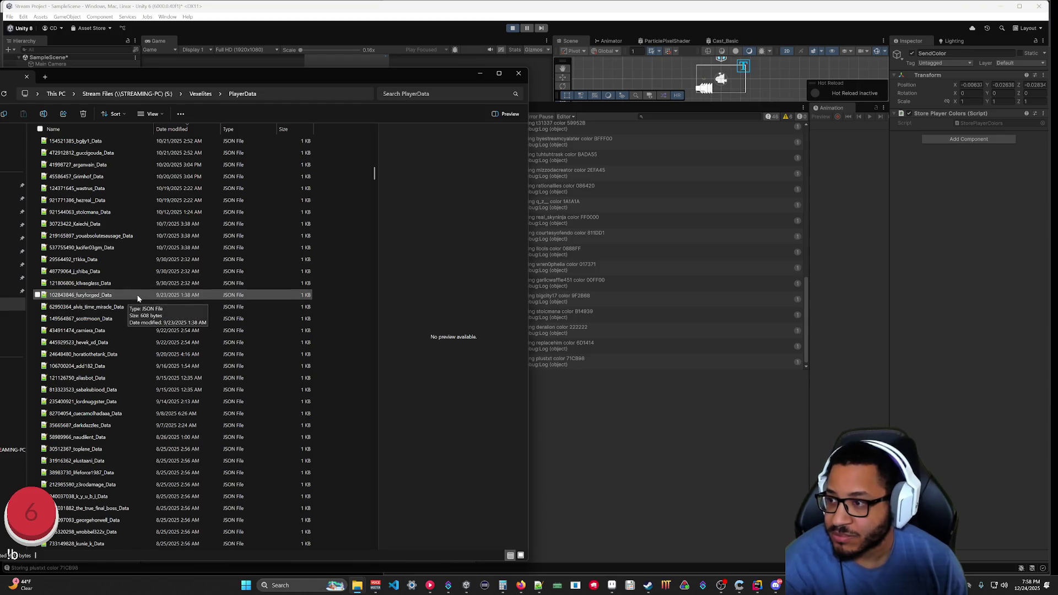
{"action": "scroll", "coordinate": [128, 296], "scroll_direction": "up", "scroll_amount": 7}
Sort the PlayerData files by Name, descending, and browse the list.
{"action": "left_click", "coordinate": [78, 131]}
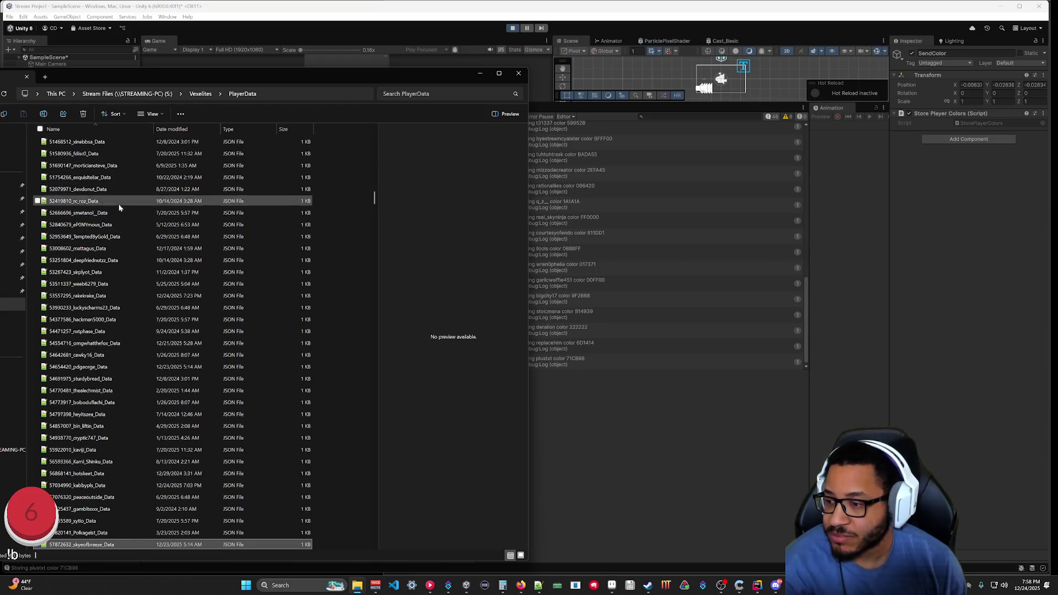
{"action": "left_click_drag", "start_coordinate": [376, 205], "coordinate": [374, 135]}
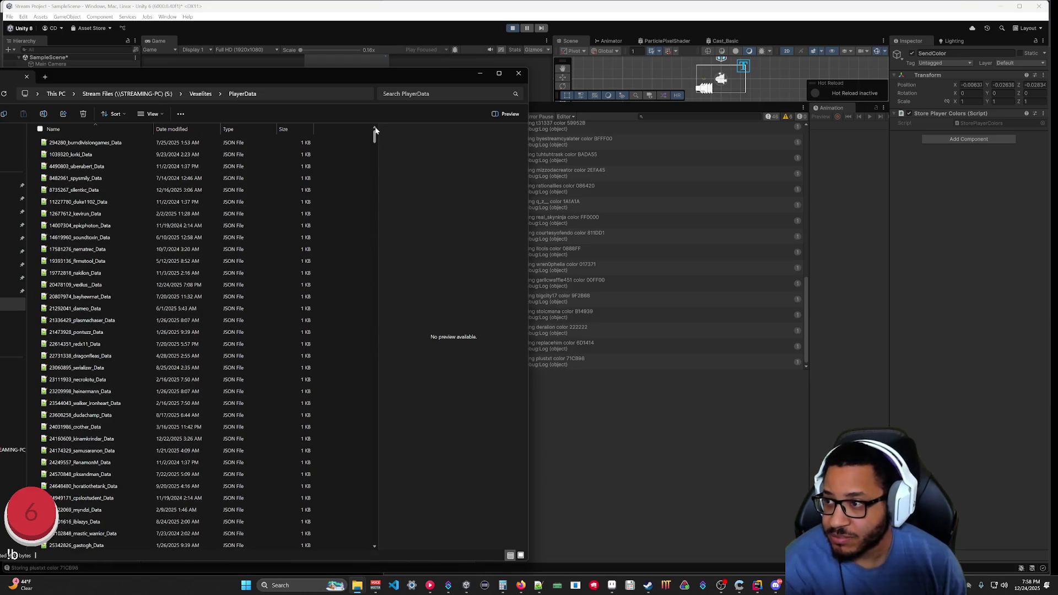
{"action": "left_click", "coordinate": [101, 127]}
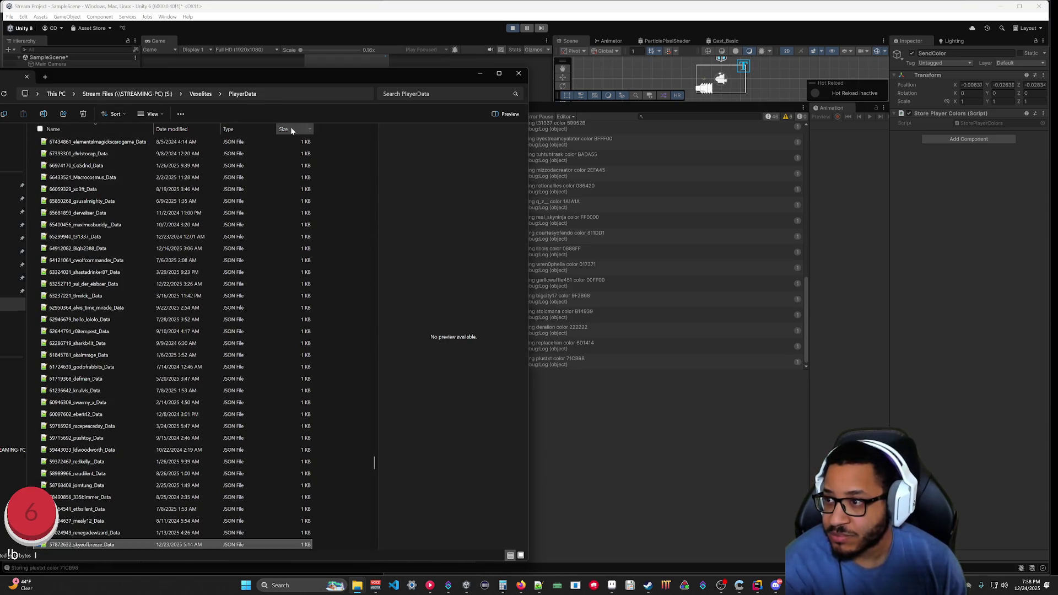
{"action": "left_click_drag", "start_coordinate": [376, 447], "coordinate": [370, 129]}
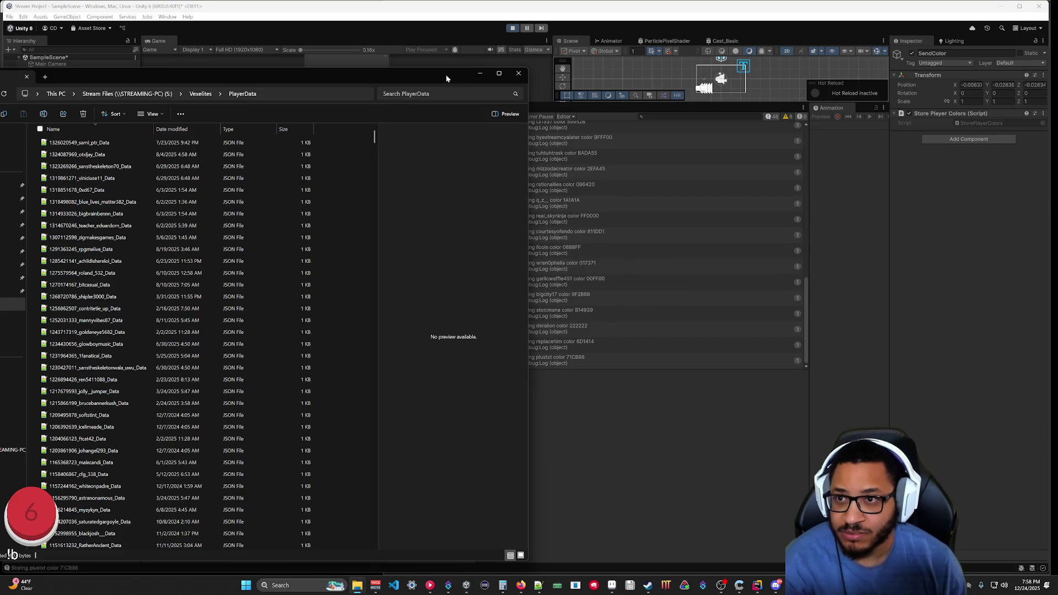
{"action": "left_click_drag", "start_coordinate": [447, 78], "coordinate": [339, 122]}
{"action": "scroll", "coordinate": [634, 276], "scroll_direction": "up", "scroll_amount": 5}
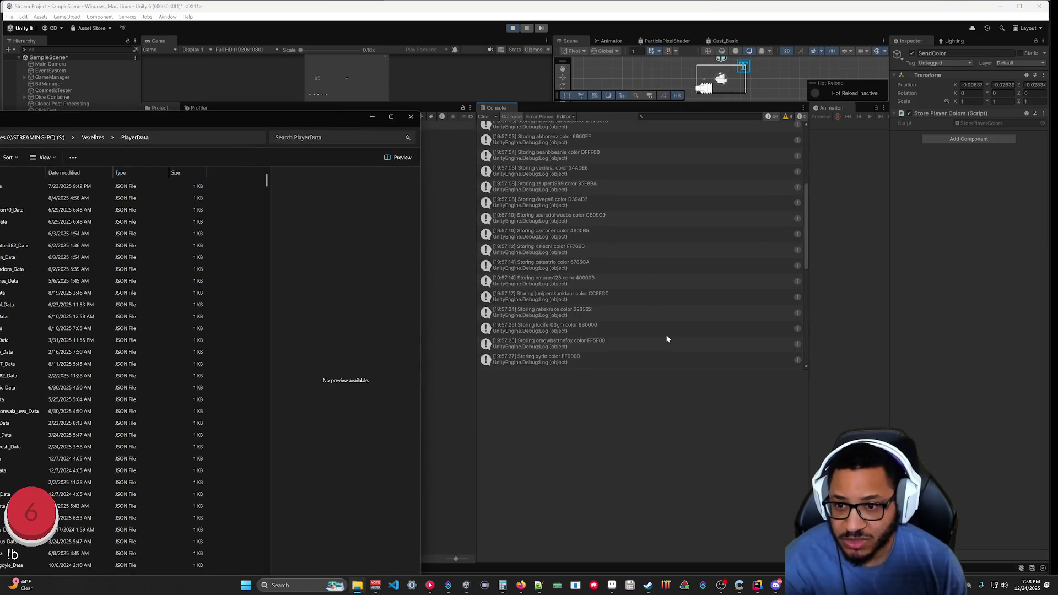
{"action": "scroll", "coordinate": [664, 333], "scroll_direction": "down", "scroll_amount": 1}
{"action": "scroll", "coordinate": [645, 302], "scroll_direction": "down", "scroll_amount": 2}
{"action": "scroll", "coordinate": [644, 300], "scroll_direction": "down", "scroll_amount": 5}
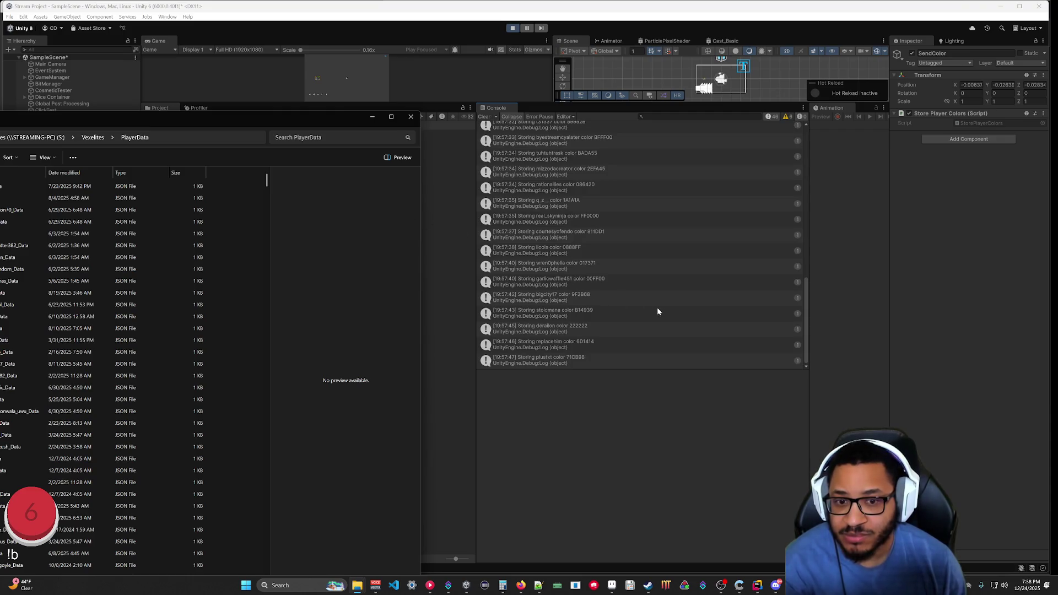
Close the PlayerData window, exit Play mode with Ctrl+P, and return to StorePlayerColors.cs.
{"action": "mouse_move", "coordinate": [312, 121]}
{"action": "left_mouse_down"}
{"action": "mouse_move", "coordinate": [551, 155]}
{"action": "mouse_move", "coordinate": [547, 85]}
{"action": "left_mouse_up"}
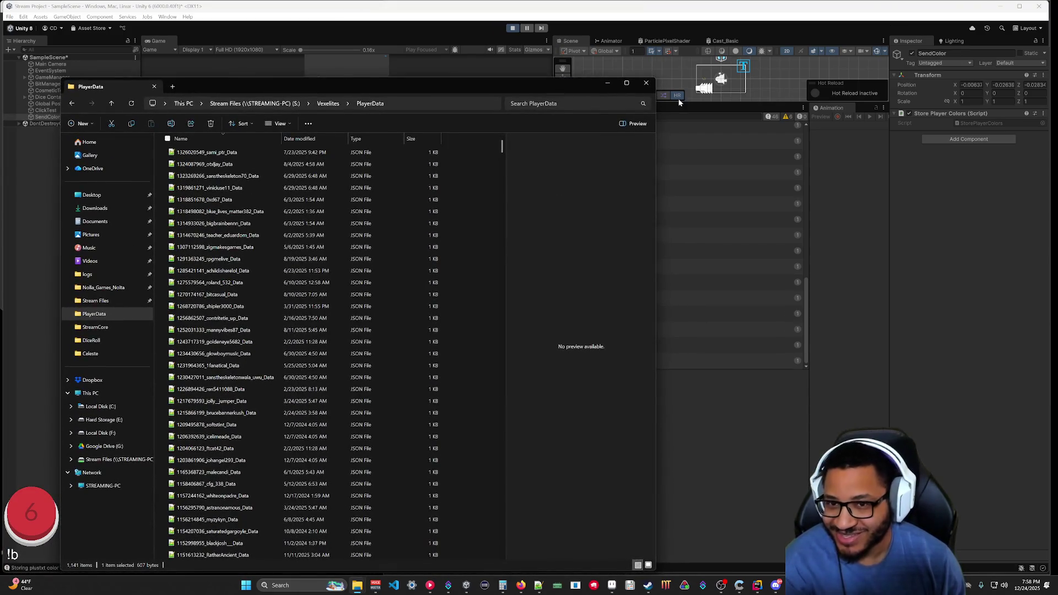
{"action": "left_click", "coordinate": [647, 85]}
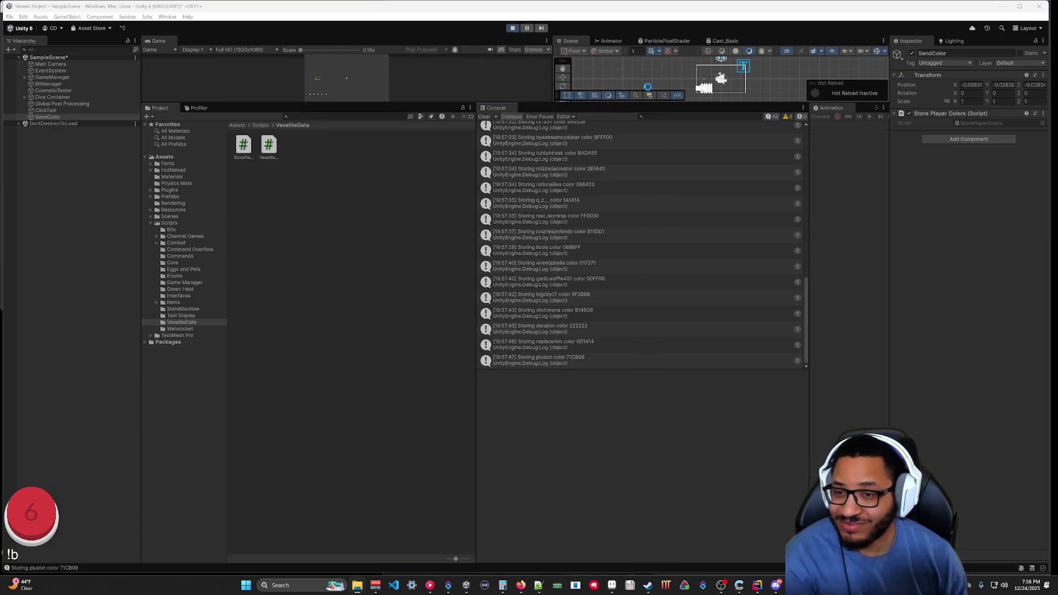
{"action": "key", "text": "ctrl+p"}
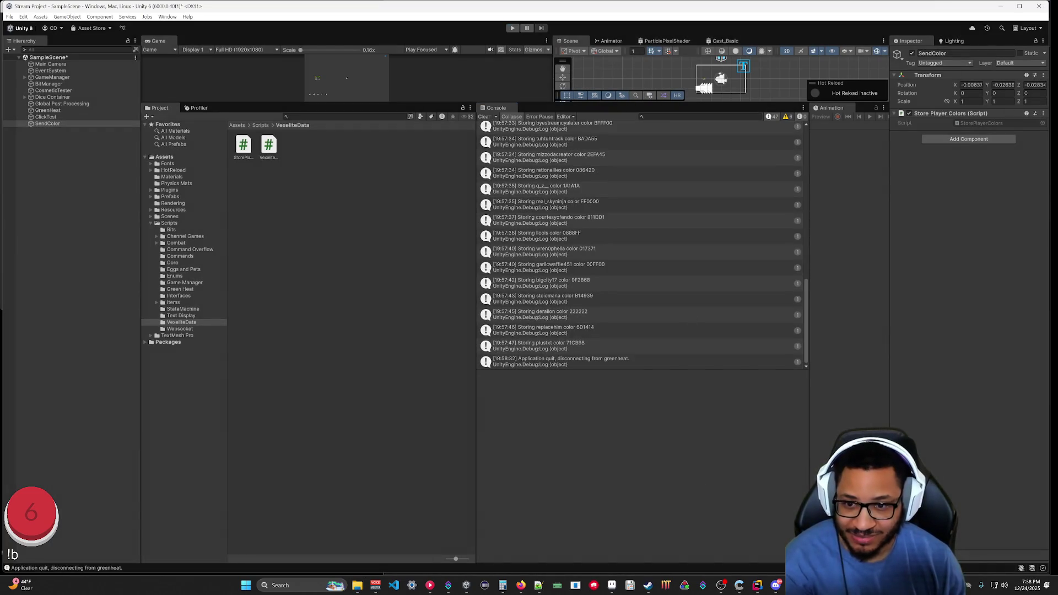
{"action": "mouse_move", "coordinate": [538, 585]}
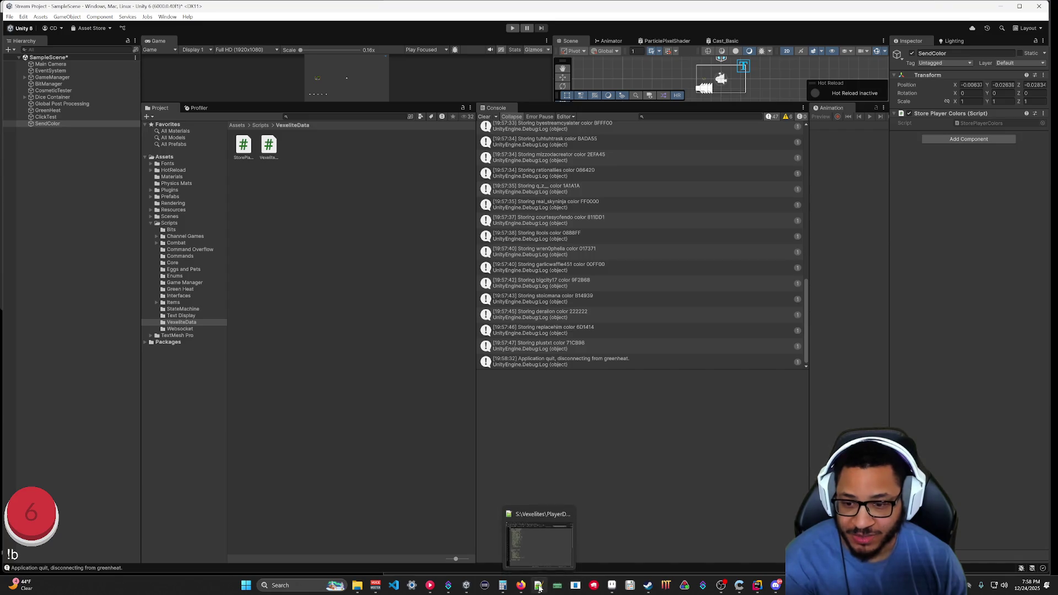
{"action": "left_click", "coordinate": [776, 585]}
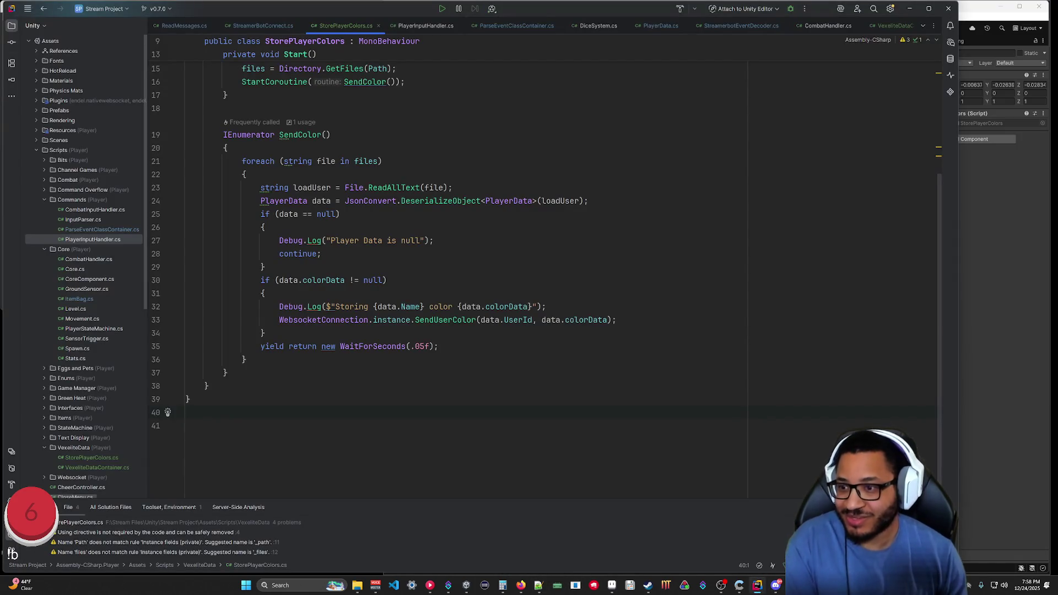
Add Debug.Log("COMPLETE!"); after SendColor's foreach loop and save the script.
{"action": "scroll", "coordinate": [168, 412], "scroll_direction": "up", "scroll_amount": 5}
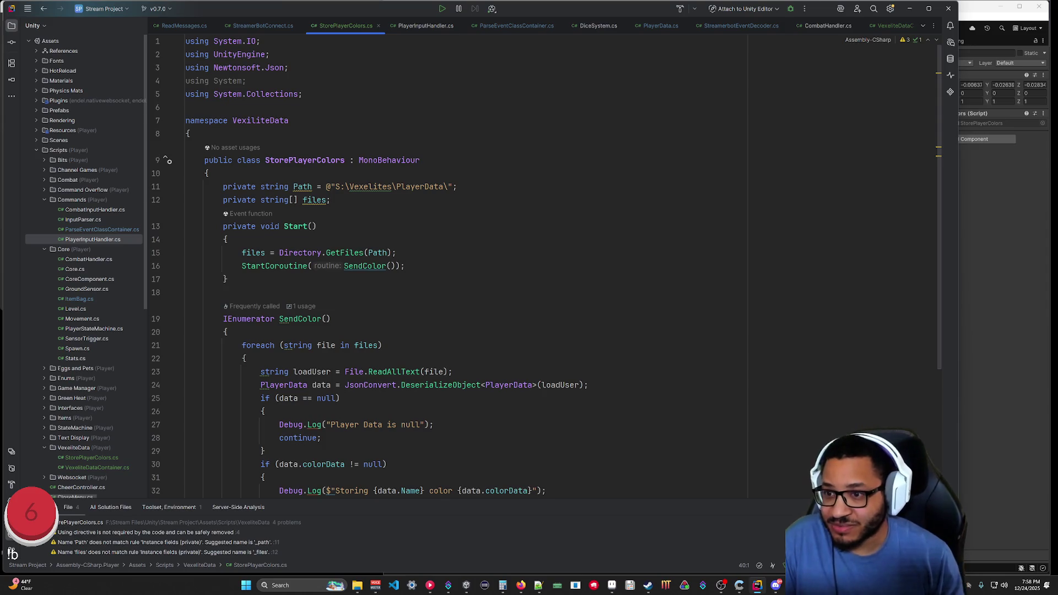
{"action": "scroll", "coordinate": [545, 248], "scroll_direction": "down", "scroll_amount": 5}
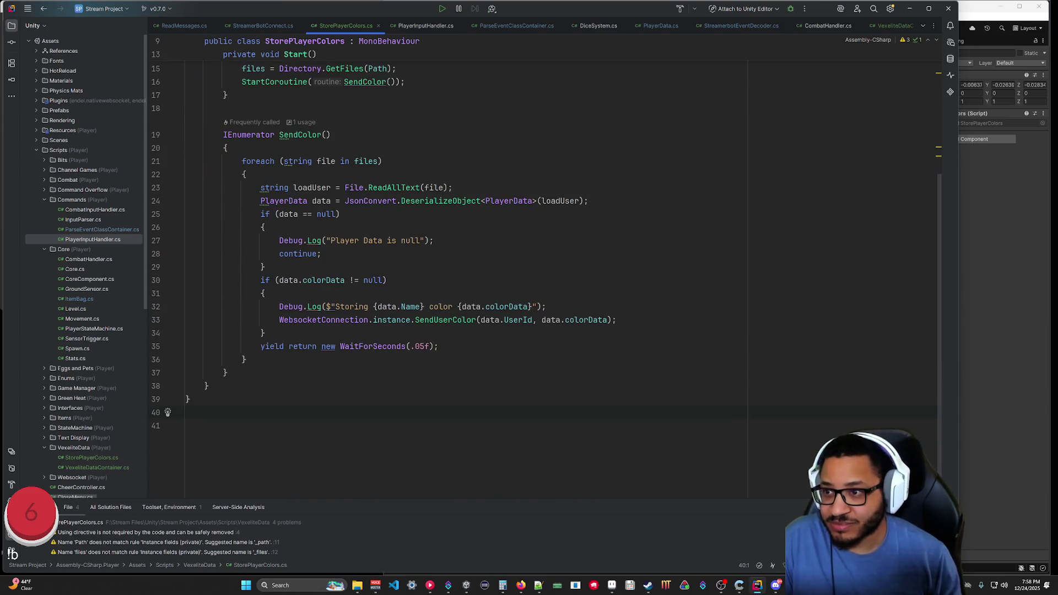
{"action": "left_click", "coordinate": [247, 359]}
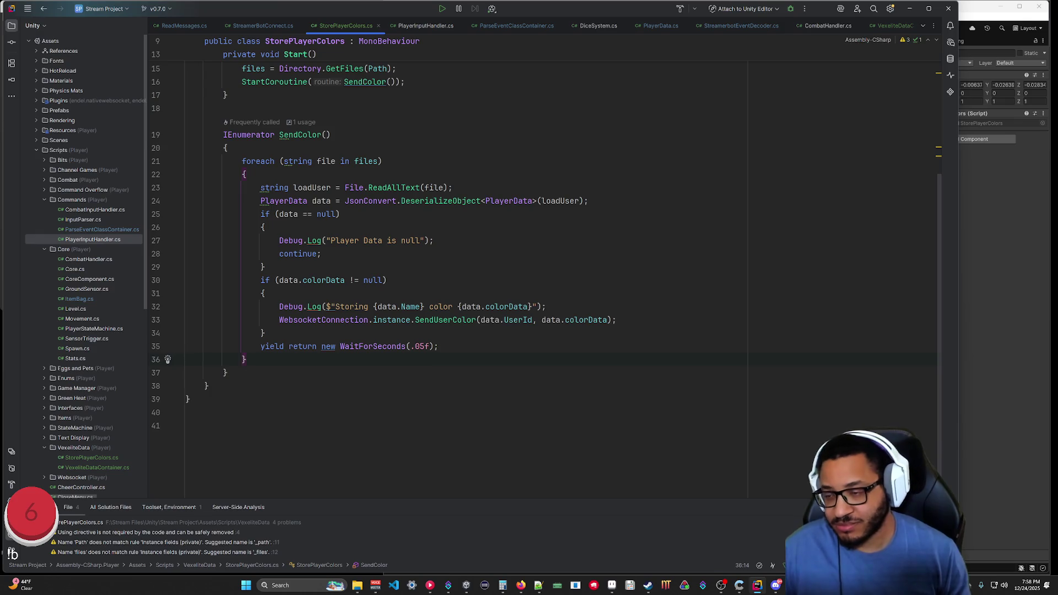
{"action": "key", "text": "Return"}
{"action": "type", "text": "D"}
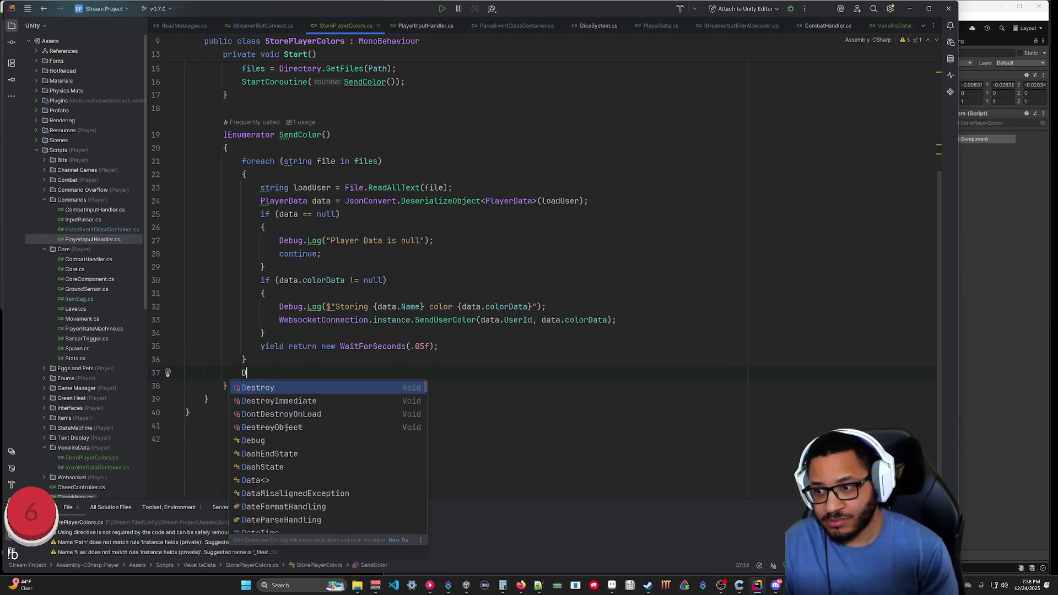
{"action": "type", "text": "ebug.Log(\"C"}
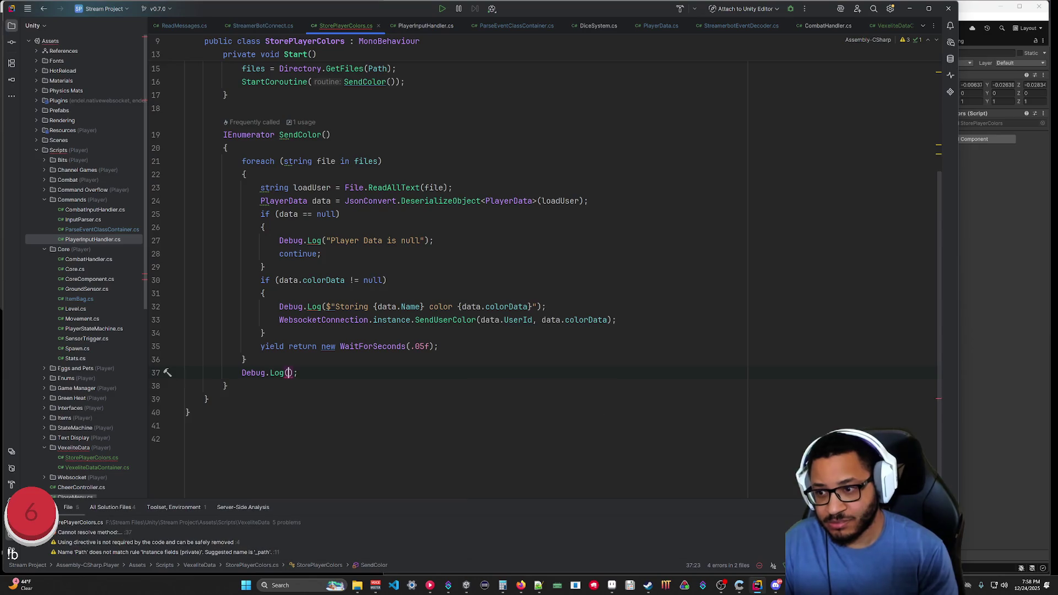
{"action": "type", "text": "OMPLETE!"}
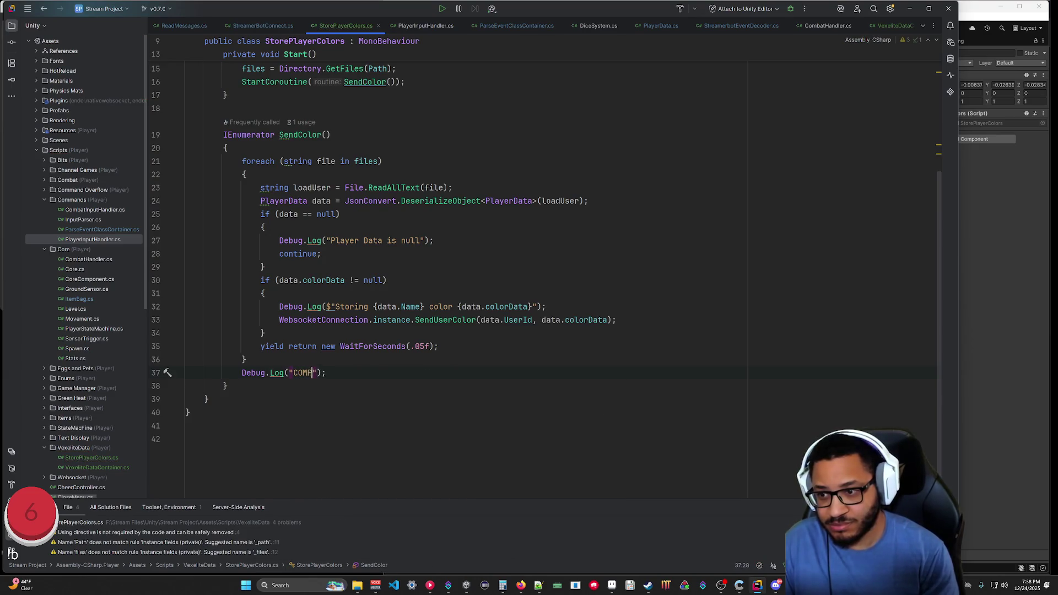
{"action": "left_click", "coordinate": [186, 425]}
{"action": "key", "text": "ctrl+s"}
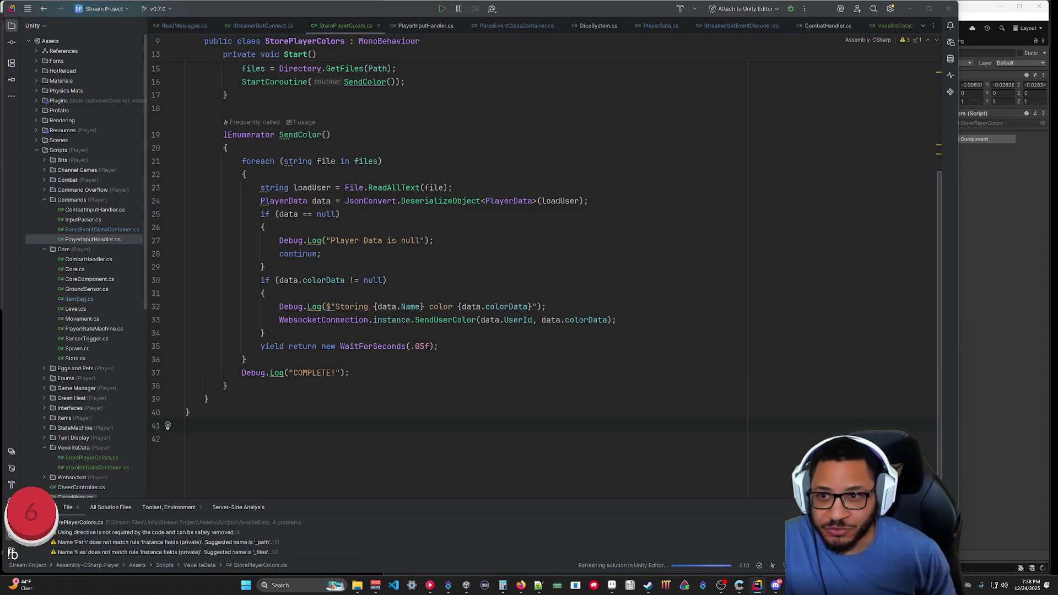
{"action": "left_click", "coordinate": [910, 8]}
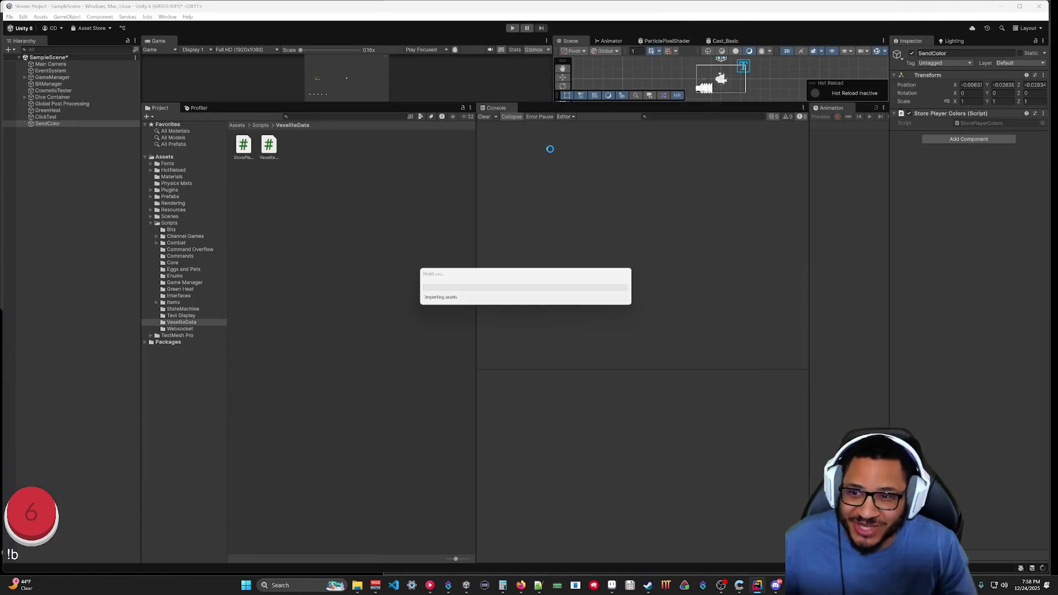
Play the scene and enlarge the log to watch the Storing messages end with COMPLETE!
{"action": "left_click", "coordinate": [512, 28]}
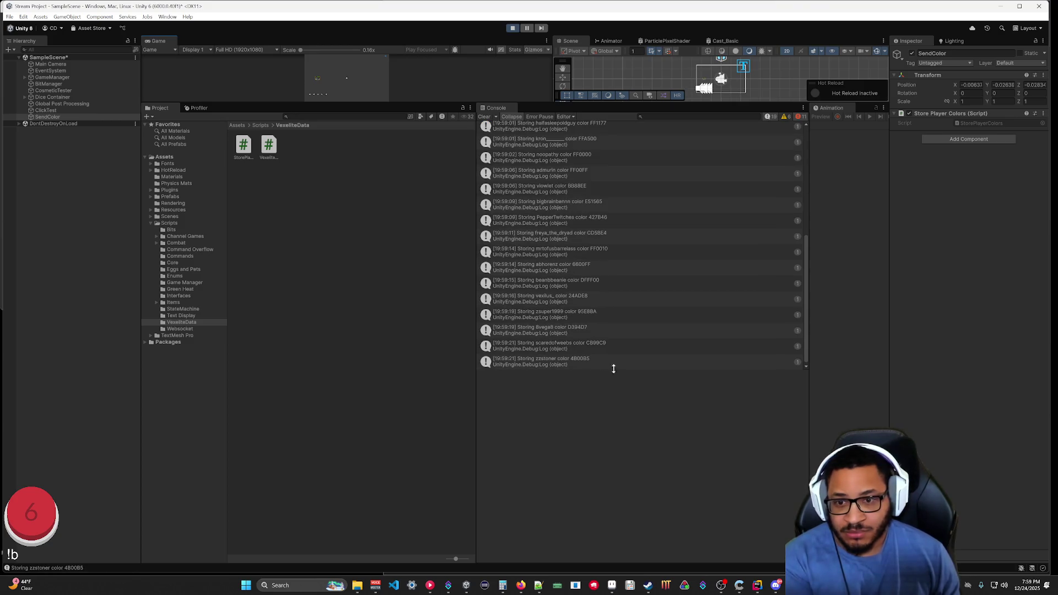
{"action": "left_click_drag", "start_coordinate": [619, 370], "coordinate": [626, 531]}
{"action": "scroll", "coordinate": [642, 300], "scroll_direction": "up", "scroll_amount": 3}
{"action": "scroll", "coordinate": [642, 301], "scroll_direction": "down", "scroll_amount": 3}
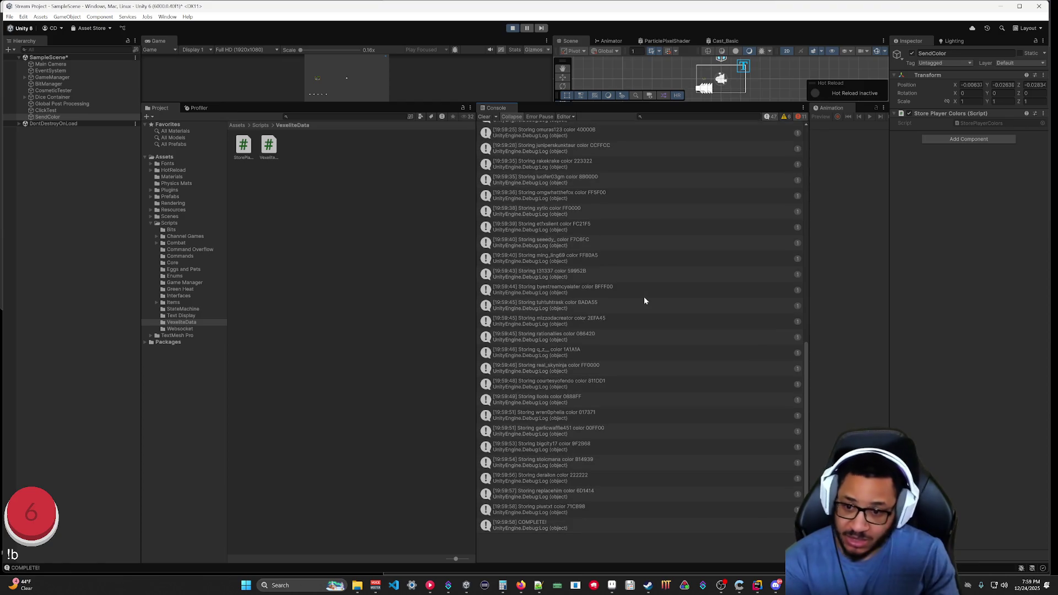
Stop the scene, re-enlarge the Game and Scene views, and bring up Streamer.bot.
{"action": "left_click", "coordinate": [514, 28]}
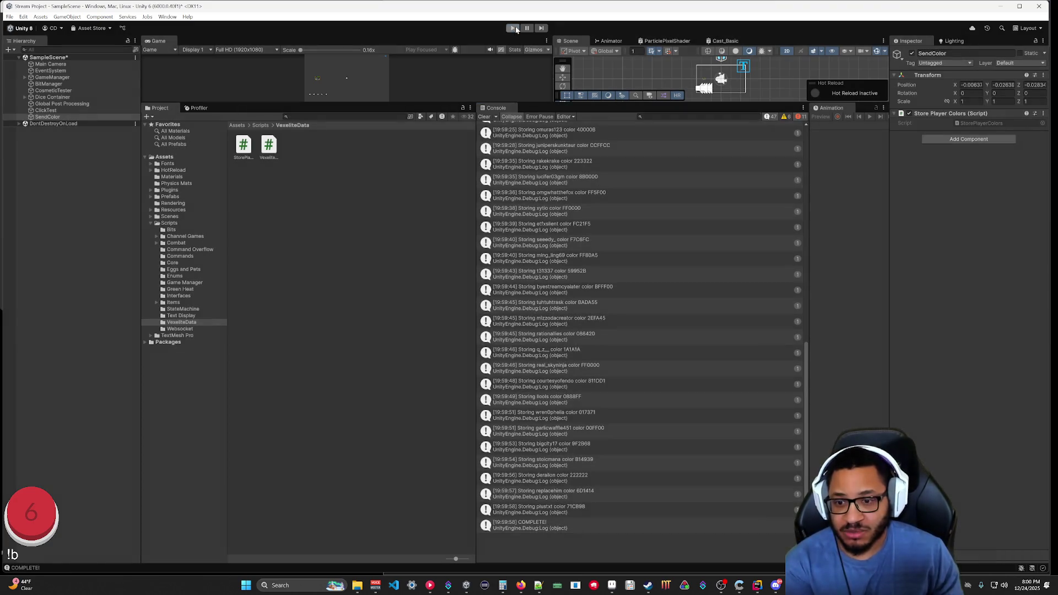
{"action": "mouse_move", "coordinate": [565, 104]}
{"action": "left_mouse_down"}
{"action": "mouse_move", "coordinate": [582, 419]}
{"action": "mouse_move", "coordinate": [579, 363]}
{"action": "left_mouse_up"}
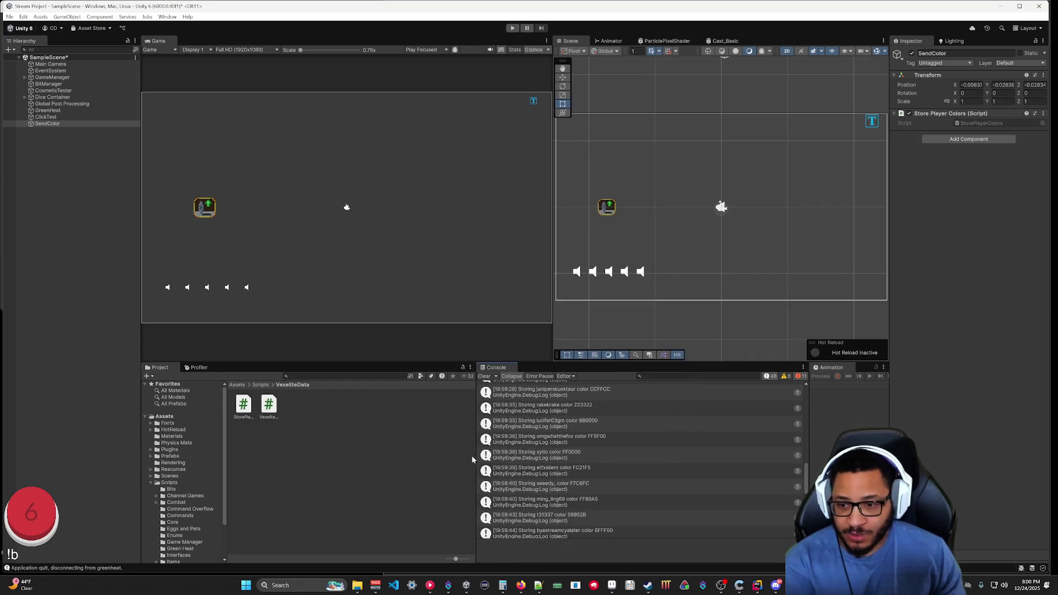
{"action": "mouse_move", "coordinate": [448, 585]}
{"action": "mouse_move", "coordinate": [760, 586]}
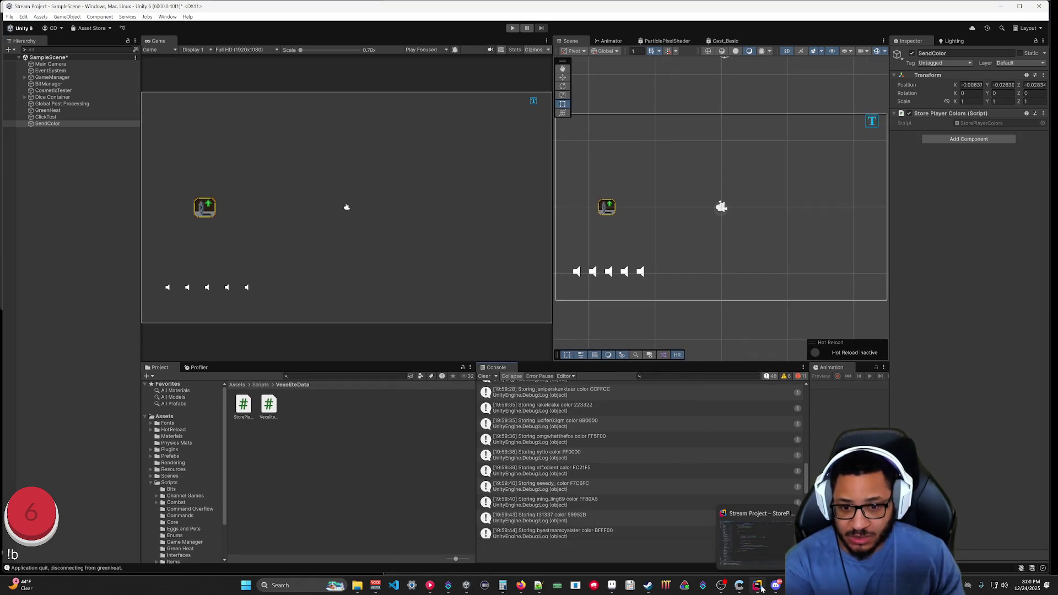
{"action": "left_click", "coordinate": [448, 585]}
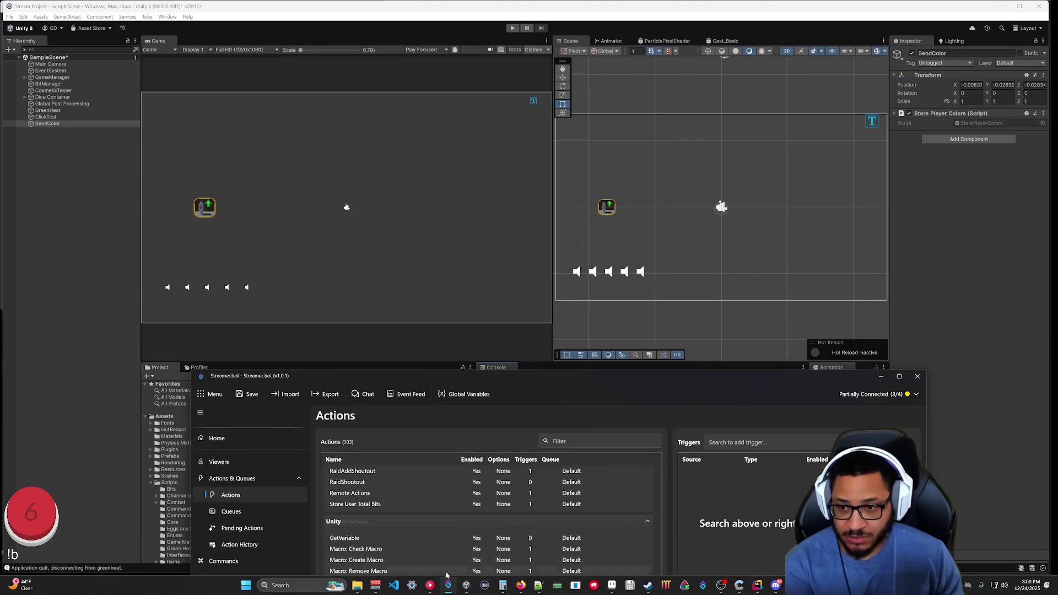
Raise the Streamer.bot window and inspect Spawn Vexilite's !spawn trigger and avatarColor sub-actions.
{"action": "left_click_drag", "start_coordinate": [546, 379], "coordinate": [505, 111]}
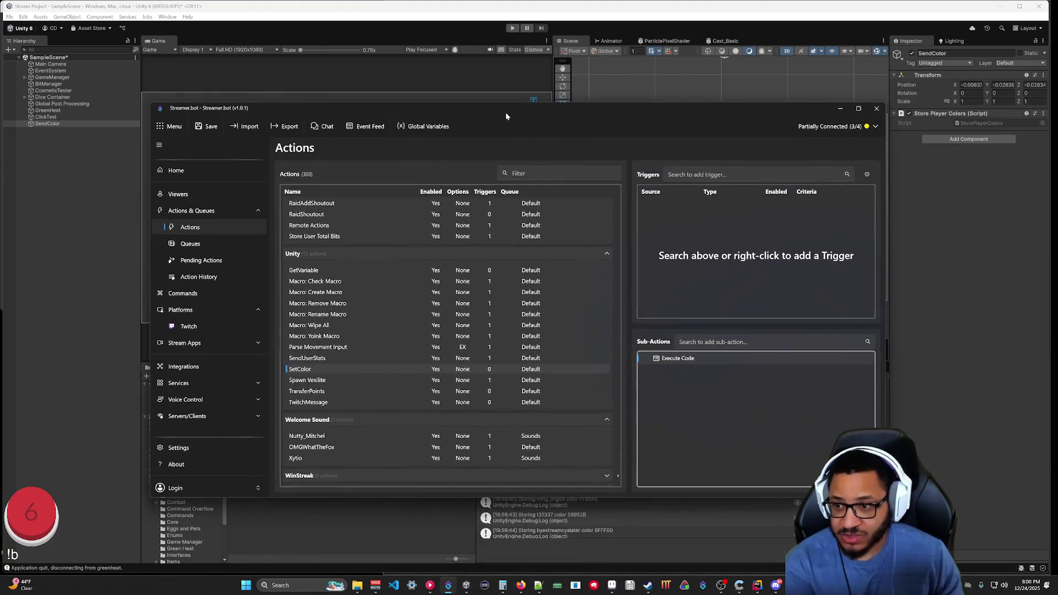
{"action": "left_click", "coordinate": [326, 380]}
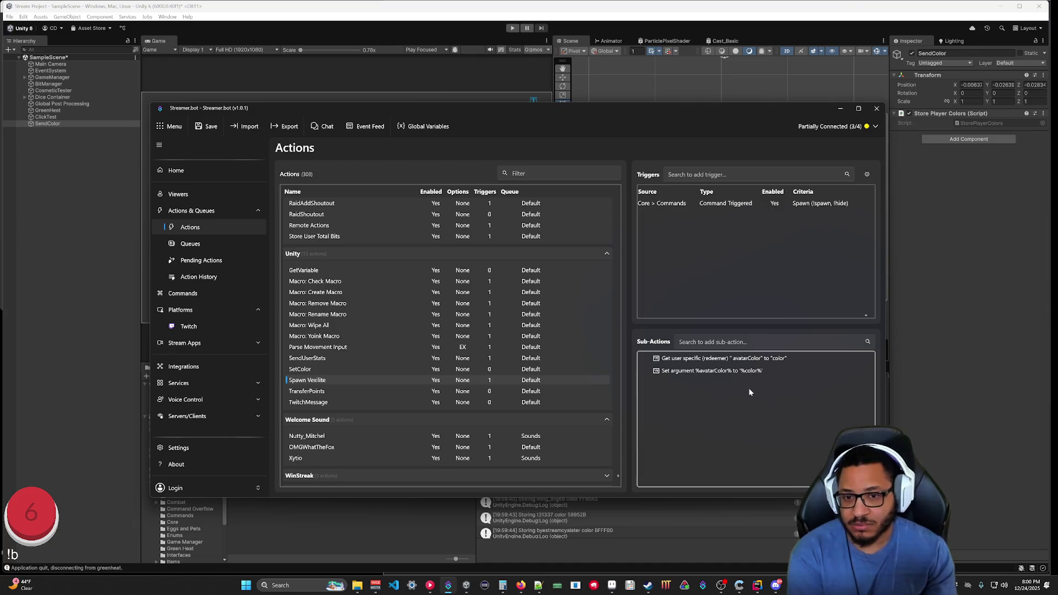
{"action": "scroll", "coordinate": [474, 357], "scroll_direction": "up", "scroll_amount": 5}
{"action": "scroll", "coordinate": [551, 375], "scroll_direction": "up", "scroll_amount": 2}
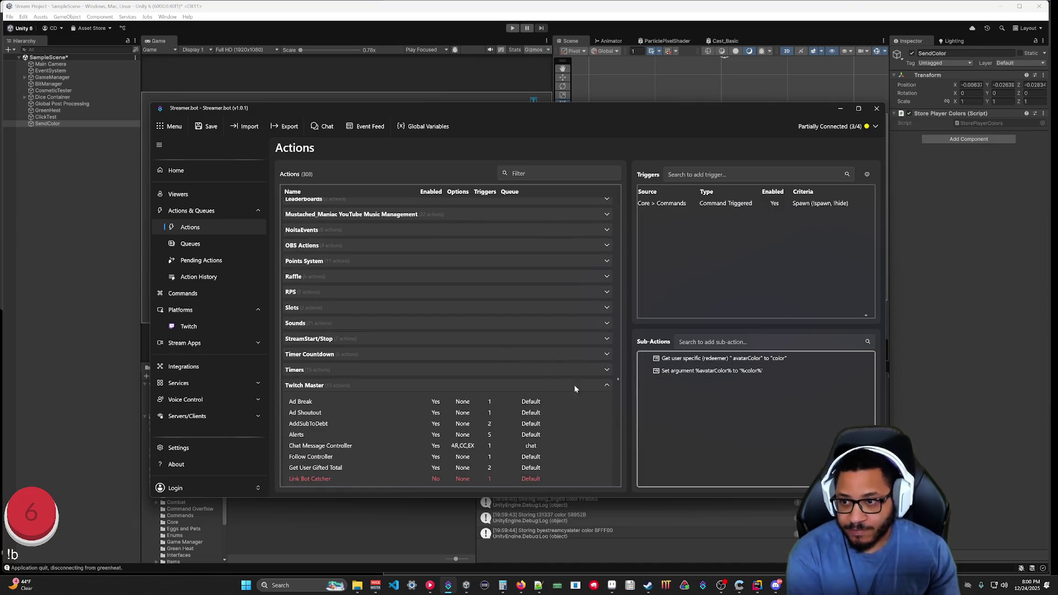
{"action": "left_click_drag", "start_coordinate": [619, 378], "coordinate": [631, 199]}
Collapse Channel, expand the Combo Breaker group, and add a new action named Combo.
{"action": "left_click", "coordinate": [306, 402]}
{"action": "scroll", "coordinate": [314, 405], "scroll_direction": "down", "scroll_amount": 1}
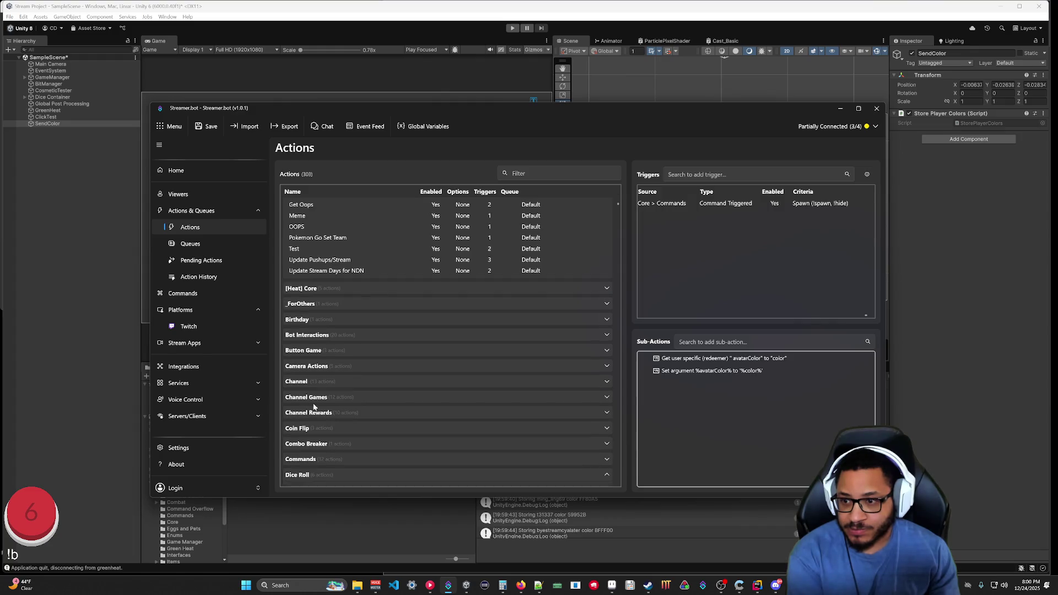
{"action": "left_click", "coordinate": [308, 444]}
{"action": "scroll", "coordinate": [331, 436], "scroll_direction": "down", "scroll_amount": 2}
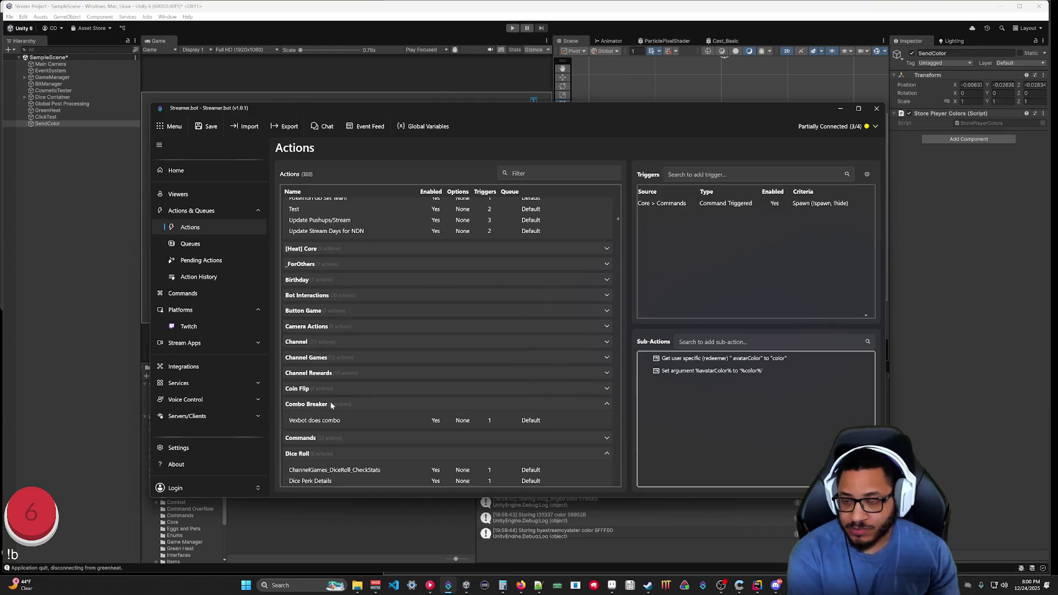
{"action": "right_click", "coordinate": [343, 405]}
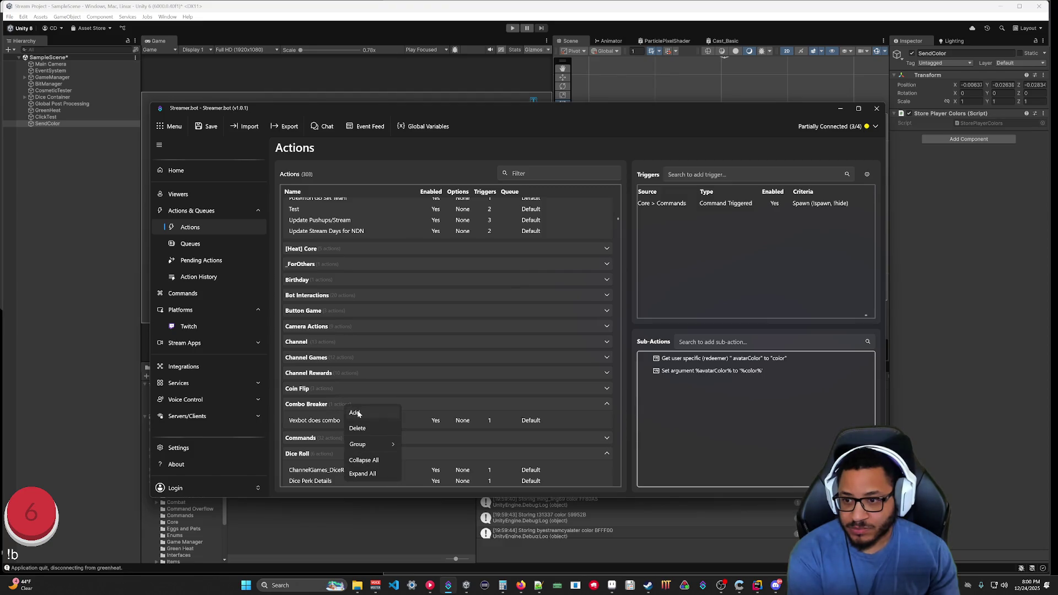
{"action": "left_click", "coordinate": [358, 413]}
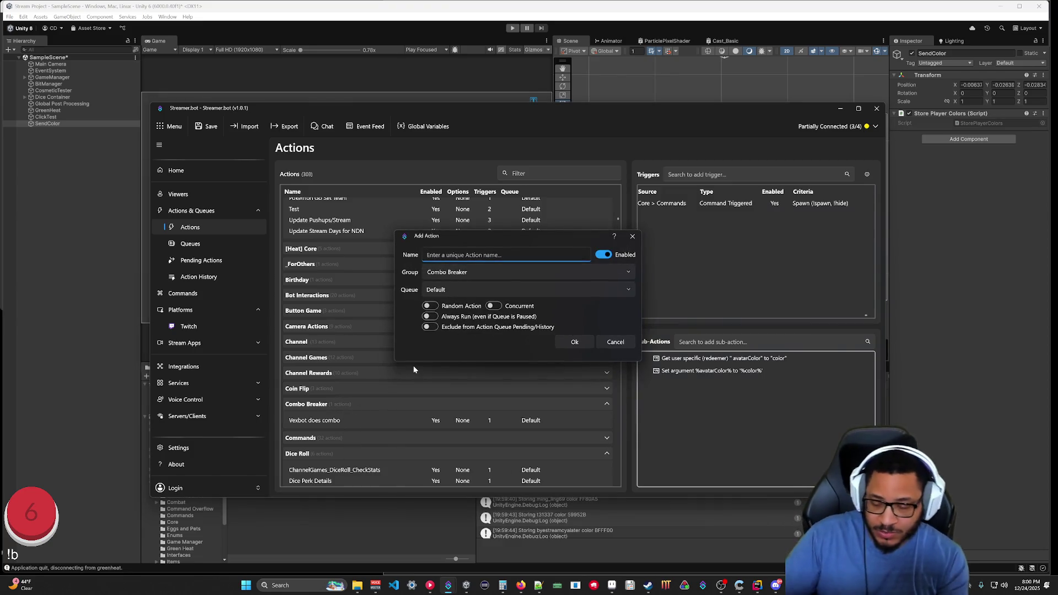
{"action": "type", "text": "Combo"}
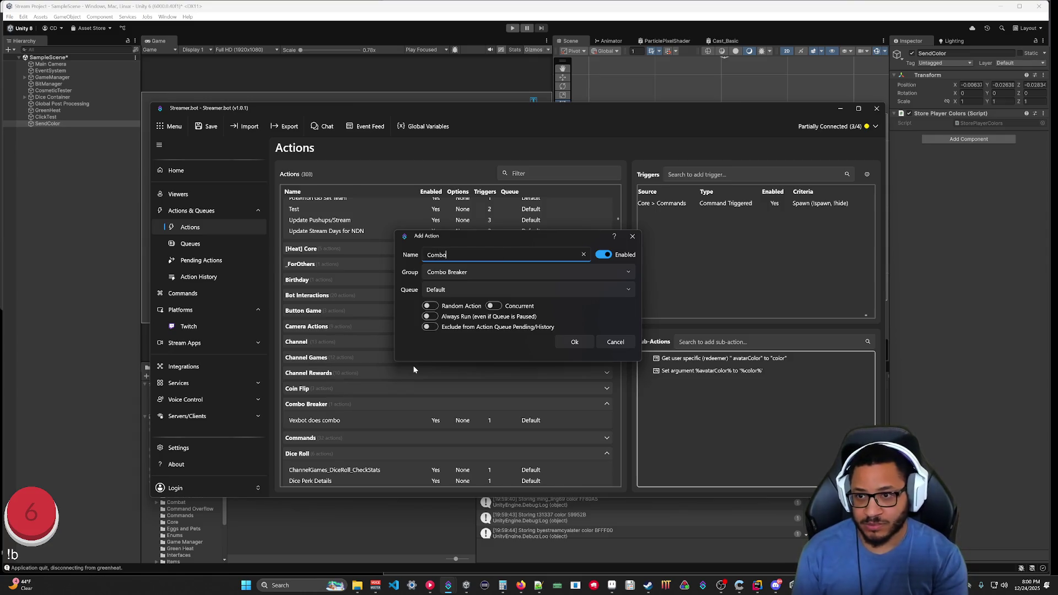
{"action": "key", "text": "Return"}
Add a second action named Breaker to the Combo Breaker group.
{"action": "right_click", "coordinate": [342, 406]}
{"action": "left_click", "coordinate": [359, 413]}
{"action": "type", "text": "Breaker"}
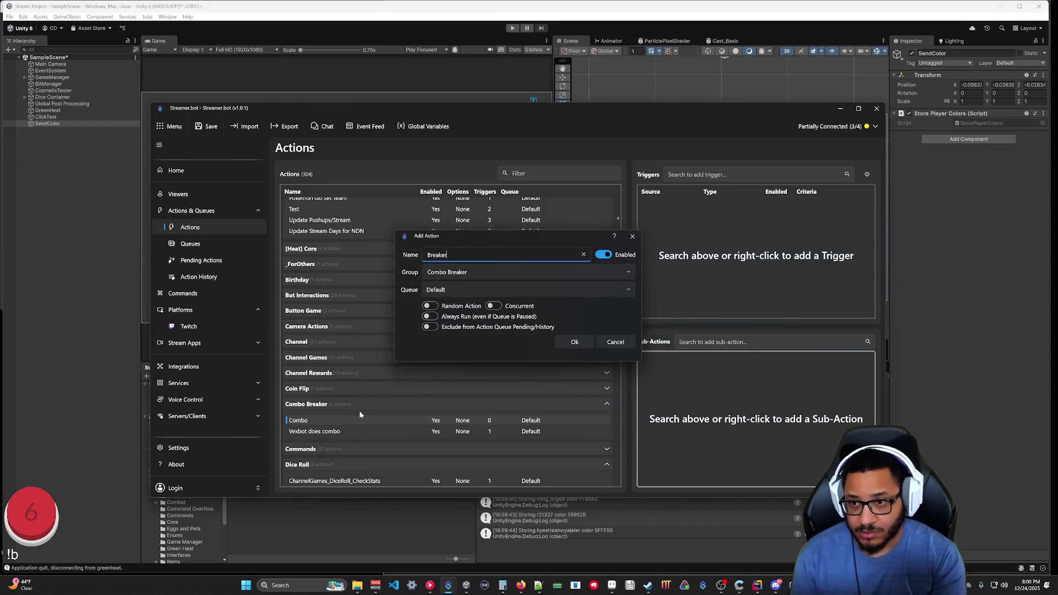
{"action": "key", "text": "Return"}
{"action": "right_click", "coordinate": [706, 262]}
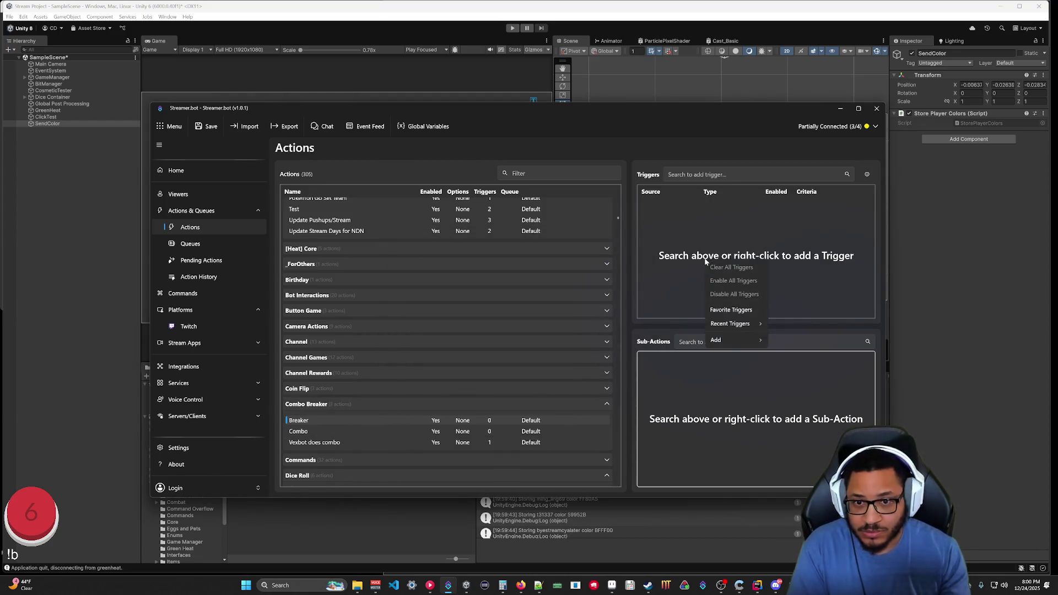
Give the Breaker action a Command Triggered trigger for the !breaker command.
{"action": "mouse_move", "coordinate": [761, 340]}
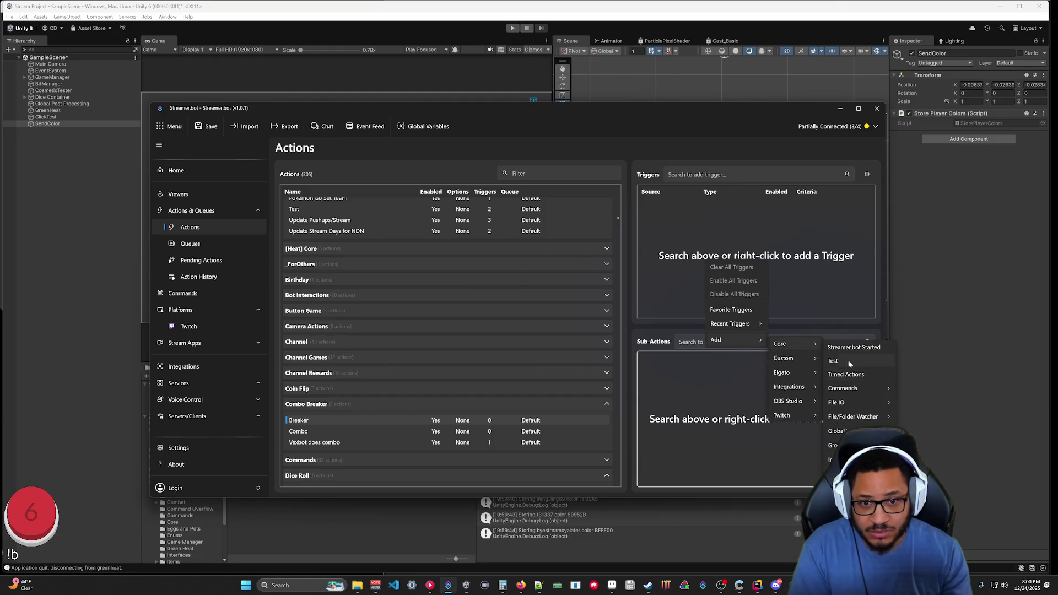
{"action": "mouse_move", "coordinate": [843, 391]}
{"action": "scroll", "coordinate": [791, 344], "scroll_direction": "down", "scroll_amount": 3}
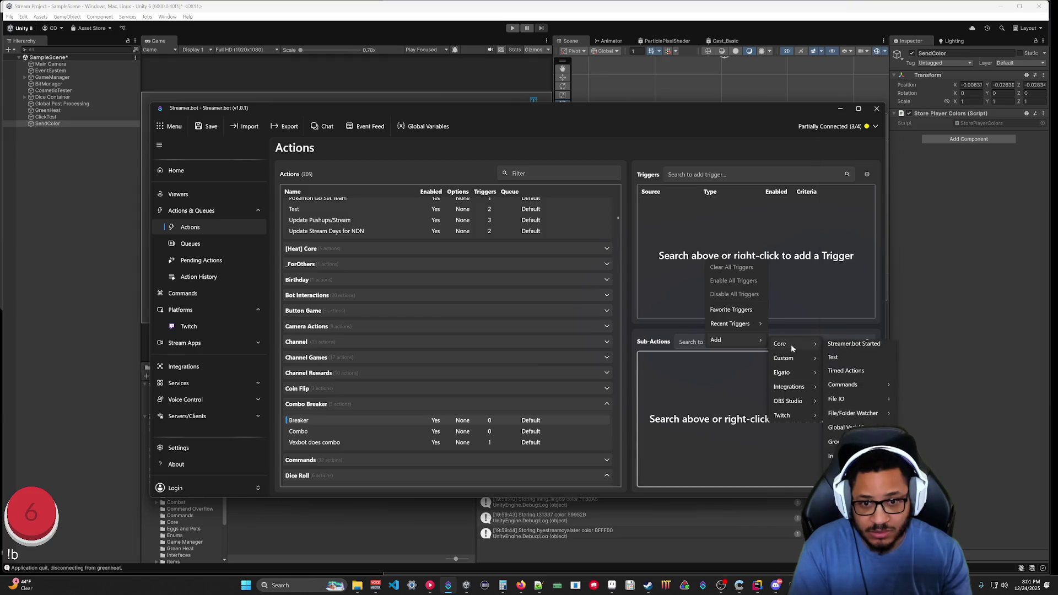
{"action": "scroll", "coordinate": [791, 344], "scroll_direction": "up", "scroll_amount": 3}
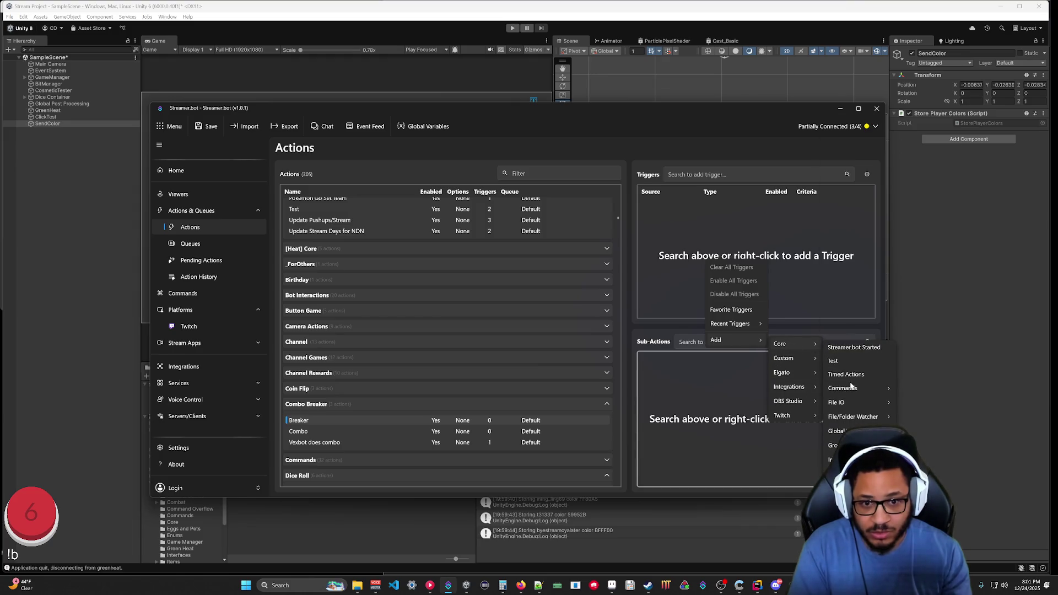
{"action": "left_click", "coordinate": [919, 406]}
{"action": "left_click", "coordinate": [461, 287]}
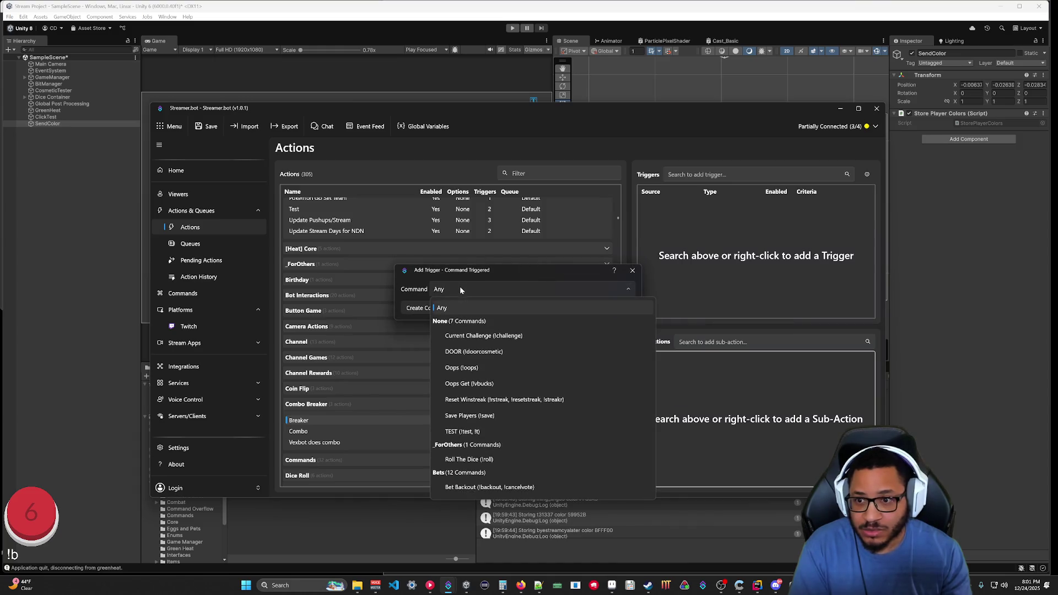
{"action": "scroll", "coordinate": [520, 369], "scroll_direction": "down", "scroll_amount": 5}
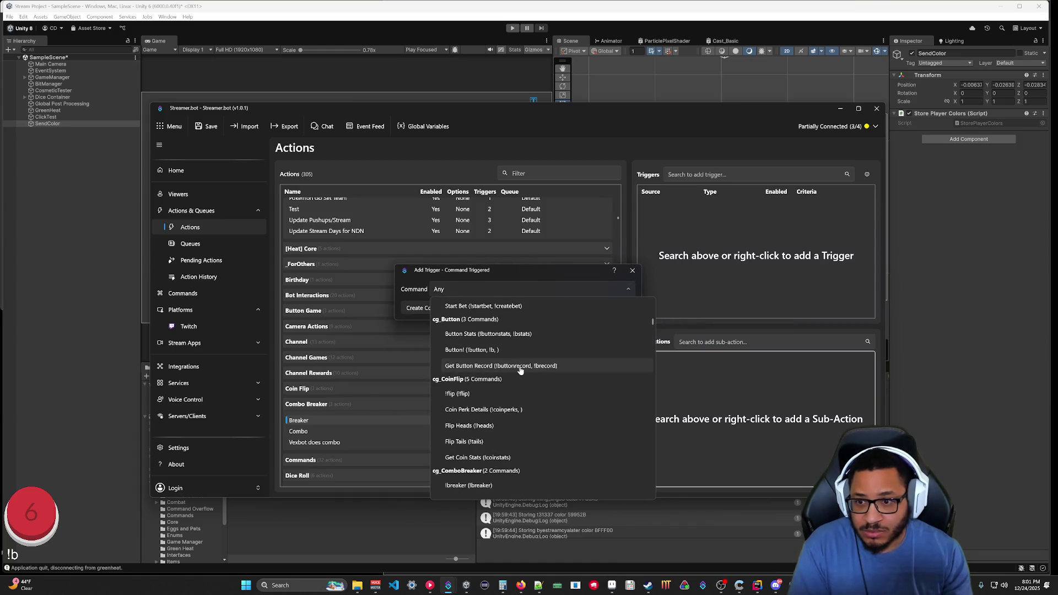
{"action": "left_click", "coordinate": [484, 462]}
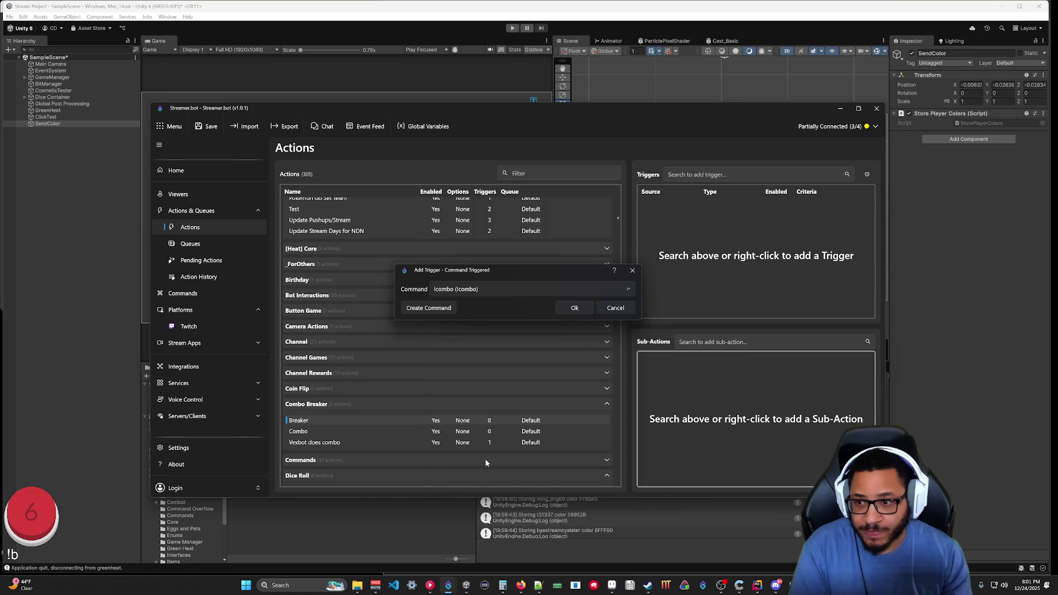
{"action": "left_click", "coordinate": [485, 292]}
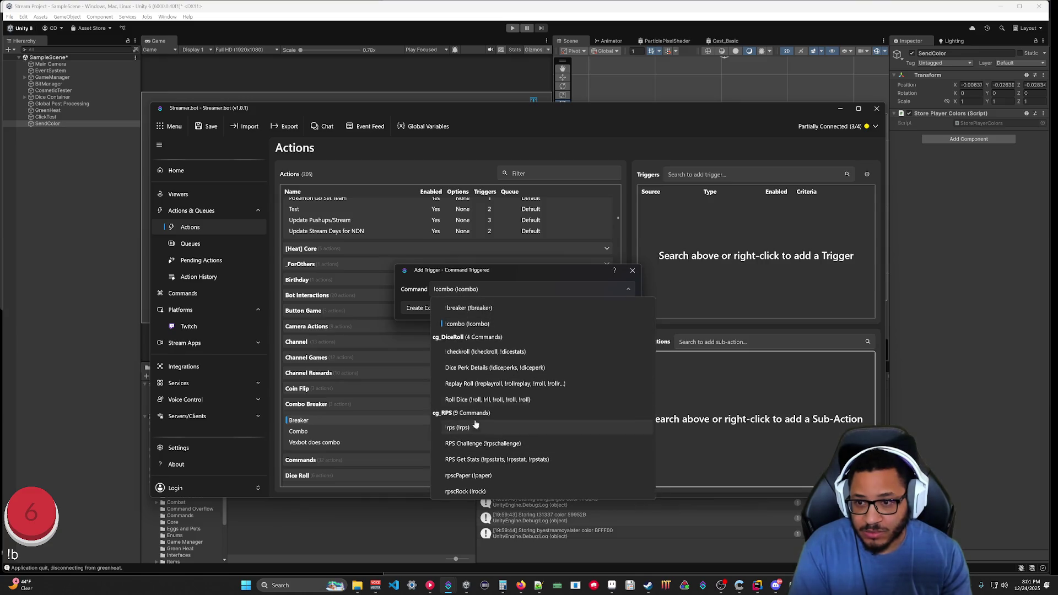
{"action": "left_click", "coordinate": [471, 308]}
{"action": "left_click", "coordinate": [573, 310]}
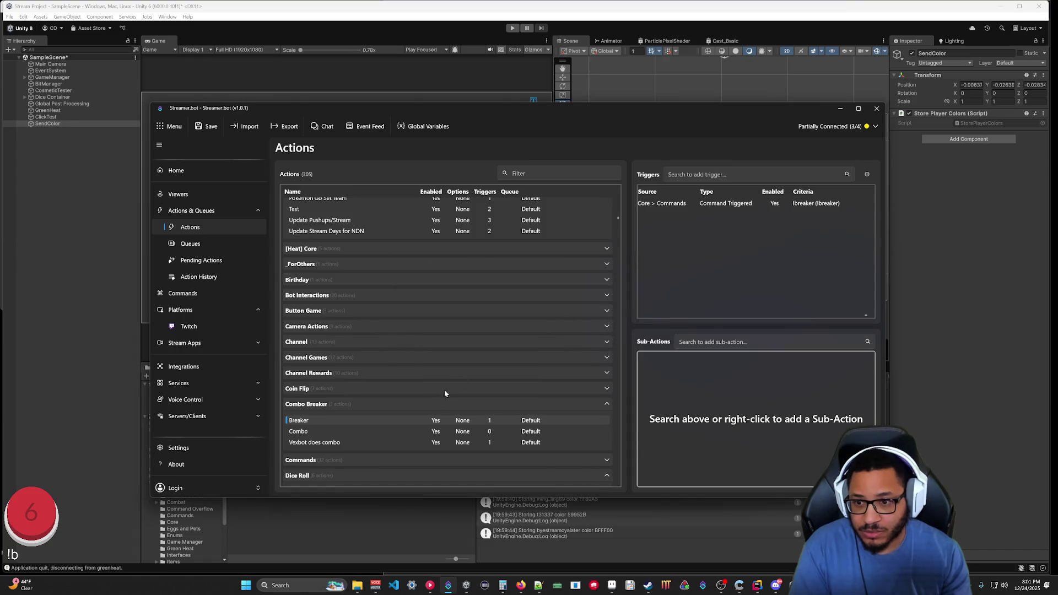
Give the Combo action a Command Triggered trigger for the !combo command.
{"action": "left_click", "coordinate": [376, 431]}
{"action": "right_click", "coordinate": [703, 241]}
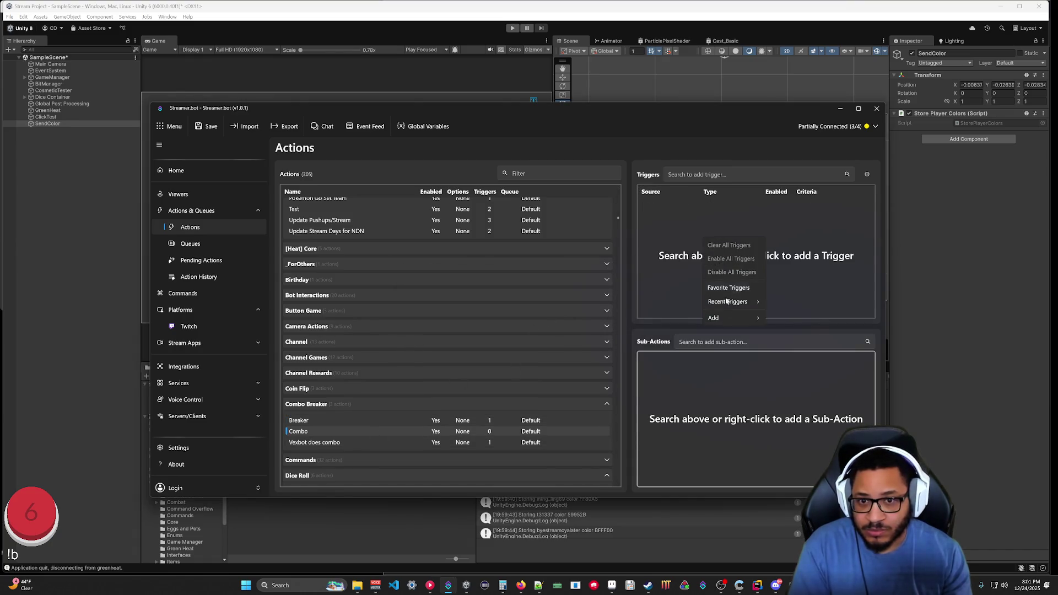
{"action": "mouse_move", "coordinate": [724, 319]}
{"action": "mouse_move", "coordinate": [808, 323]}
{"action": "mouse_move", "coordinate": [854, 372]}
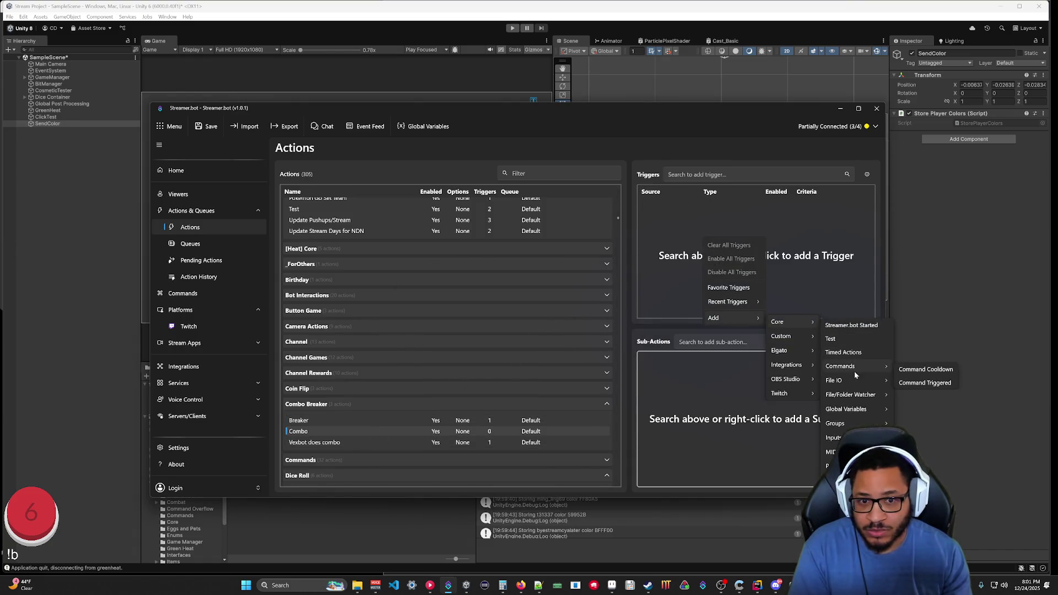
{"action": "left_click", "coordinate": [918, 382]}
{"action": "left_click", "coordinate": [447, 289]}
{"action": "scroll", "coordinate": [489, 348], "scroll_direction": "down", "scroll_amount": 10}
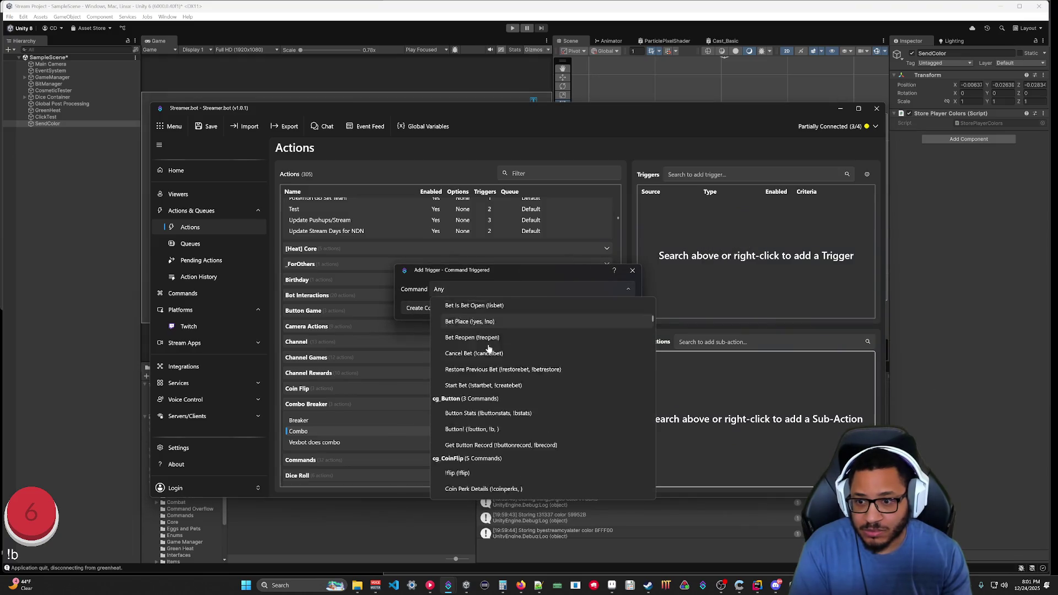
{"action": "scroll", "coordinate": [488, 348], "scroll_direction": "down", "scroll_amount": 5}
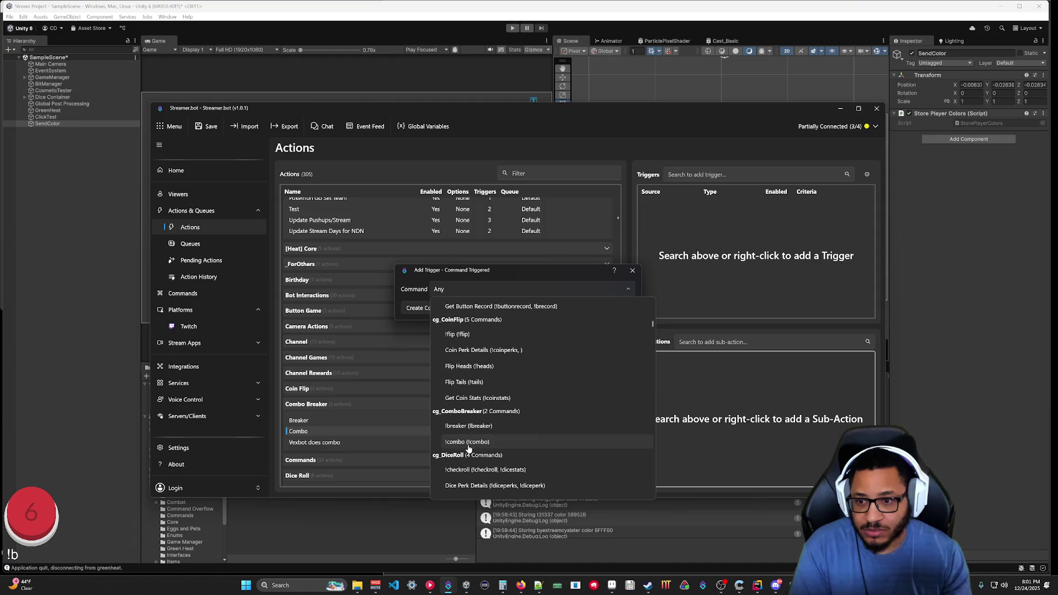
{"action": "left_click", "coordinate": [485, 444]}
{"action": "left_click", "coordinate": [573, 308]}
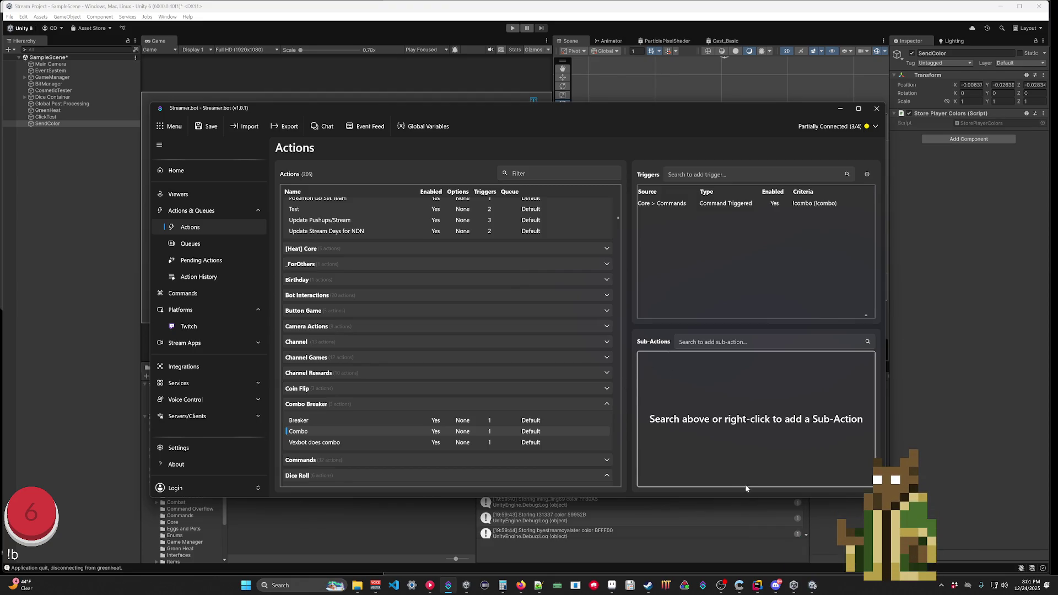
Bring Rider forward, scroll through the SendColor coroutine in StorePlayerColors.cs, and collapse Commands.
{"action": "mouse_move", "coordinate": [775, 589]}
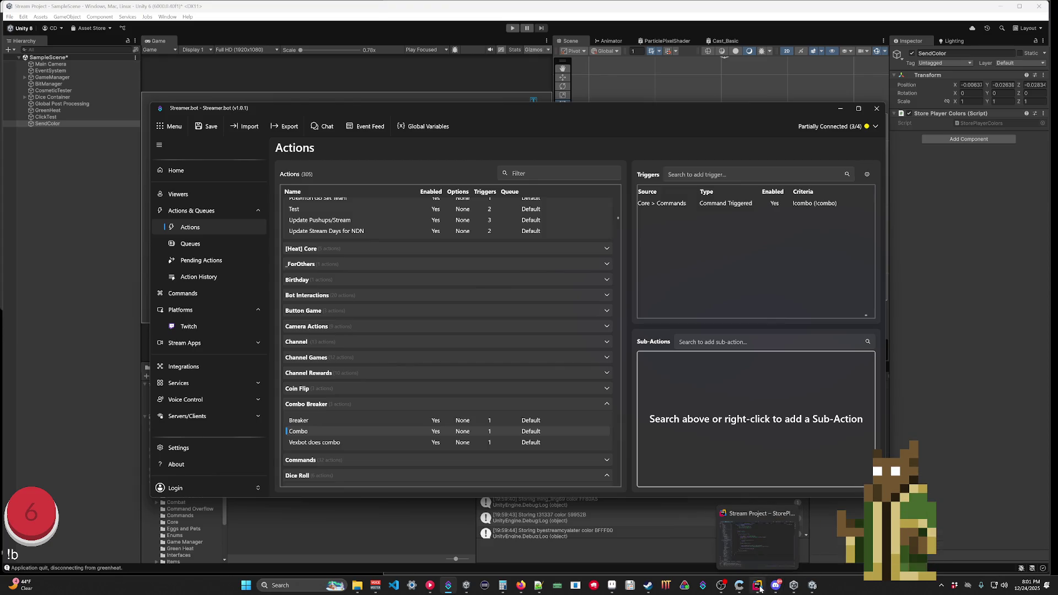
{"action": "left_click", "coordinate": [760, 588]}
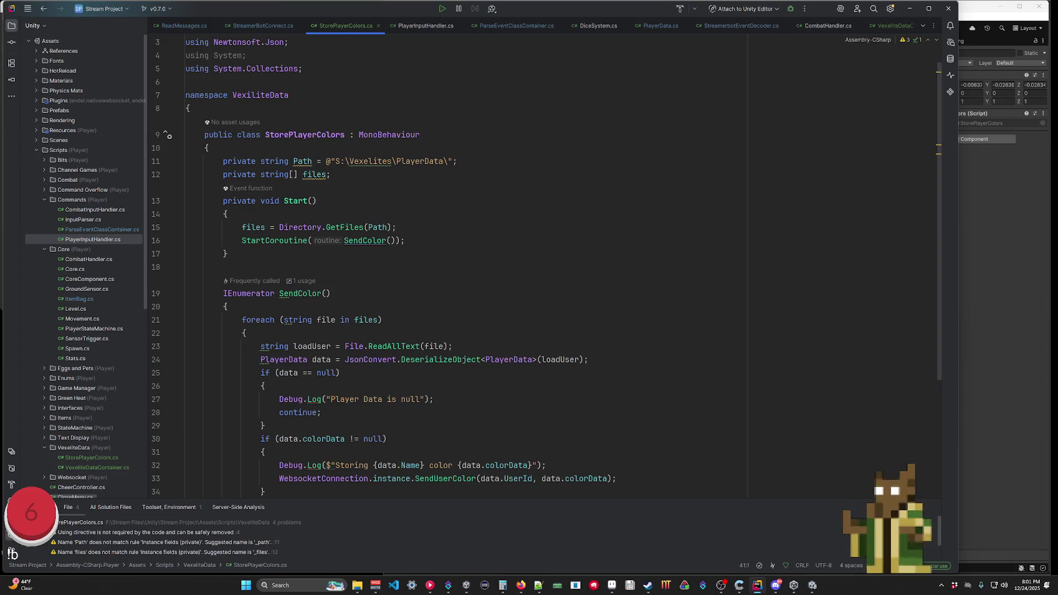
{"action": "scroll", "coordinate": [545, 264], "scroll_direction": "down", "scroll_amount": 2}
{"action": "scroll", "coordinate": [546, 264], "scroll_direction": "up", "scroll_amount": 1}
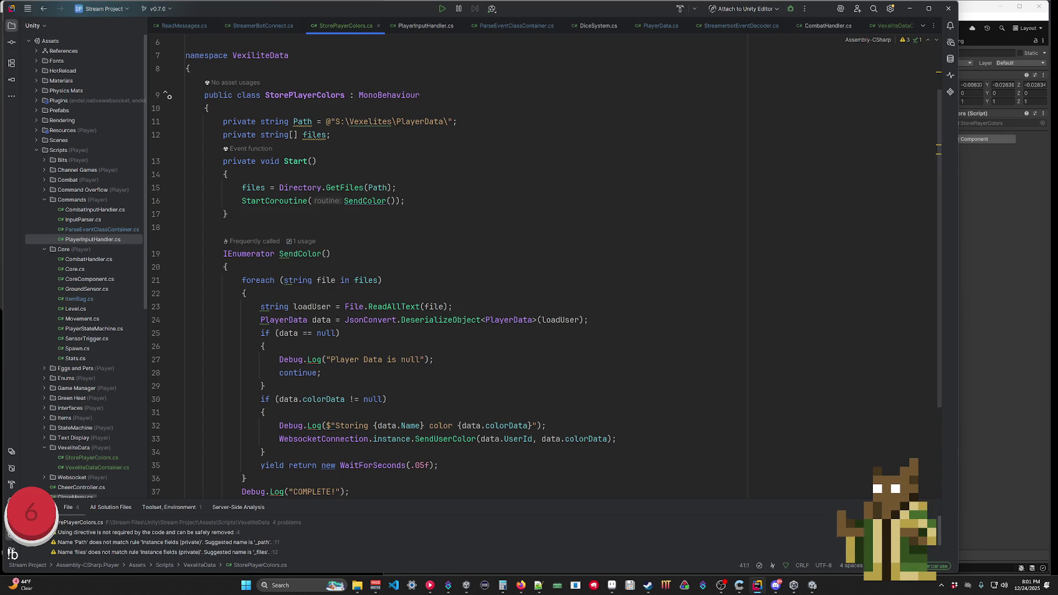
{"action": "scroll", "coordinate": [440, 264], "scroll_direction": "down", "scroll_amount": 3}
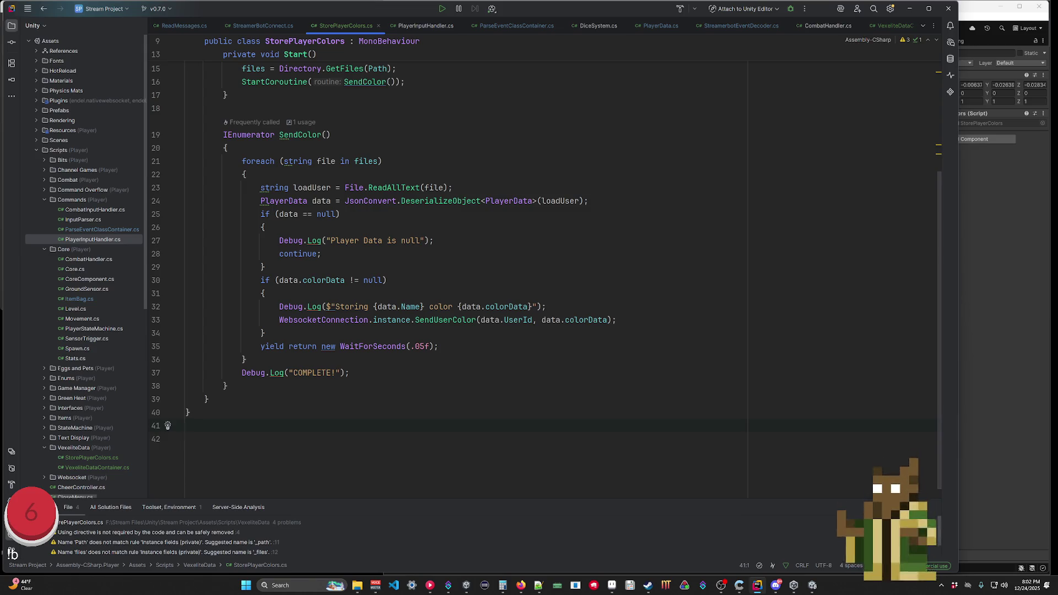
{"action": "left_click", "coordinate": [44, 200]}
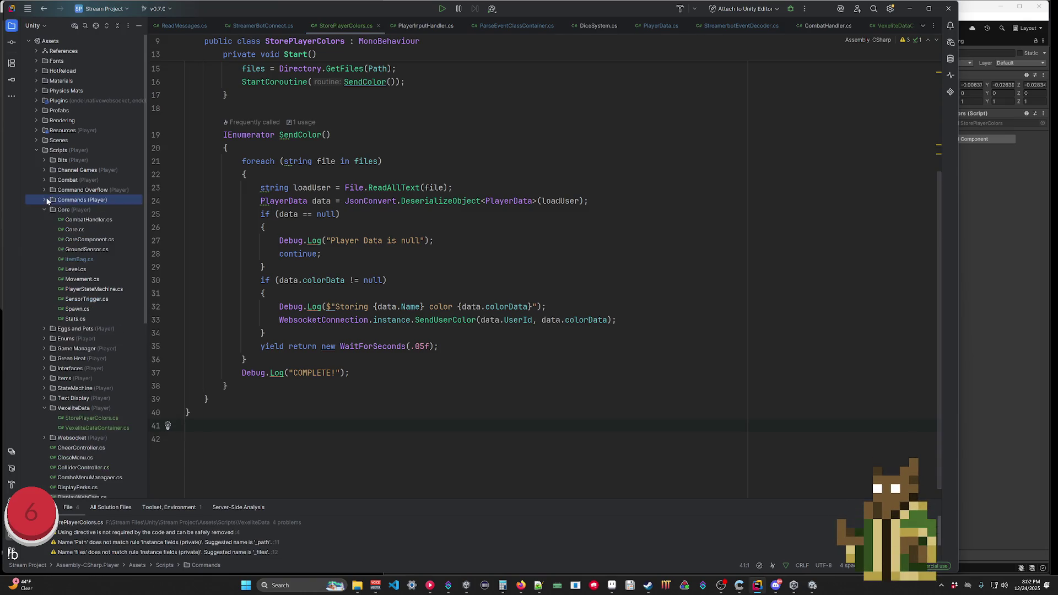
Open ComboBreakerPlayerData.cs from Channel Games > Combo Breaker, glance at PlayerData.cs, then return to it.
{"action": "left_click", "coordinate": [44, 209]}
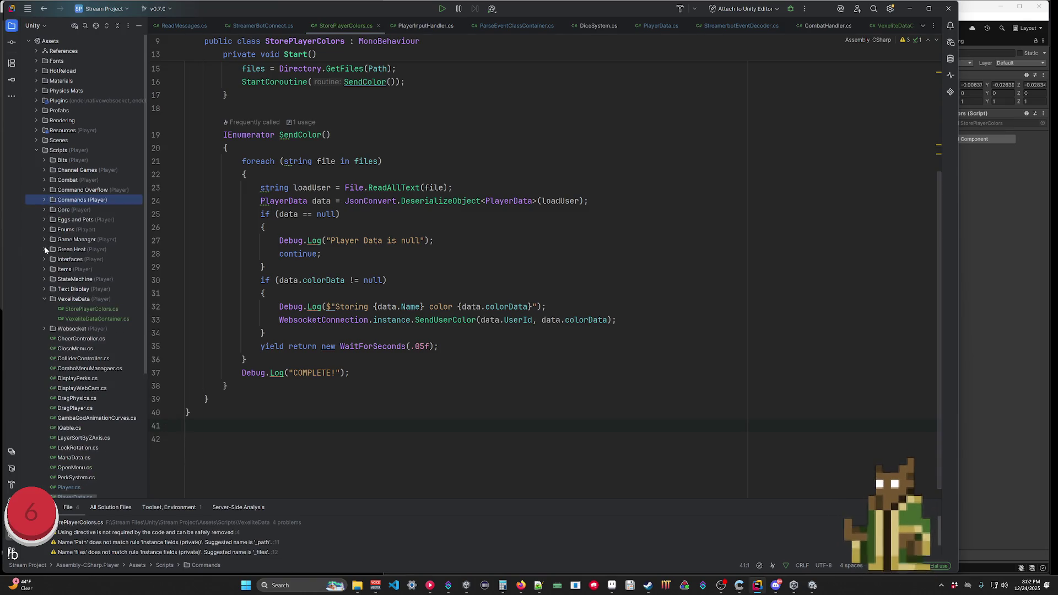
{"action": "left_click", "coordinate": [44, 169]}
{"action": "left_click", "coordinate": [52, 189]}
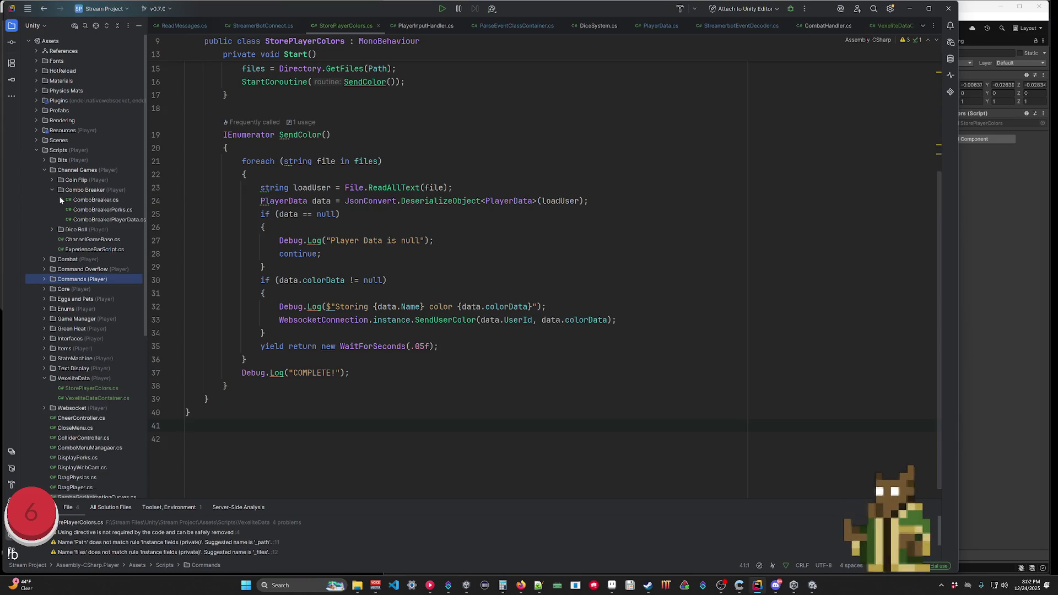
{"action": "double_click", "coordinate": [109, 219]}
{"action": "scroll", "coordinate": [441, 276], "scroll_direction": "down", "scroll_amount": 10}
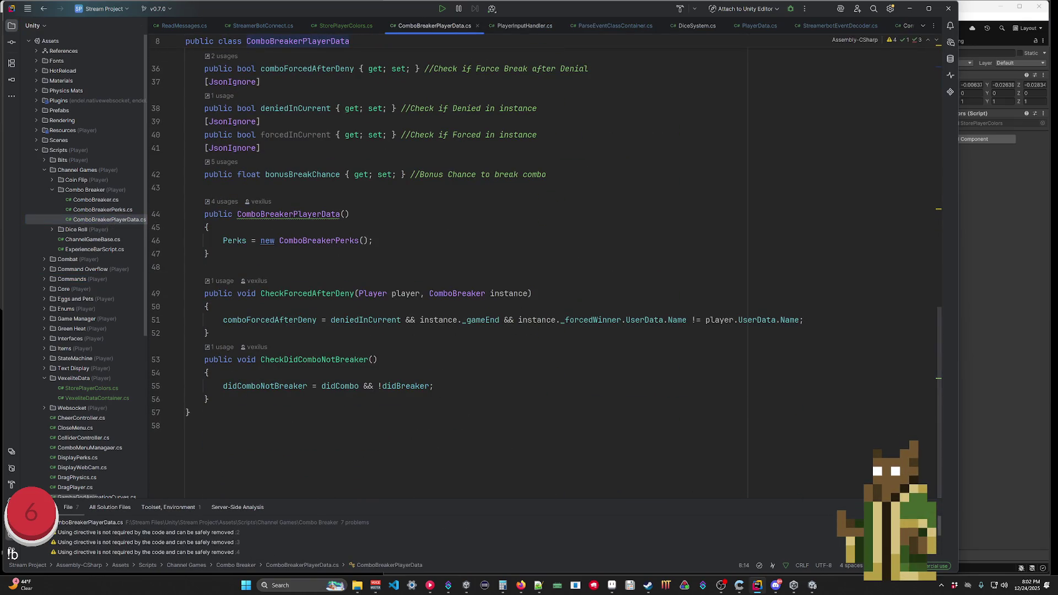
{"action": "scroll", "coordinate": [440, 275], "scroll_direction": "up", "scroll_amount": 10}
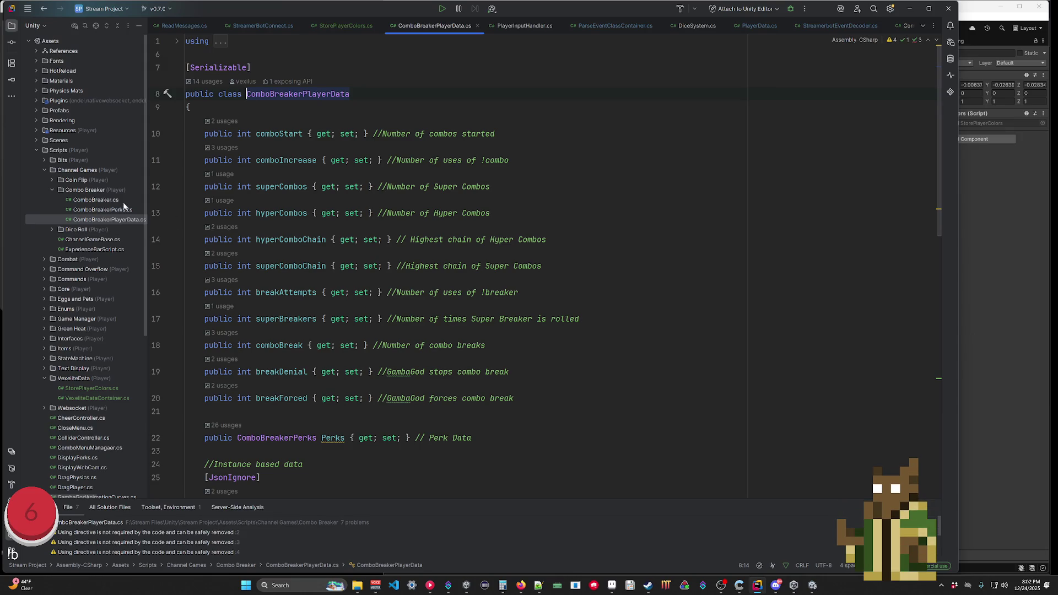
{"action": "scroll", "coordinate": [60, 322], "scroll_direction": "down", "scroll_amount": 8}
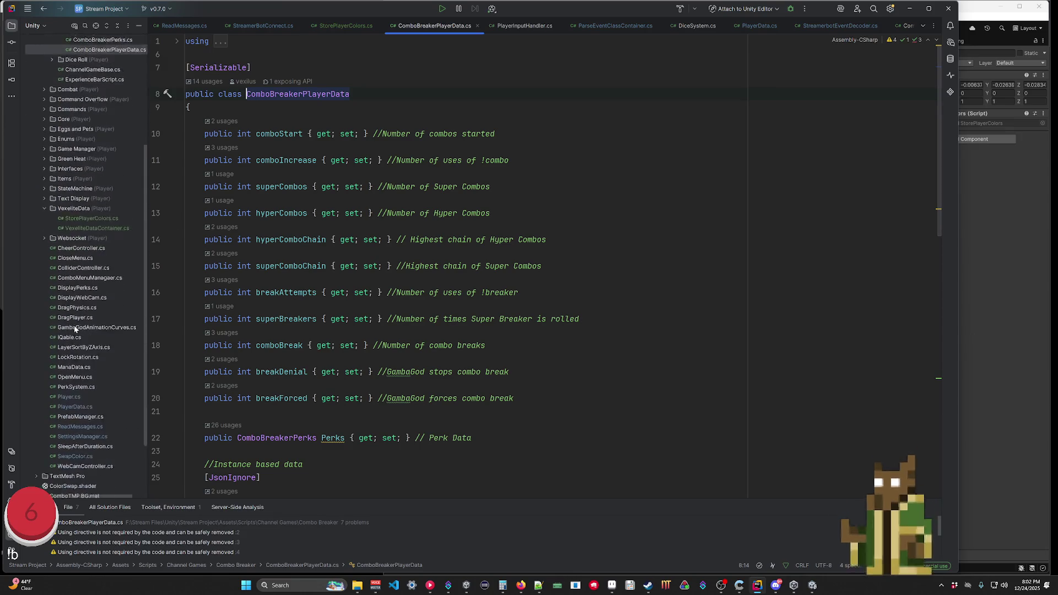
{"action": "double_click", "coordinate": [75, 329]}
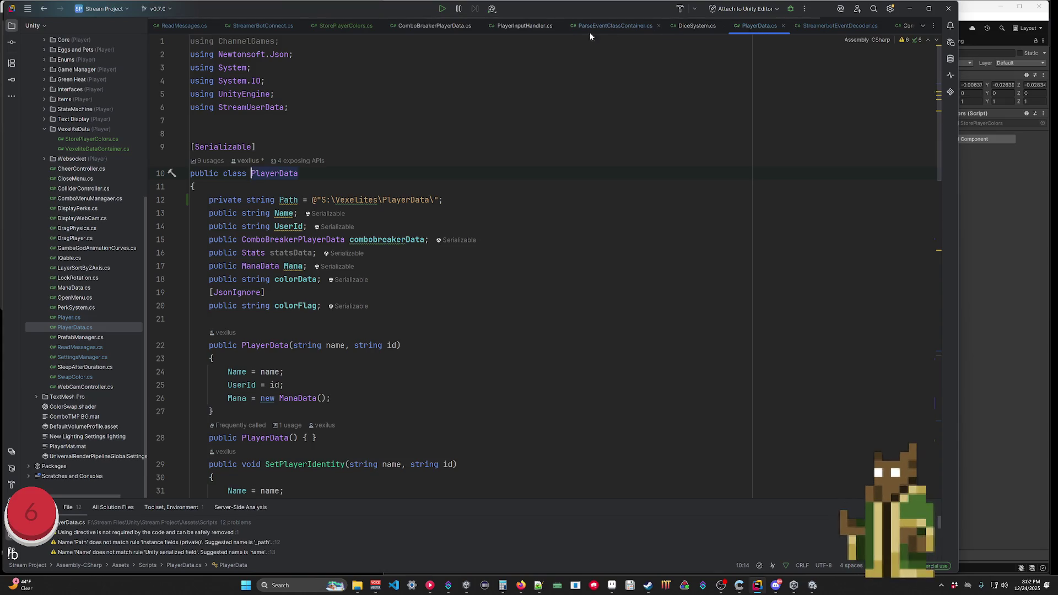
{"action": "left_click", "coordinate": [394, 27]}
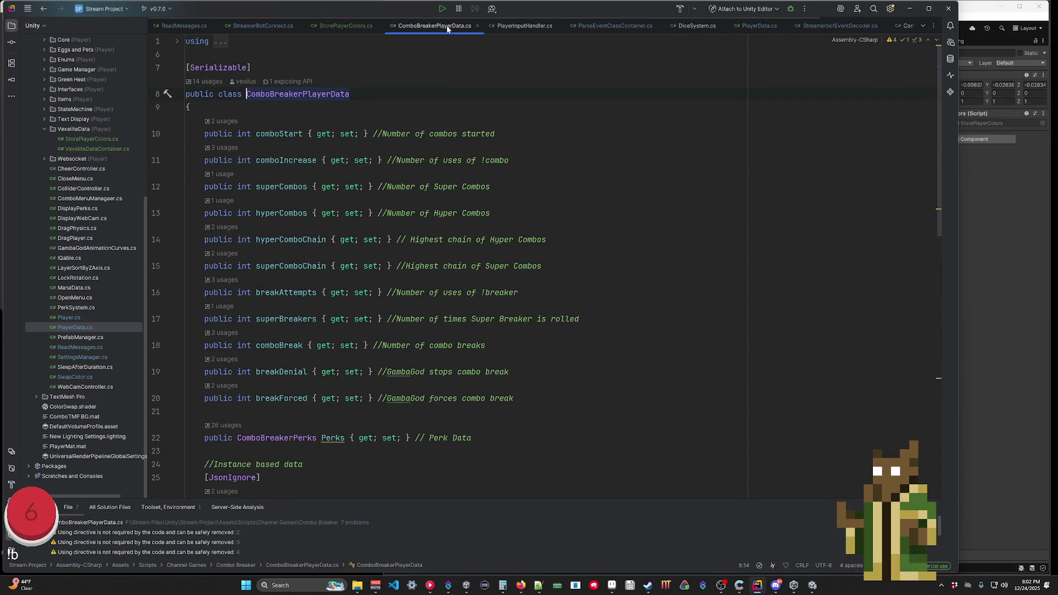
Scroll through and highlight parts of the ComboBreakerPlayerData class, including lines 28-42.
{"action": "scroll", "coordinate": [441, 264], "scroll_direction": "down", "scroll_amount": 10}
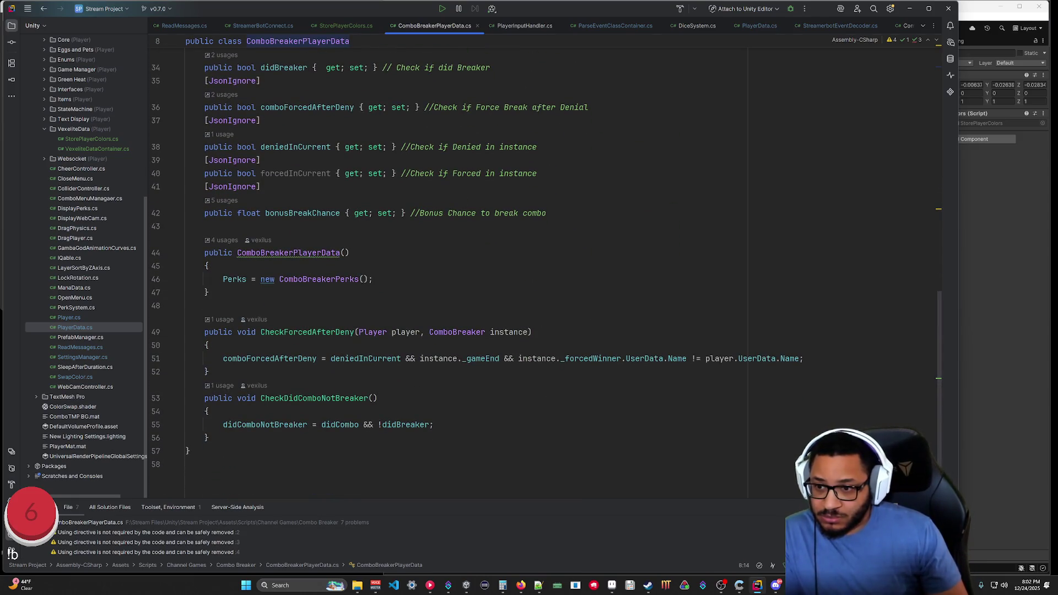
{"action": "mouse_move", "coordinate": [198, 465]}
{"action": "left_mouse_down"}
{"action": "mouse_move", "coordinate": [166, 55]}
{"action": "mouse_move", "coordinate": [128, 3]}
{"action": "mouse_move", "coordinate": [144, 103]}
{"action": "left_mouse_up"}
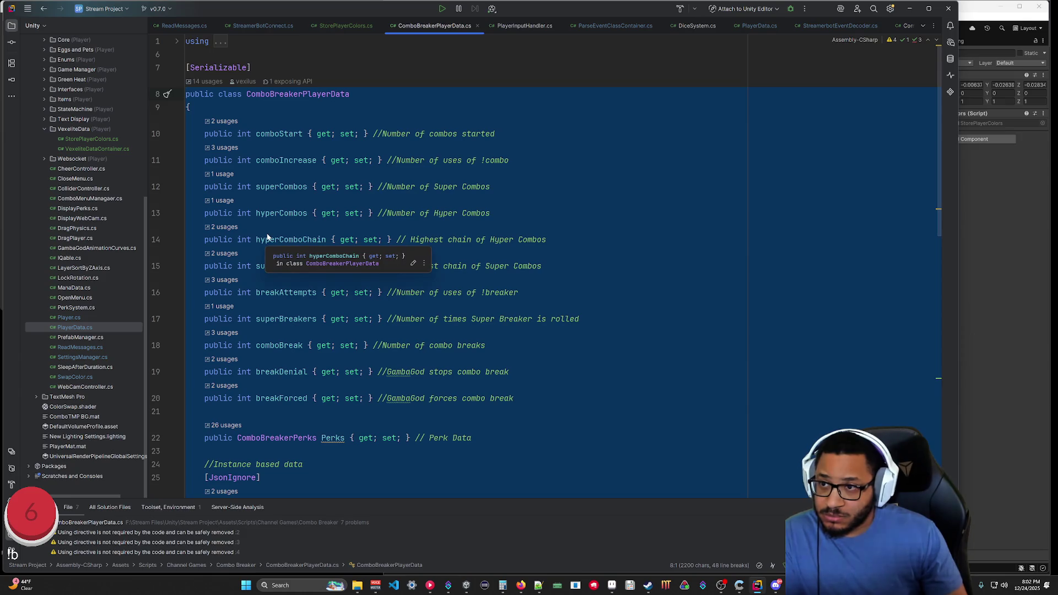
{"action": "scroll", "coordinate": [279, 296], "scroll_direction": "down", "scroll_amount": 5}
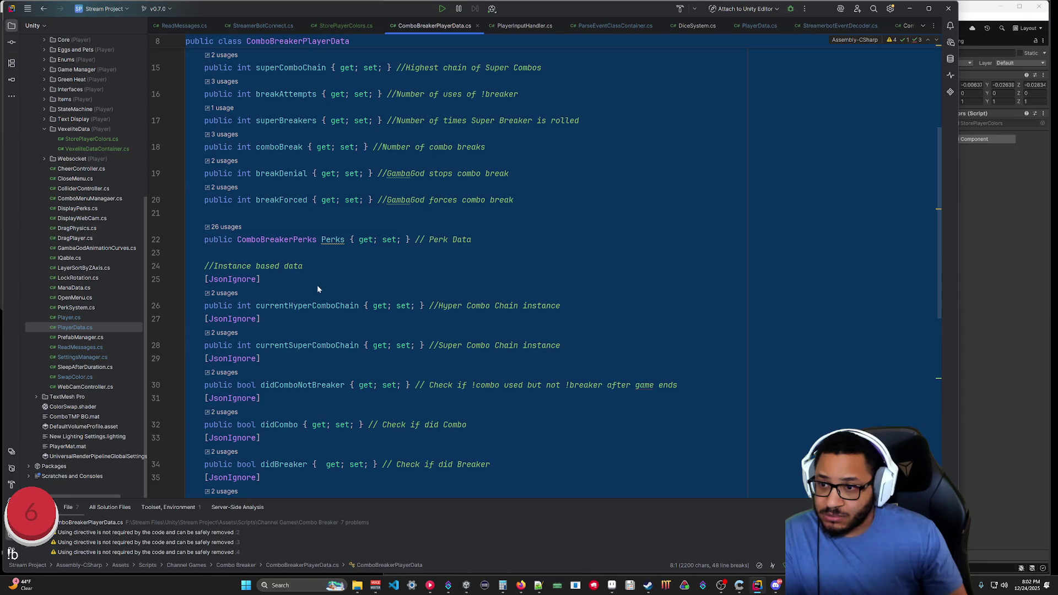
{"action": "scroll", "coordinate": [317, 287], "scroll_direction": "down", "scroll_amount": 4}
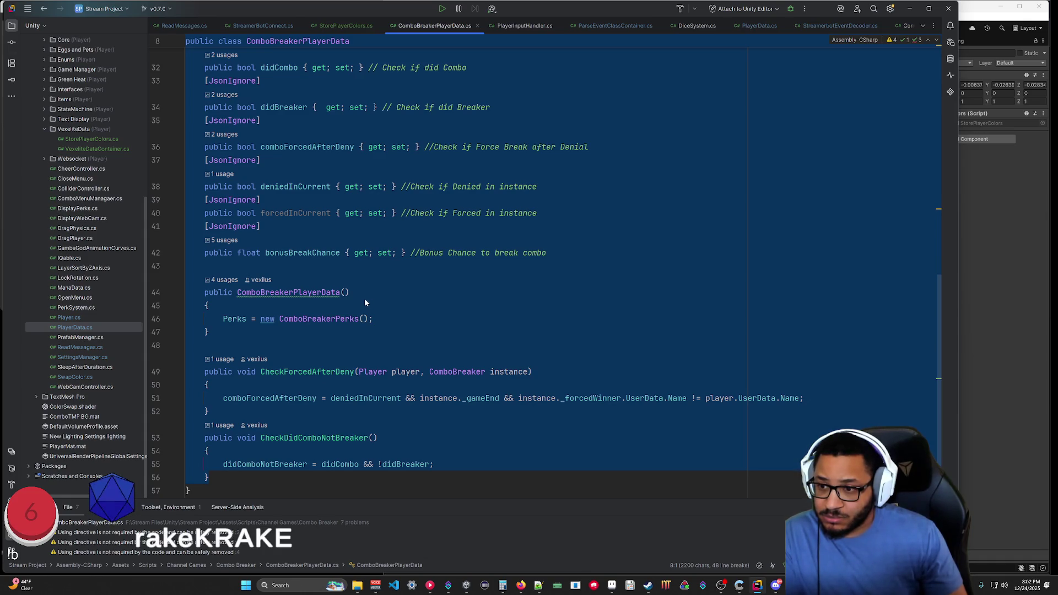
{"action": "scroll", "coordinate": [509, 365], "scroll_direction": "up", "scroll_amount": 4}
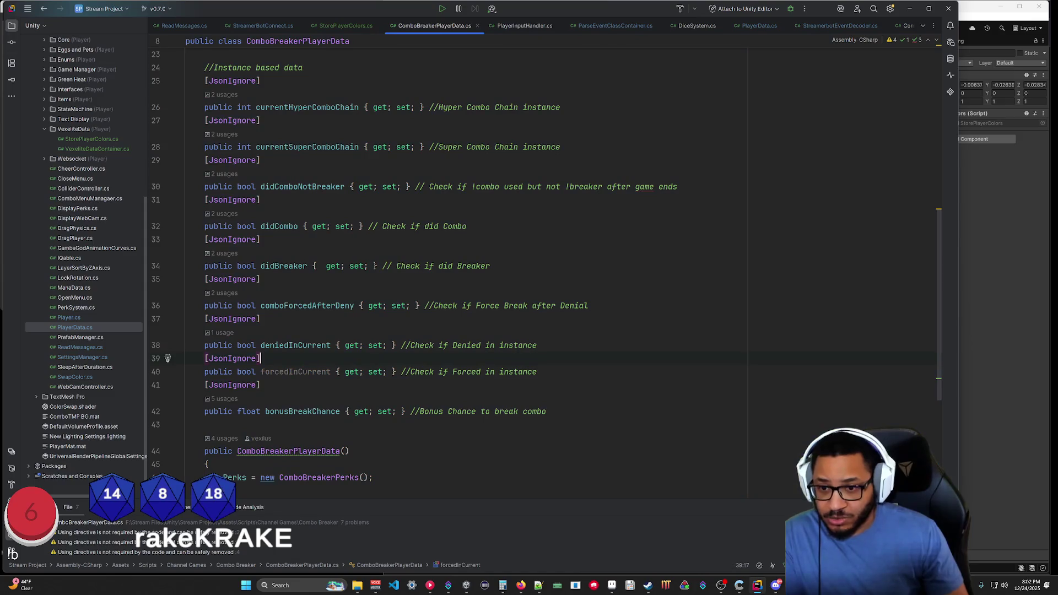
{"action": "left_click_drag", "start_coordinate": [546, 412], "coordinate": [186, 147]}
{"action": "left_click", "coordinate": [658, 357]}
Select the saved stat fields down to Perks and jump to the ComboBreakerPerks definition.
{"action": "scroll", "coordinate": [658, 357], "scroll_direction": "up", "scroll_amount": 1}
{"action": "scroll", "coordinate": [545, 264], "scroll_direction": "up", "scroll_amount": 7}
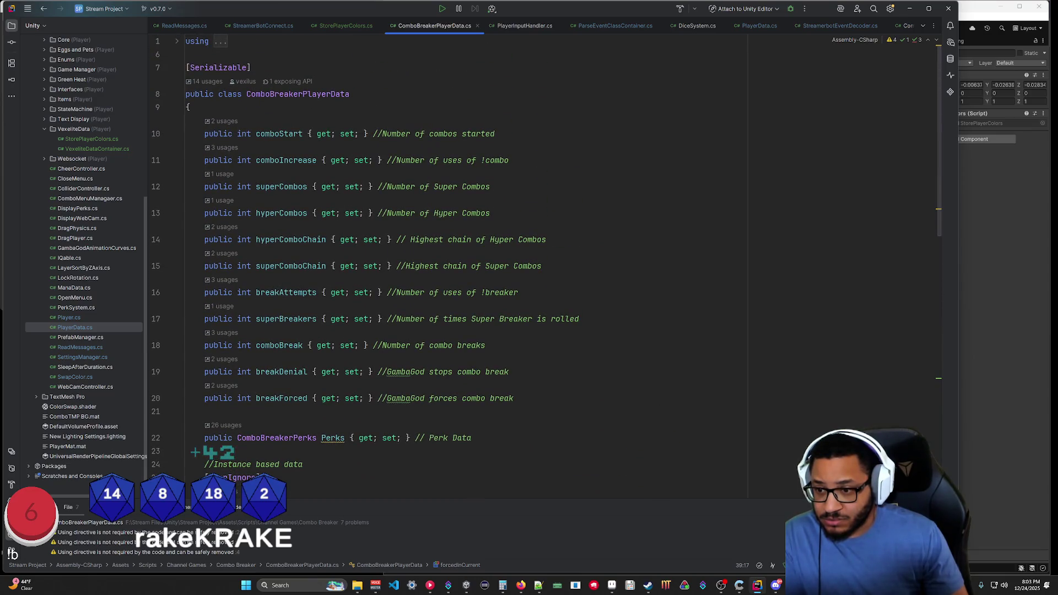
{"action": "mouse_move", "coordinate": [473, 438]}
{"action": "left_mouse_down"}
{"action": "mouse_move", "coordinate": [348, 398]}
{"action": "mouse_move", "coordinate": [231, 144]}
{"action": "mouse_move", "coordinate": [220, 158]}
{"action": "left_mouse_up"}
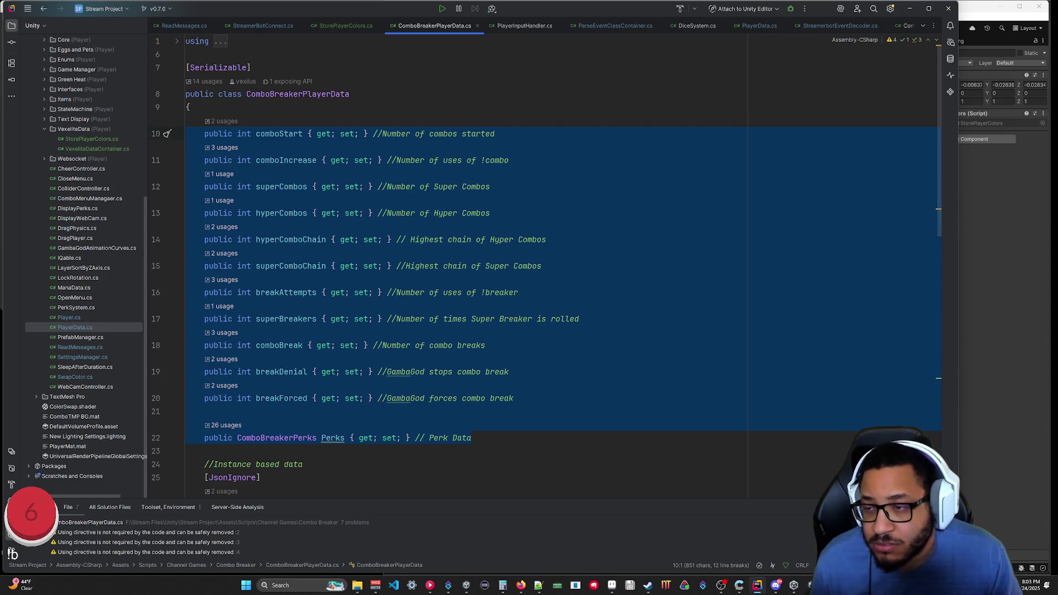
{"action": "left_click", "coordinate": [290, 438]}
{"action": "mouse_move", "coordinate": [292, 439]}
{"action": "left_click", "coordinate": [417, 462]}
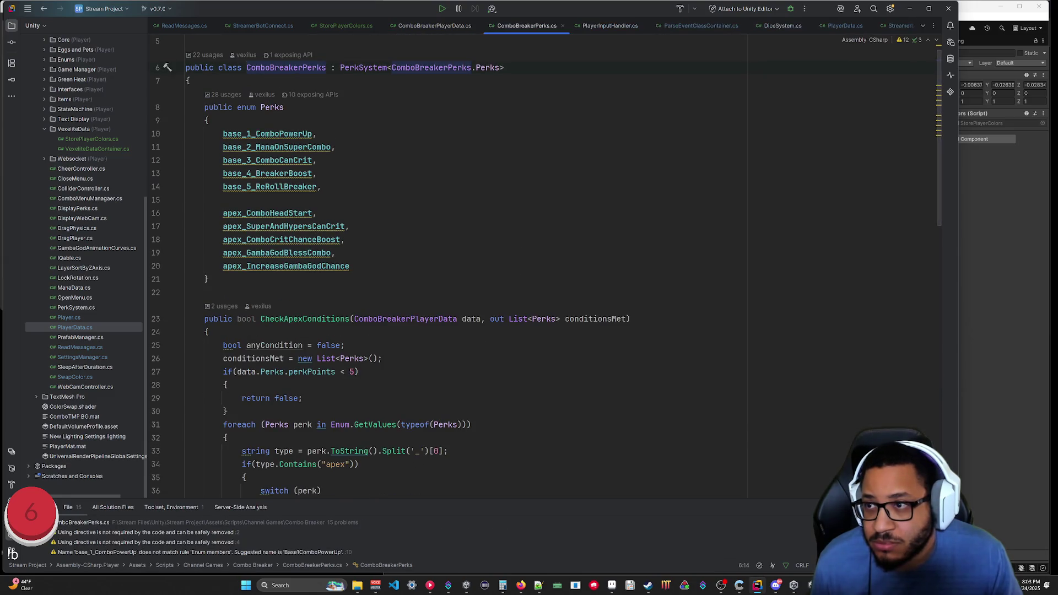
Scan the ComboBreakerPerks perk enum, then open the PerkSystem base class source from its quick-info popup.
{"action": "scroll", "coordinate": [546, 268], "scroll_direction": "down", "scroll_amount": 15}
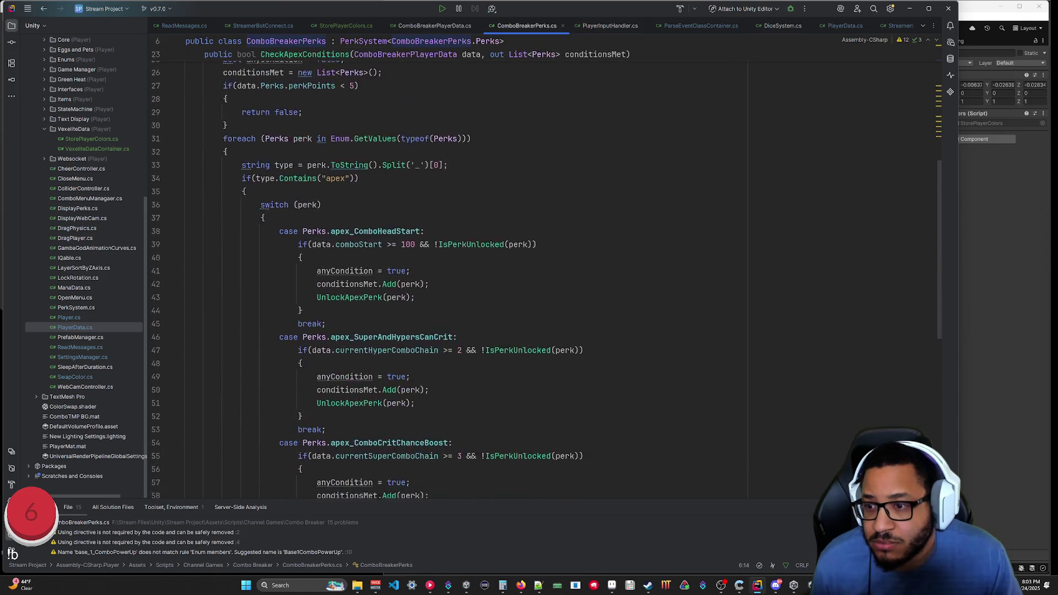
{"action": "scroll", "coordinate": [545, 268], "scroll_direction": "up", "scroll_amount": 15}
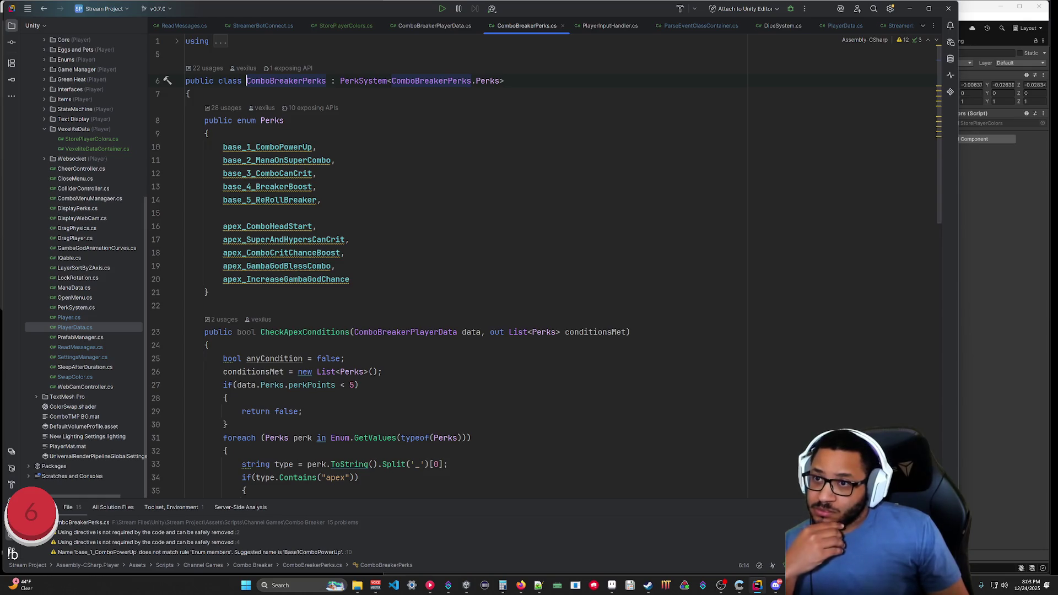
{"action": "mouse_move", "coordinate": [439, 111]}
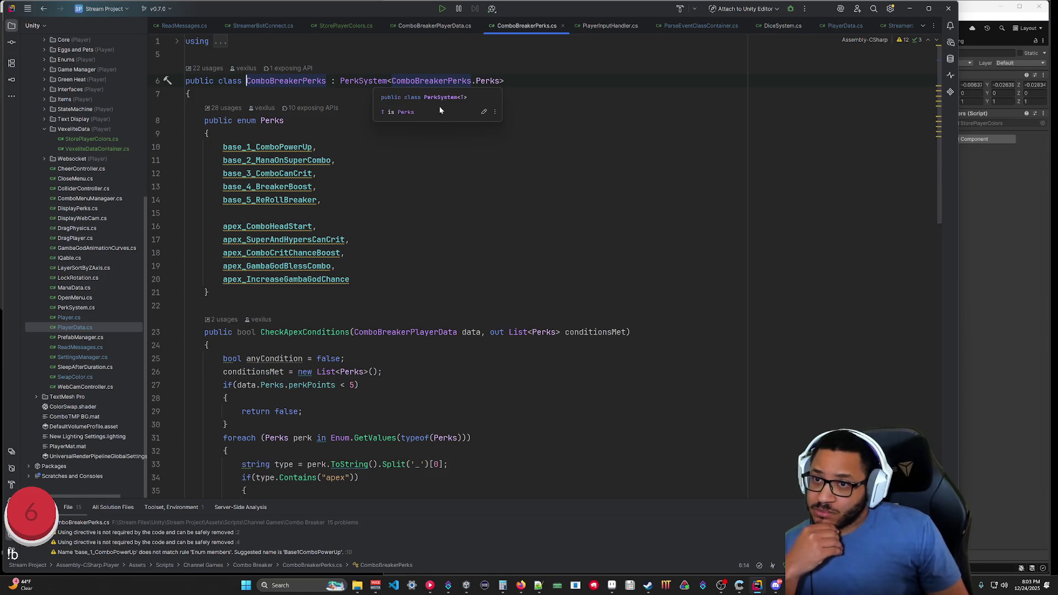
{"action": "left_click", "coordinate": [484, 111]}
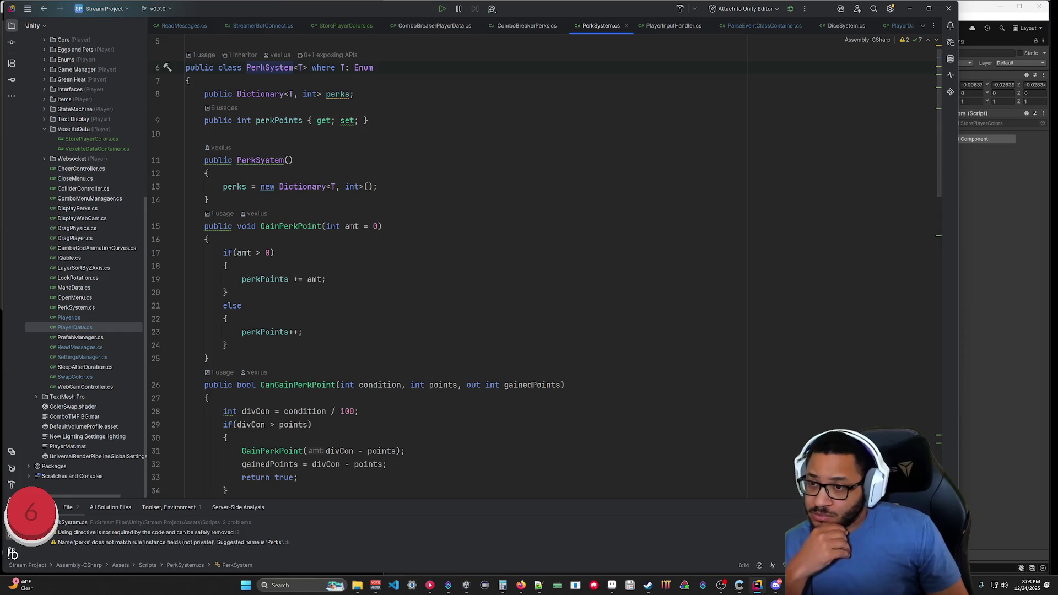
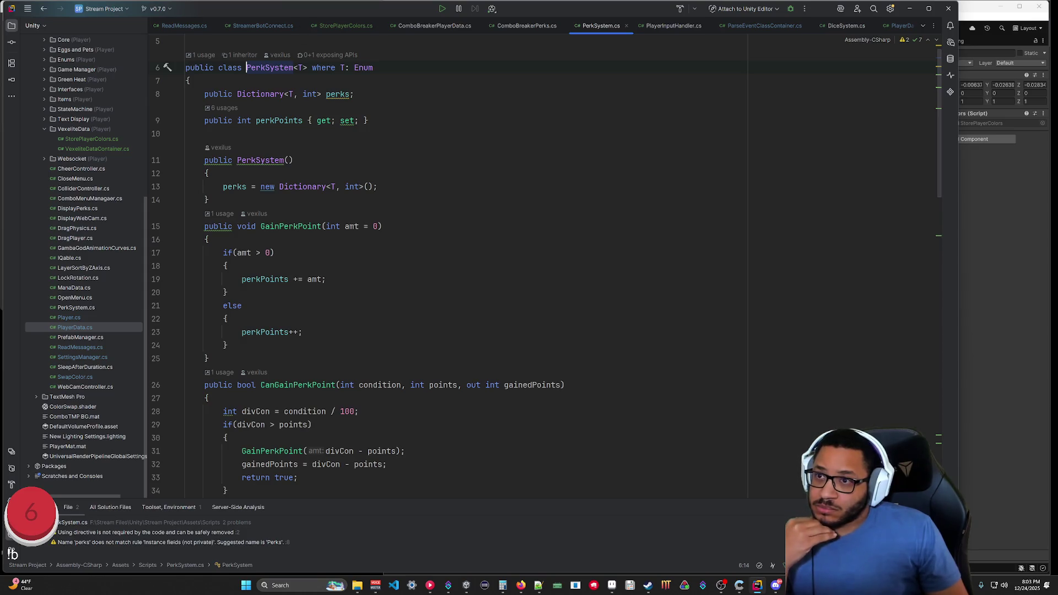
Add a second PerkSystem constructor that takes Dictionary<T, int> perks and assigns it to this.perks.
{"action": "left_click", "coordinate": [534, 28]}
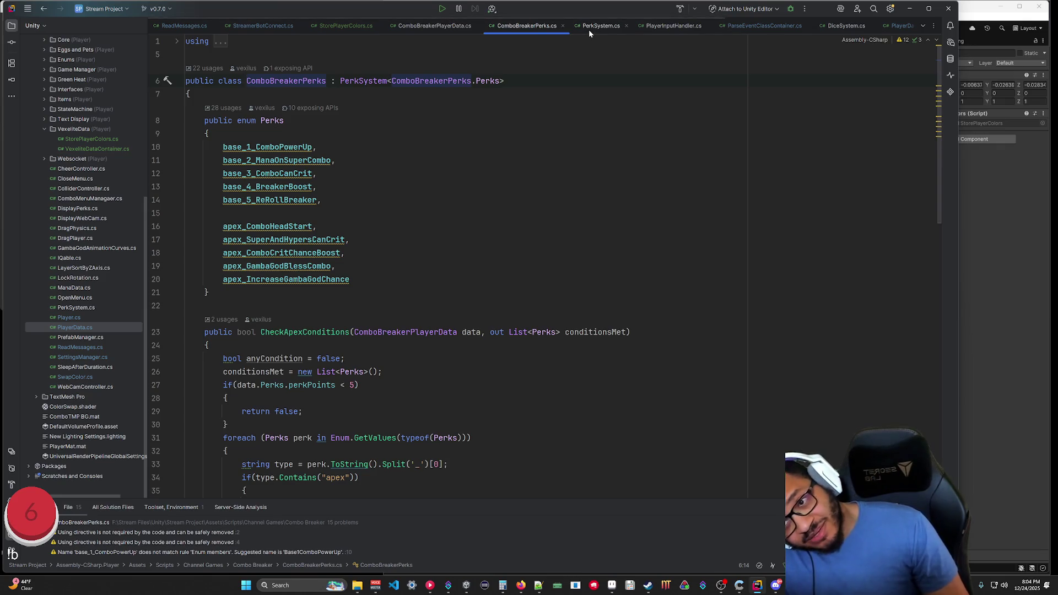
{"action": "left_click", "coordinate": [589, 28]}
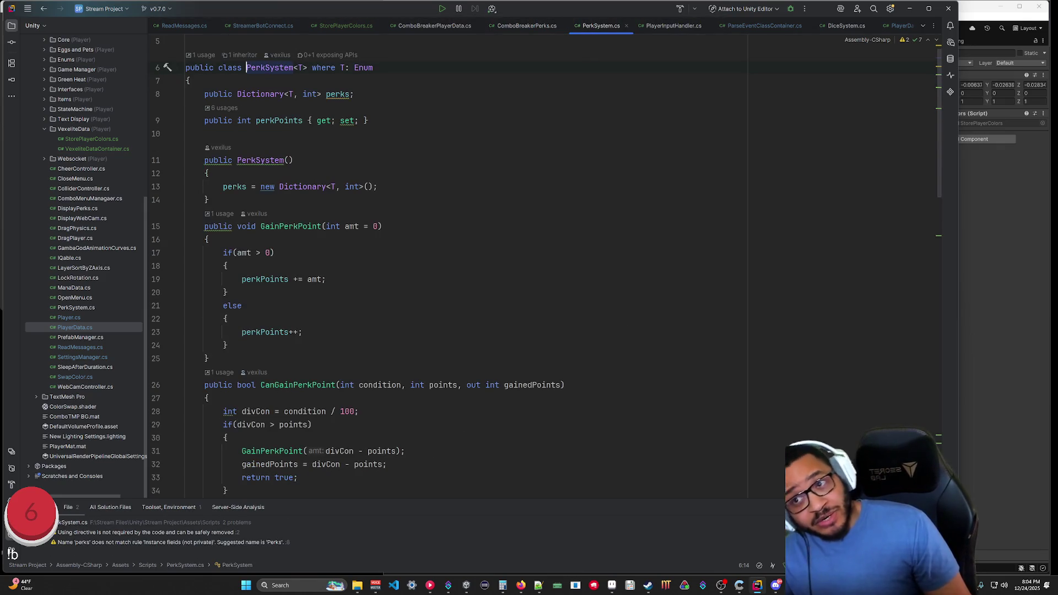
{"action": "scroll", "coordinate": [551, 265], "scroll_direction": "up", "scroll_amount": 1}
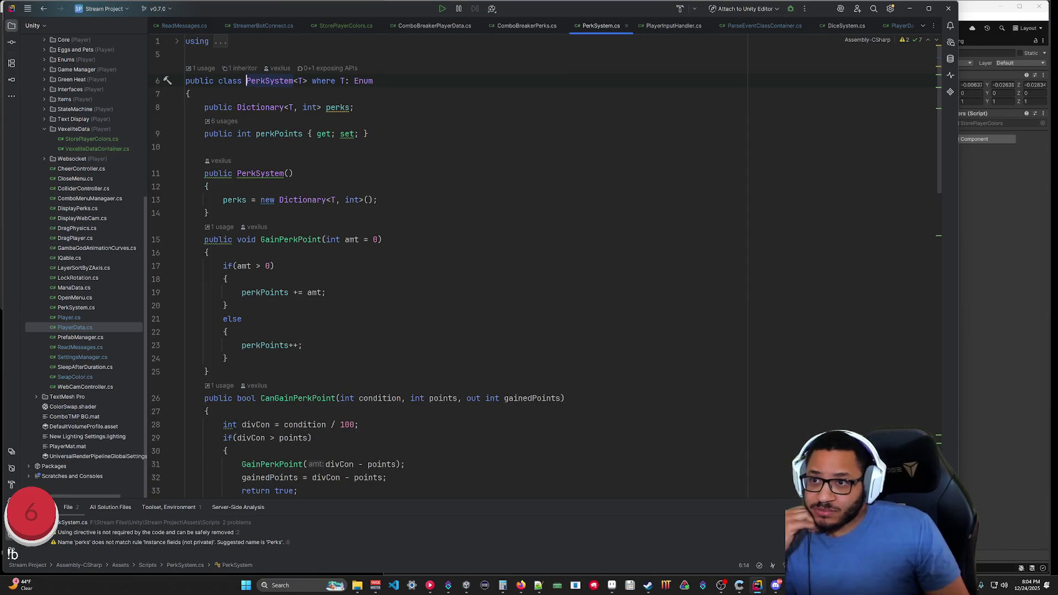
{"action": "left_click", "coordinate": [251, 221]}
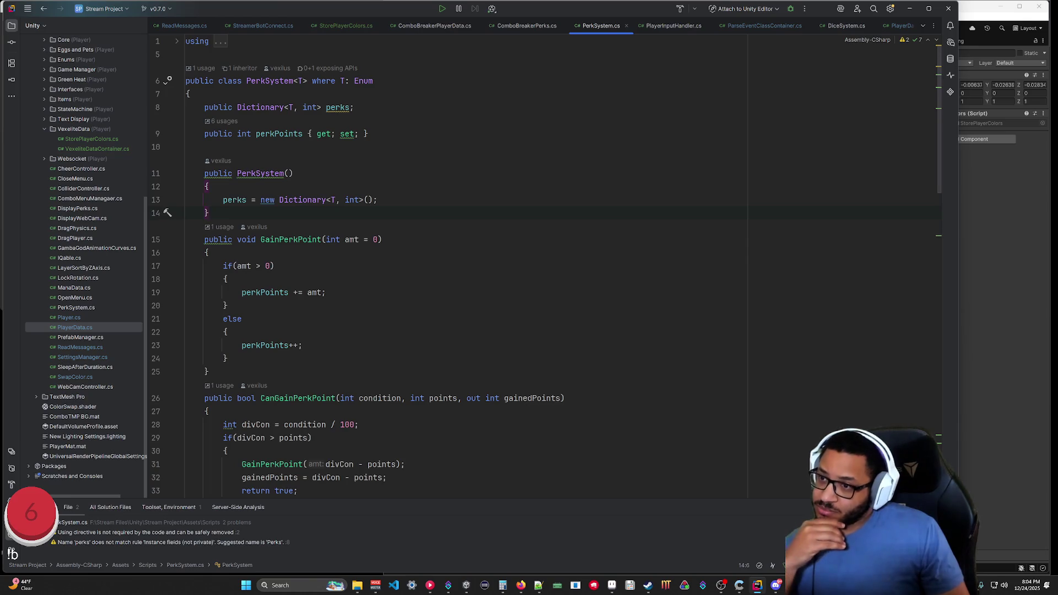
{"action": "key", "text": "Return"}
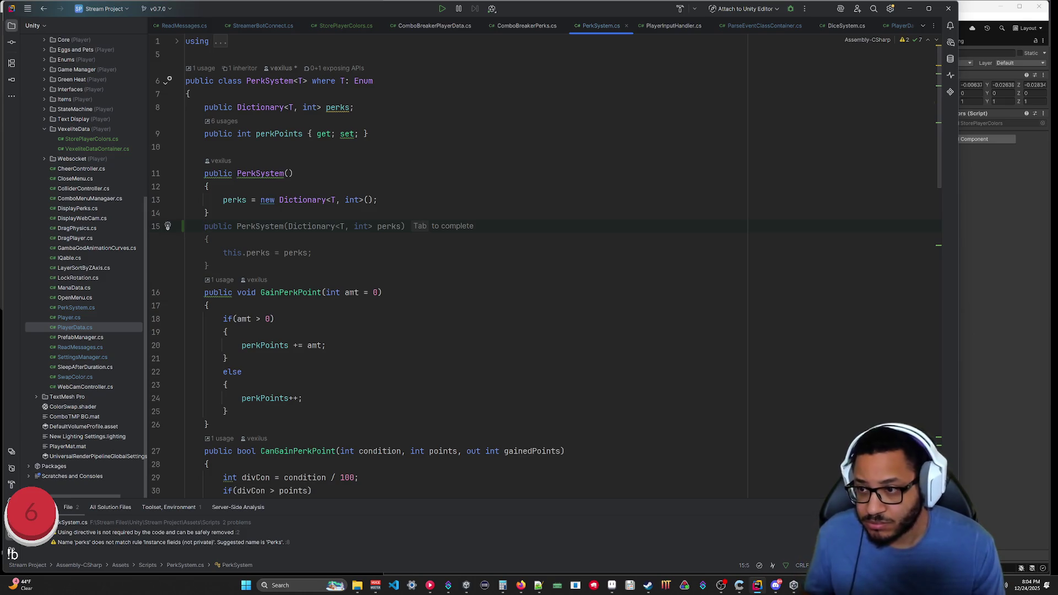
{"action": "key", "text": "Tab"}
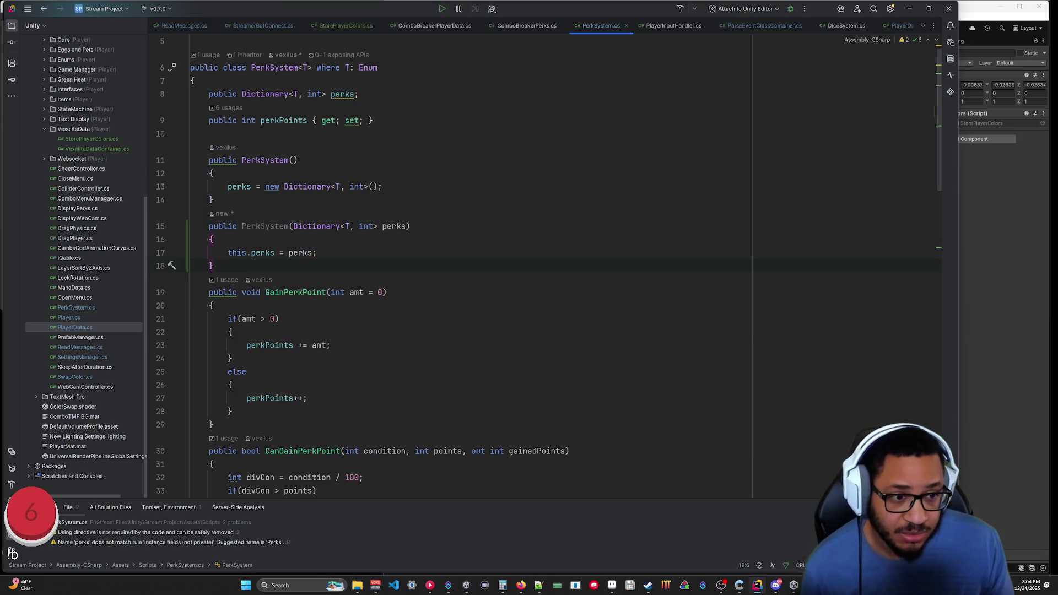
{"action": "scroll", "coordinate": [441, 264], "scroll_direction": "up", "scroll_amount": 1}
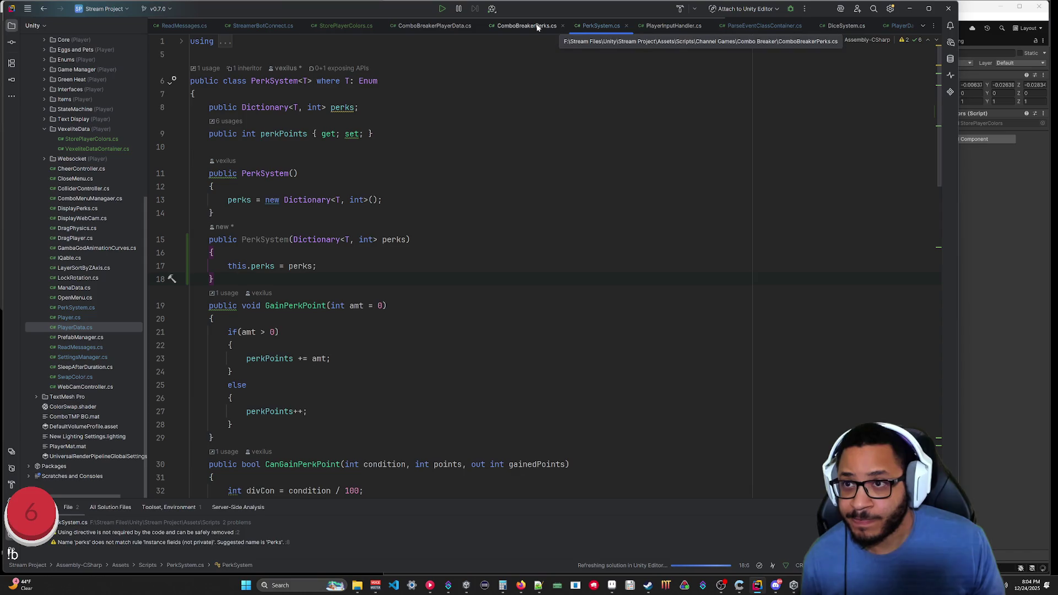
Add a new class file named ComboDataContainer under the VexeliteData folder.
{"action": "scroll", "coordinate": [113, 250], "scroll_direction": "up", "scroll_amount": 4}
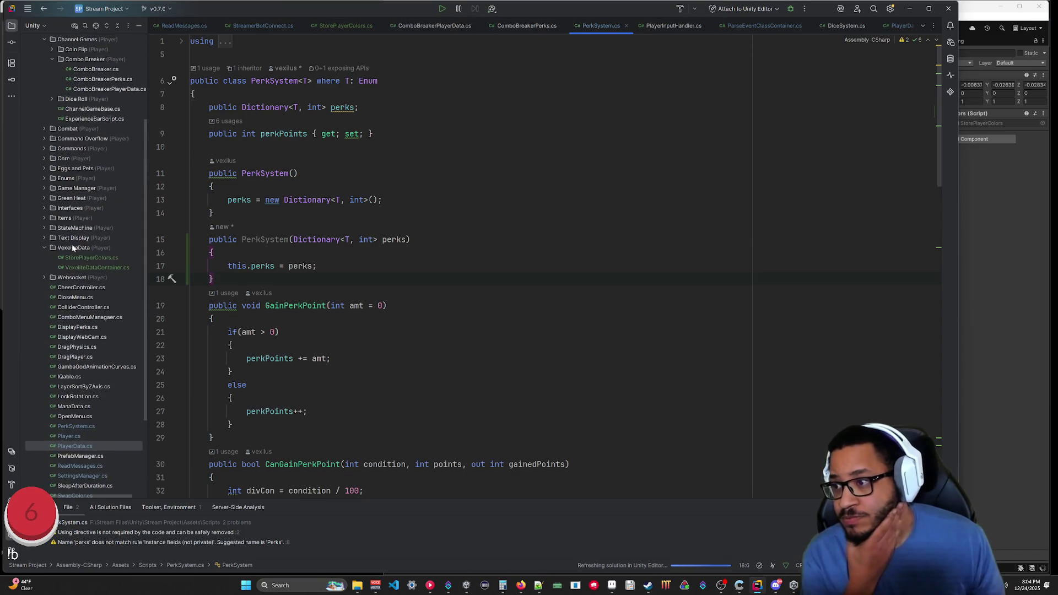
{"action": "left_click", "coordinate": [71, 248]}
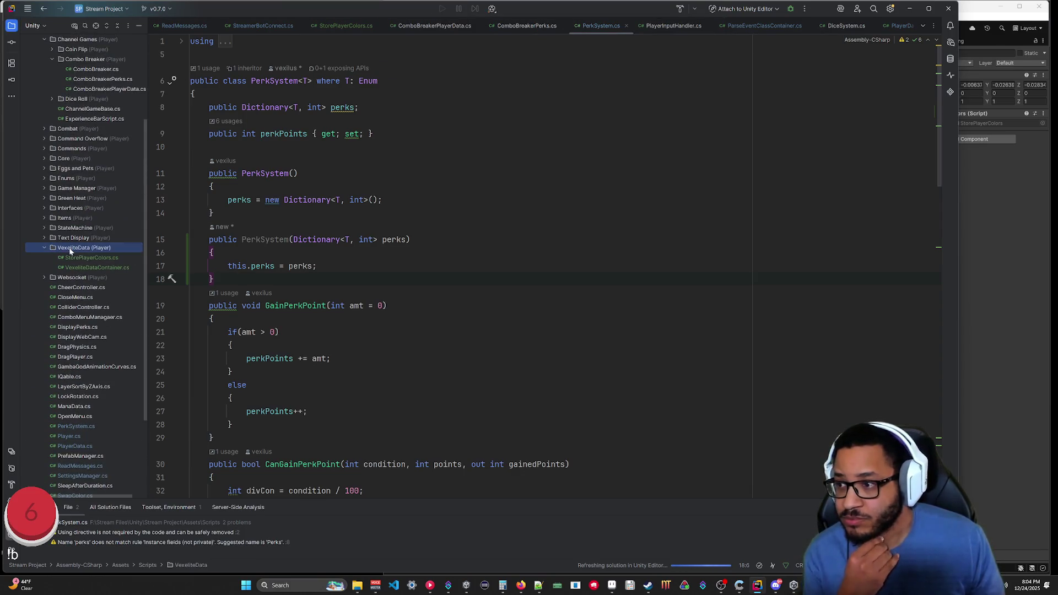
{"action": "right_click", "coordinate": [89, 251]}
{"action": "mouse_move", "coordinate": [102, 252]}
{"action": "left_click", "coordinate": [243, 257]}
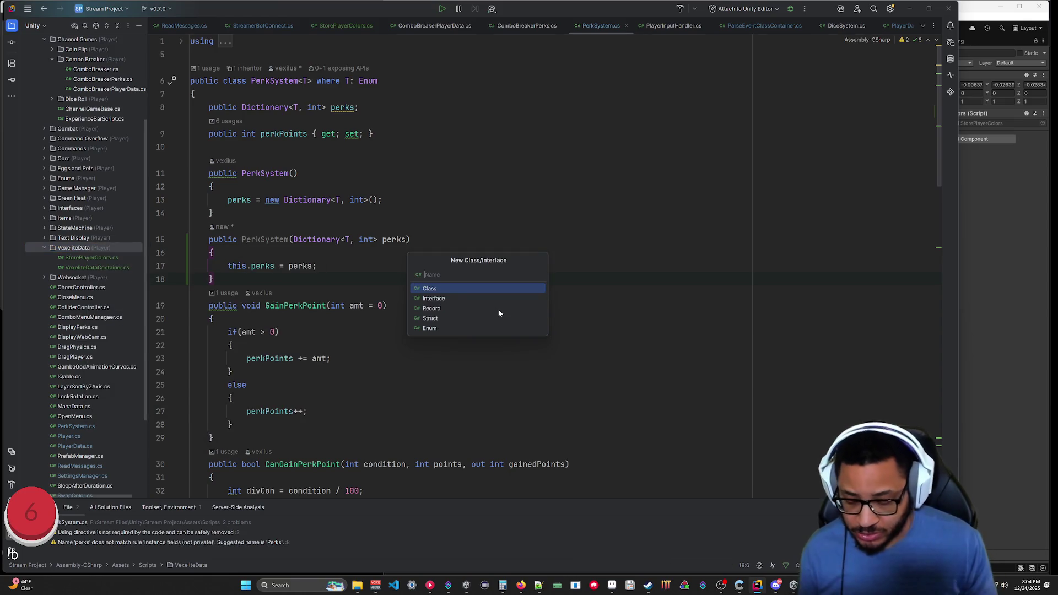
{"action": "type", "text": "ComboBreakerCo"}
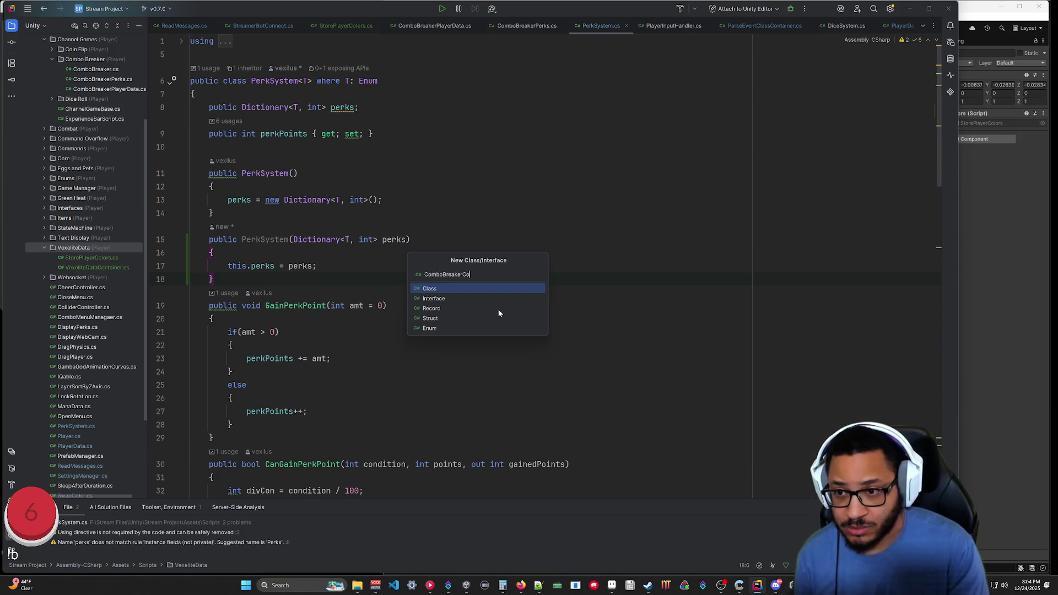
{"action": "key", "text": "BackSpace"}
{"action": "key", "text": "BackSpace"}
{"action": "key", "text": "BackSpace"}
{"action": "type", "text": "Data"}
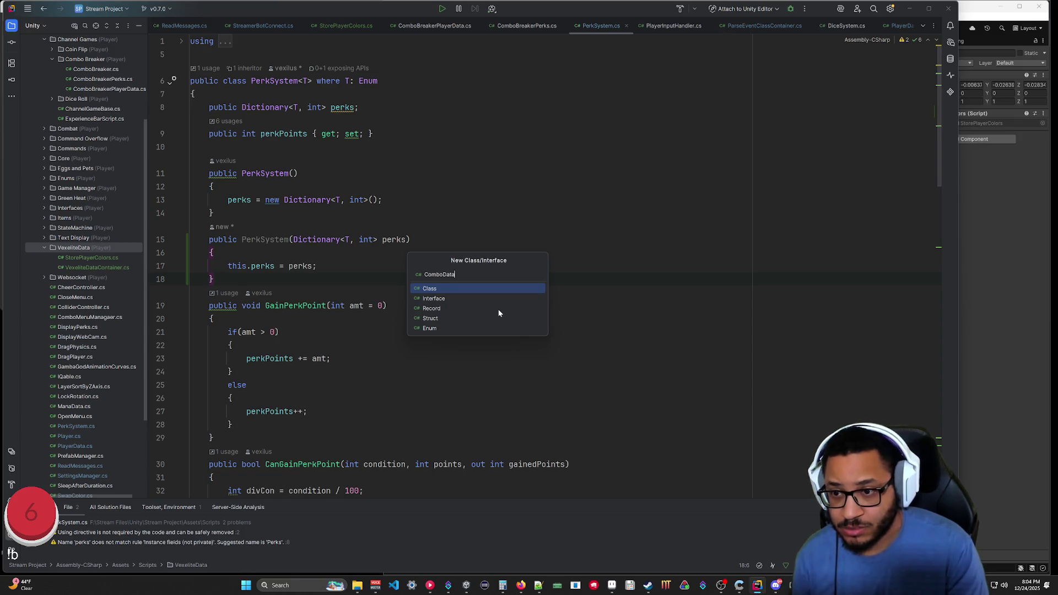
{"action": "type", "text": "Container"}
{"action": "key", "text": "Return"}
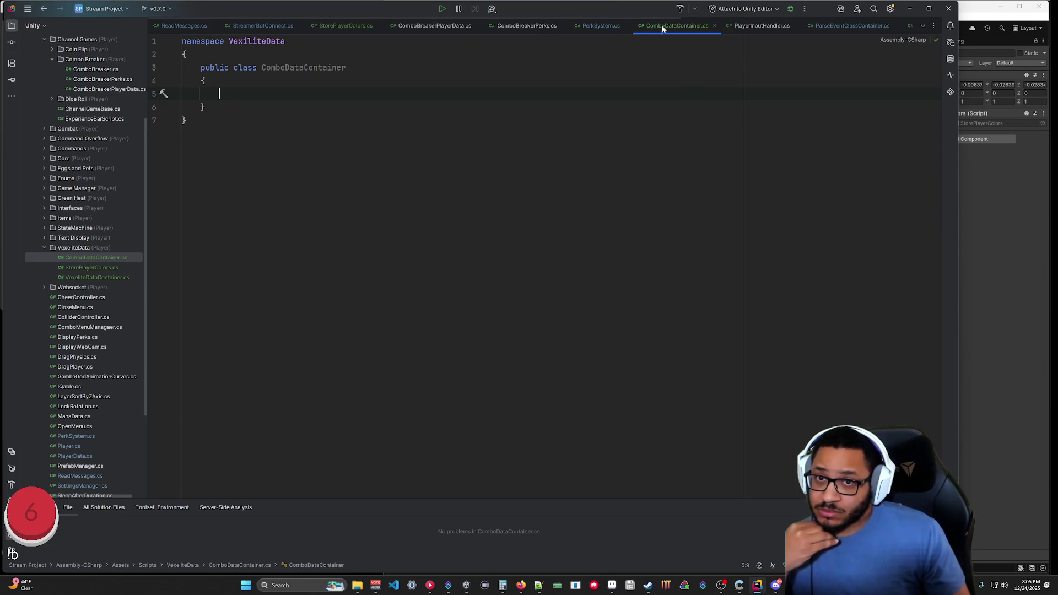
{"action": "left_click", "coordinate": [529, 28]}
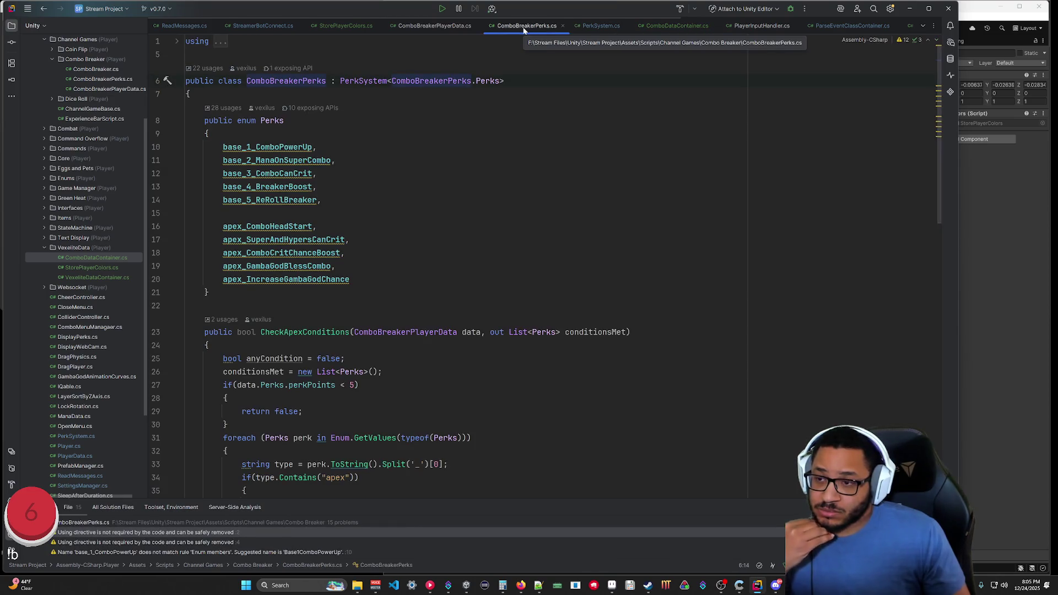
Copy the eleven int combo-stat properties (lines 10–20, comboStart through breakForced) from ComboBreakerPlayerData into ComboDataContainer.
{"action": "left_click", "coordinate": [436, 27]}
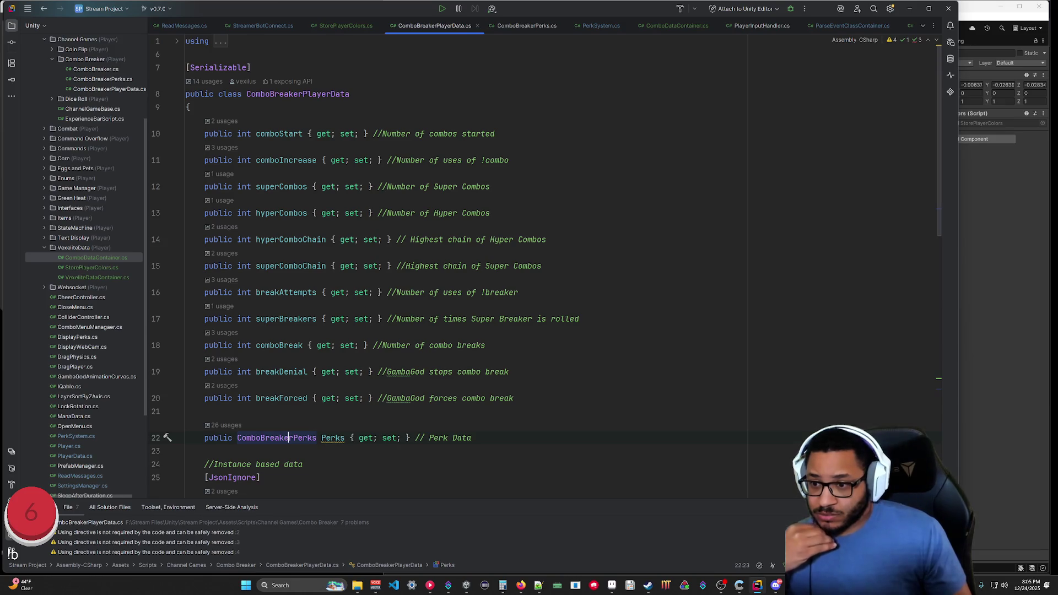
{"action": "mouse_move", "coordinate": [300, 399]}
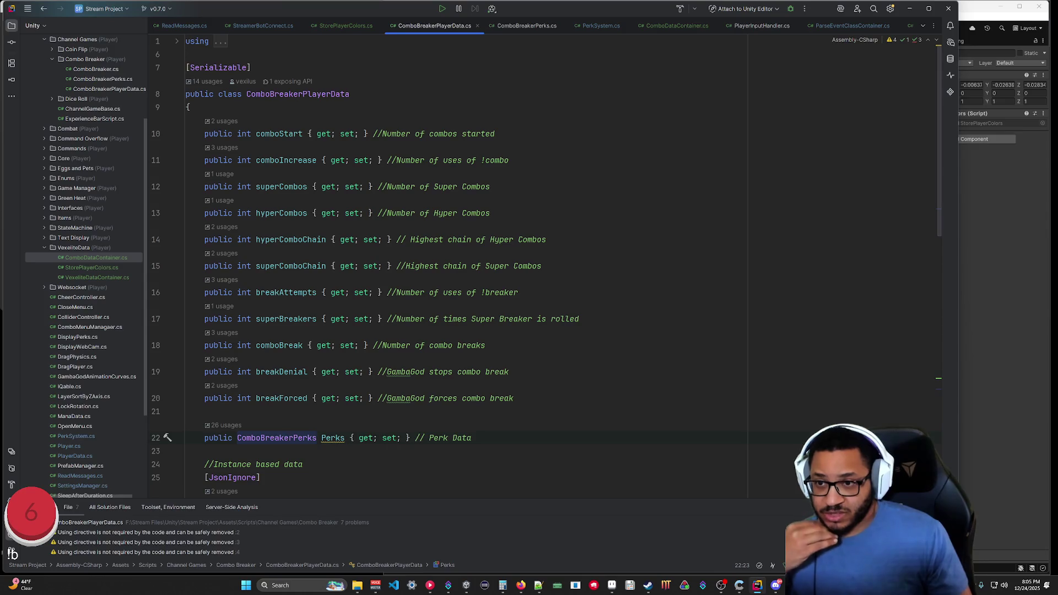
{"action": "mouse_move", "coordinate": [513, 398]}
{"action": "left_mouse_down"}
{"action": "mouse_move", "coordinate": [187, 288]}
{"action": "mouse_move", "coordinate": [184, 129]}
{"action": "left_mouse_up"}
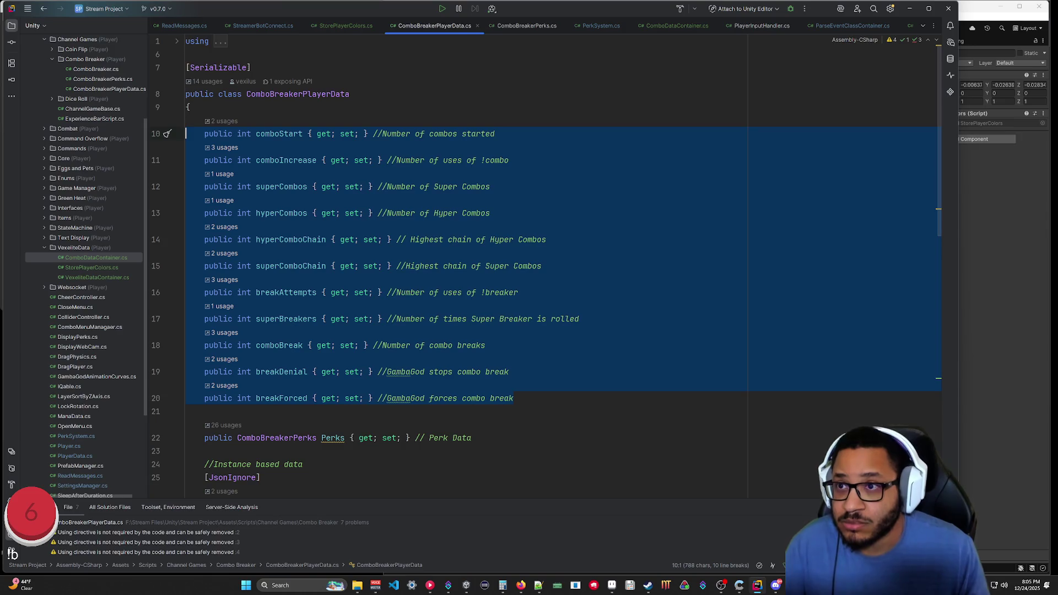
{"action": "key", "text": "ctrl+c"}
{"action": "left_click", "coordinate": [677, 25]}
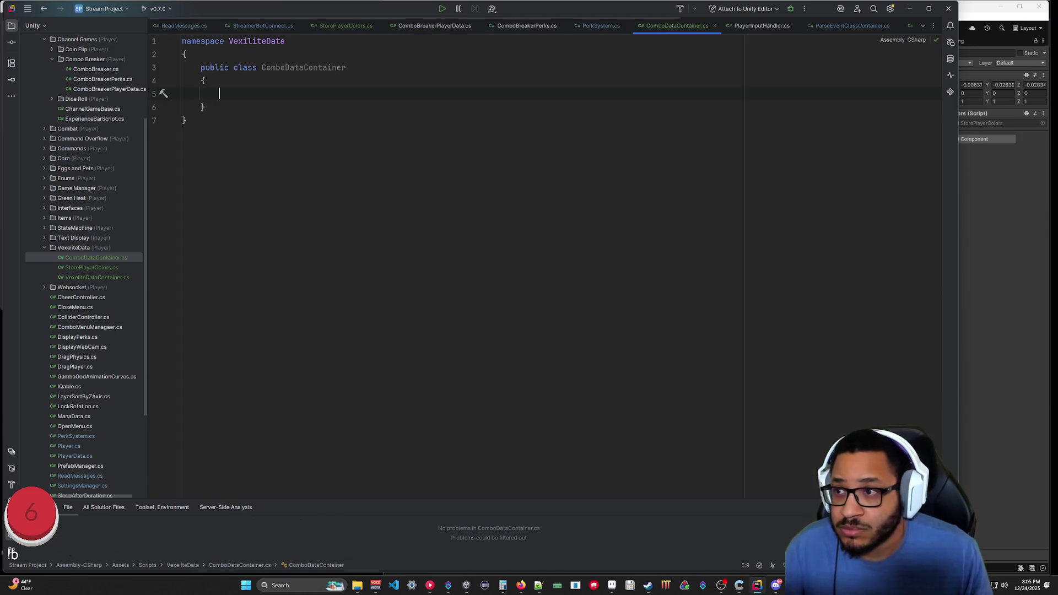
{"action": "key", "text": "ctrl+v"}
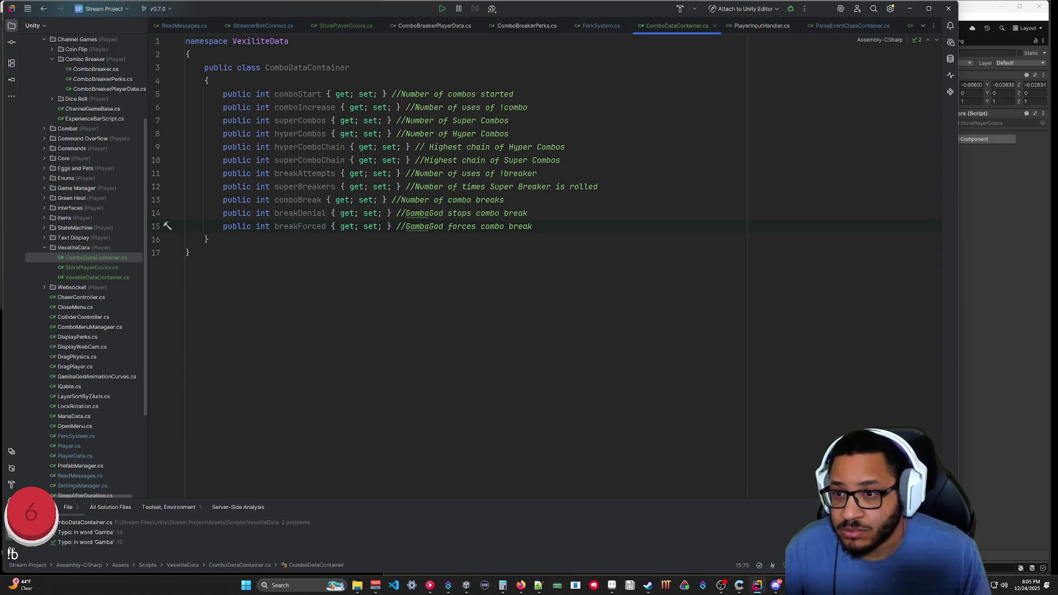
{"action": "key", "text": "Return"}
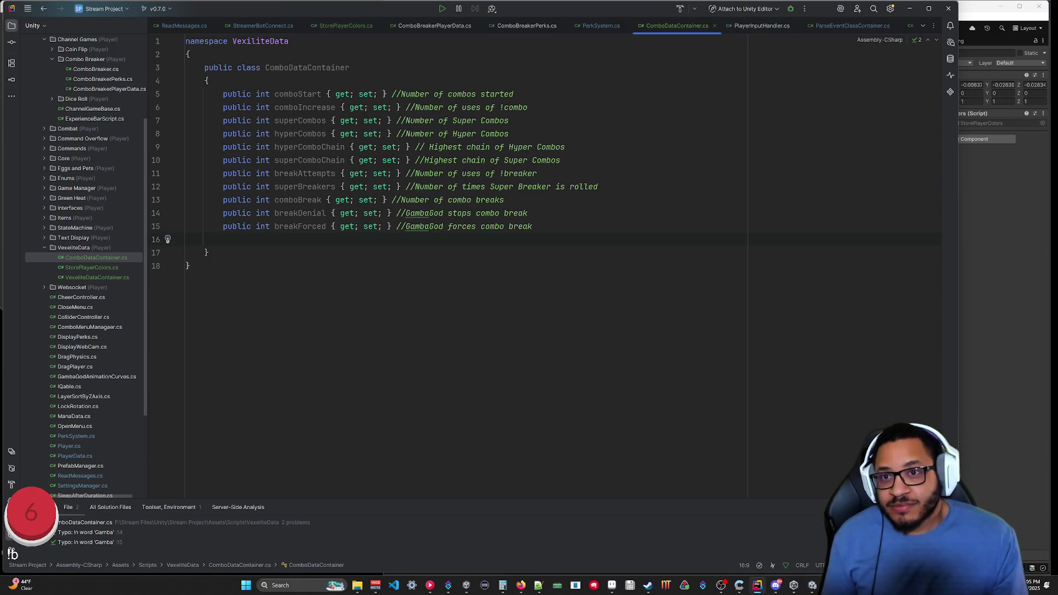
{"action": "left_click", "coordinate": [599, 25]}
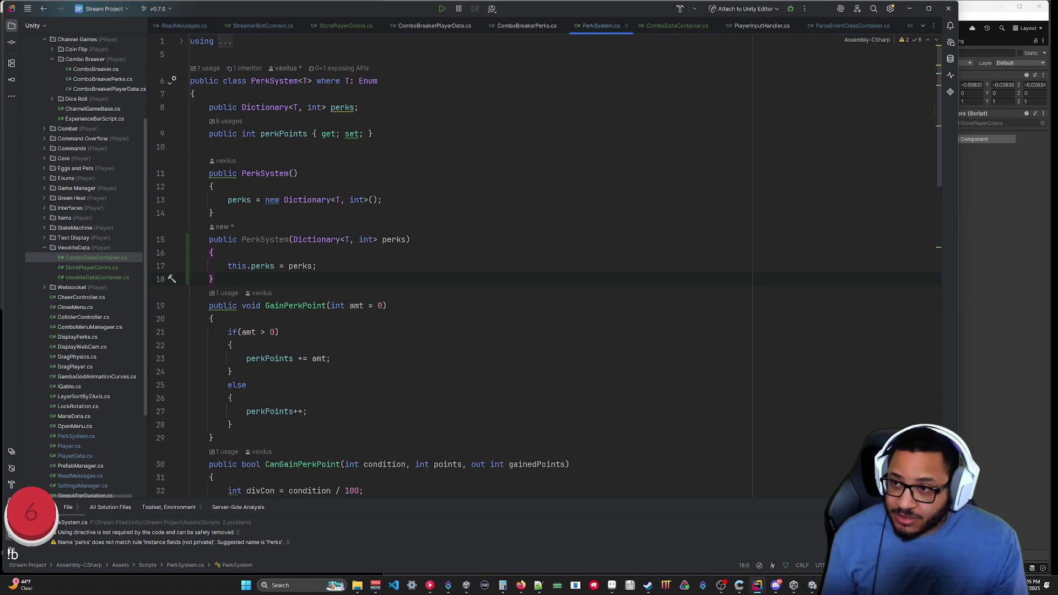
{"action": "left_click", "coordinate": [684, 27]}
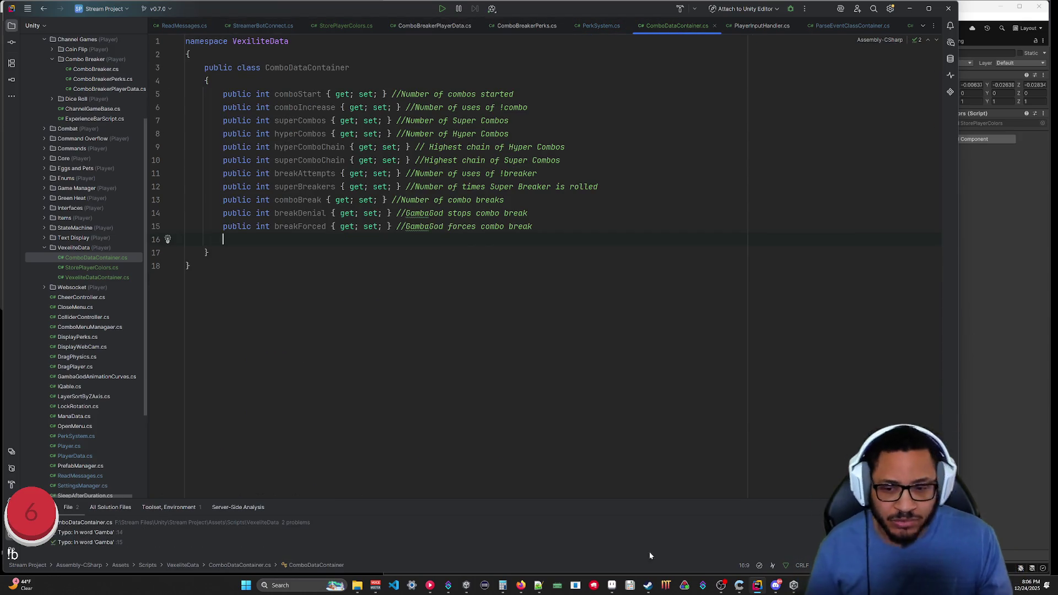
{"action": "left_click", "coordinate": [521, 585]}
Search Google for 'c# can you store a Dictionary<T, foo> in json format'.
{"action": "left_click_drag", "start_coordinate": [543, 68], "coordinate": [489, 68]}
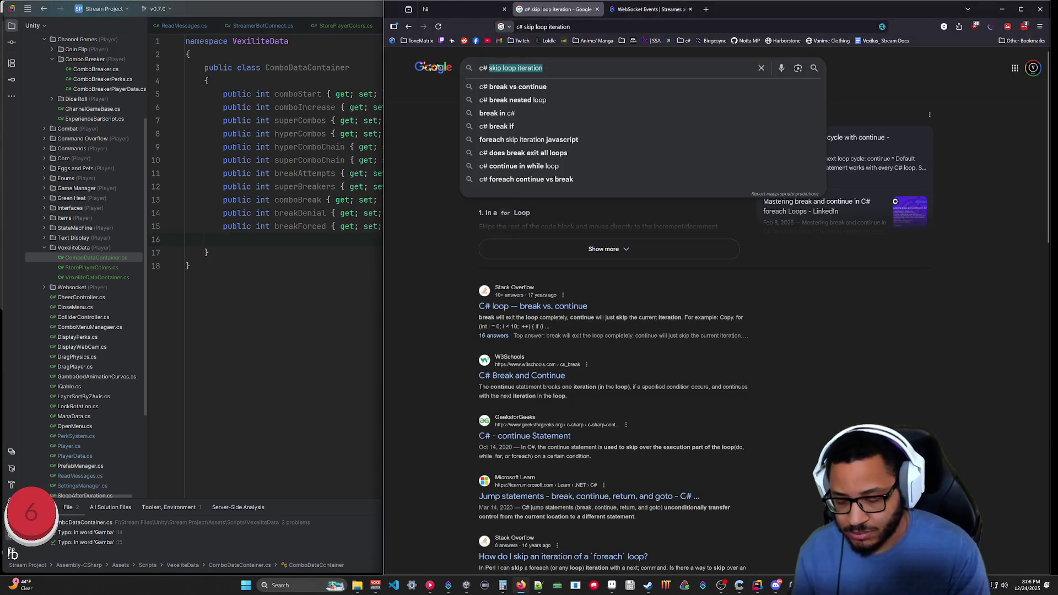
{"action": "type", "text": "can you "}
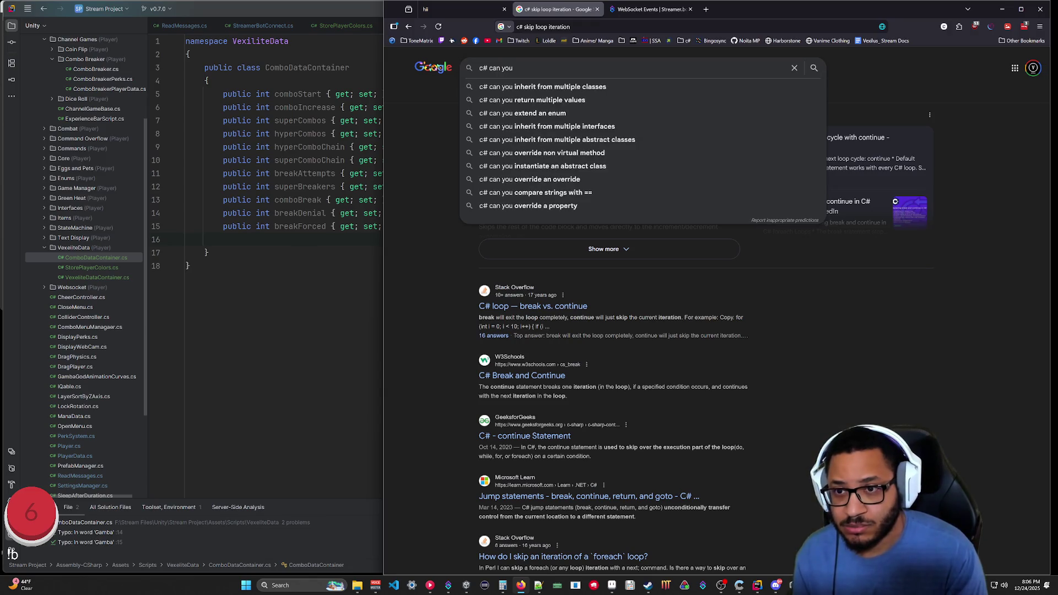
{"action": "type", "text": "store a "}
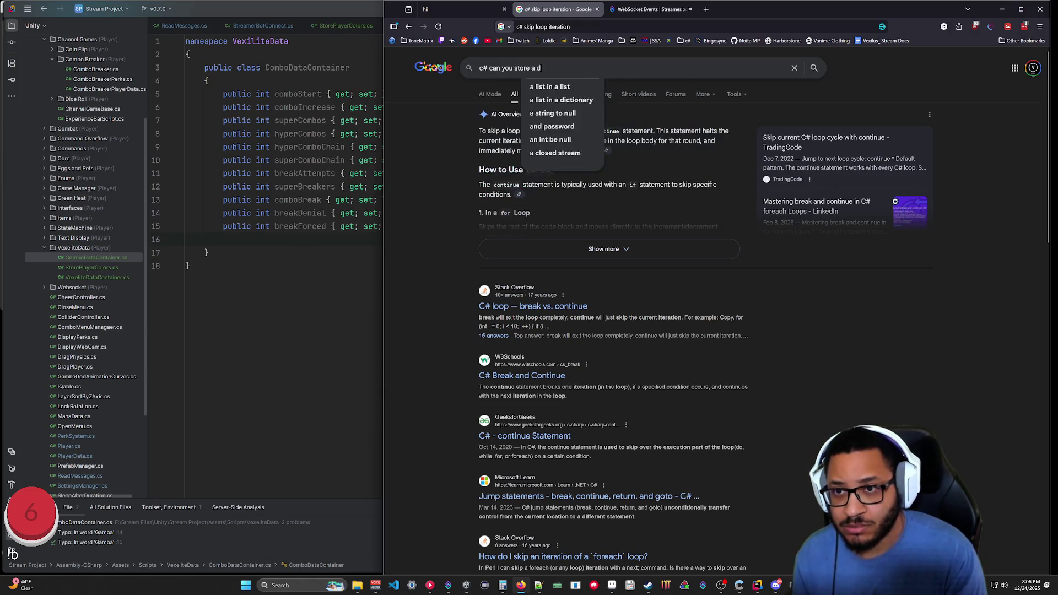
{"action": "type", "text": "Dictionar"}
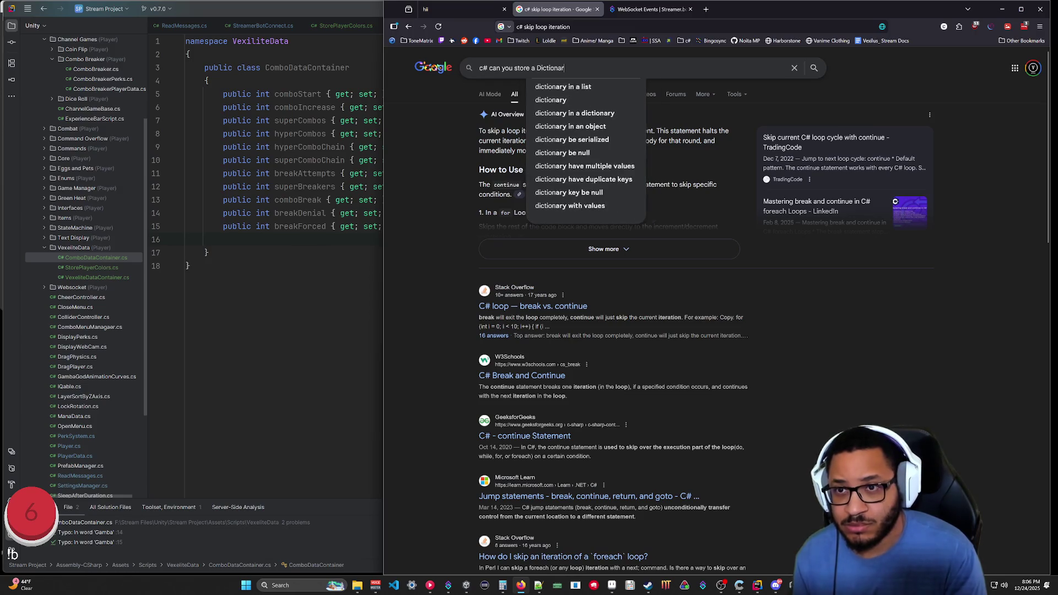
{"action": "type", "text": "y<T"}
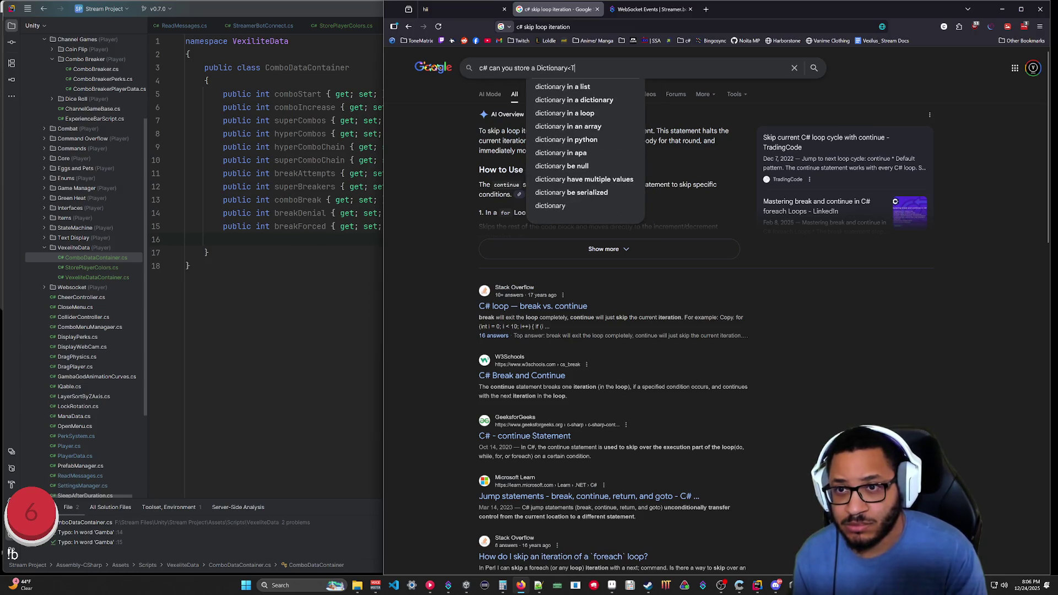
{"action": "type", "text": ", "}
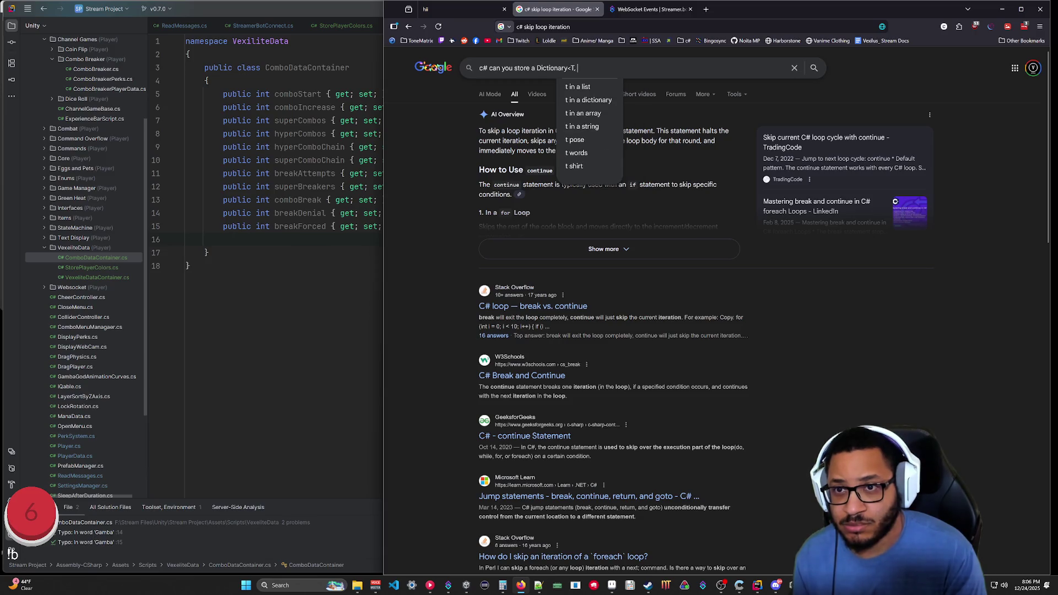
{"action": "type", "text": "foo> "}
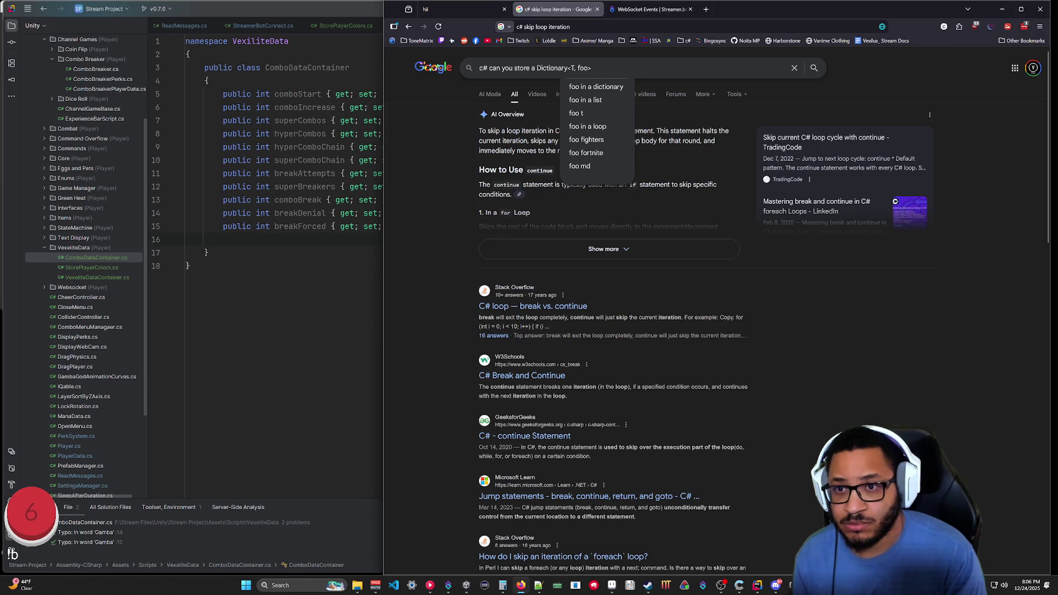
{"action": "type", "text": "in json form"}
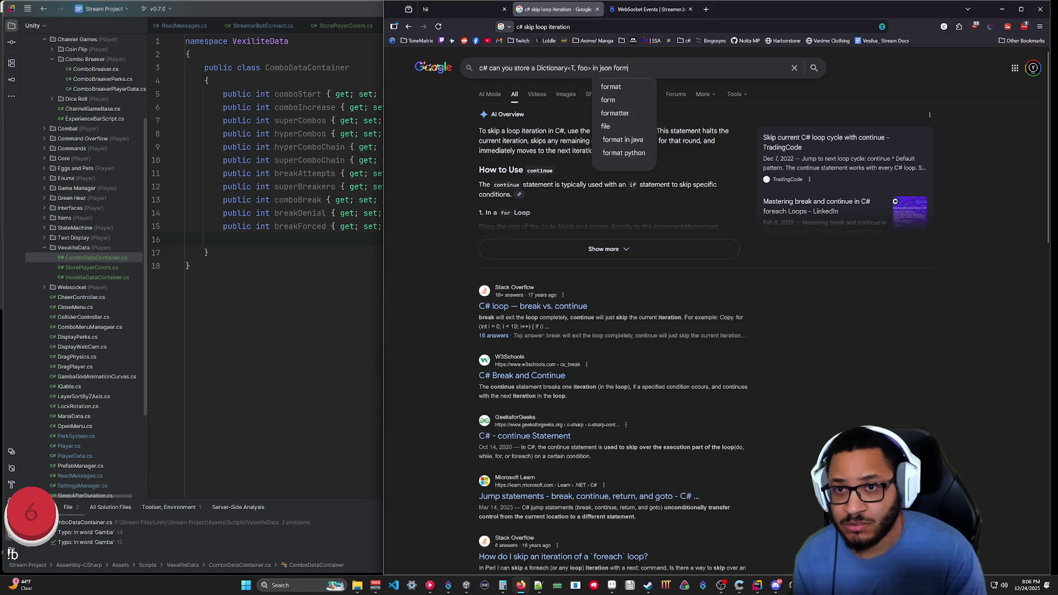
{"action": "left_click", "coordinate": [604, 126]}
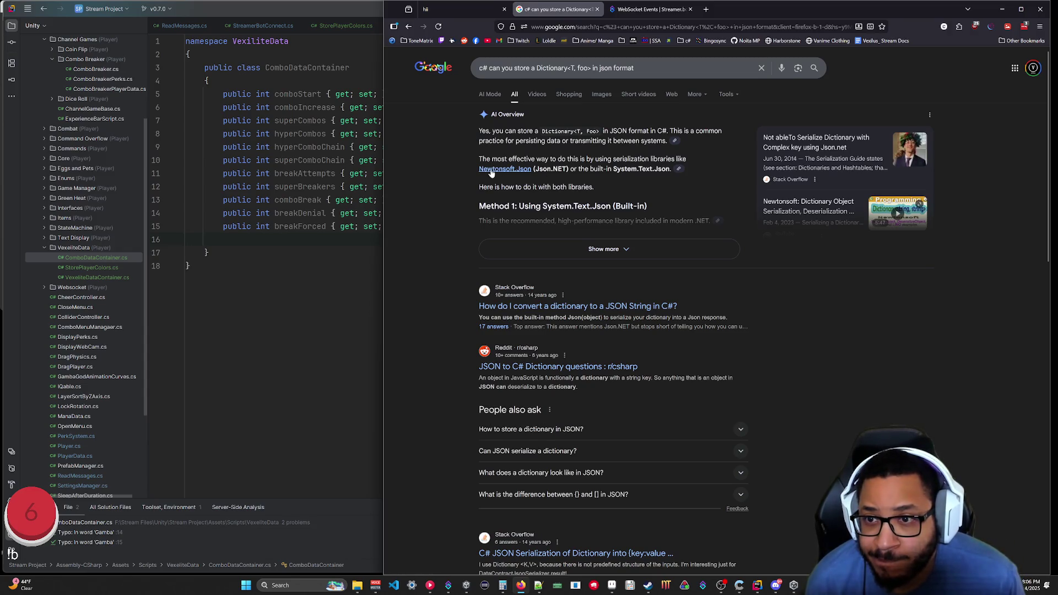
Expand the AI overview to read its System.Text.Json and Newtonsoft.Json examples.
{"action": "left_click", "coordinate": [573, 250]}
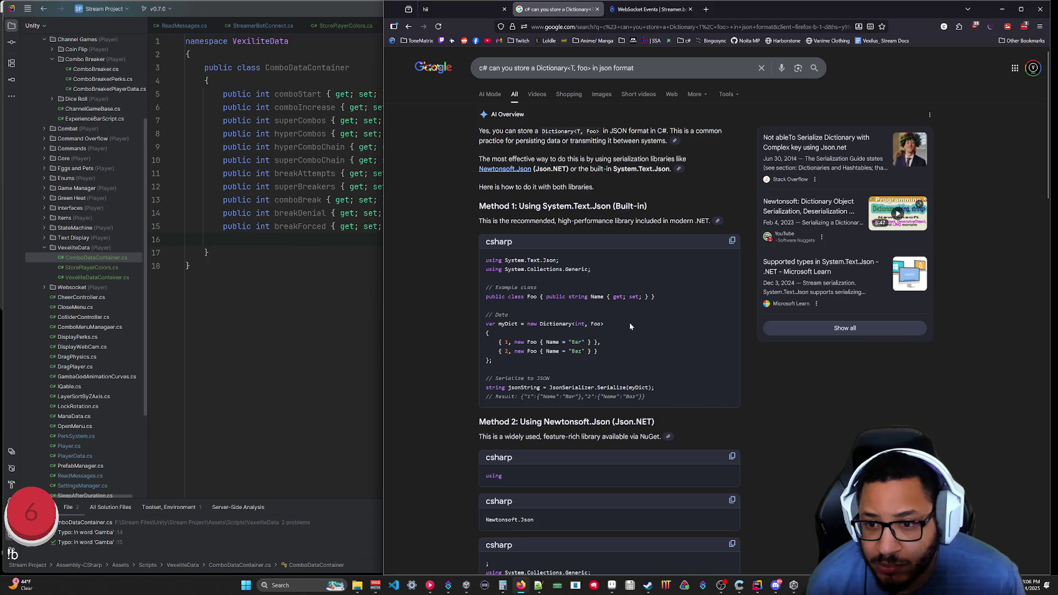
{"action": "scroll", "coordinate": [629, 325], "scroll_direction": "down", "scroll_amount": 5}
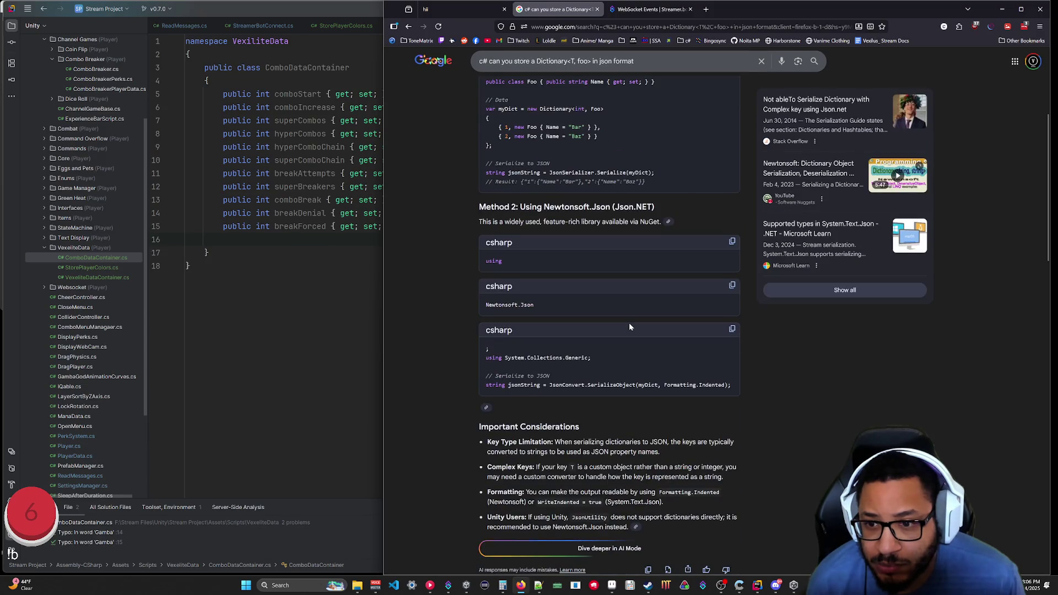
{"action": "scroll", "coordinate": [630, 325], "scroll_direction": "up", "scroll_amount": 5}
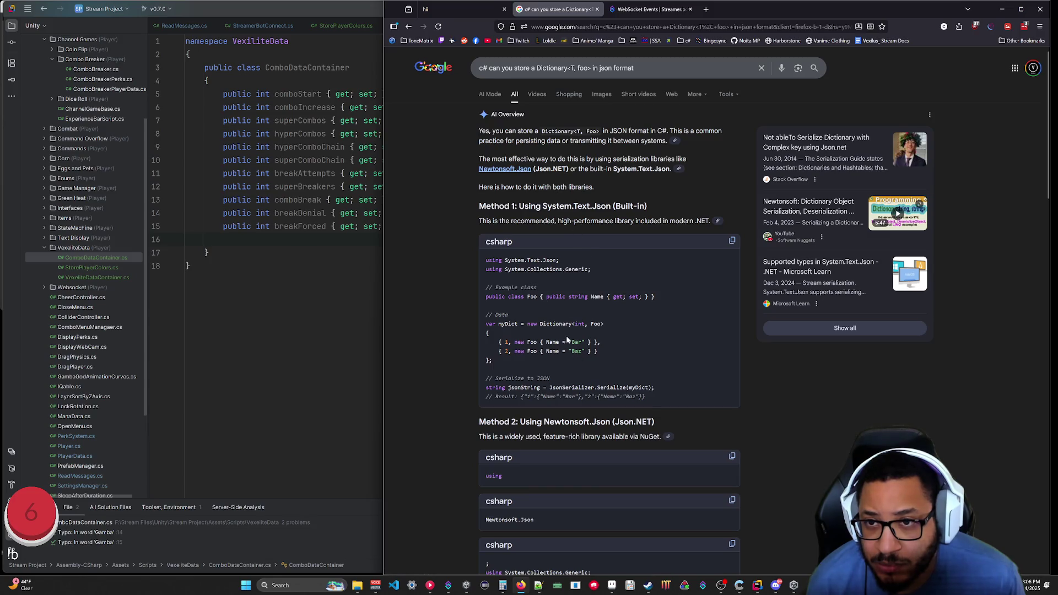
{"action": "left_click", "coordinate": [634, 68]}
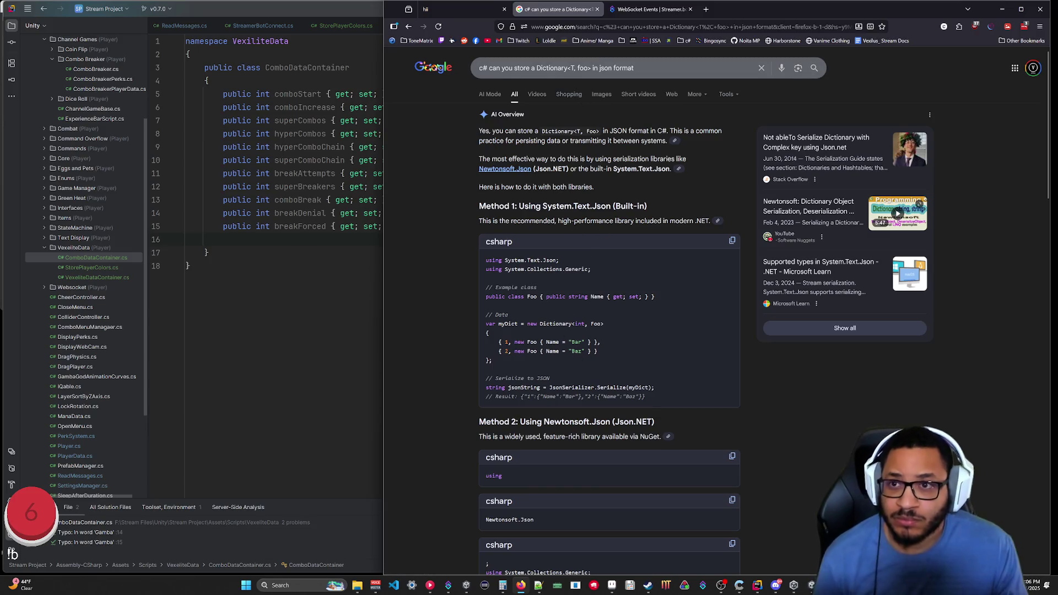
{"action": "left_click_drag", "start_coordinate": [634, 68], "coordinate": [536, 68]}
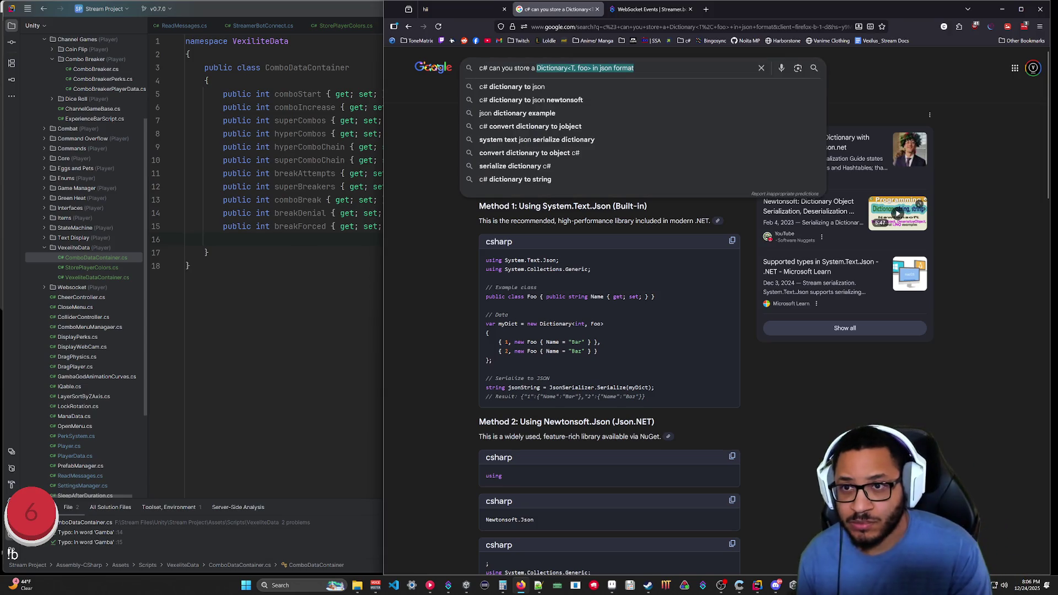
Search 'c# can you store a Dictionary with a generic T in json', read the expanded overview, and minimize the browser.
{"action": "key", "text": "BackSpace"}
{"action": "type", "text": "Dic"}
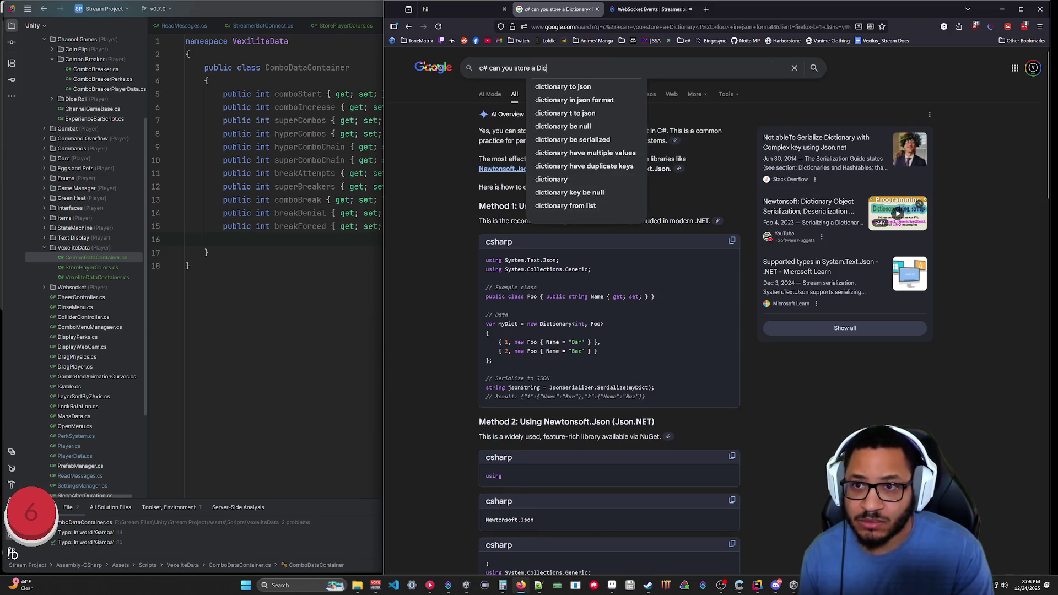
{"action": "type", "text": "tionary with "}
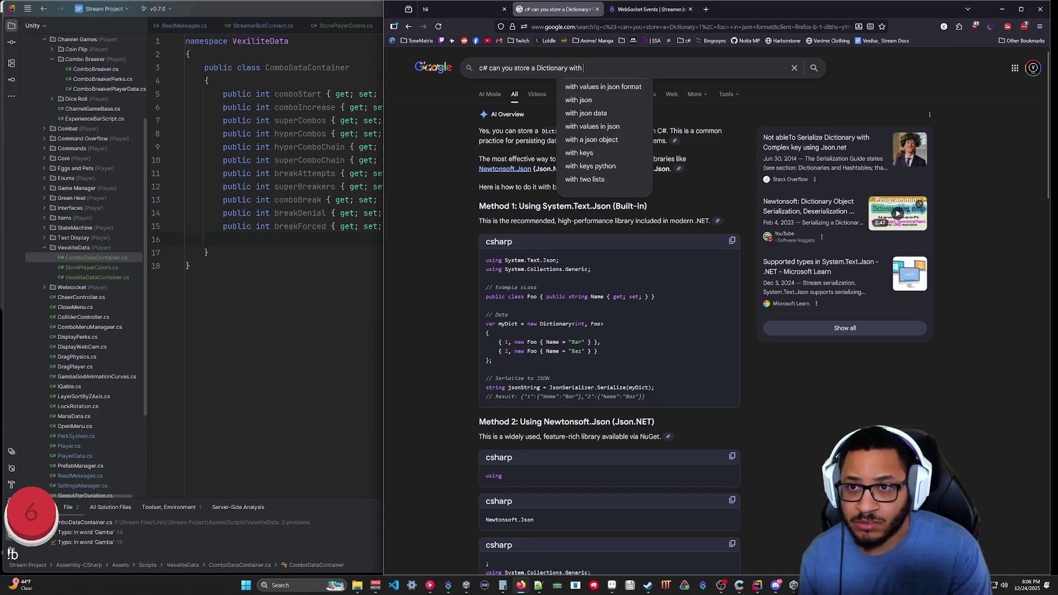
{"action": "type", "text": "a generic "}
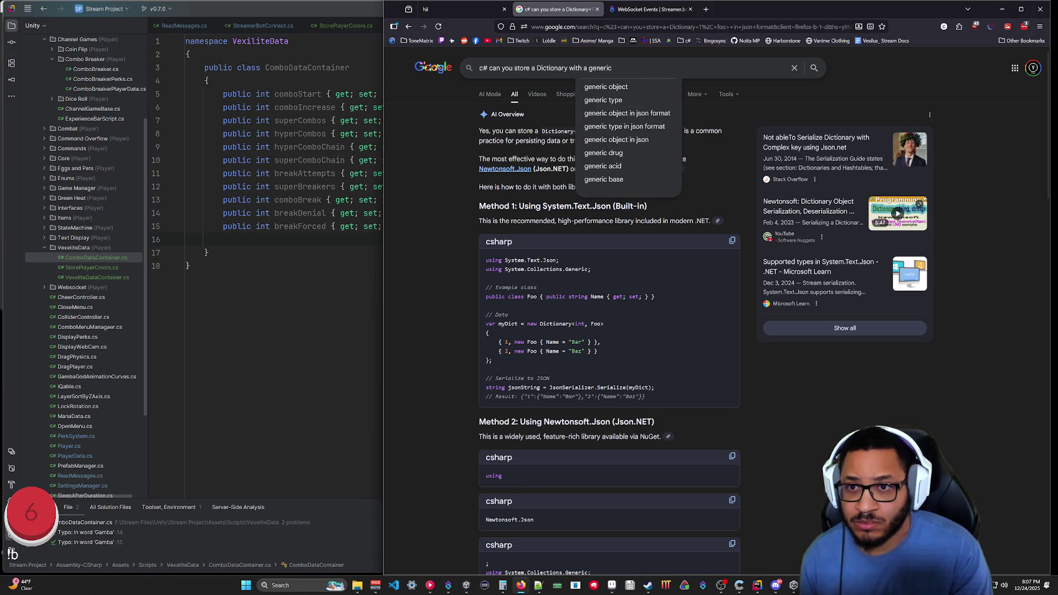
{"action": "type", "text": "T in json"}
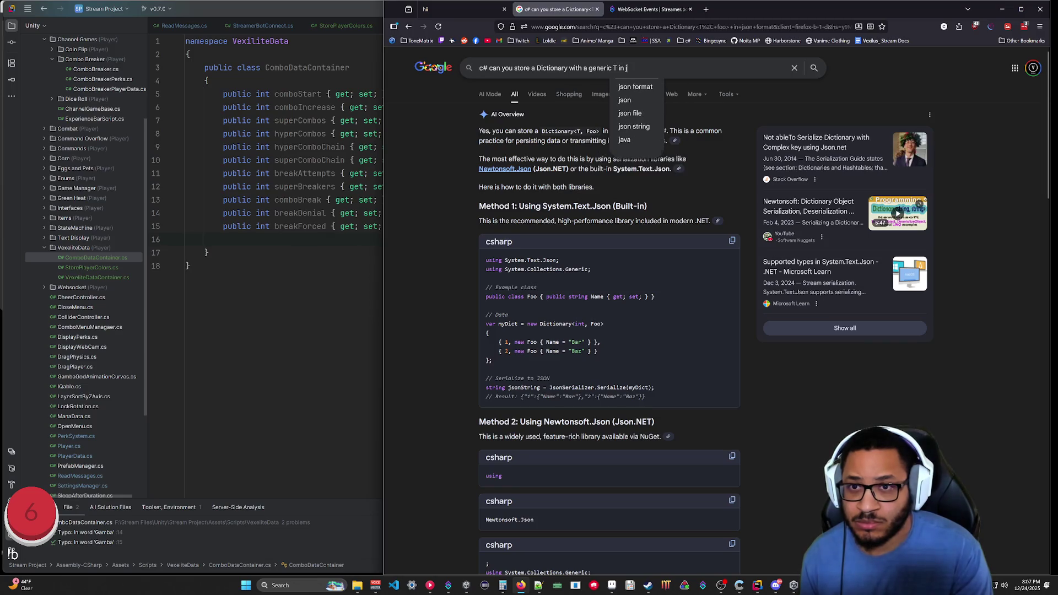
{"action": "key", "text": "Return"}
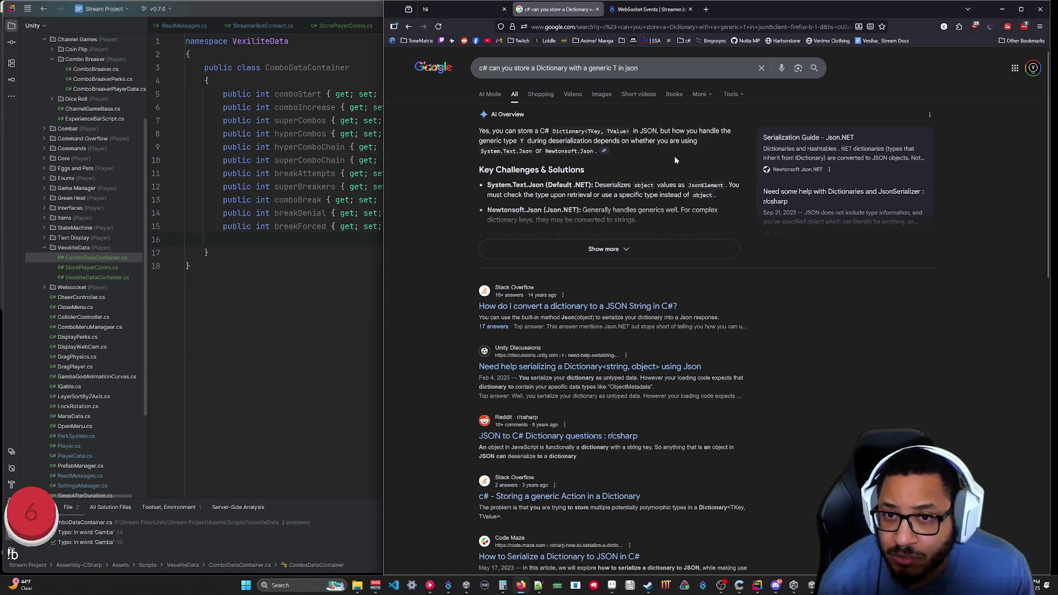
{"action": "left_click", "coordinate": [617, 251]}
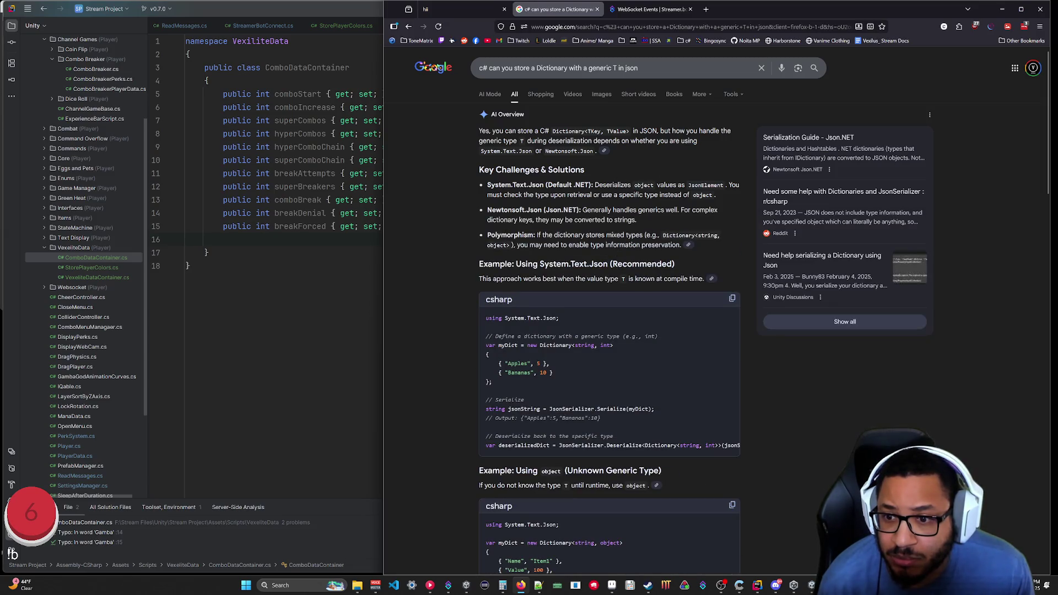
{"action": "scroll", "coordinate": [623, 377], "scroll_direction": "down", "scroll_amount": 10}
{"action": "scroll", "coordinate": [623, 380], "scroll_direction": "up", "scroll_amount": 5}
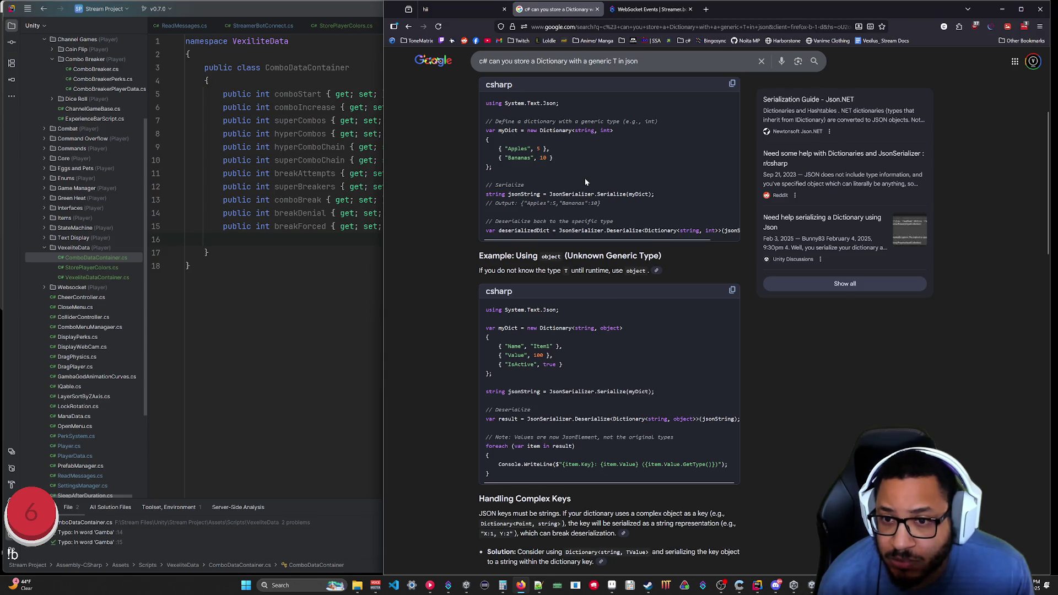
{"action": "scroll", "coordinate": [585, 180], "scroll_direction": "up", "scroll_amount": 3}
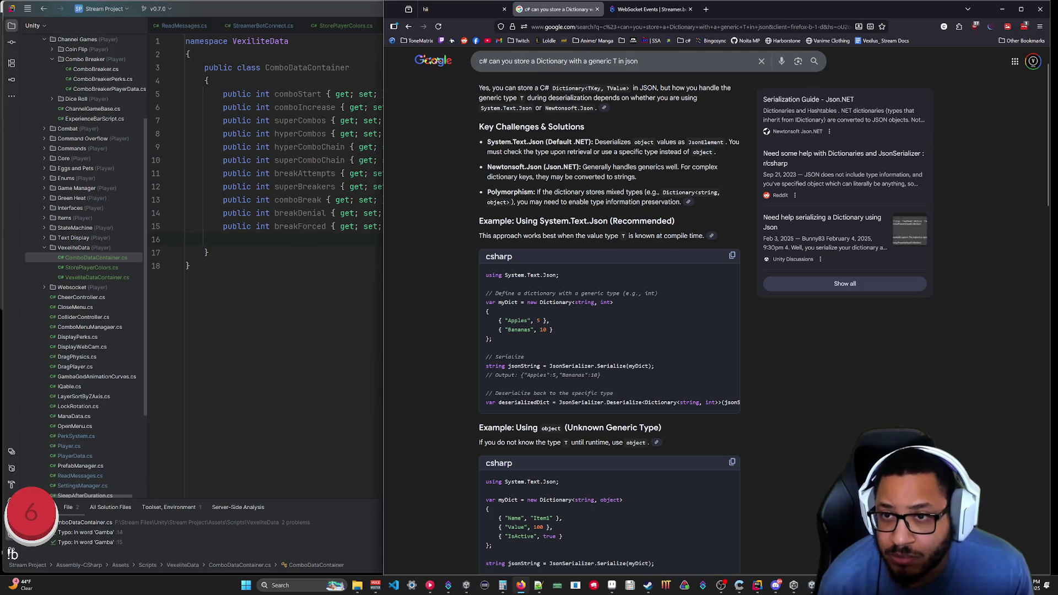
{"action": "left_click", "coordinate": [650, 9]}
{"action": "left_click", "coordinate": [1002, 9]}
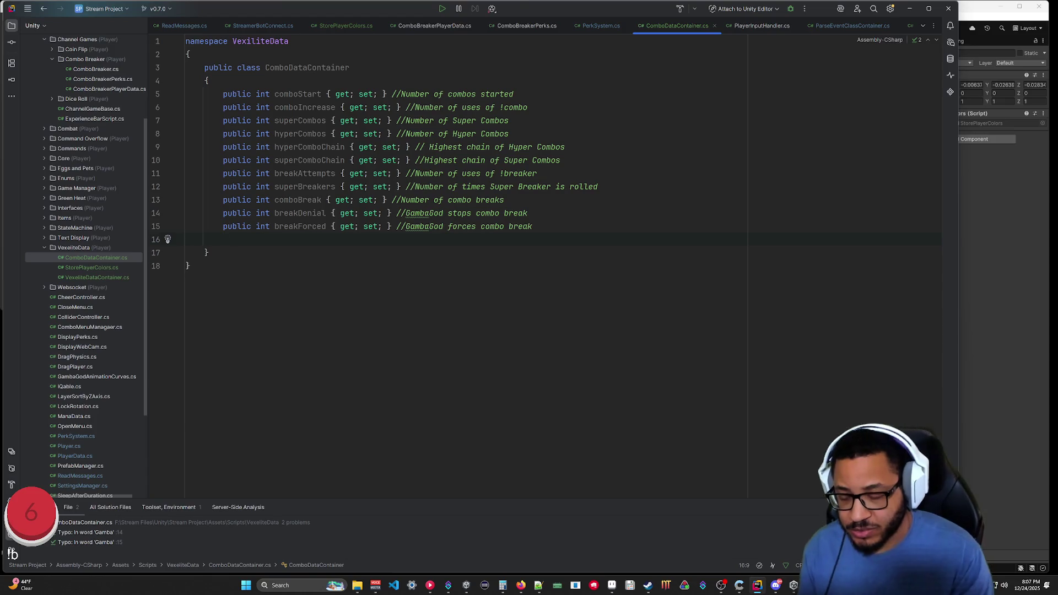
Begin a public Dictionary<T property declaration below the counter properties.
{"action": "type", "text": "public Dictionary"}
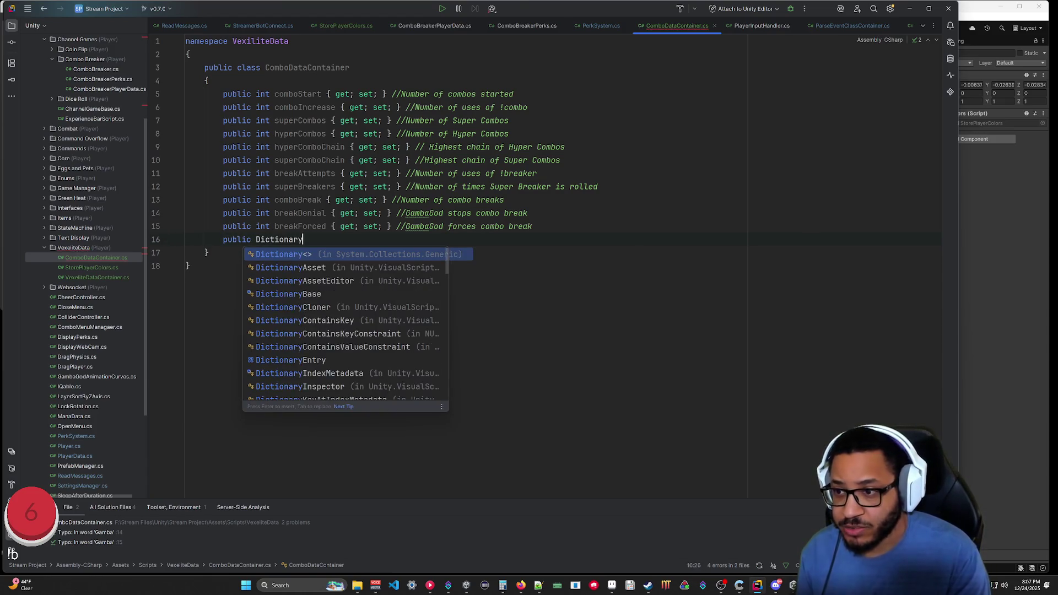
{"action": "type", "text": "<T"}
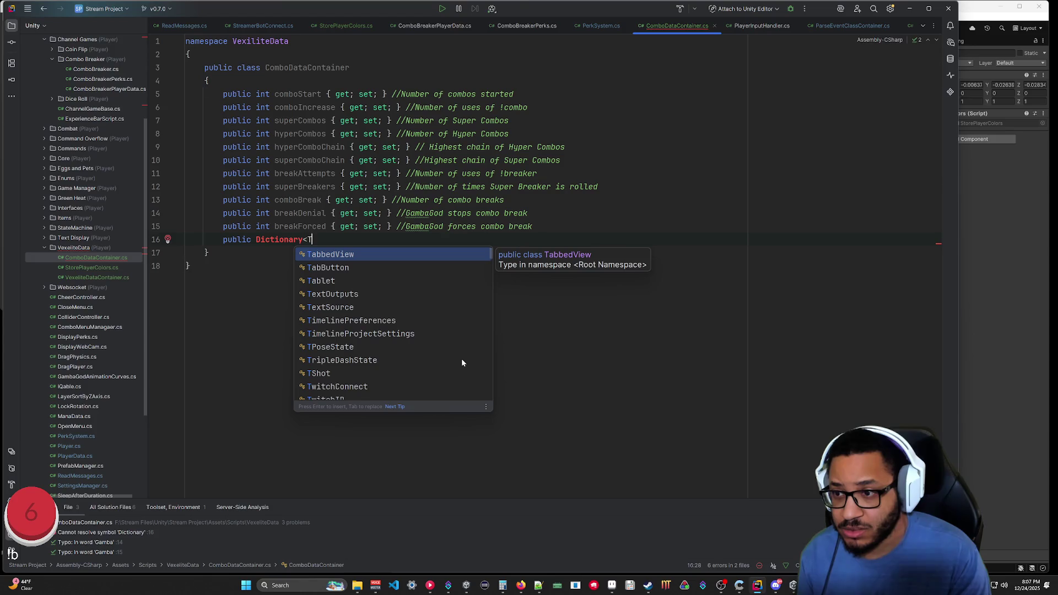
{"action": "key", "text": "Return"}
{"action": "type", "text": ","}
{"action": "key", "text": "ctrl+z"}
{"action": "key", "text": "ctrl+z"}
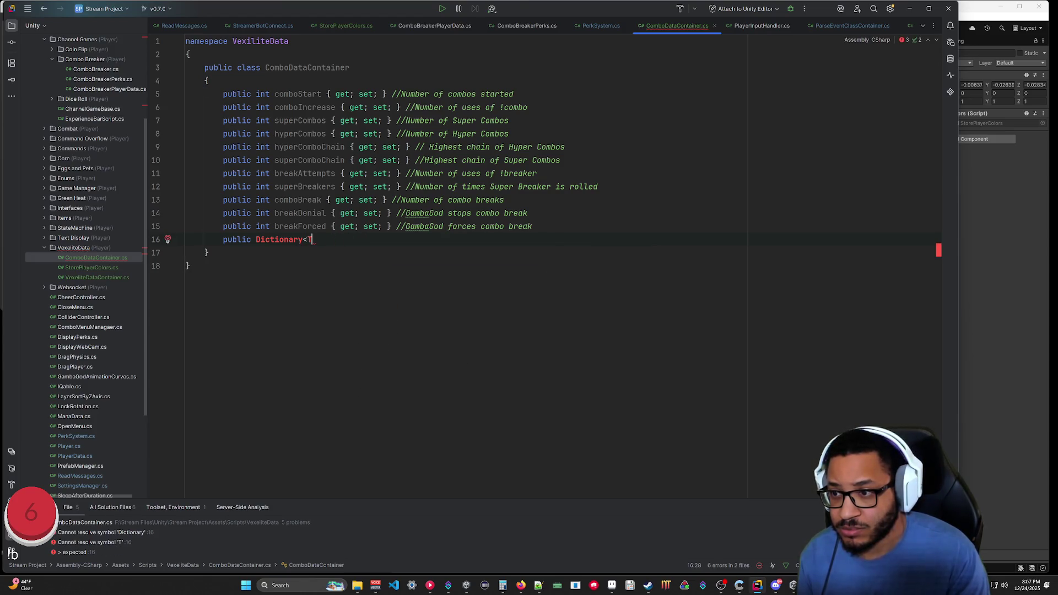
Add 'using System;' and 'using System.Collections.Generic;' at the top, then extend the type to Dictionary<T, int>.
{"action": "left_click", "coordinate": [185, 40]}
{"action": "key", "text": "Return"}
{"action": "key", "text": "Up"}
{"action": "type", "text": "usi"}
{"action": "key", "text": "Return"}
{"action": "type", "text": "System;"}
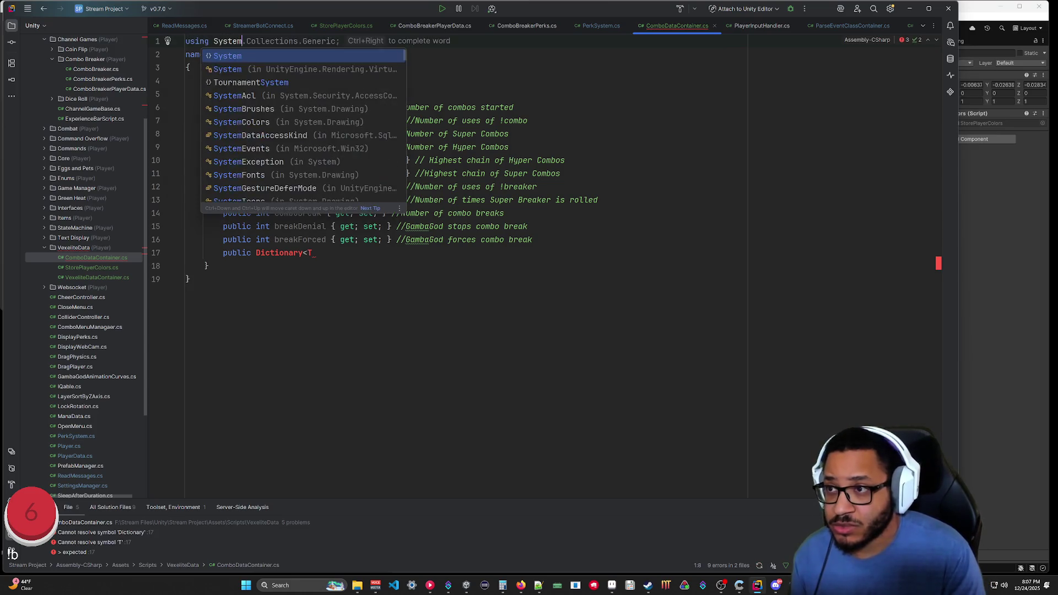
{"action": "key", "text": "Return"}
{"action": "key", "text": "Tab"}
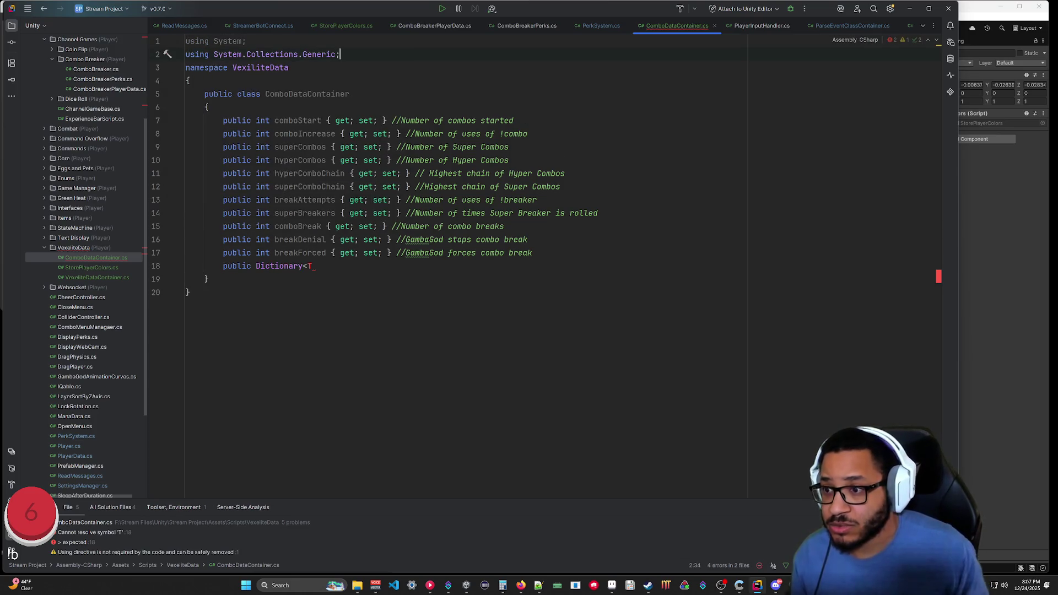
{"action": "left_click", "coordinate": [311, 266]}
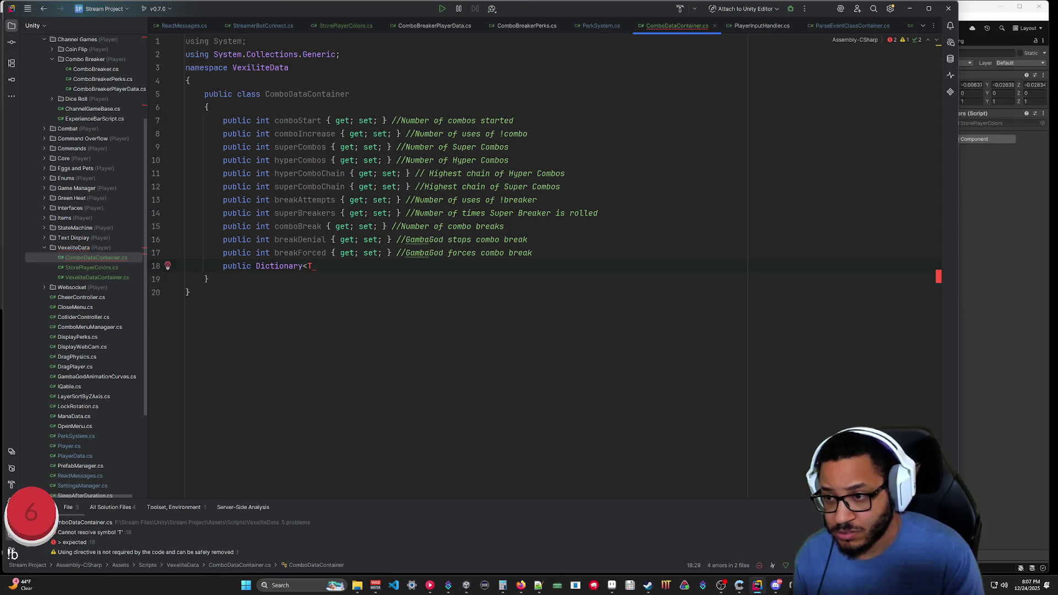
{"action": "type", "text": ", "}
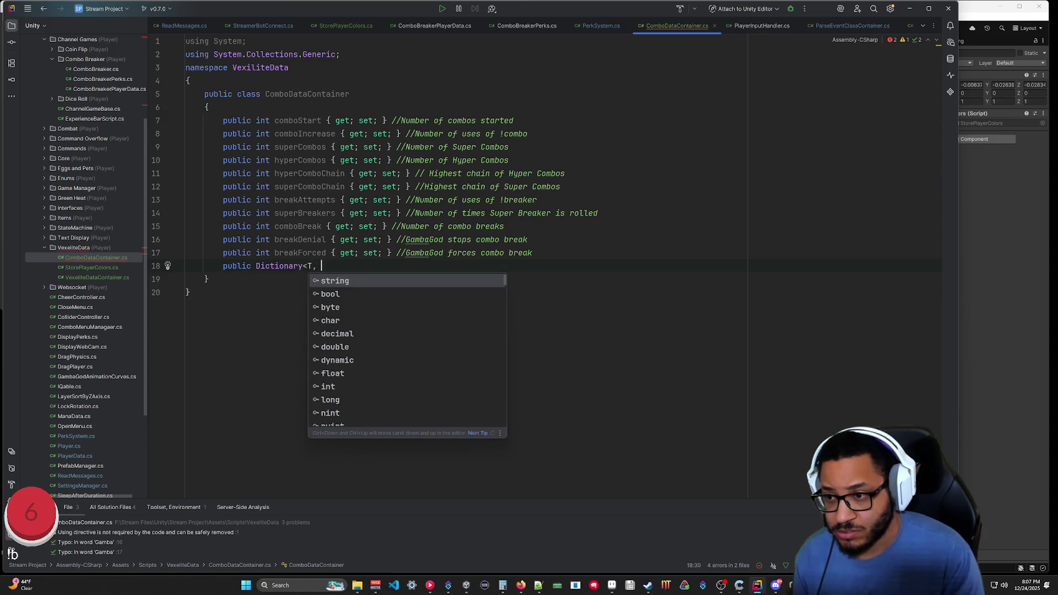
{"action": "type", "text": "int>"}
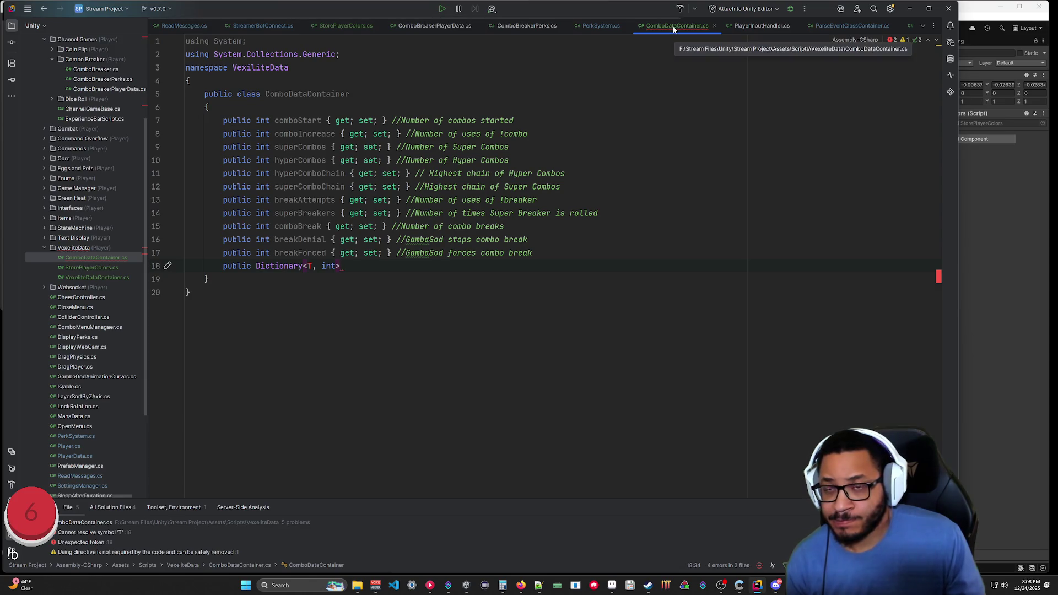
Check the Perks enum in ComboBreakerPerks.cs and the perks dictionary in PerkSystem.cs, then return to ComboDataContainer.
{"action": "left_click", "coordinate": [526, 25]}
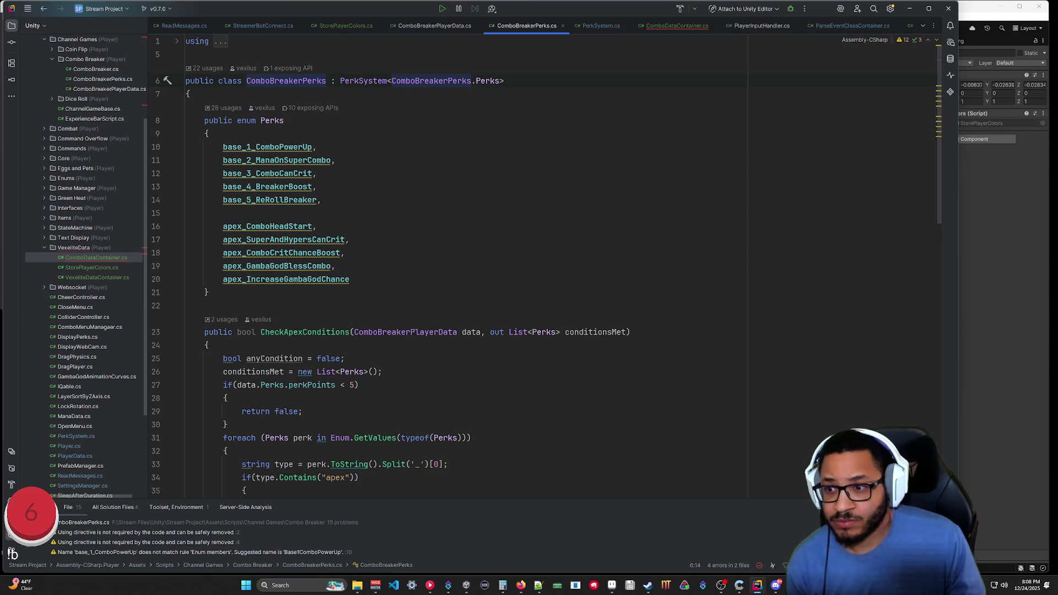
{"action": "left_click", "coordinate": [586, 31]}
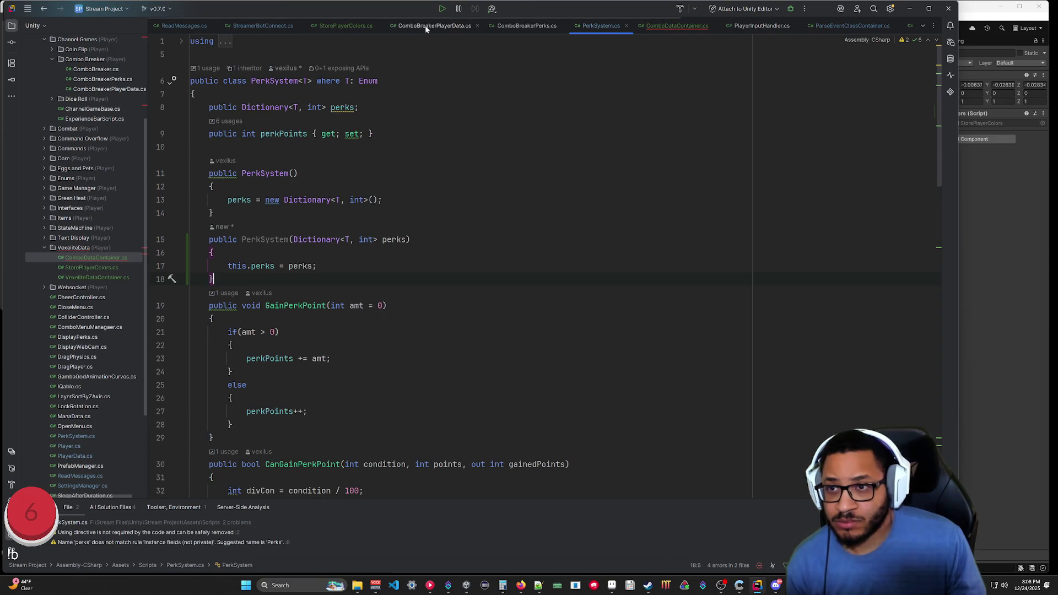
{"action": "left_click", "coordinate": [534, 26]}
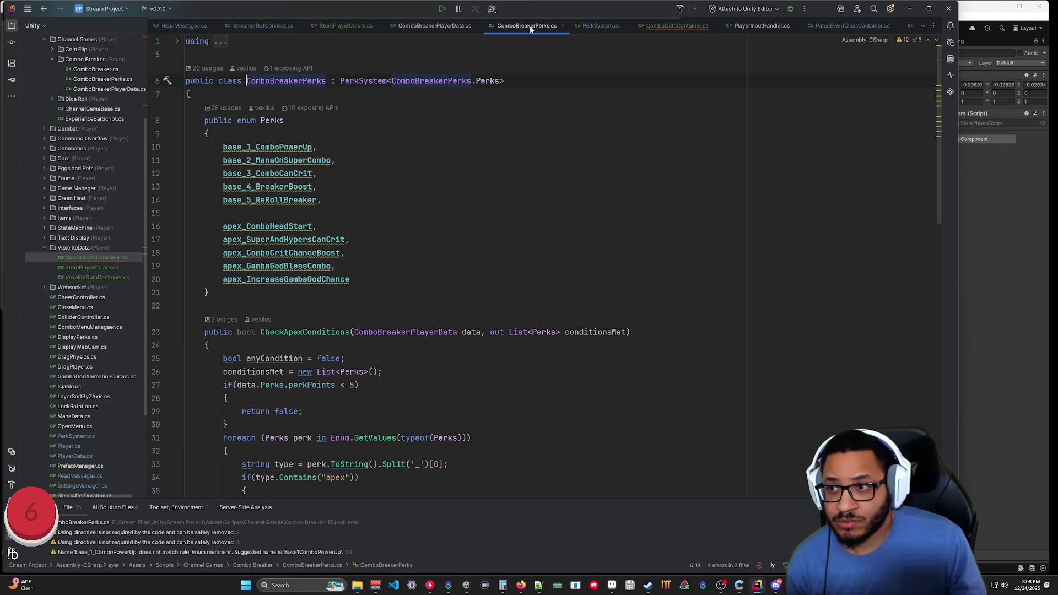
{"action": "left_click", "coordinate": [671, 28]}
Replace T with ComboBreakerPerks.Perks and name the field perks.
{"action": "key", "text": "Left"}
{"action": "key", "text": "Left"}
{"action": "key", "text": "Left"}
{"action": "key", "text": "shift+Left"}
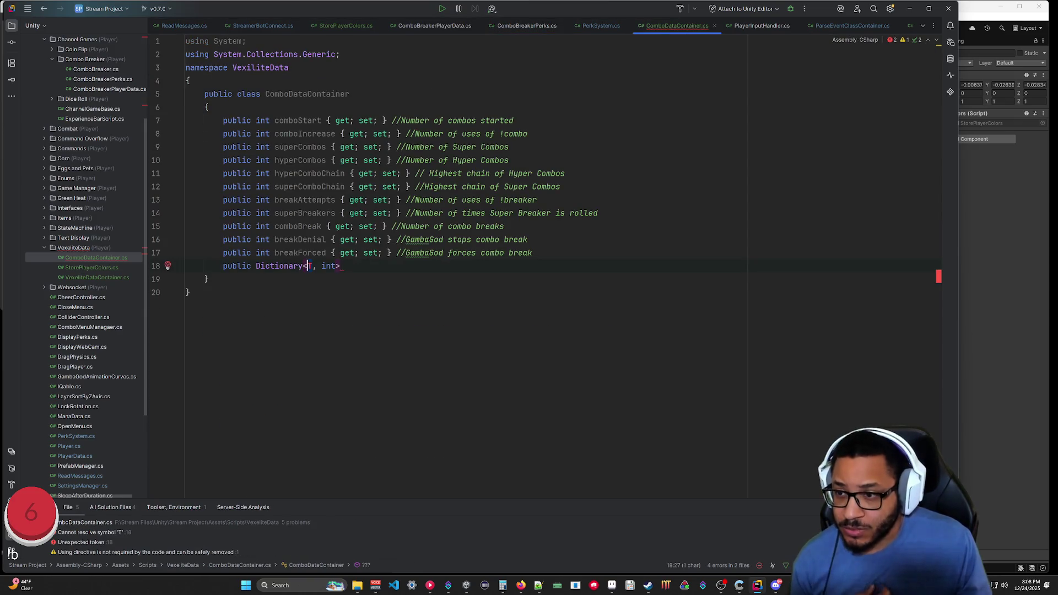
{"action": "type", "text": "ComboBrea"}
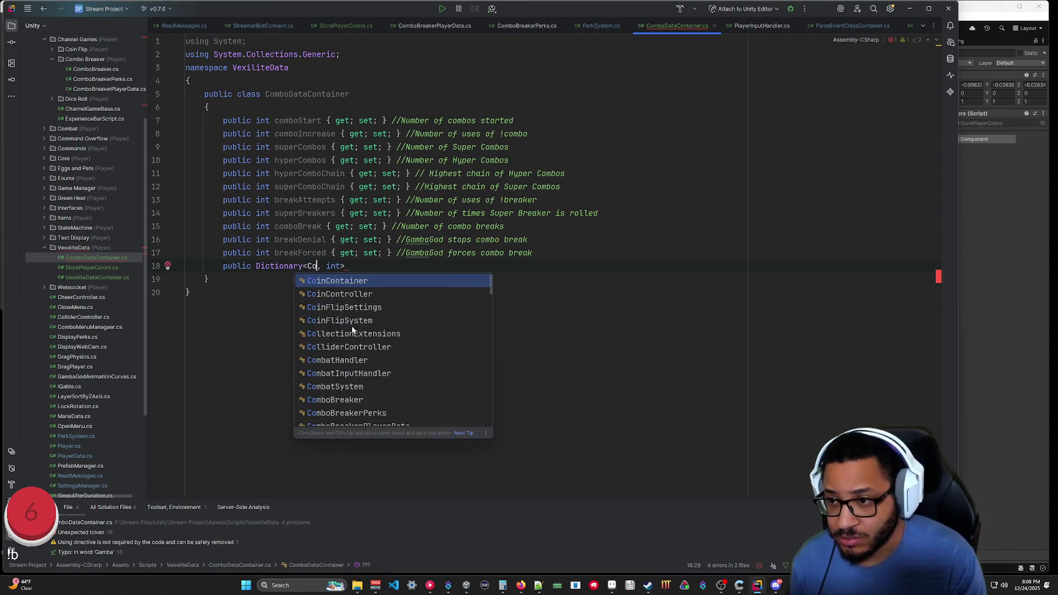
{"action": "type", "text": "kerPerks.perks"}
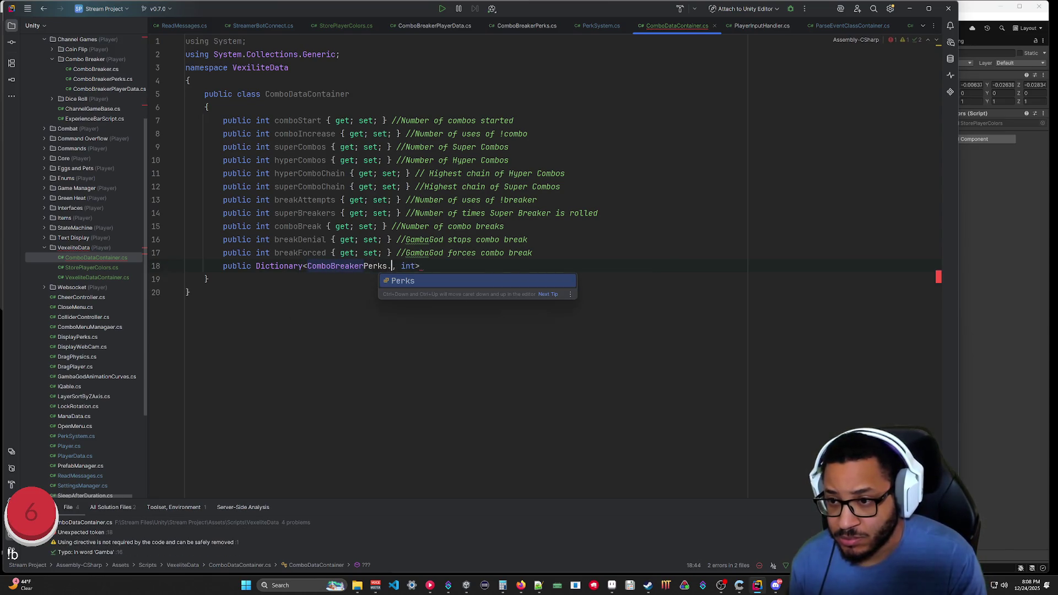
{"action": "key", "text": "End"}
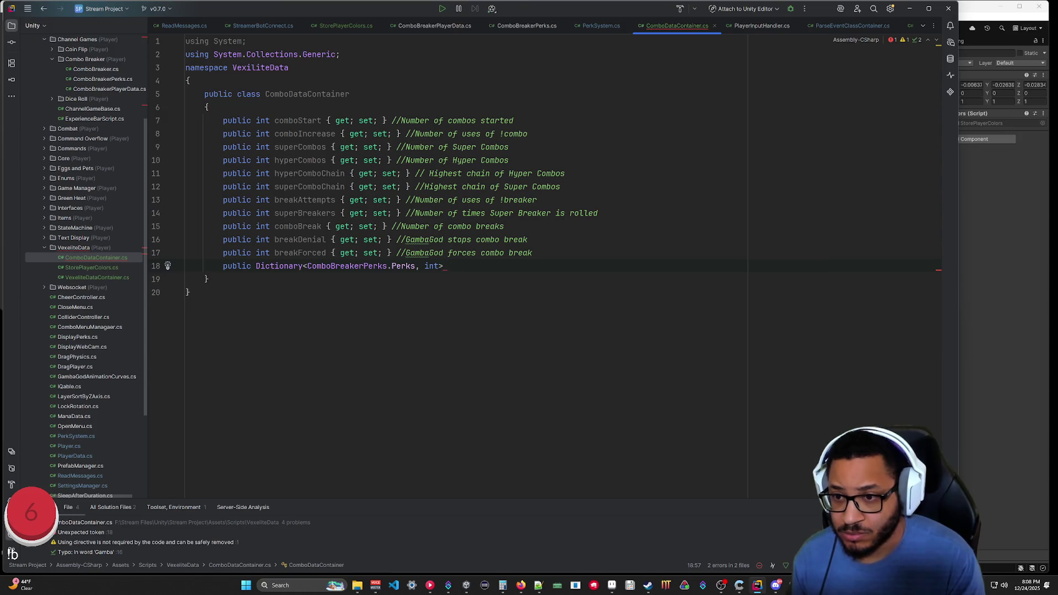
{"action": "type", "text": "perks;"}
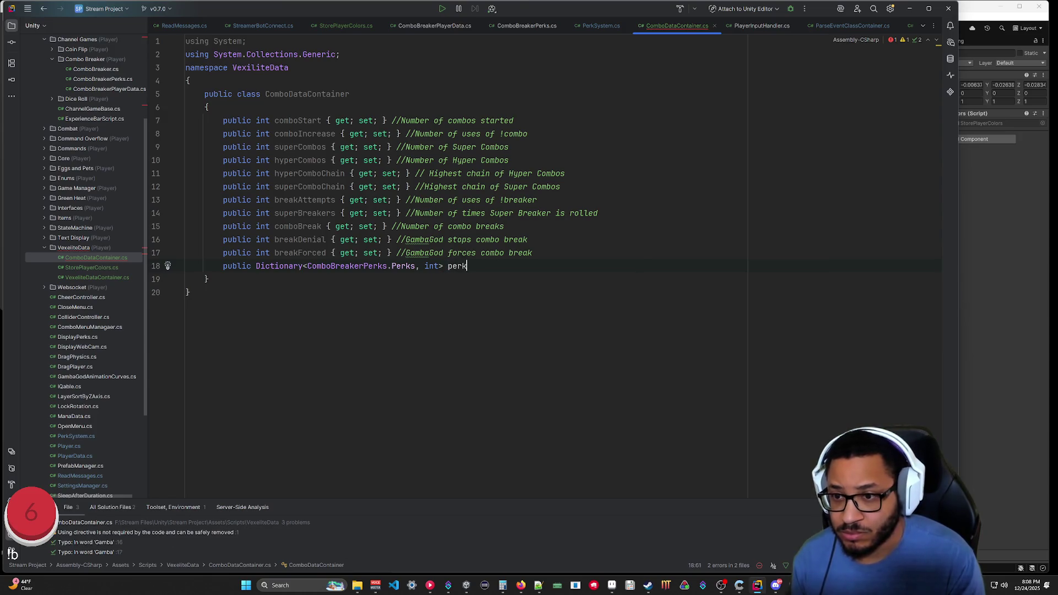
Add a public int perkPoints field and save ComboDataContainer.cs.
{"action": "key", "text": "Return"}
{"action": "type", "text": "public in"}
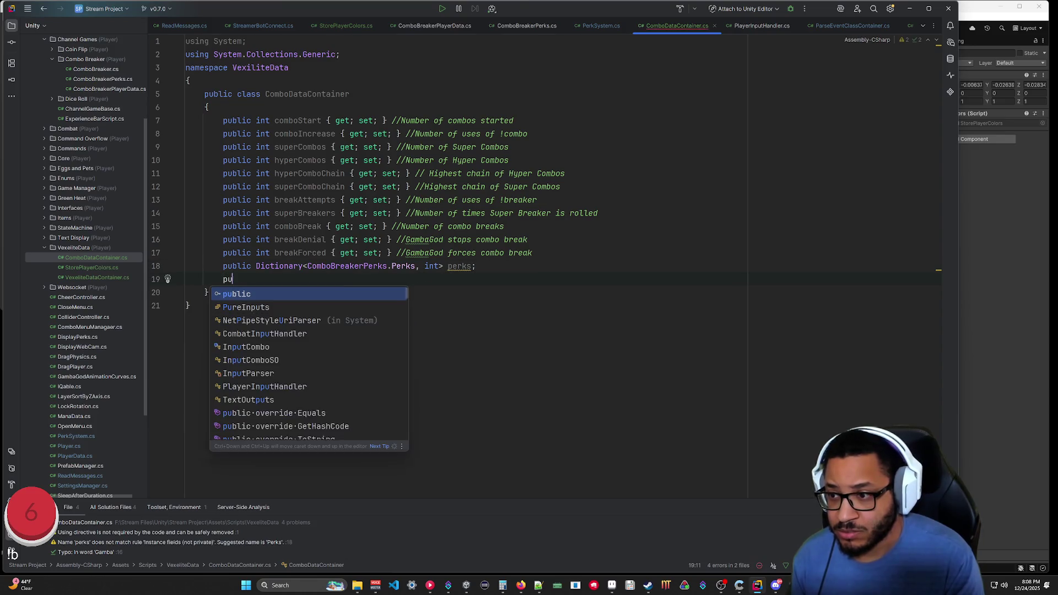
{"action": "key", "text": "BackSpace"}
{"action": "type", "text": "t perkPoints;"}
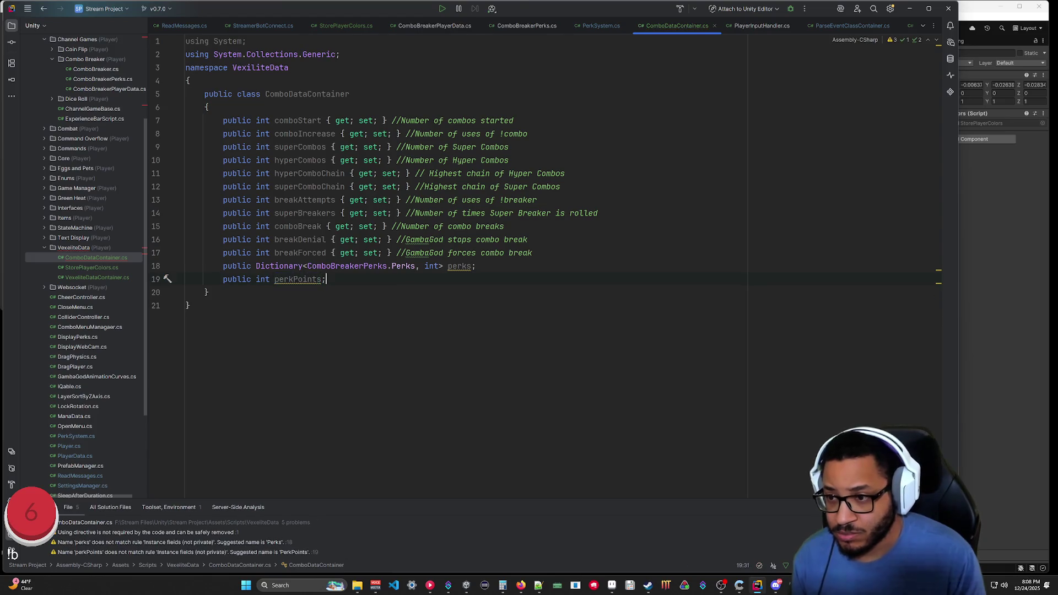
{"action": "left_click", "coordinate": [189, 305]}
{"action": "key", "text": "ctrl+s"}
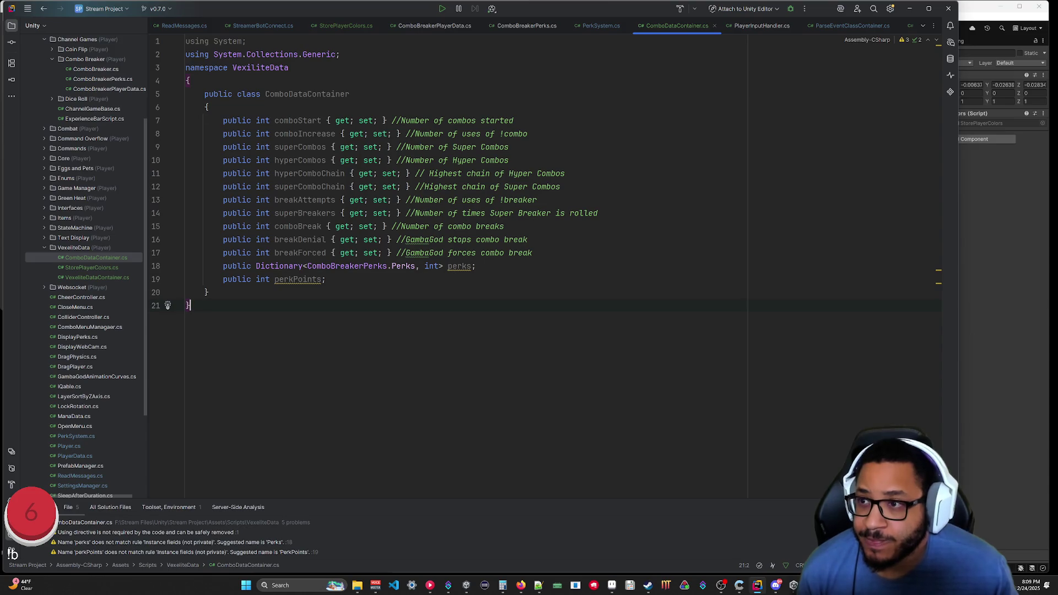
Start a public ComboDataContainer() constructor below the perkPoints field.
{"action": "left_click", "coordinate": [210, 293]}
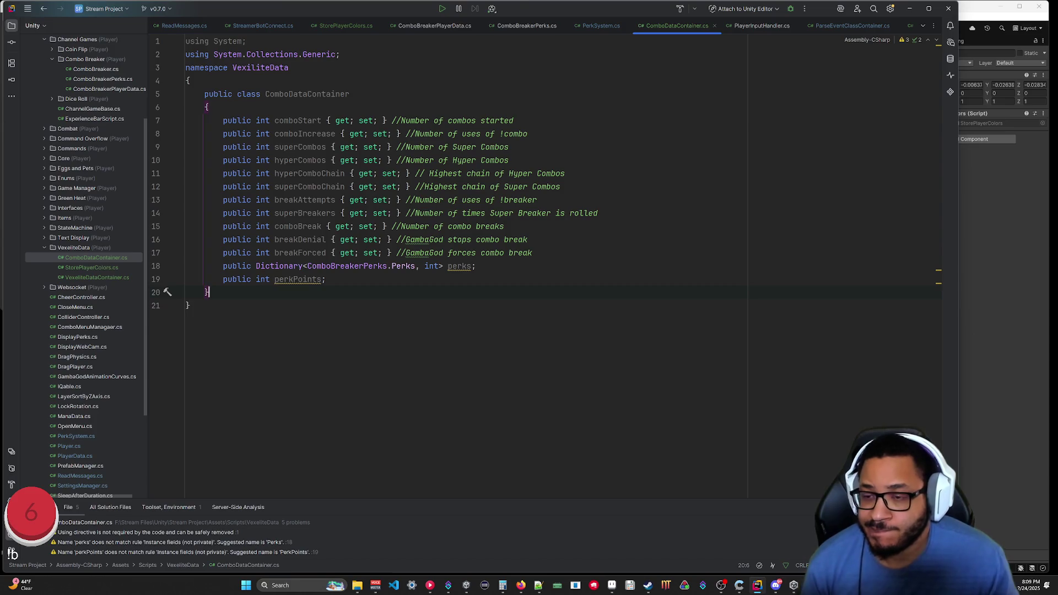
{"action": "key", "text": "Return"}
{"action": "left_click", "coordinate": [325, 279]}
{"action": "key", "text": "Return"}
{"action": "key", "text": "Return"}
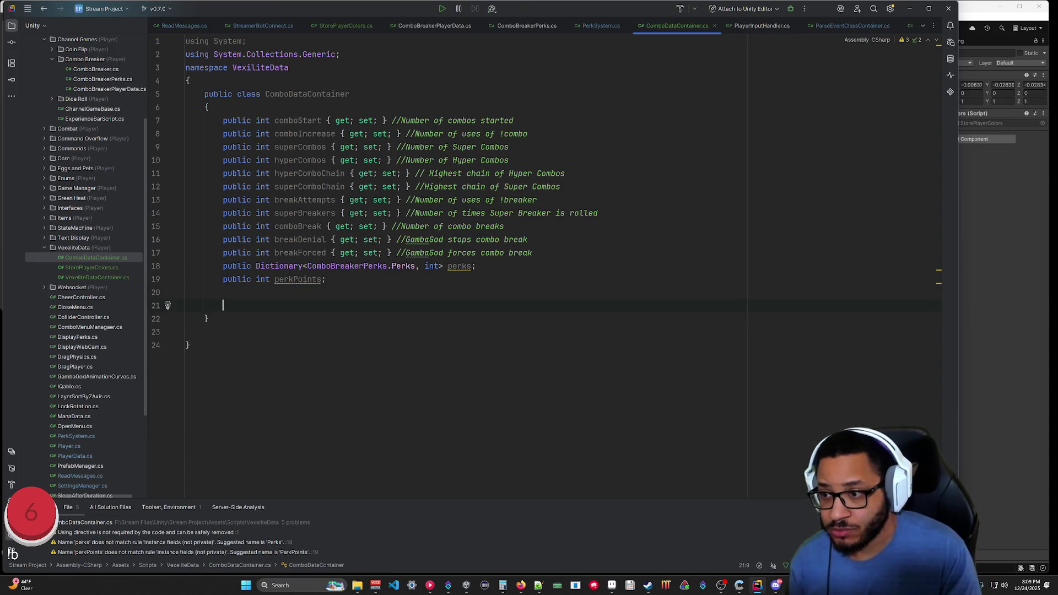
{"action": "type", "text": "public ComboDataContainer()"}
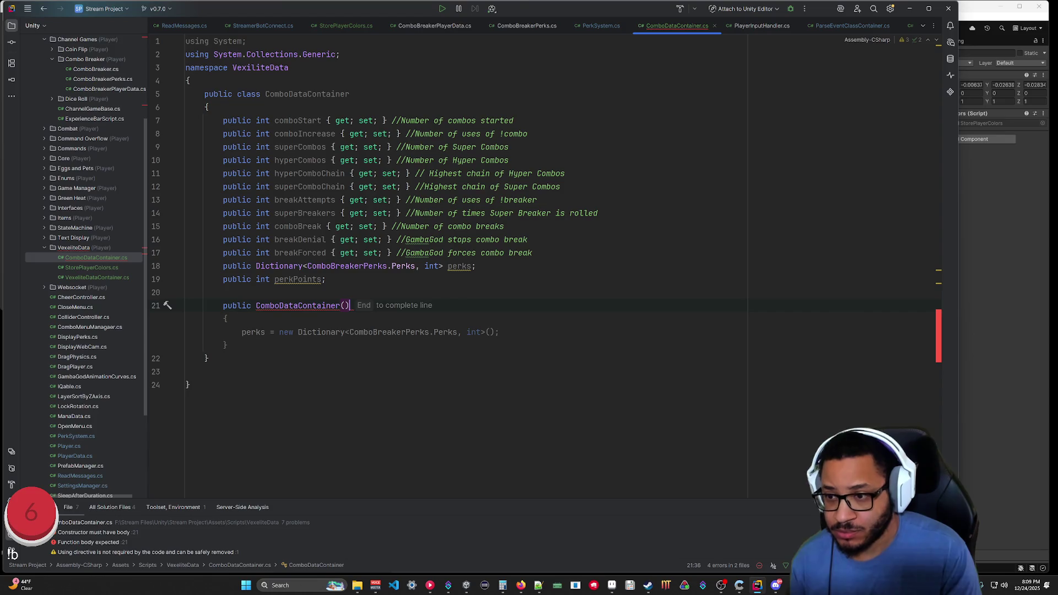
{"action": "key", "text": "Left"}
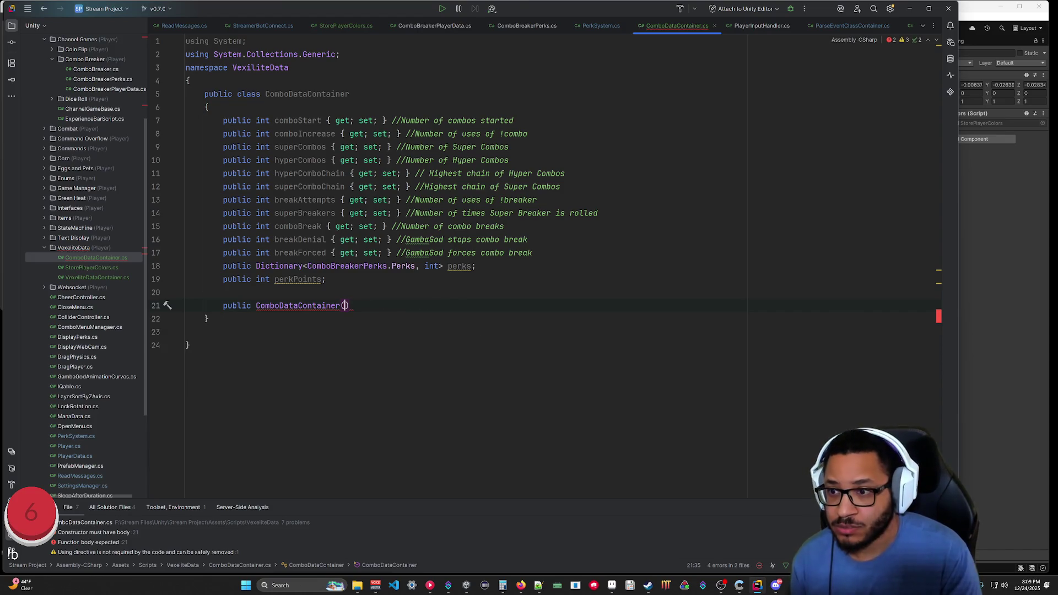
Give the constructor a ComboBreakerPlayerData data parameter and an empty body.
{"action": "type", "text": "COmbo"}
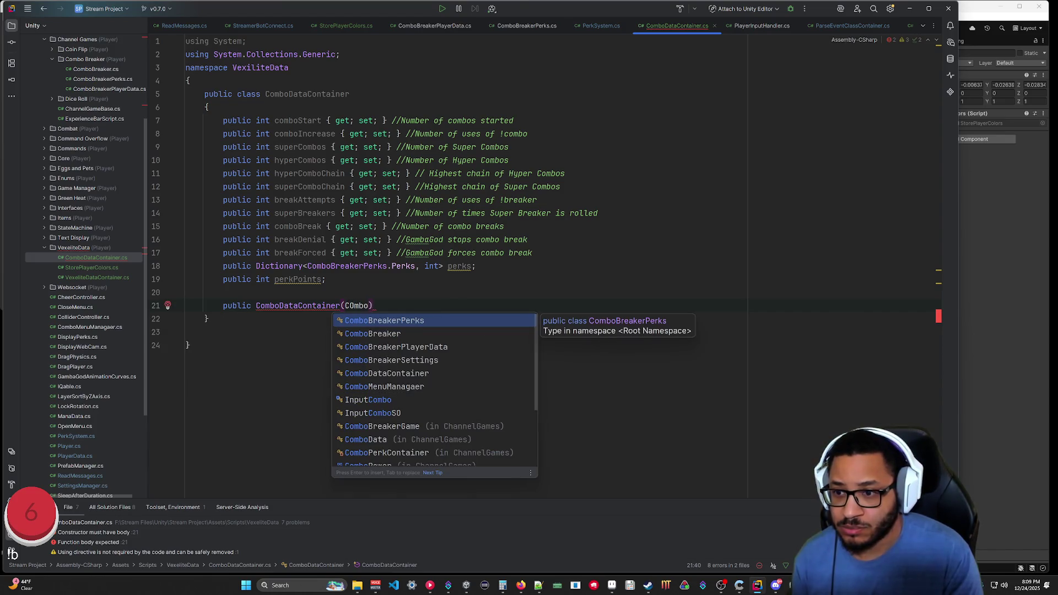
{"action": "key", "text": "Down"}
{"action": "key", "text": "Down"}
{"action": "key", "text": "Return"}
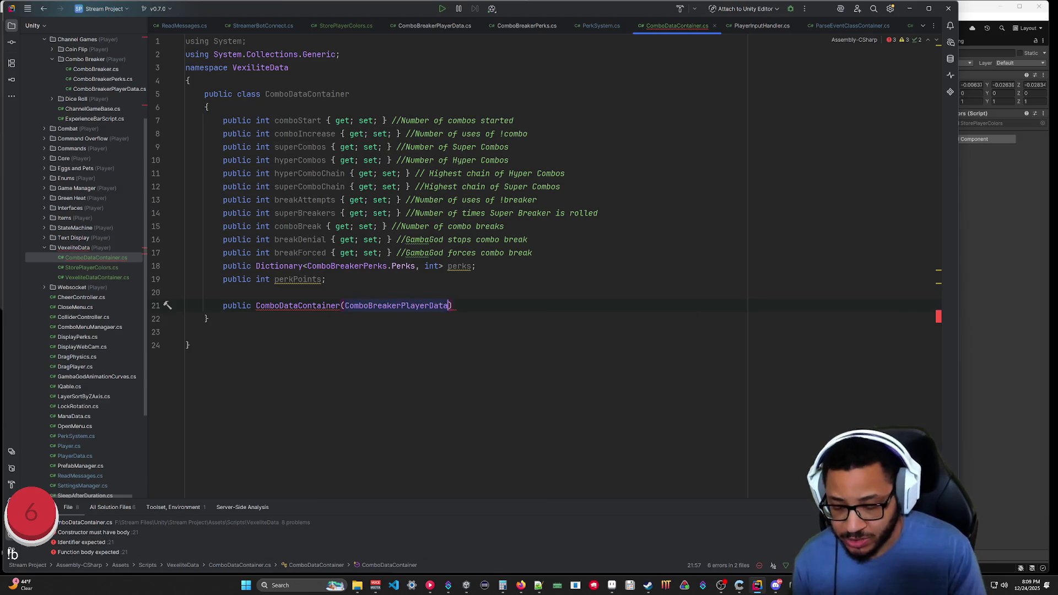
{"action": "type", "text": "data"}
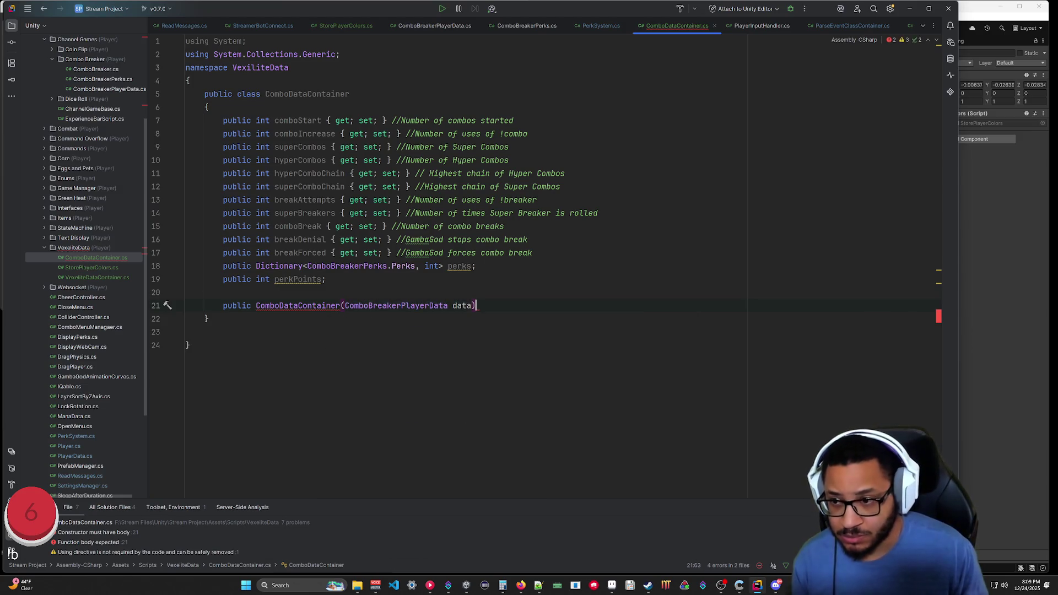
{"action": "key", "text": "Return"}
{"action": "type", "text": "{"}
{"action": "key", "text": "Return"}
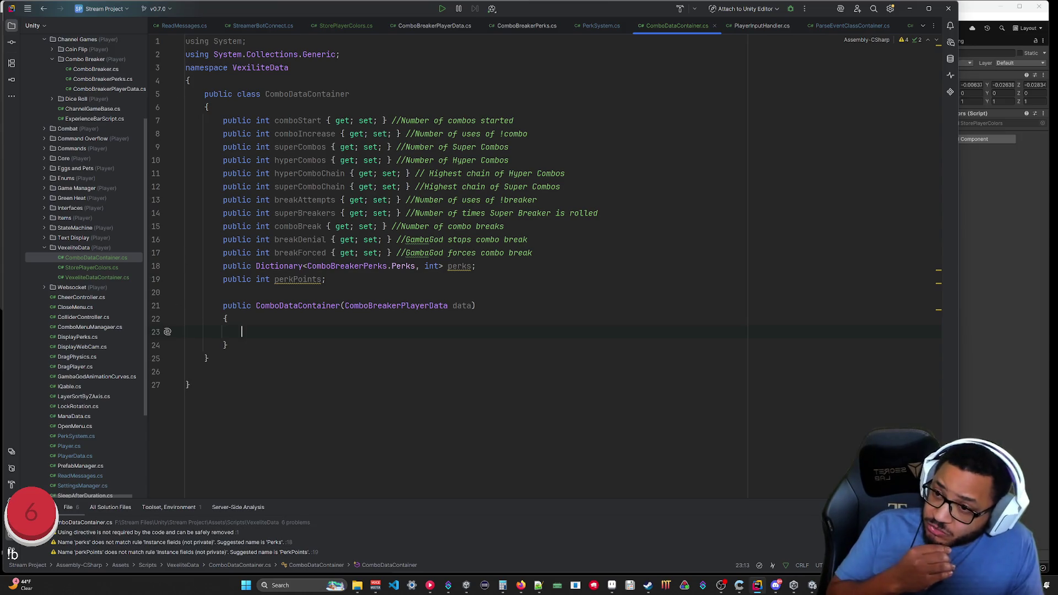
{"action": "left_click", "coordinate": [434, 26]}
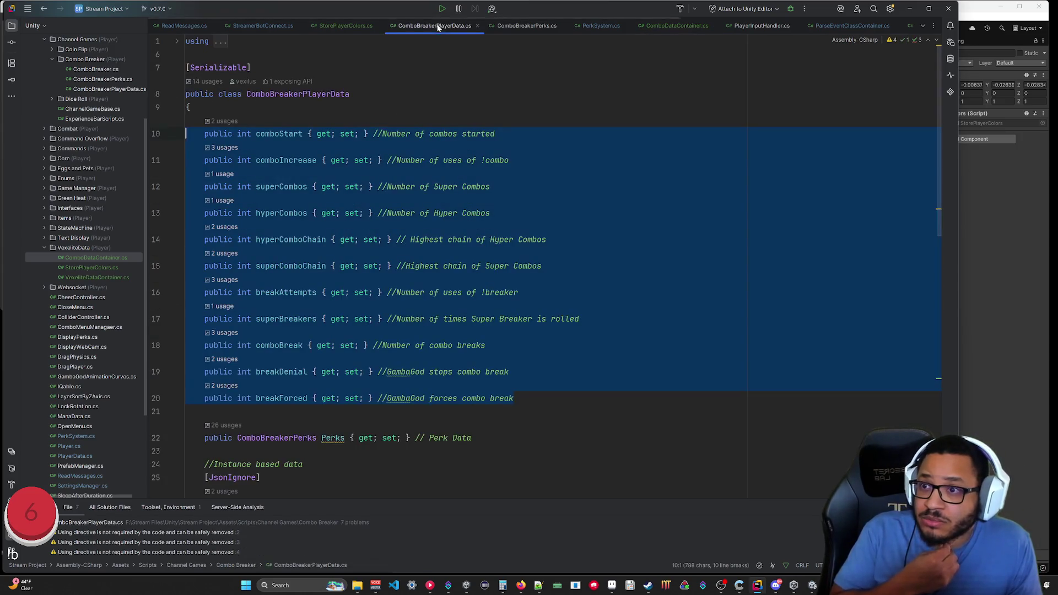
In the constructor, assign comboStart, comboIncrease and the remaining stats through breakForced from data.
{"action": "left_click", "coordinate": [355, 107]}
{"action": "scroll", "coordinate": [355, 106], "scroll_direction": "down", "scroll_amount": 5}
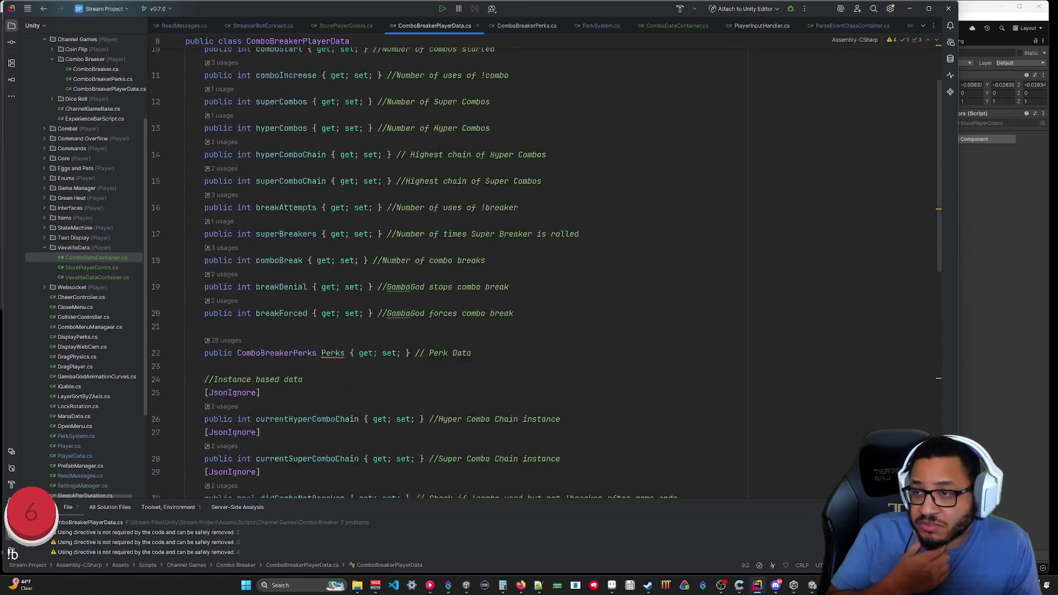
{"action": "scroll", "coordinate": [355, 106], "scroll_direction": "up", "scroll_amount": 5}
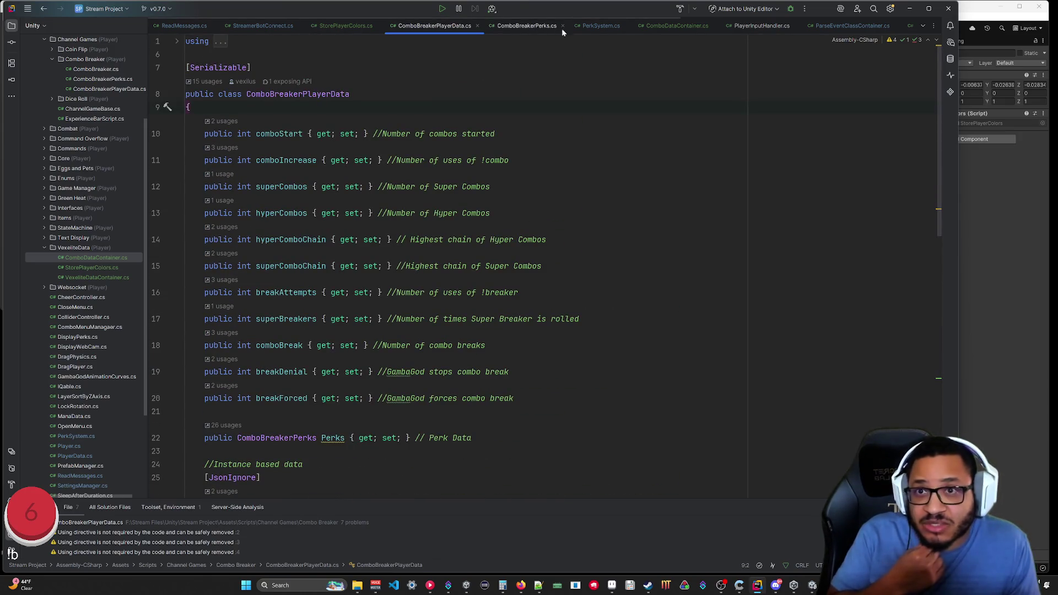
{"action": "left_click", "coordinate": [668, 30]}
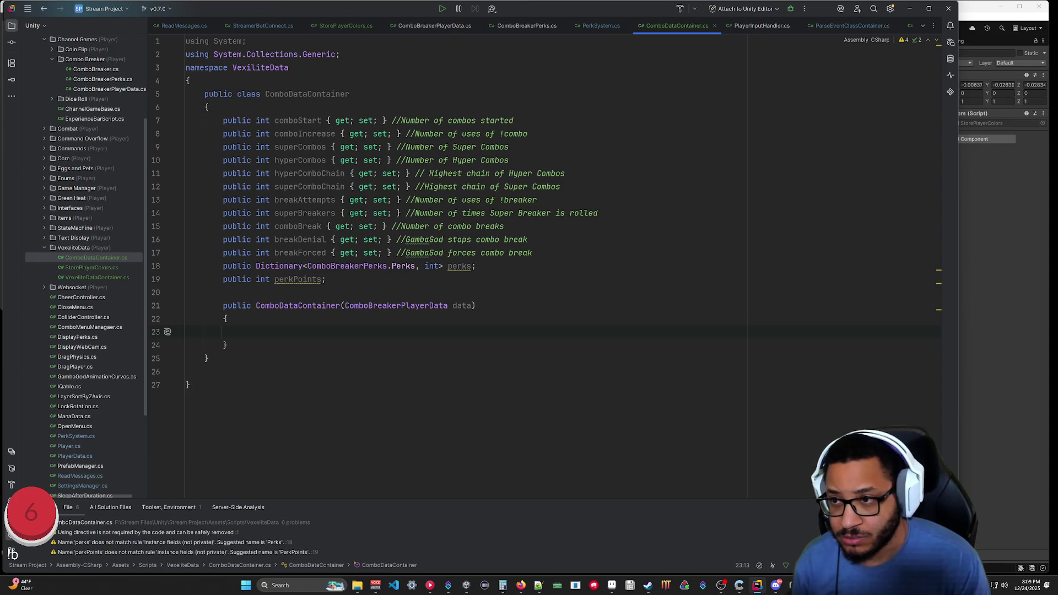
{"action": "type", "text": "combo"}
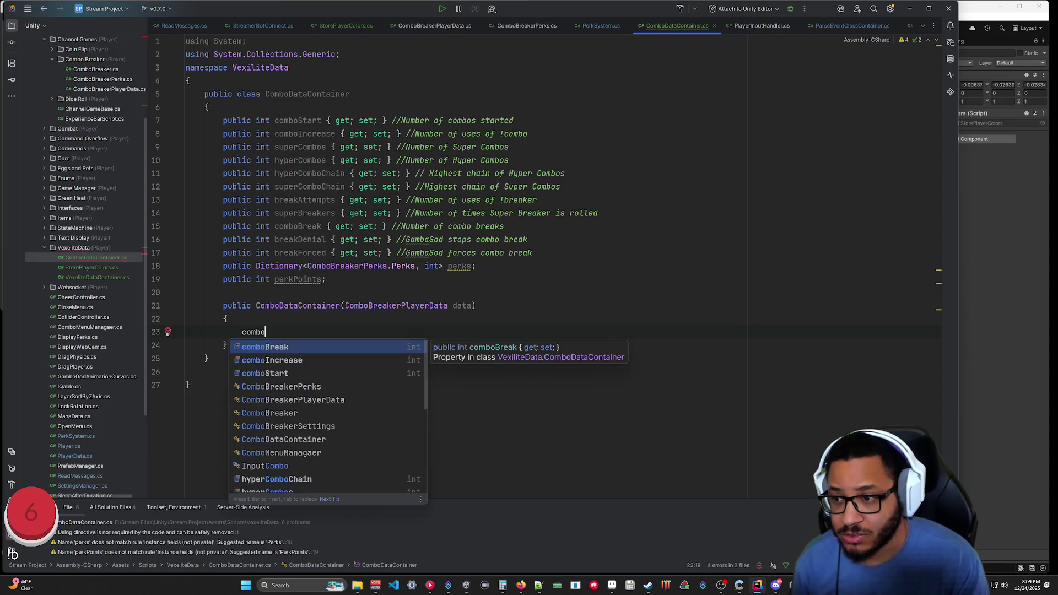
{"action": "type", "text": "Start ="}
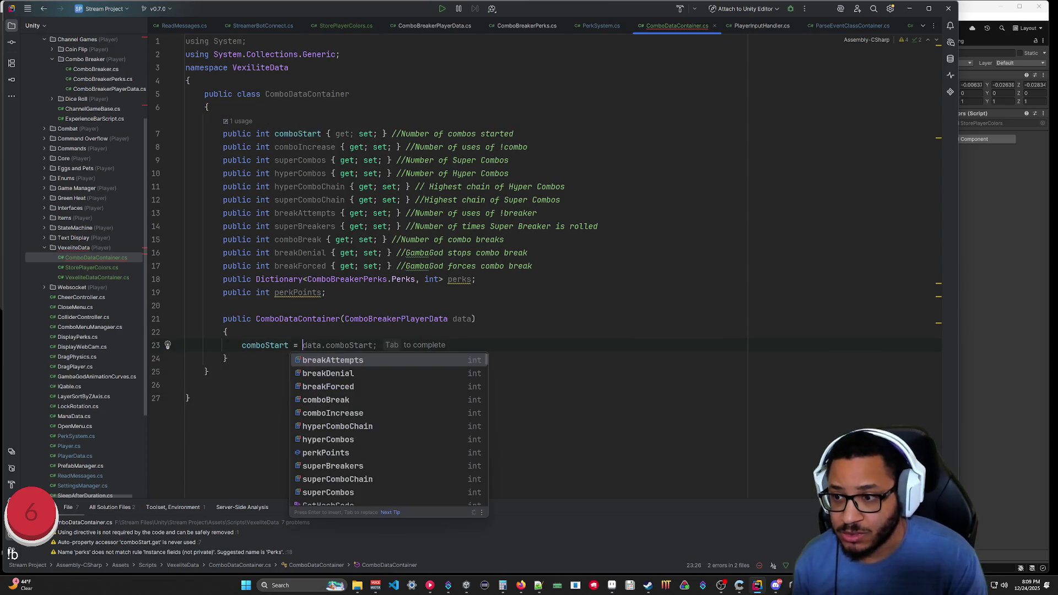
{"action": "key", "text": "Tab"}
{"action": "key", "text": "Return"}
{"action": "type", "text": "combo"}
{"action": "key", "text": "Tab"}
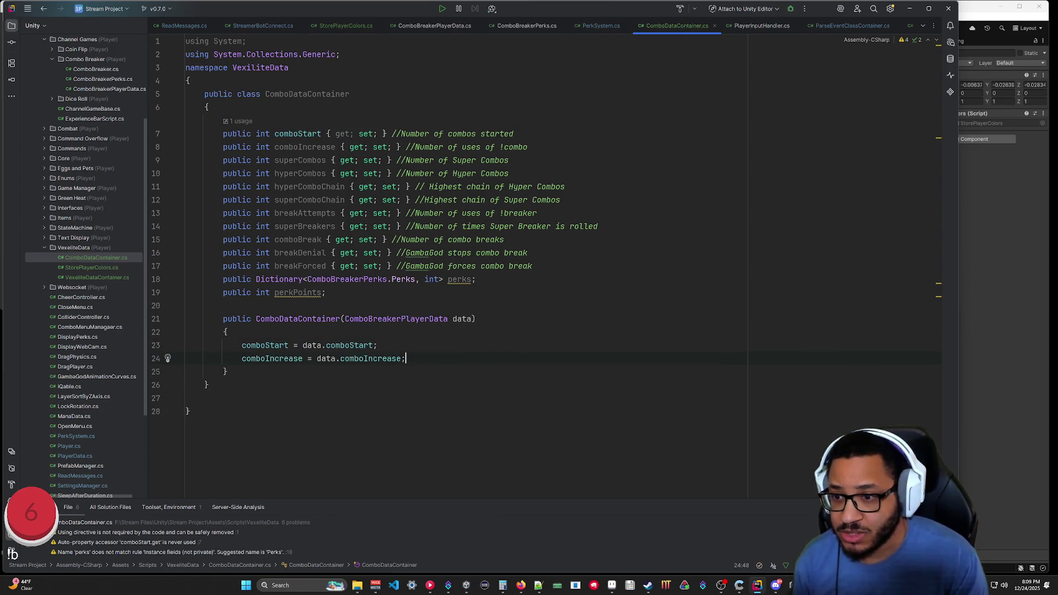
{"action": "key", "text": "Return"}
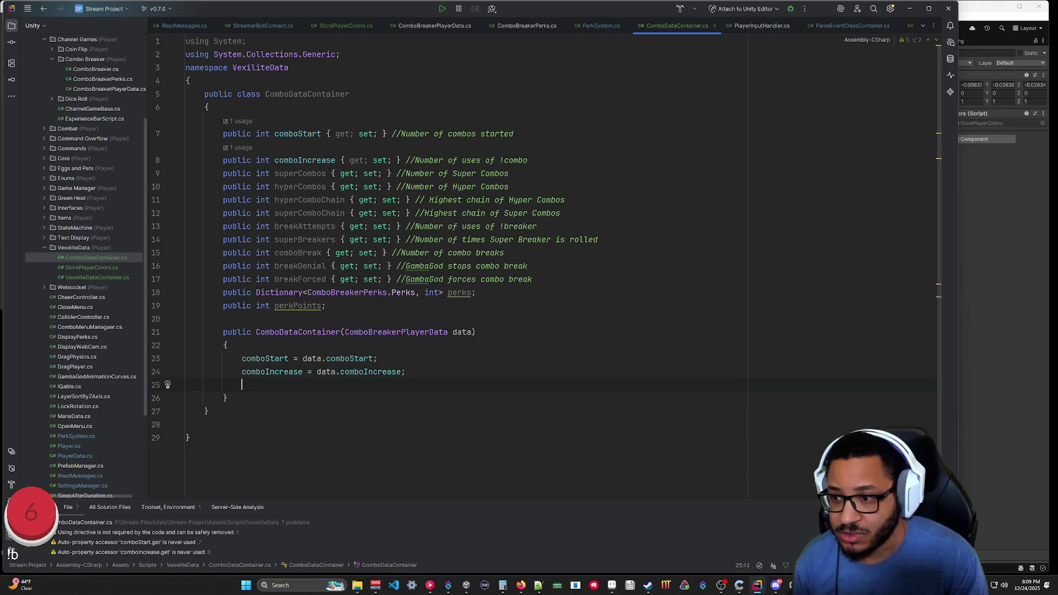
{"action": "key", "text": "Tab"}
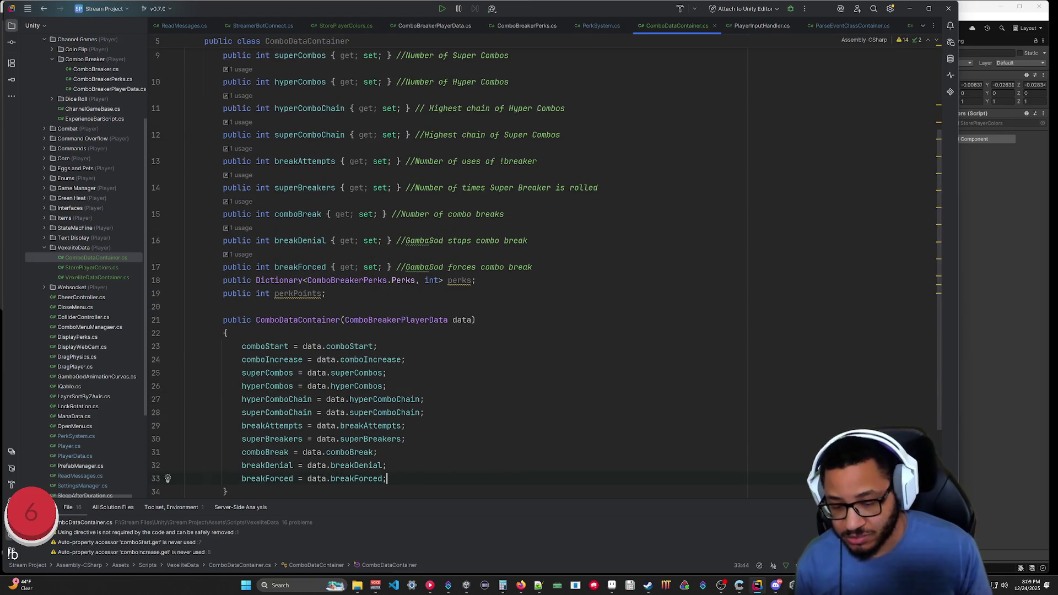
{"action": "key", "text": "Return"}
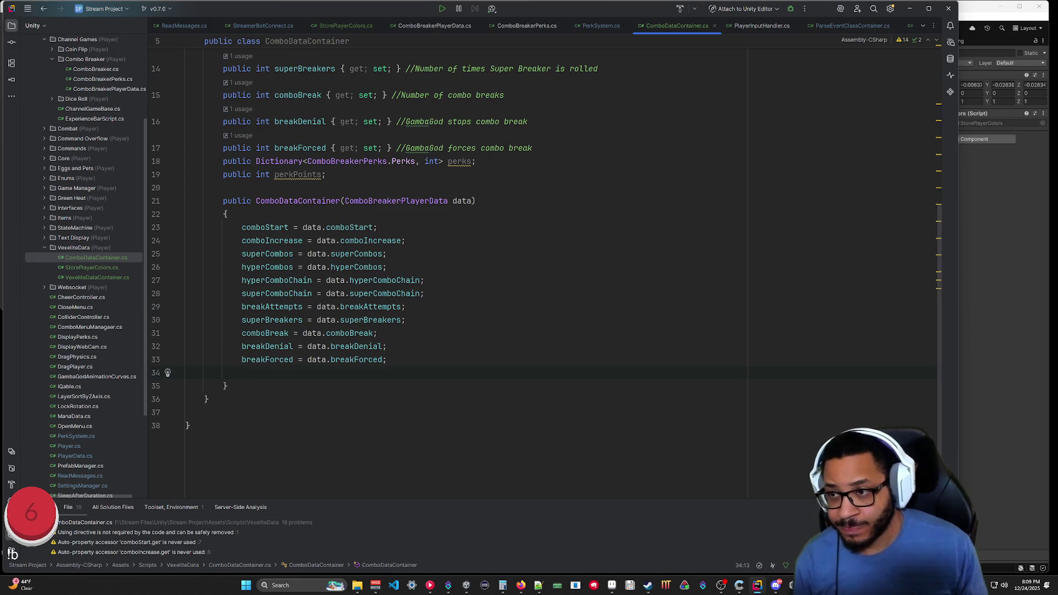
Assign perks and perkPoints from data.Perks and save ComboDataContainer.cs.
{"action": "type", "text": "perks = "}
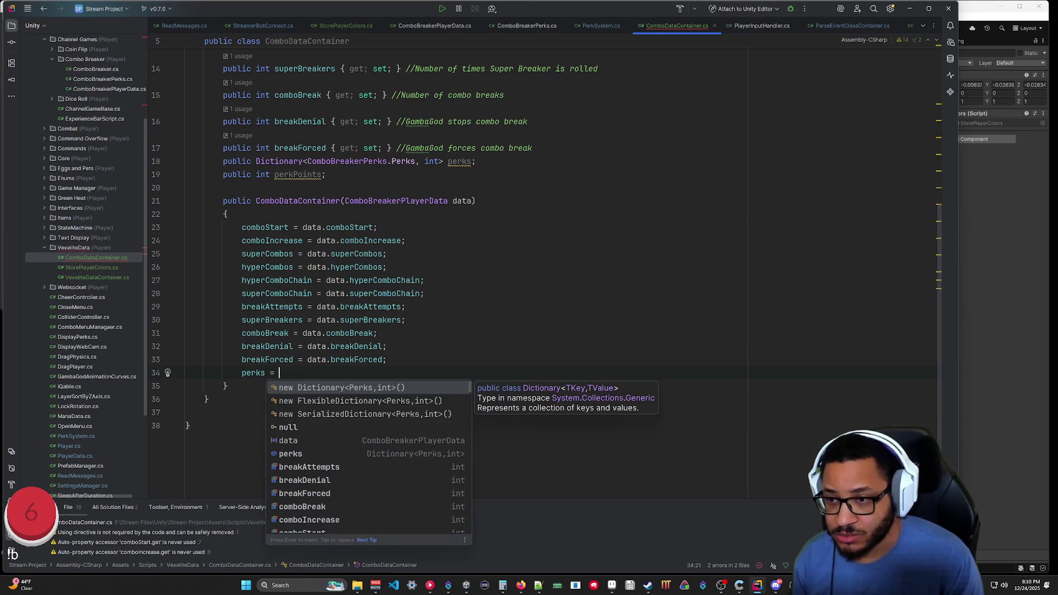
{"action": "type", "text": "data.per"}
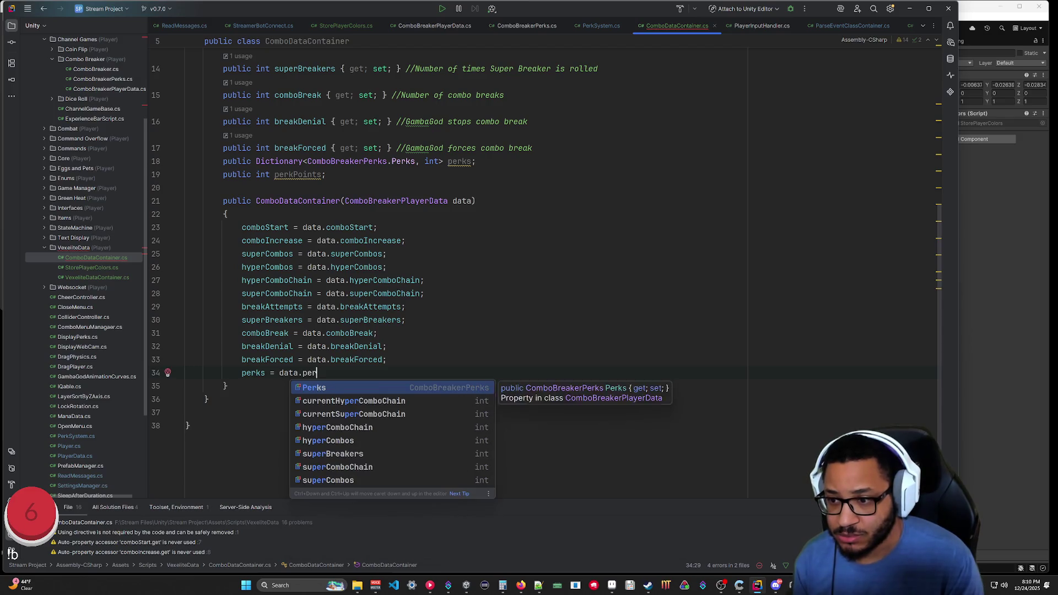
{"action": "key", "text": "Return"}
{"action": "type", "text": "."}
{"action": "key", "text": "Return"}
{"action": "type", "text": ";"}
{"action": "key", "text": "Return"}
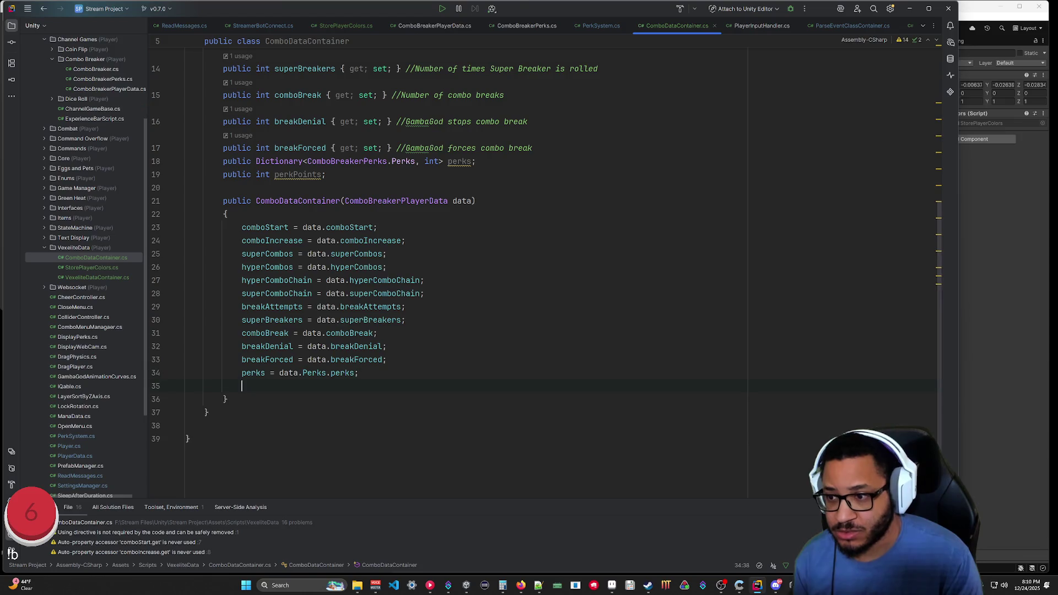
{"action": "key", "text": "Tab"}
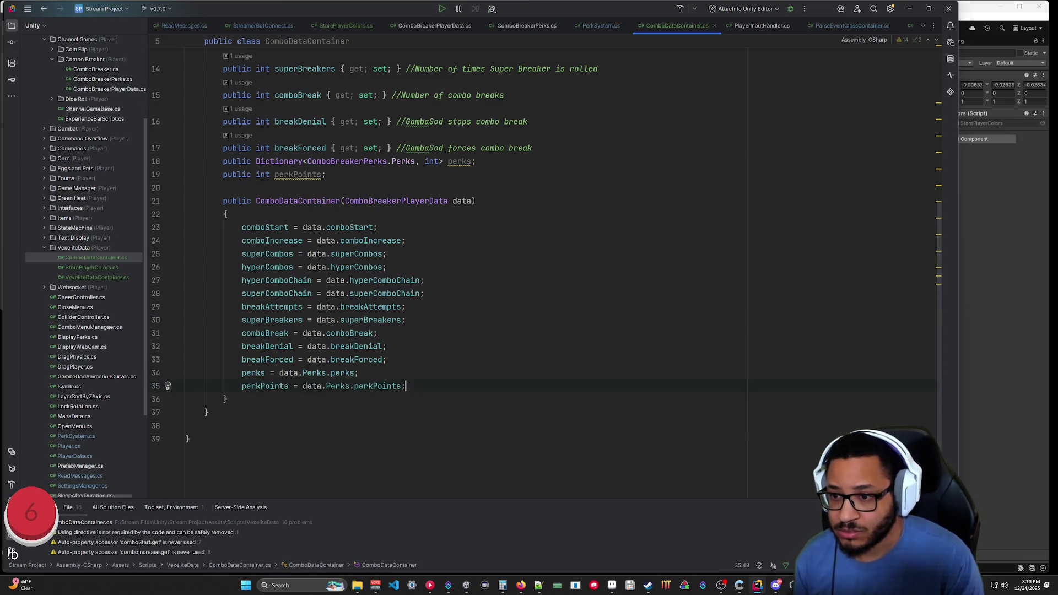
{"action": "left_click", "coordinate": [188, 439]}
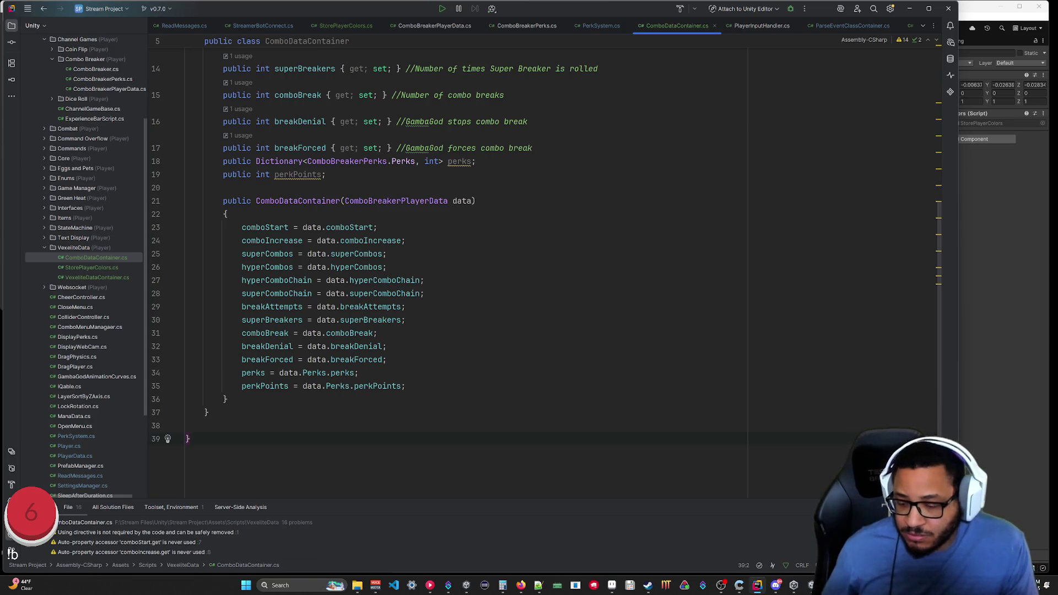
{"action": "key", "text": "ctrl+s"}
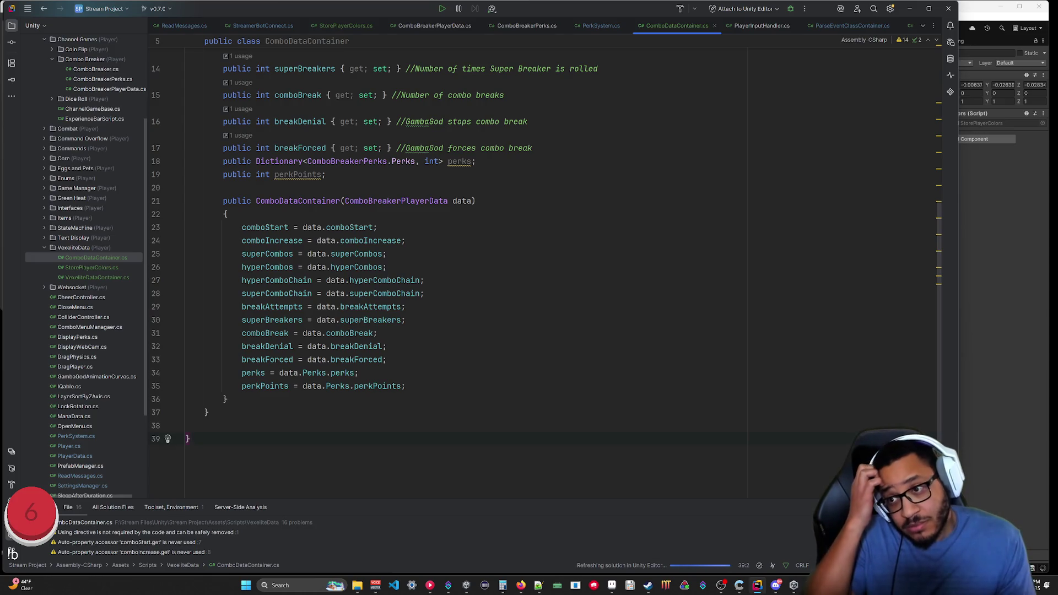
{"action": "scroll", "coordinate": [496, 264], "scroll_direction": "up", "scroll_amount": 5}
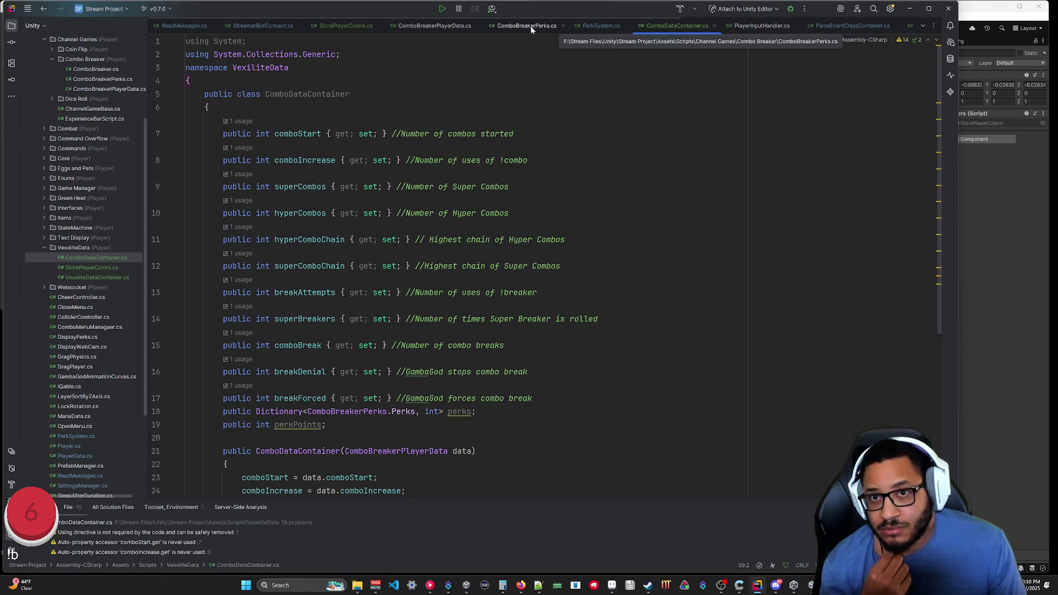
Look over the ComboBreakerPerks, ComboBreakerPlayerData and ComboDataContainer code, then open StorePlayerColors.cs.
{"action": "left_click", "coordinate": [549, 31]}
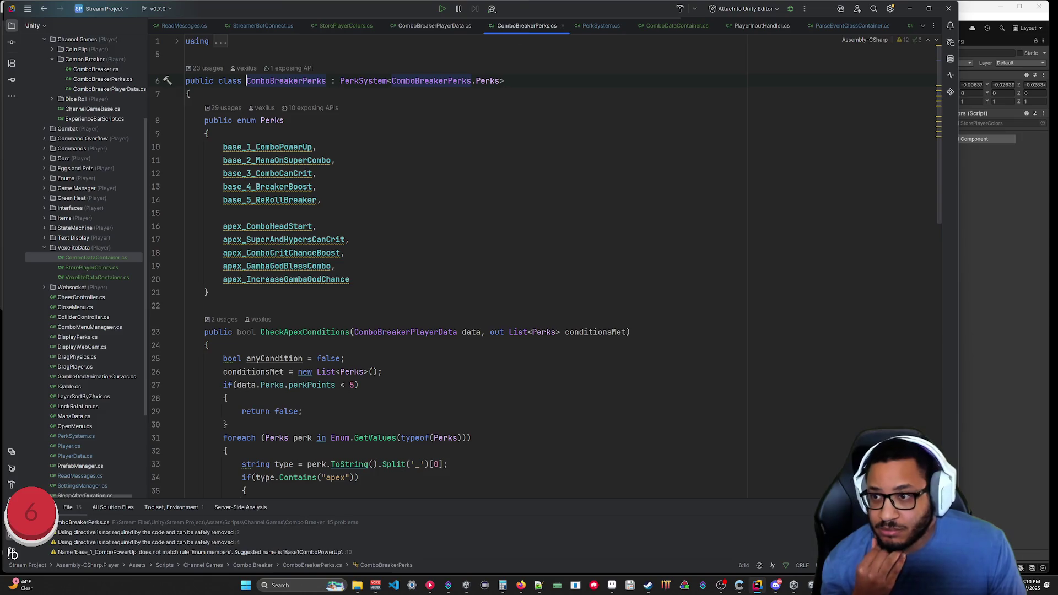
{"action": "left_click", "coordinate": [435, 26]}
{"action": "scroll", "coordinate": [386, 276], "scroll_direction": "down", "scroll_amount": 6}
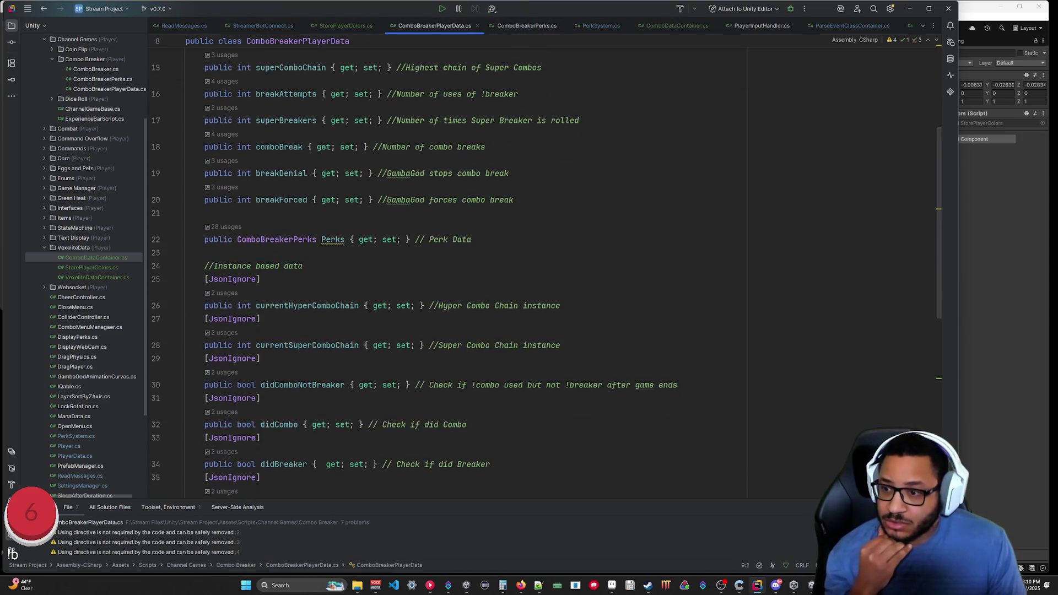
{"action": "scroll", "coordinate": [441, 265], "scroll_direction": "down", "scroll_amount": 4}
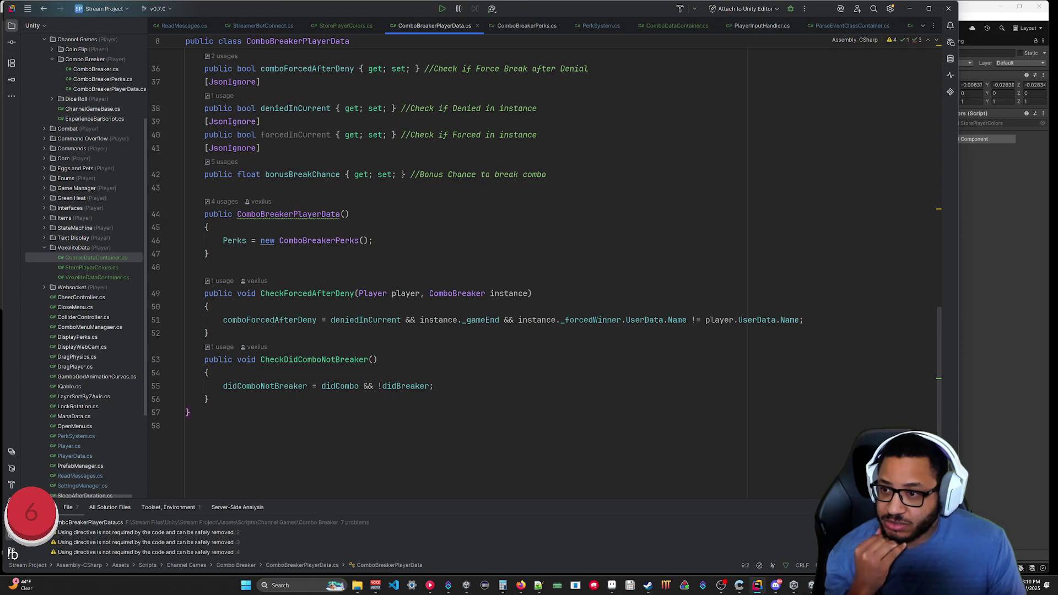
{"action": "scroll", "coordinate": [546, 248], "scroll_direction": "up", "scroll_amount": 3}
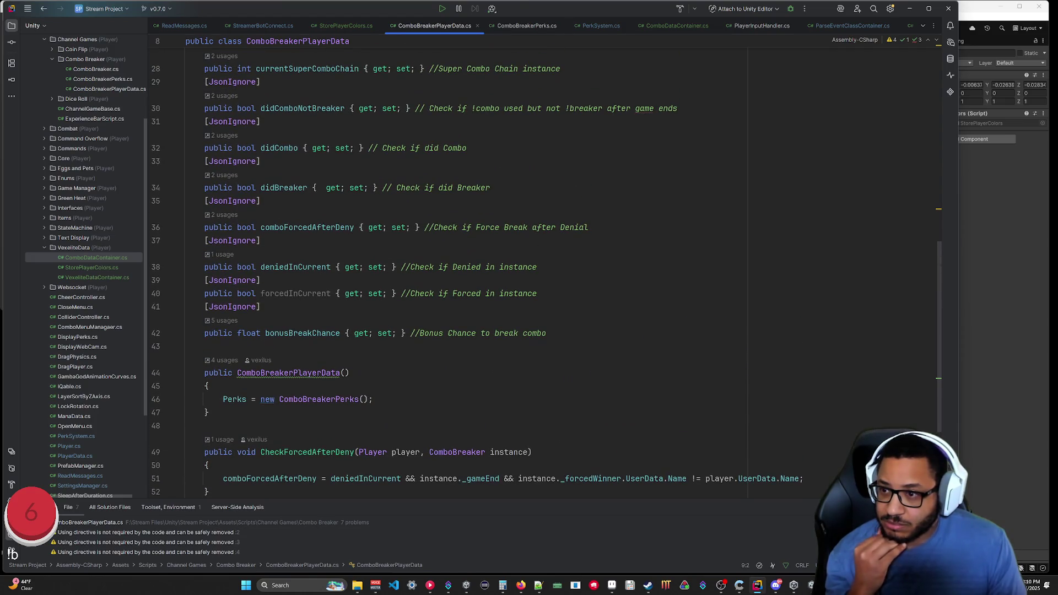
{"action": "scroll", "coordinate": [546, 272], "scroll_direction": "up", "scroll_amount": 9}
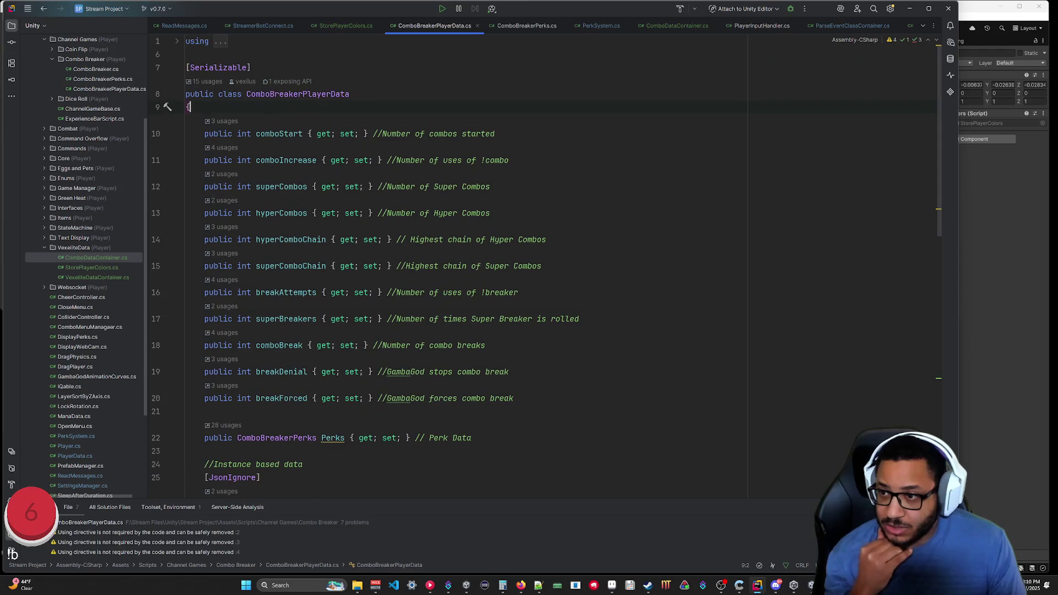
{"action": "left_click", "coordinate": [526, 25]}
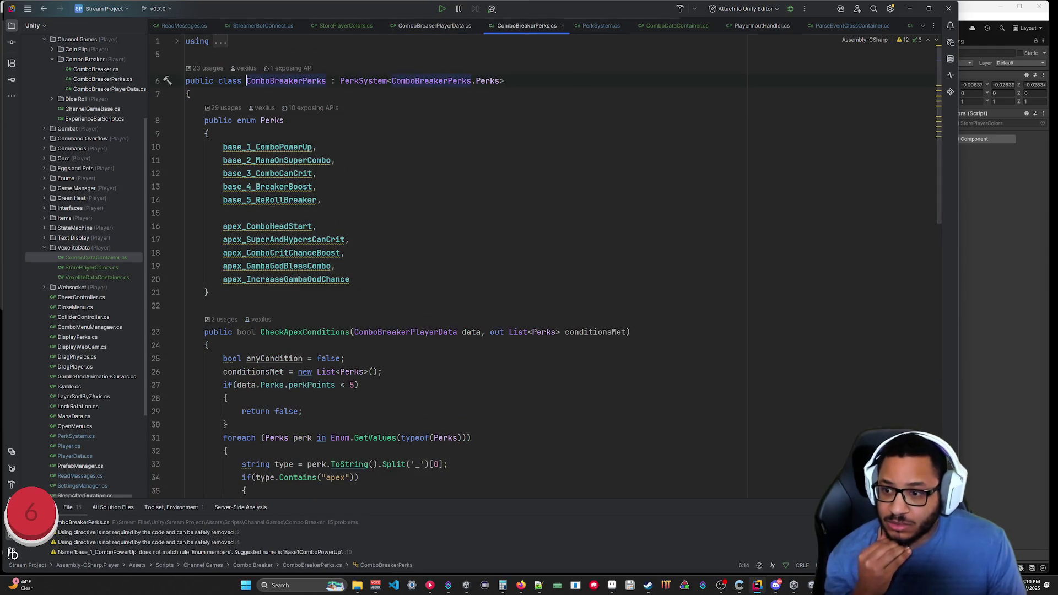
{"action": "scroll", "coordinate": [440, 264], "scroll_direction": "down", "scroll_amount": 7}
{"action": "scroll", "coordinate": [441, 265], "scroll_direction": "up", "scroll_amount": 7}
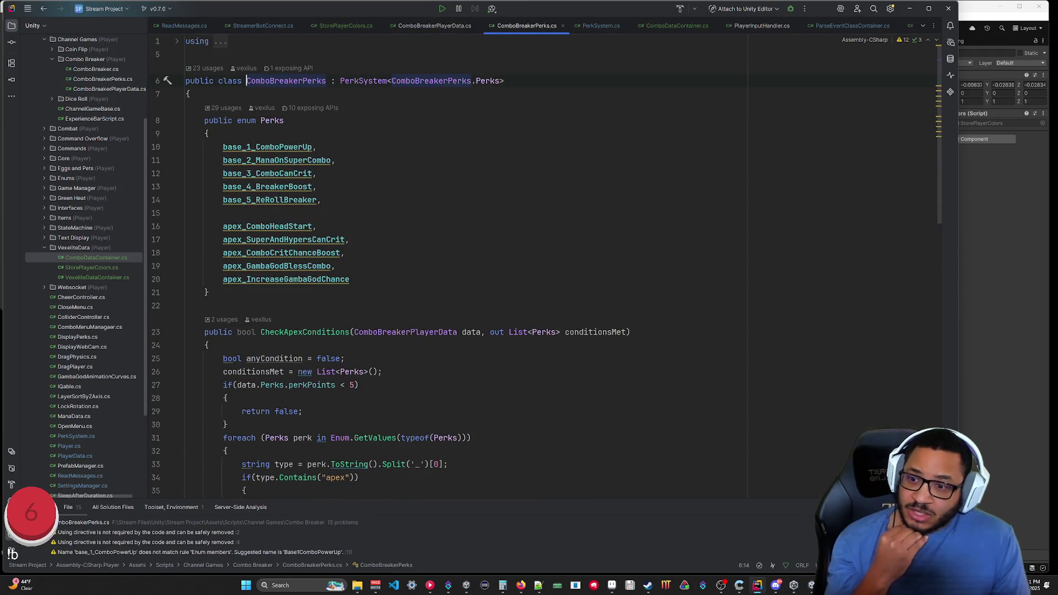
{"action": "left_click", "coordinate": [661, 27]}
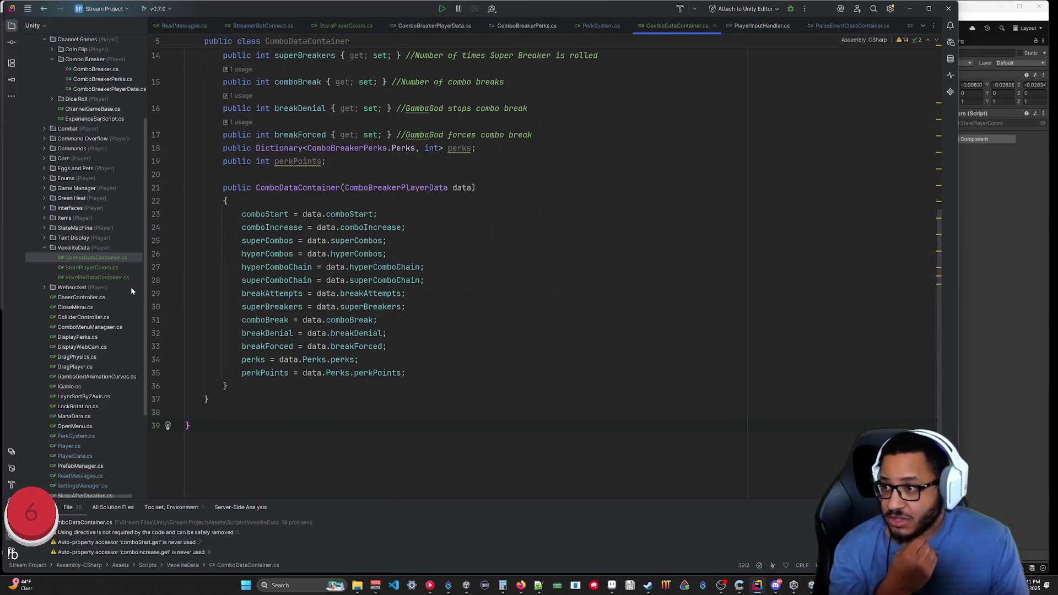
{"action": "double_click", "coordinate": [93, 267]}
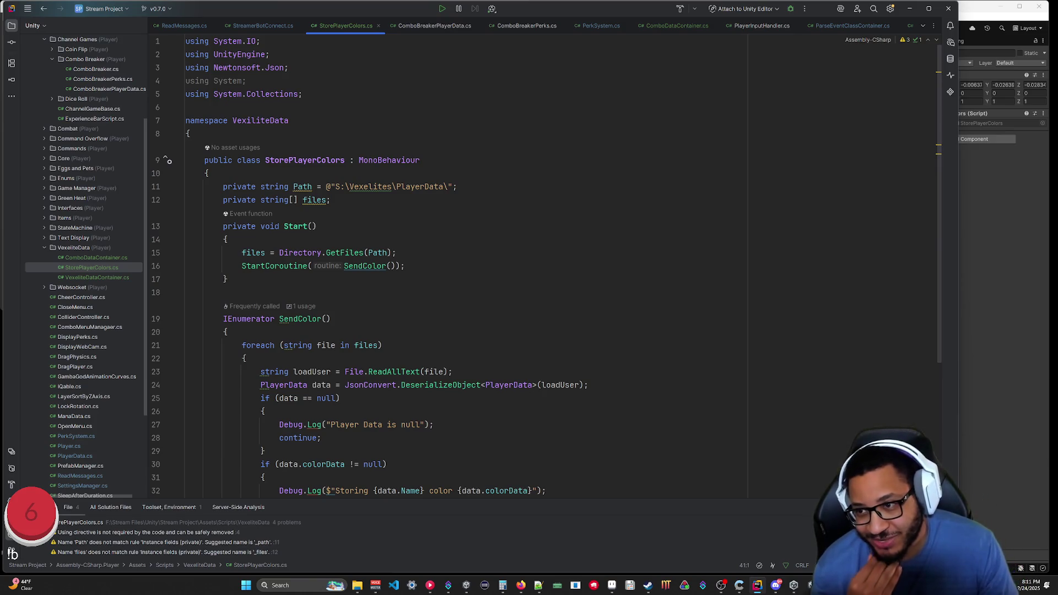
Add 'var comboData = data.combobreakerData;' below the PlayerData deserialization line in SendColor.
{"action": "scroll", "coordinate": [546, 264], "scroll_direction": "down", "scroll_amount": 3}
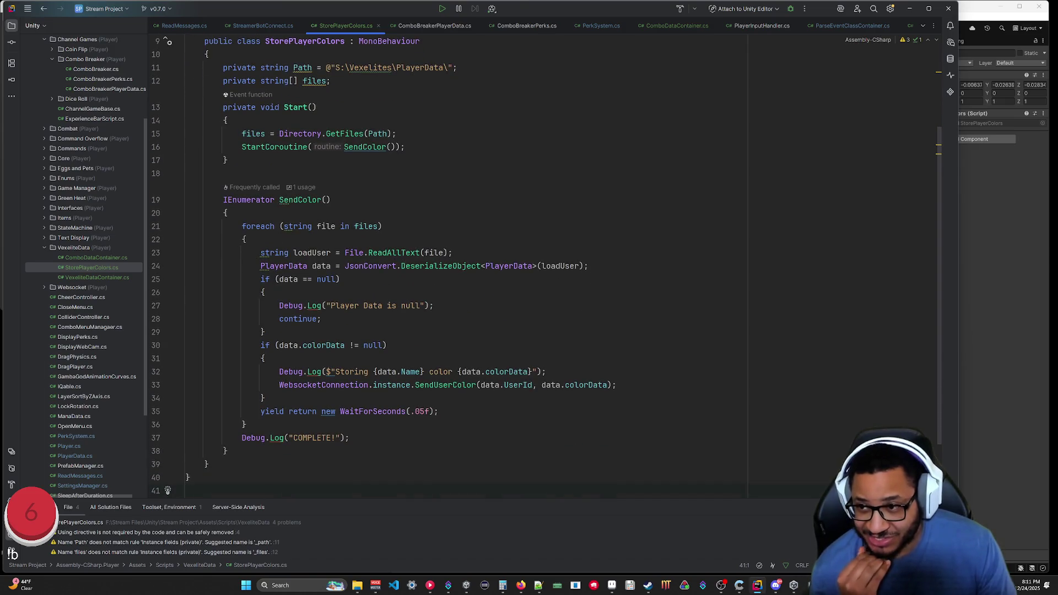
{"action": "key", "text": "ctrl+a"}
{"action": "left_click", "coordinate": [226, 160]}
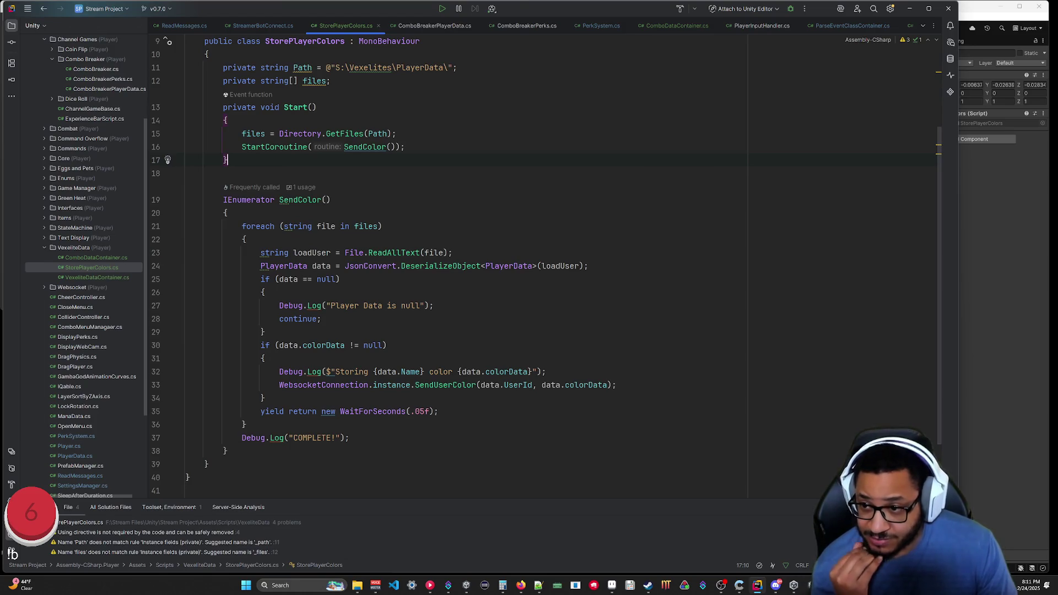
{"action": "left_click", "coordinate": [265, 266]}
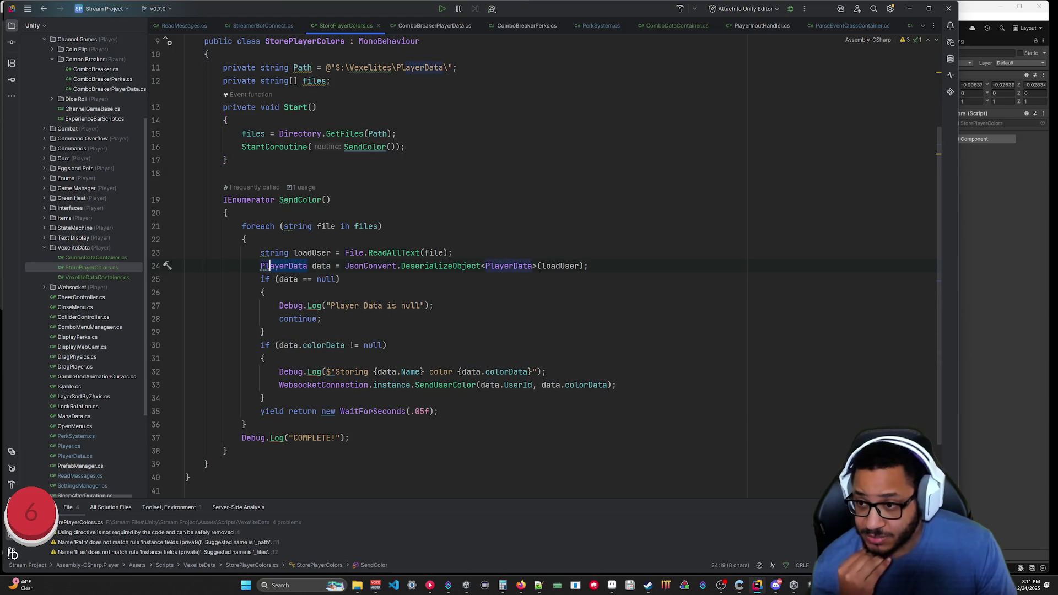
{"action": "key", "text": "End"}
{"action": "key", "text": "Return"}
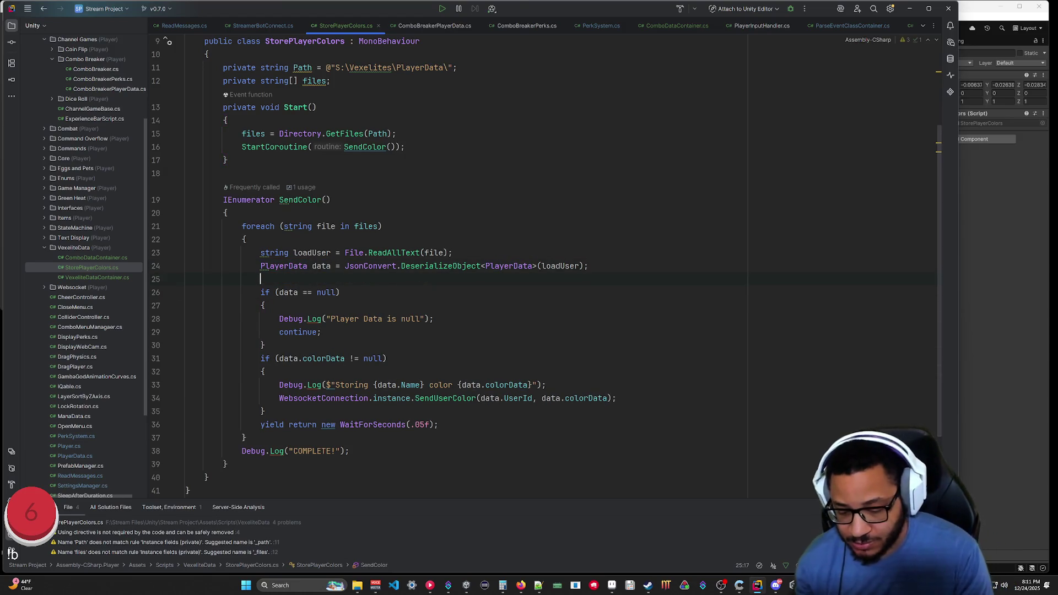
{"action": "type", "text": "ComboBreaker"}
{"action": "key", "text": "BackSpace"}
{"action": "key", "text": "BackSpace"}
{"action": "key", "text": "BackSpace"}
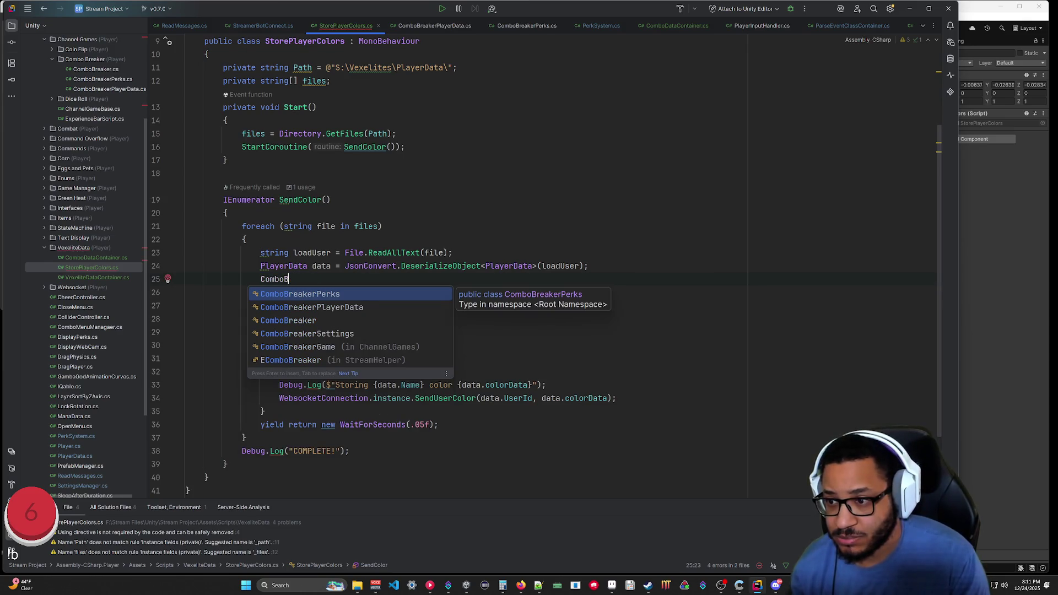
{"action": "key", "text": "BackSpace"}
{"action": "key", "text": "BackSpace"}
{"action": "key", "text": "BackSpace"}
{"action": "type", "text": "var "}
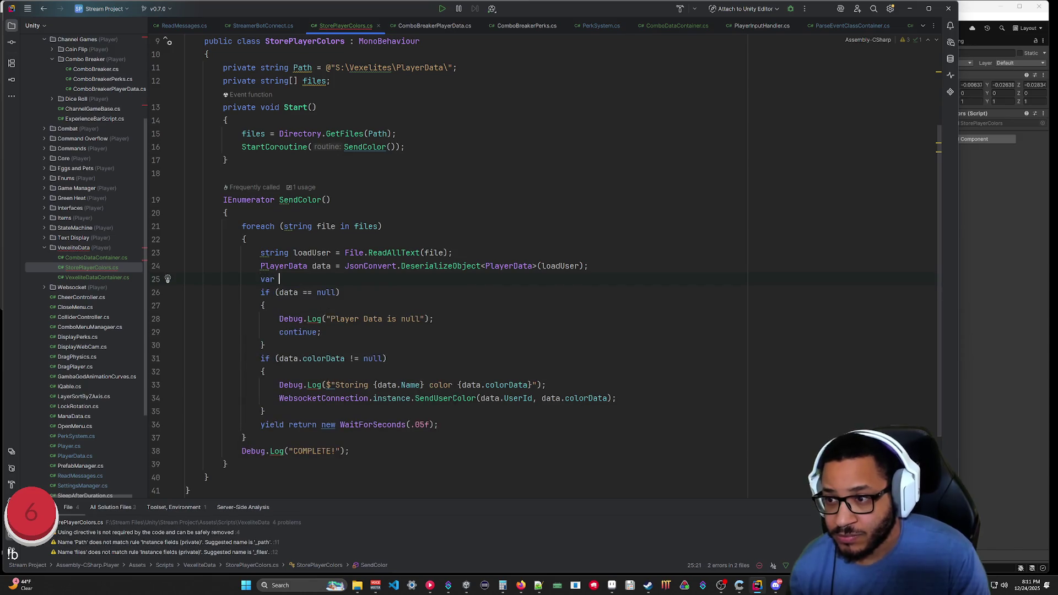
{"action": "type", "text": "comboDa"}
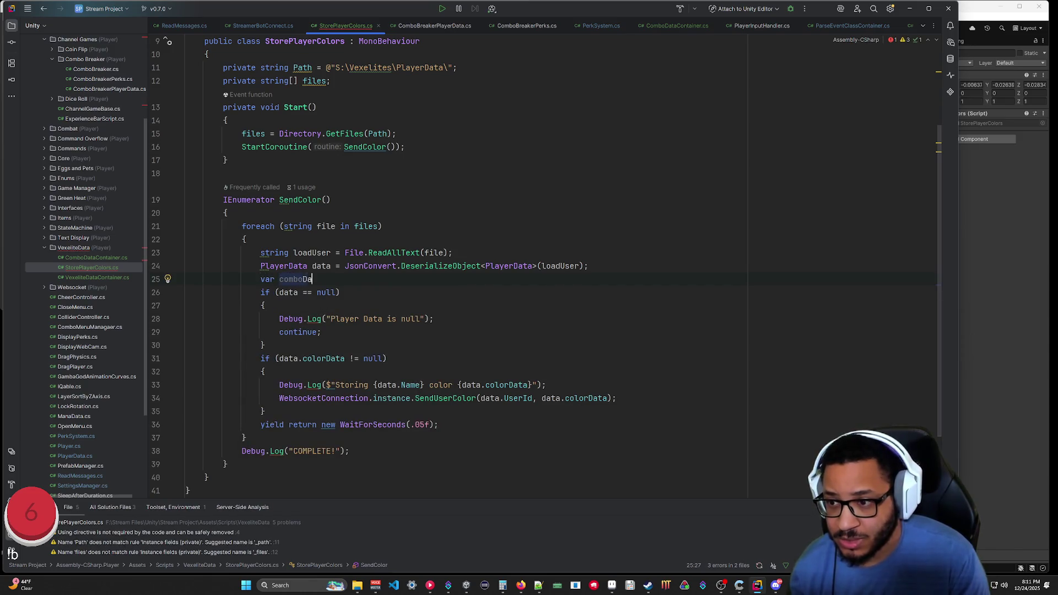
{"action": "type", "text": "ta = data.colorData"}
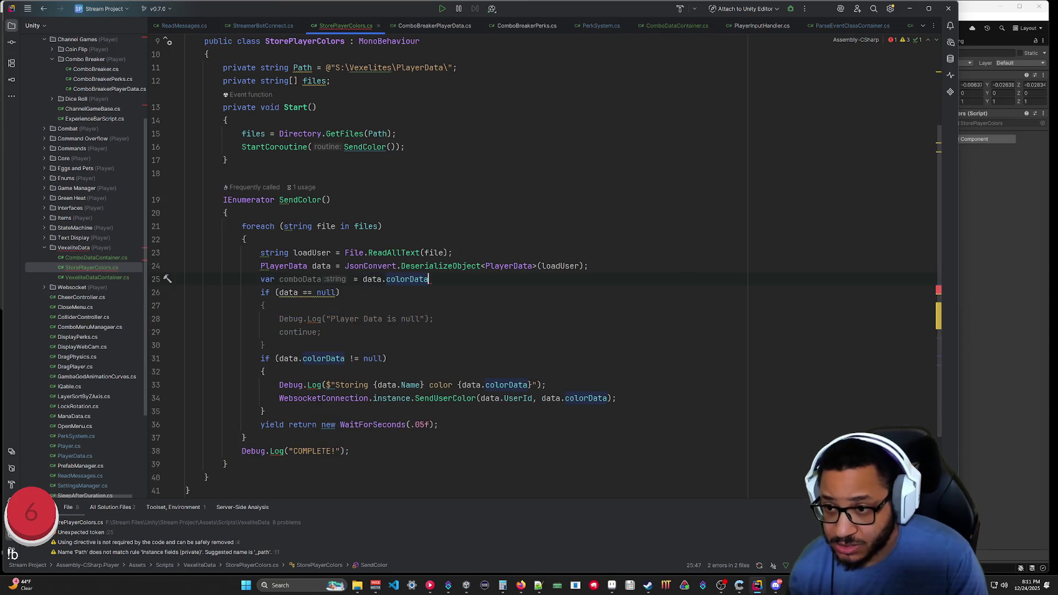
{"action": "key", "text": "BackSpace"}
{"action": "key", "text": "BackSpace"}
{"action": "key", "text": "BackSpace"}
{"action": "type", "text": "ombo;"}
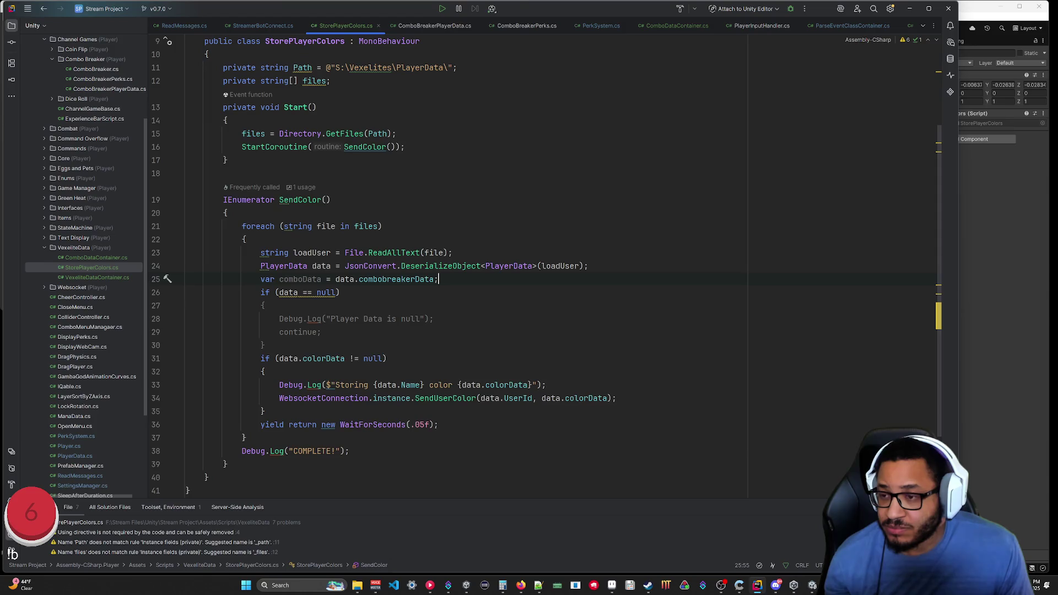
Change the null check from 'data == null' to 'comboData == null'.
{"action": "mouse_move", "coordinate": [314, 320]}
{"action": "left_click_drag", "start_coordinate": [438, 279], "coordinate": [260, 279]}
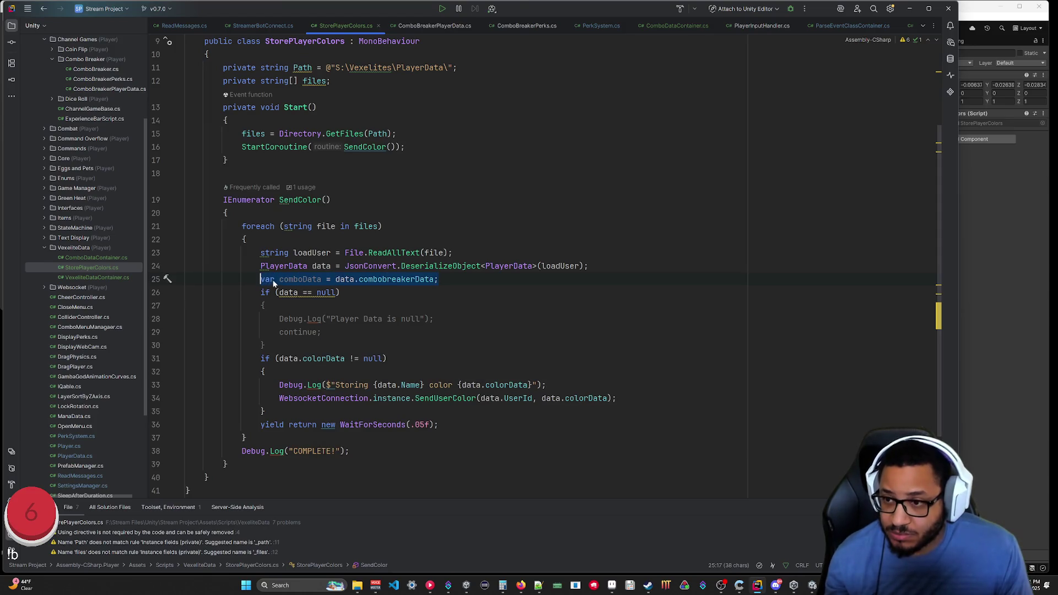
{"action": "mouse_move", "coordinate": [288, 293]}
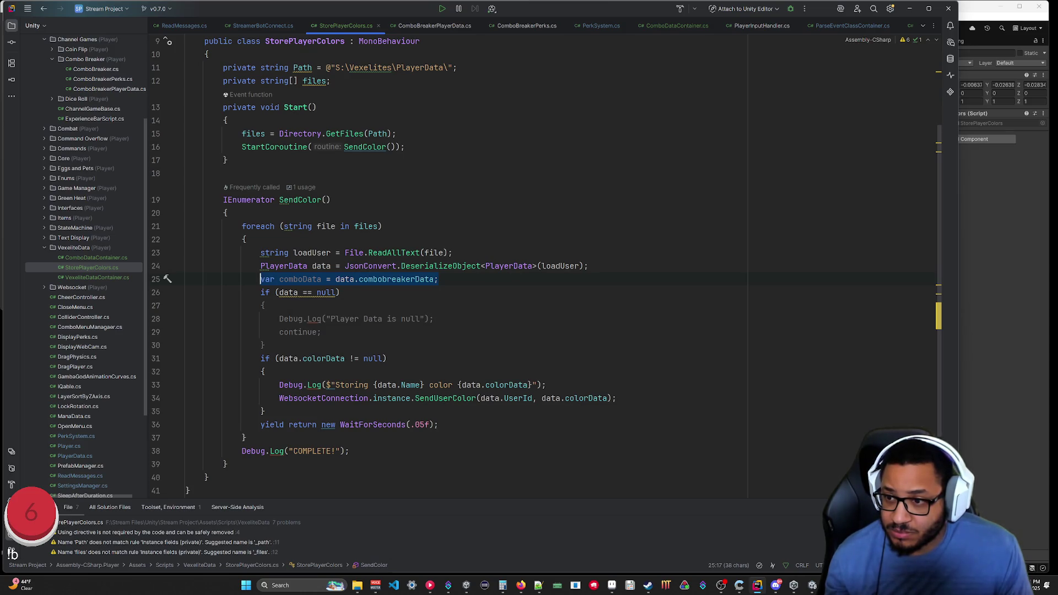
{"action": "left_click", "coordinate": [392, 319]}
{"action": "left_click", "coordinate": [279, 293]}
{"action": "type", "text": "combo"}
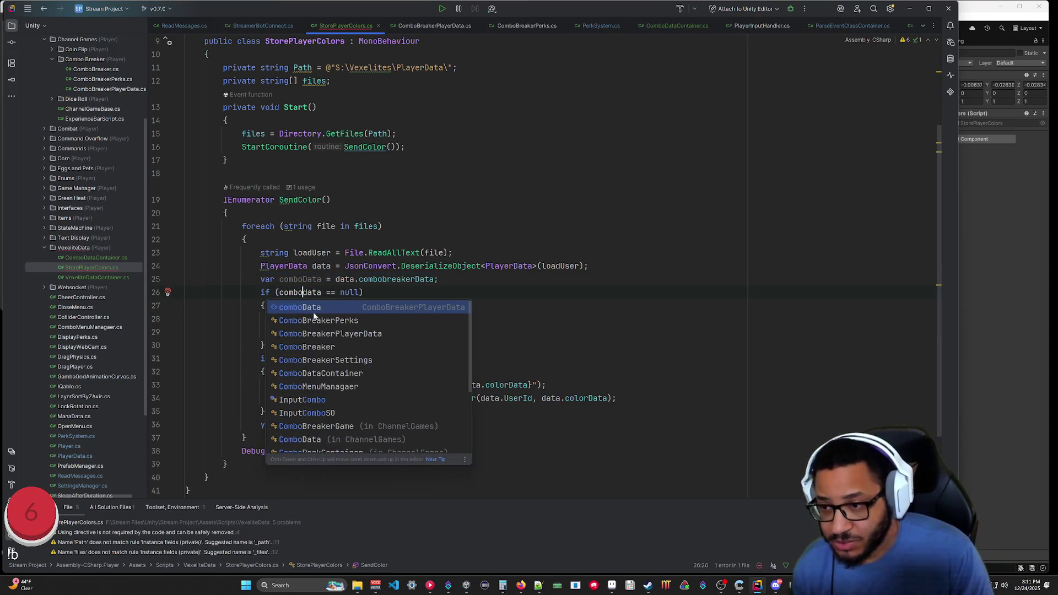
{"action": "key", "text": "Delete"}
{"action": "type", "text": "D"}
{"action": "key", "text": "End"}
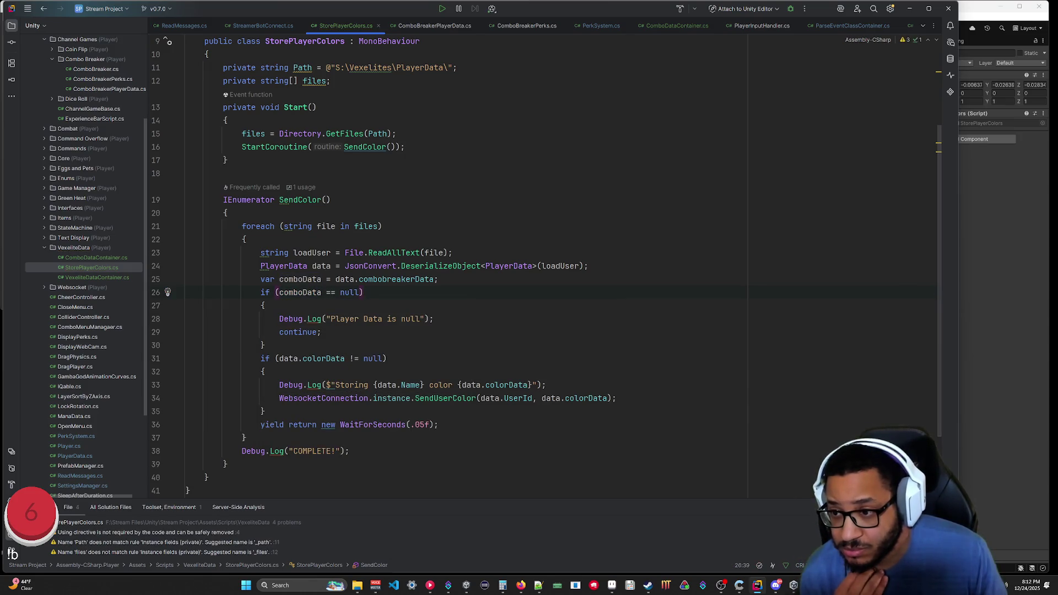
Delete the 'Player Data is null' Debug.Log and remove the colorData != null if-wrapper.
{"action": "key", "text": "Down"}
{"action": "key", "text": "Down"}
{"action": "key", "text": "shift+Home"}
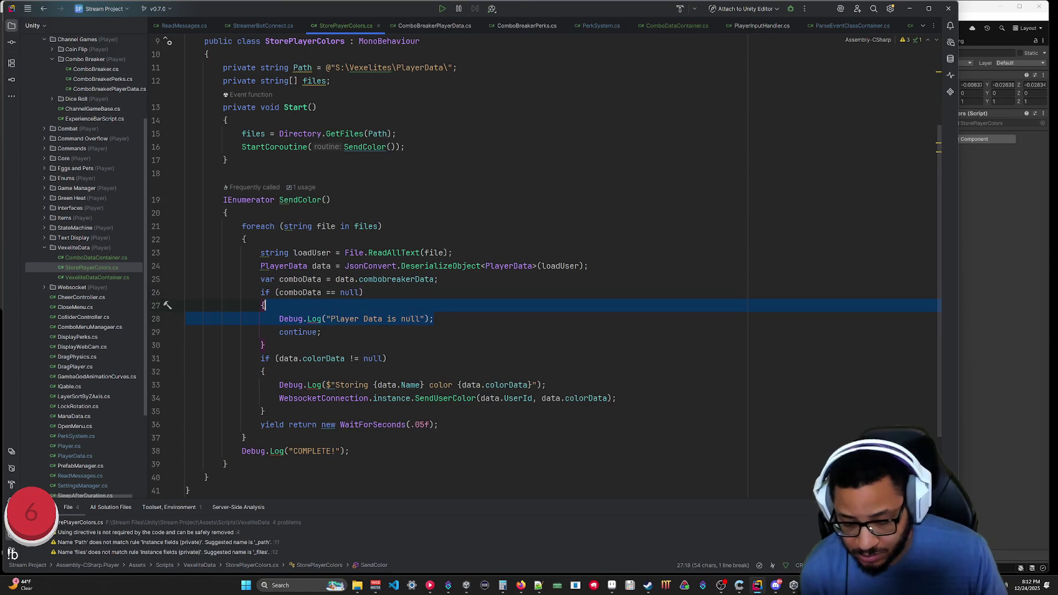
{"action": "key", "text": "ctrl+x"}
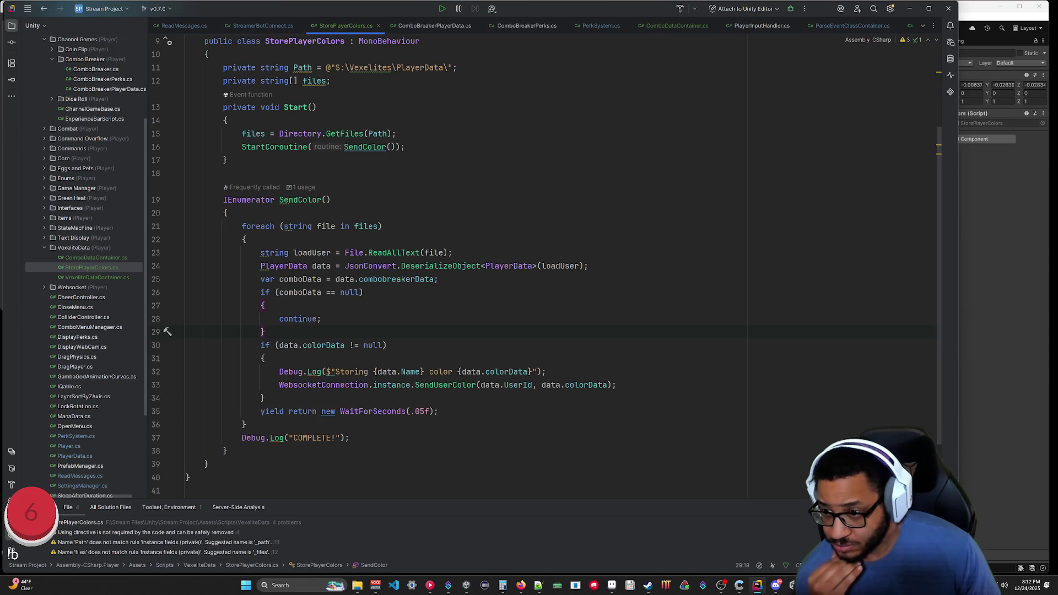
{"action": "key", "text": "ctrl+shift+Delete"}
{"action": "key", "text": "Return"}
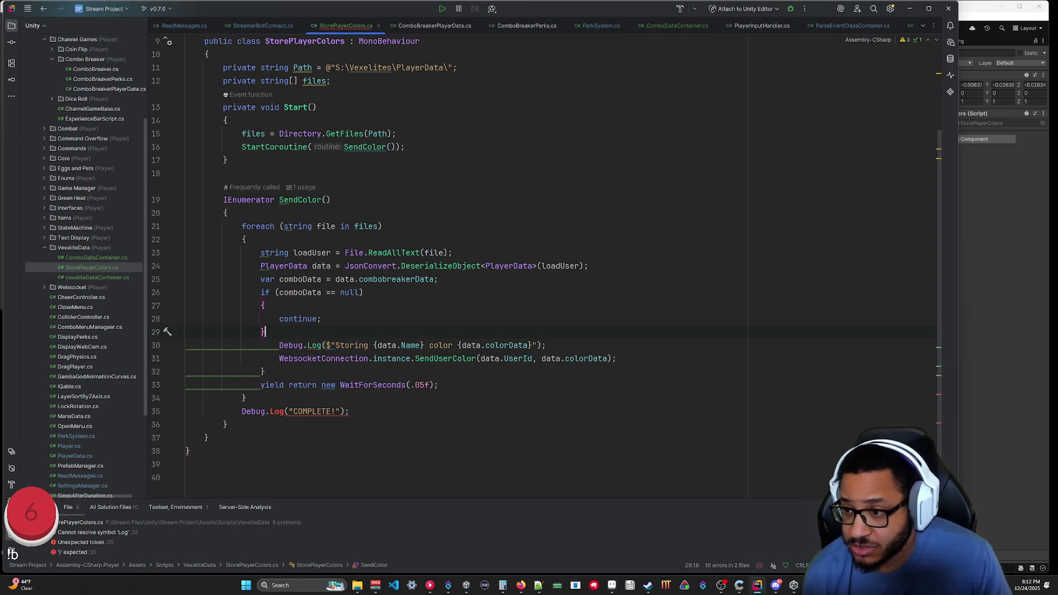
Unindent the log and send lines and change 'color' to 'comboData' in the log message.
{"action": "left_click_drag", "start_coordinate": [260, 345], "coordinate": [278, 358]}
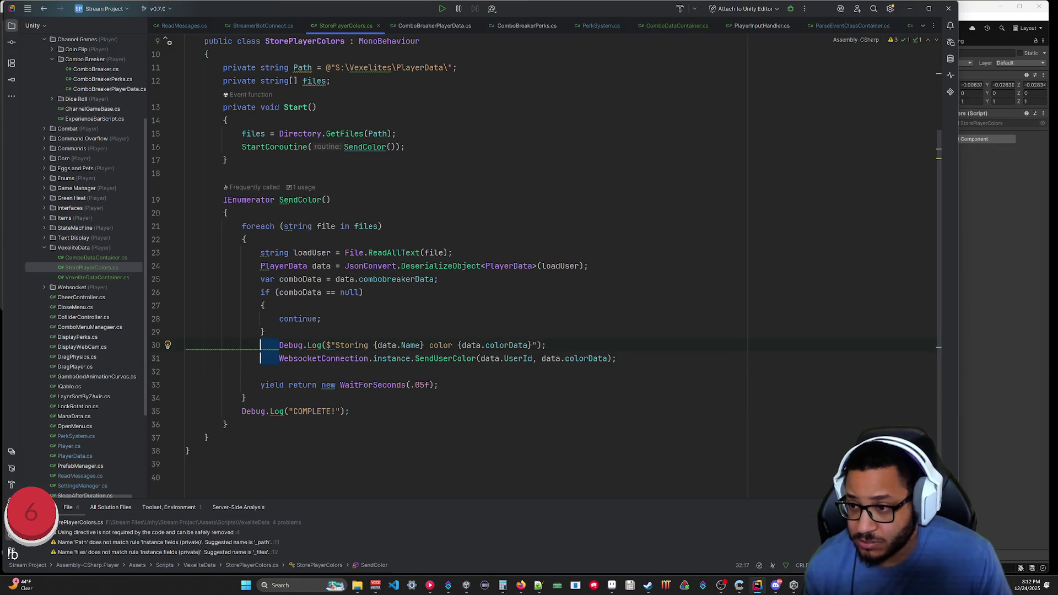
{"action": "key", "text": "BackSpace"}
{"action": "key", "text": "Escape"}
{"action": "key", "text": "End"}
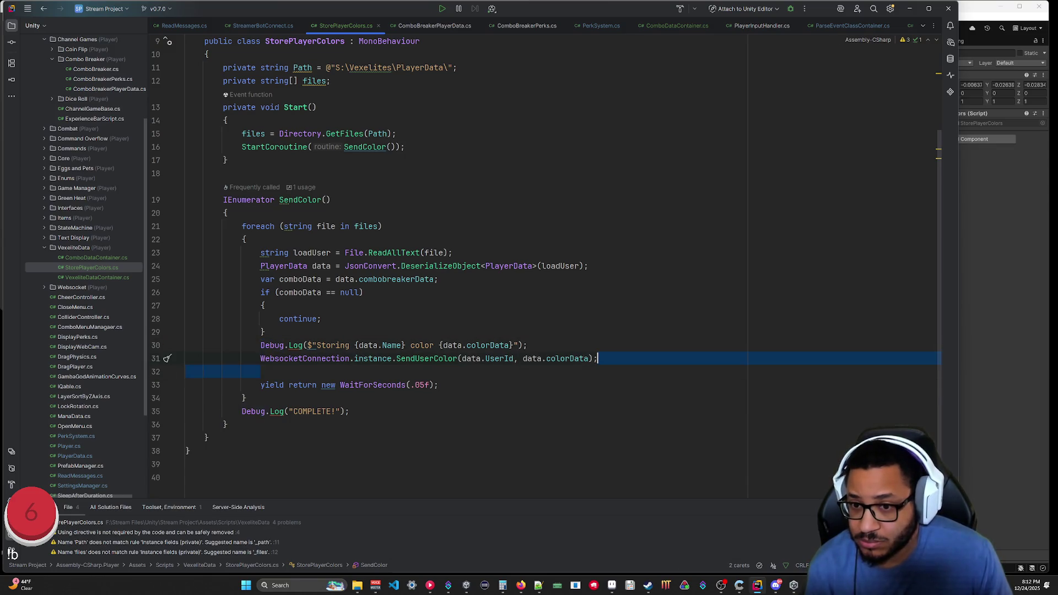
{"action": "key", "text": "Delete"}
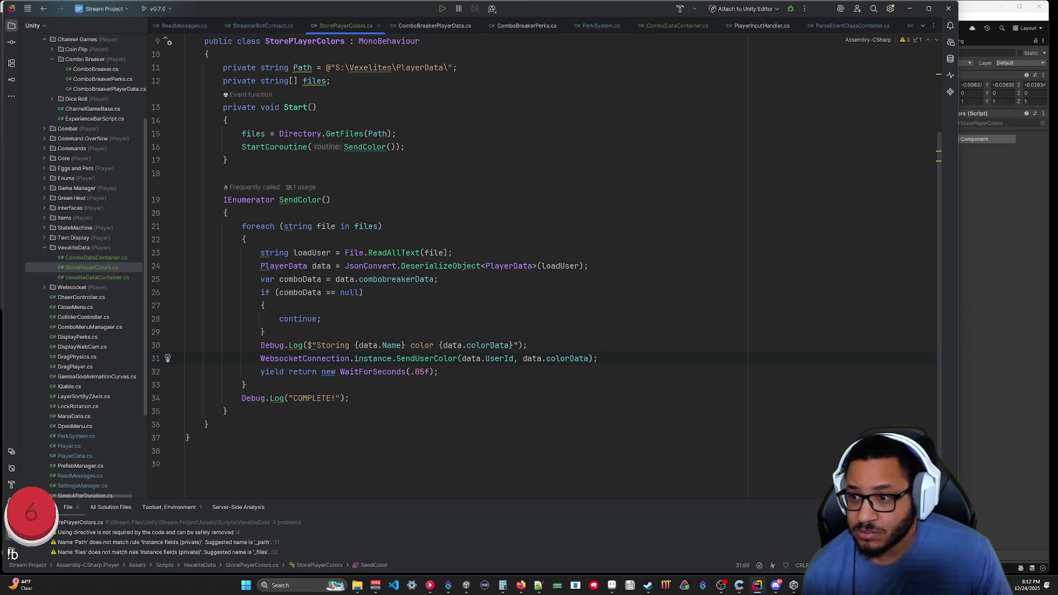
{"action": "double_click", "coordinate": [412, 344]}
{"action": "type", "text": "comboData"}
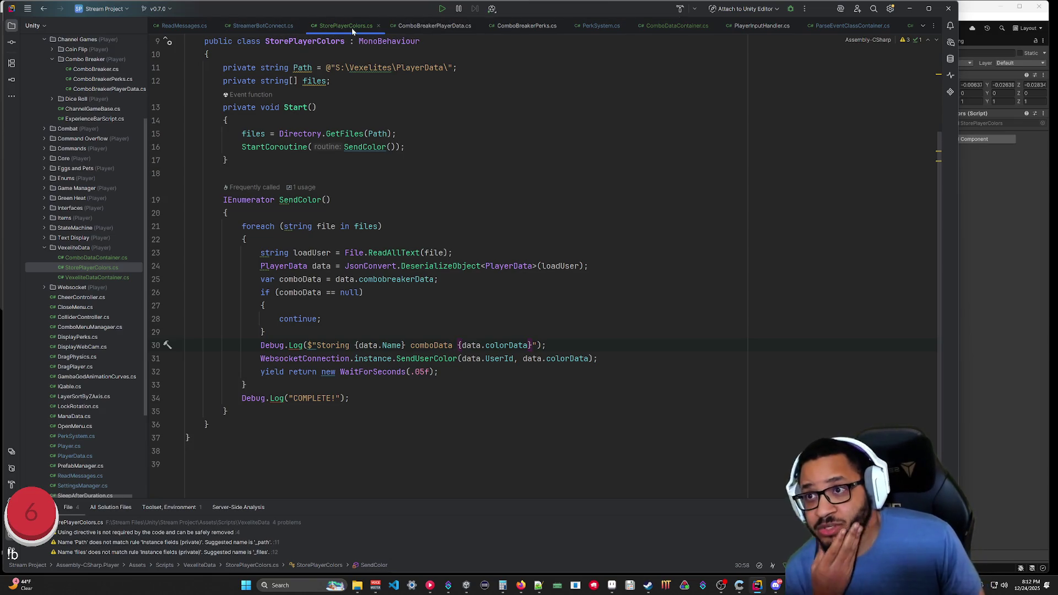
Rename SendUserColor to SendUserComboData in StreamerBotConnect.cs.
{"action": "left_click", "coordinate": [427, 359], "text": "ctrl"}
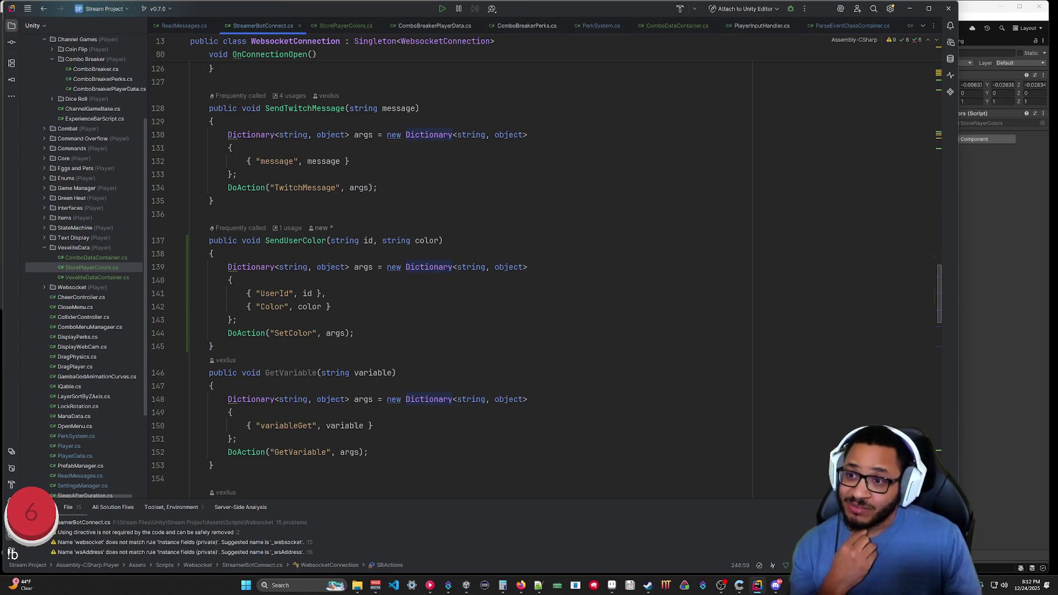
{"action": "left_click_drag", "start_coordinate": [326, 241], "coordinate": [302, 240]}
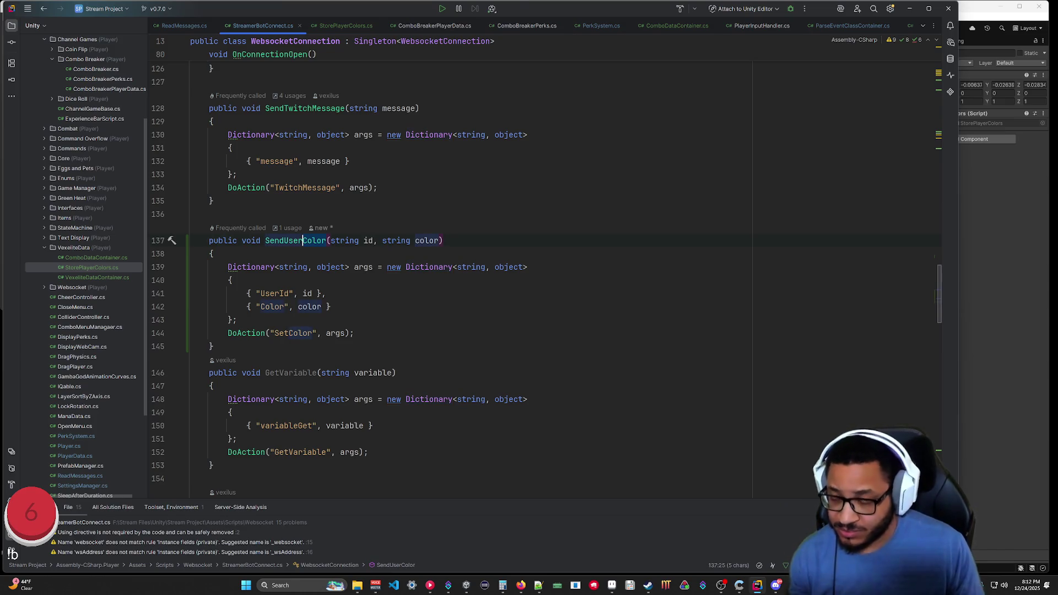
{"action": "type", "text": "ComboData"}
{"action": "key", "text": "Return"}
Update the call in StorePlayerColors.cs to WebsocketConnection.instance.SendUserComboData.
{"action": "key", "text": "ctrl+Tab"}
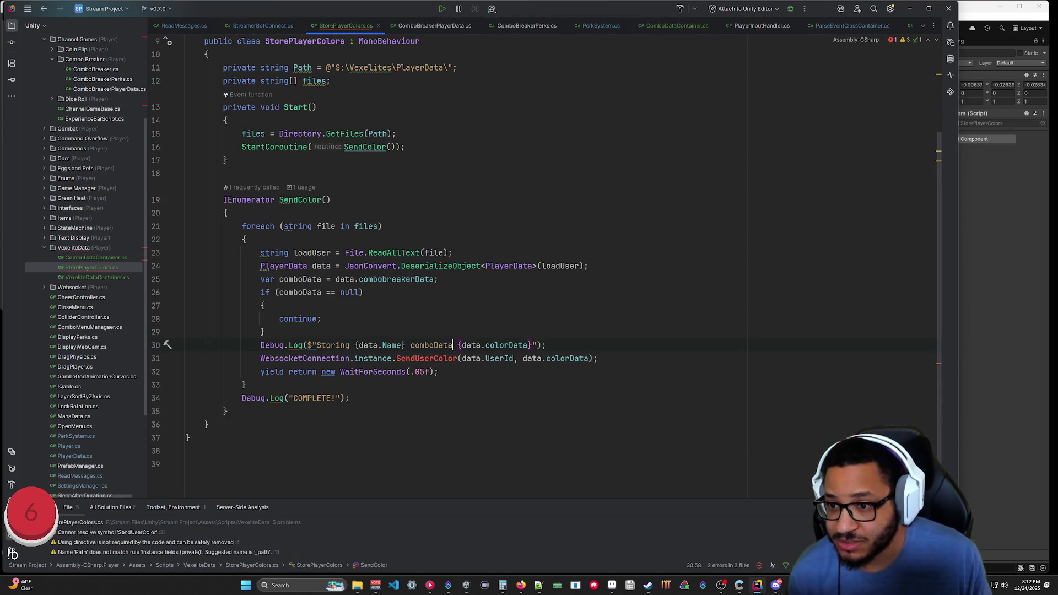
{"action": "key", "text": "Down"}
{"action": "key", "text": "BackSpace"}
{"action": "key", "text": "BackSpace"}
{"action": "key", "text": "BackSpace"}
{"action": "key", "text": "Delete"}
{"action": "type", "text": "Combo"}
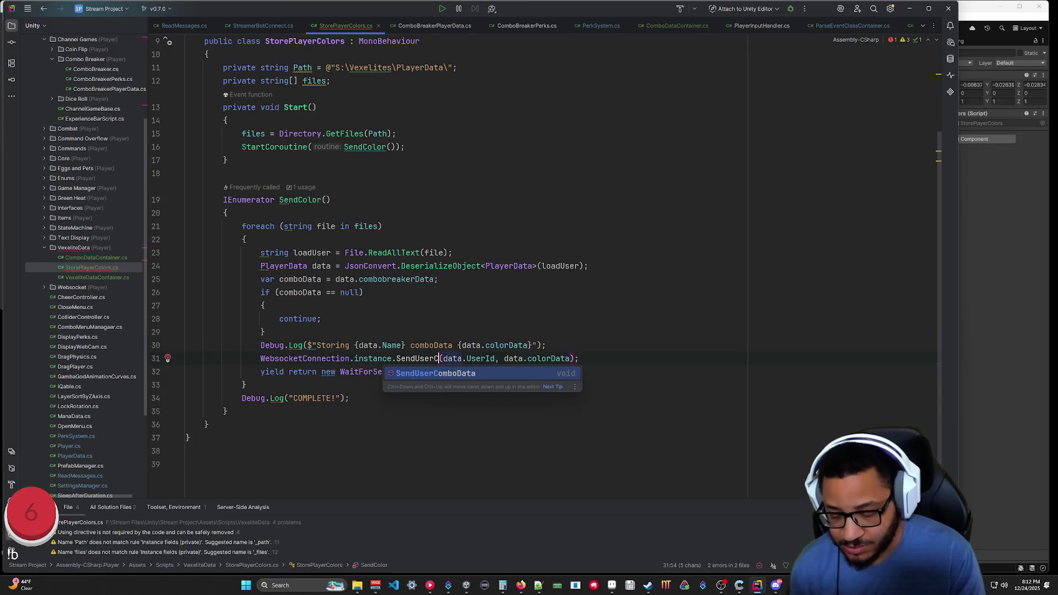
{"action": "type", "text": "Data"}
{"action": "left_click", "coordinate": [209, 425]}
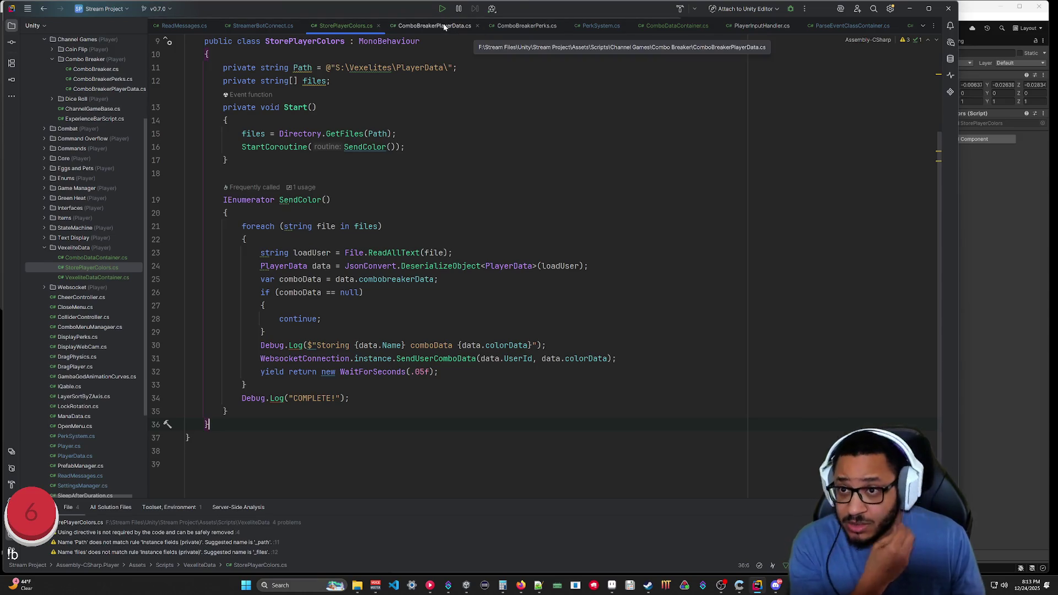
{"action": "left_click", "coordinate": [260, 22]}
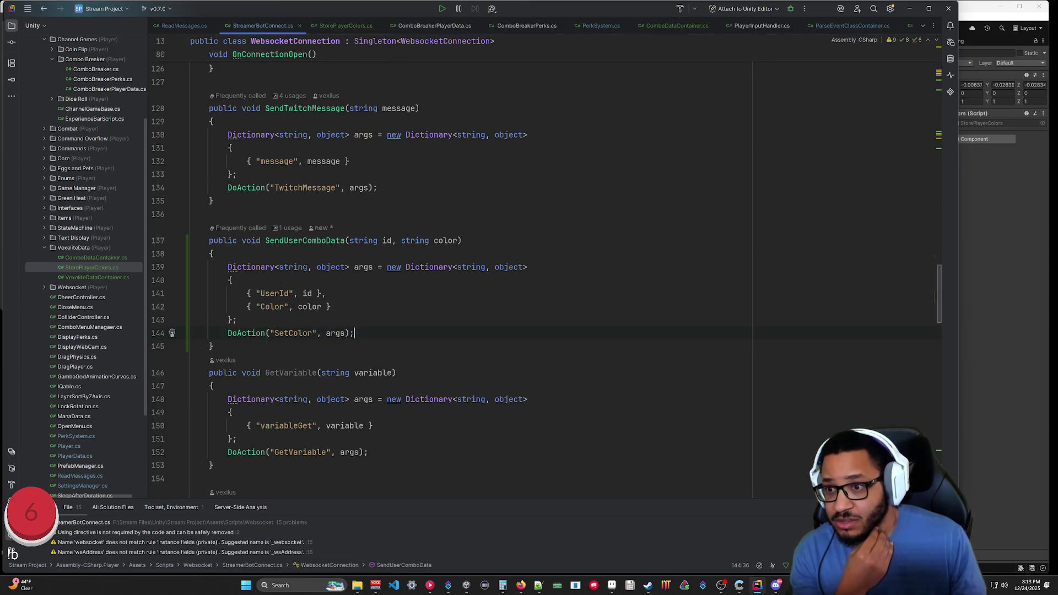
{"action": "key", "text": "ctrl+w"}
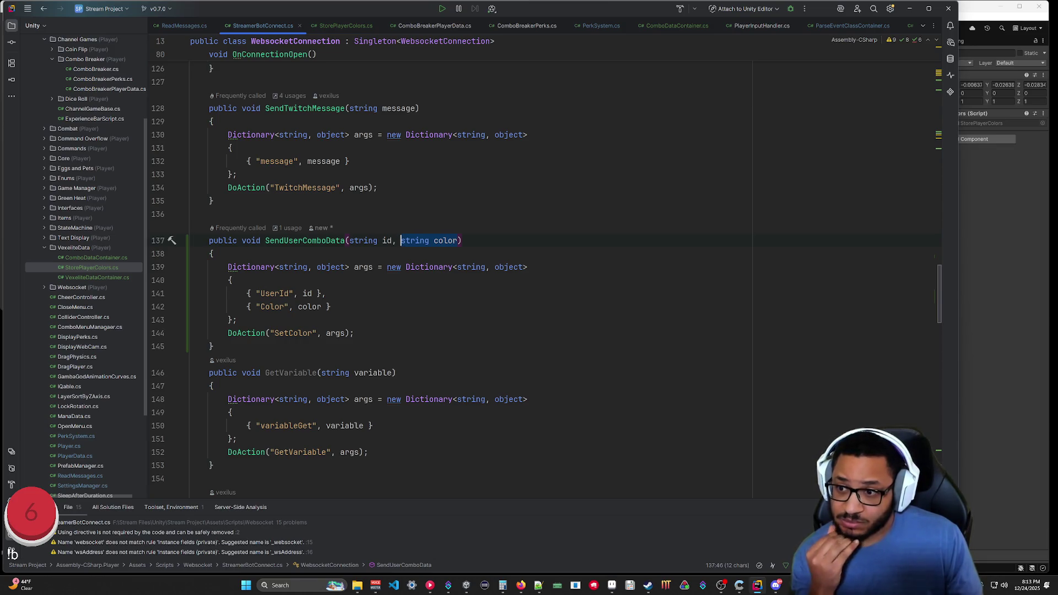
{"action": "left_click", "coordinate": [339, 26]}
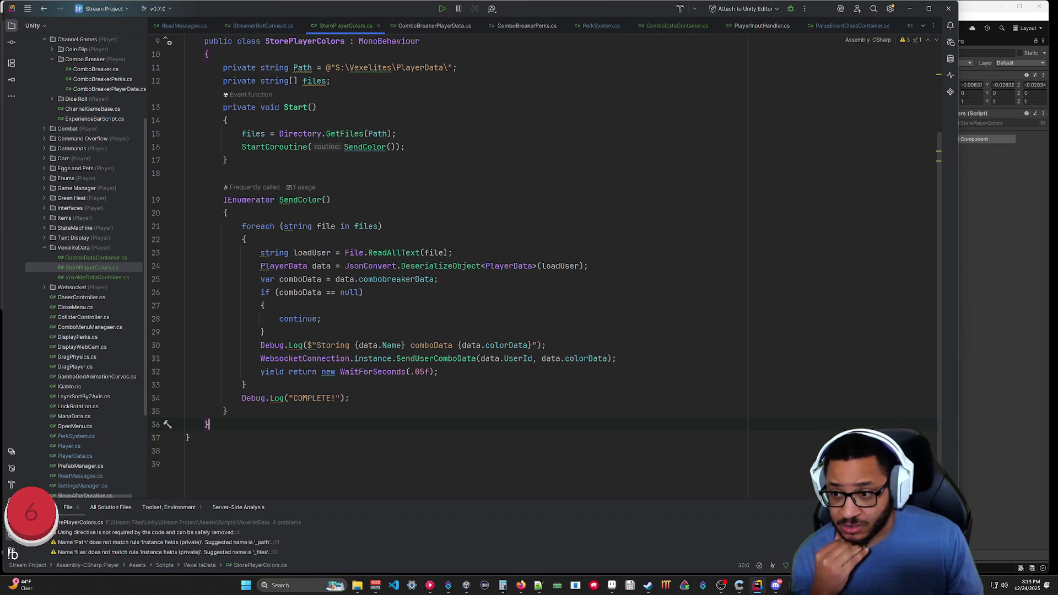
{"action": "left_click", "coordinate": [266, 332]}
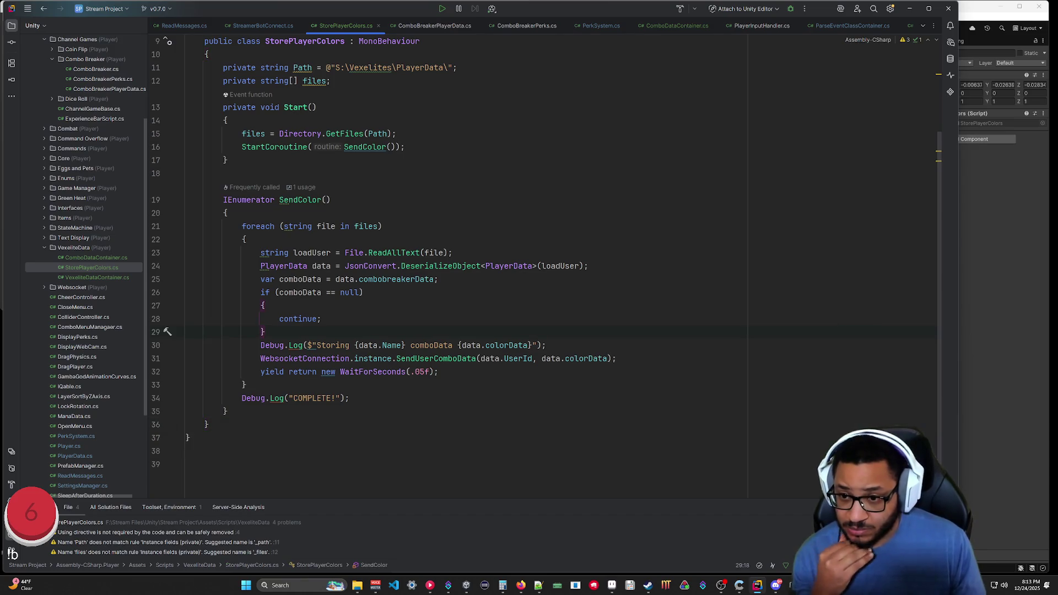
Drop colorData from the log and add string jData = JsonConvert.SerializeObject(new ComboDataContainer(comboData)).
{"action": "left_click_drag", "start_coordinate": [531, 345], "coordinate": [456, 345]}
{"action": "key", "text": "BackSpace"}
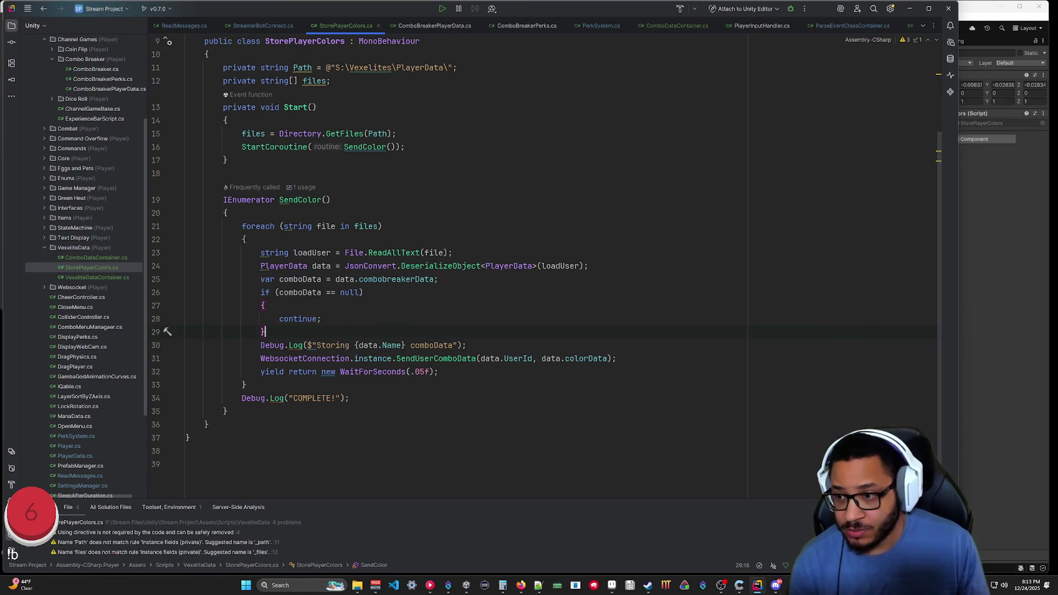
{"action": "key", "text": "Return"}
{"action": "type", "text": "str"}
{"action": "key", "text": "Return"}
{"action": "type", "text": "jData ="}
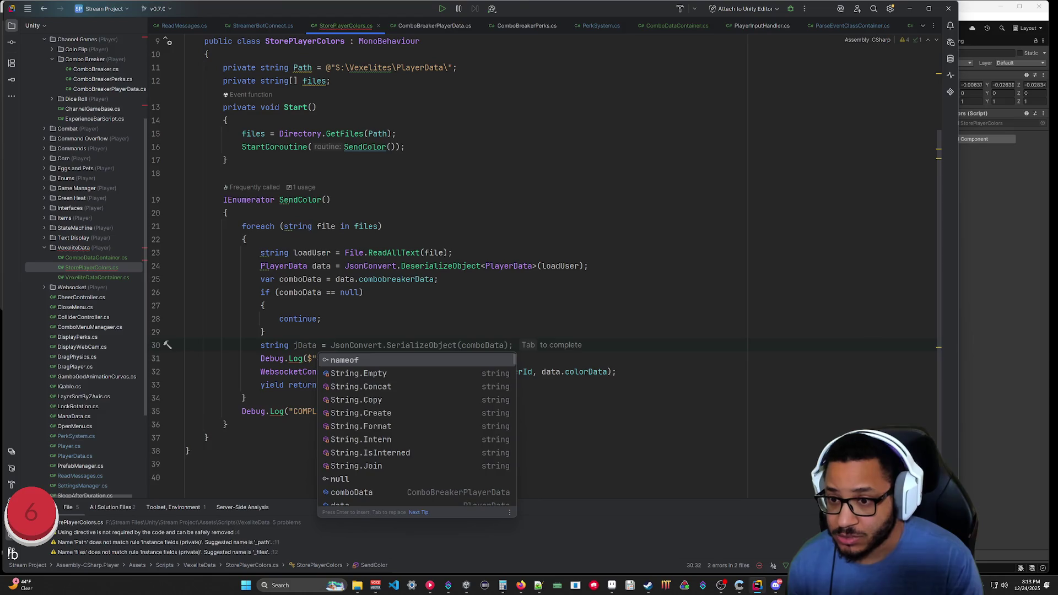
{"action": "key", "text": "Tab"}
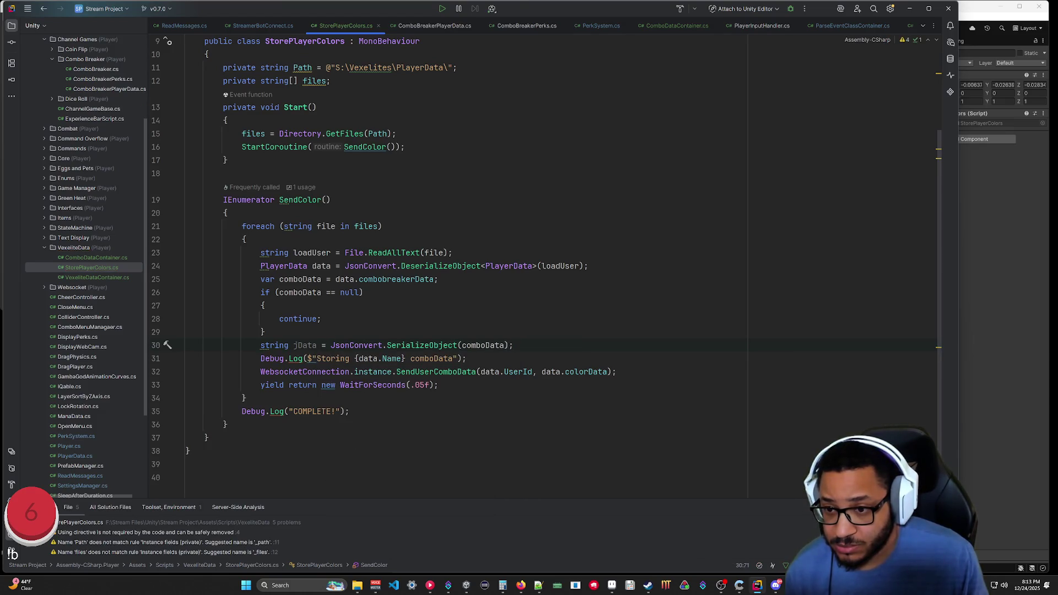
{"action": "key", "text": "ctrl+shift+Left"}
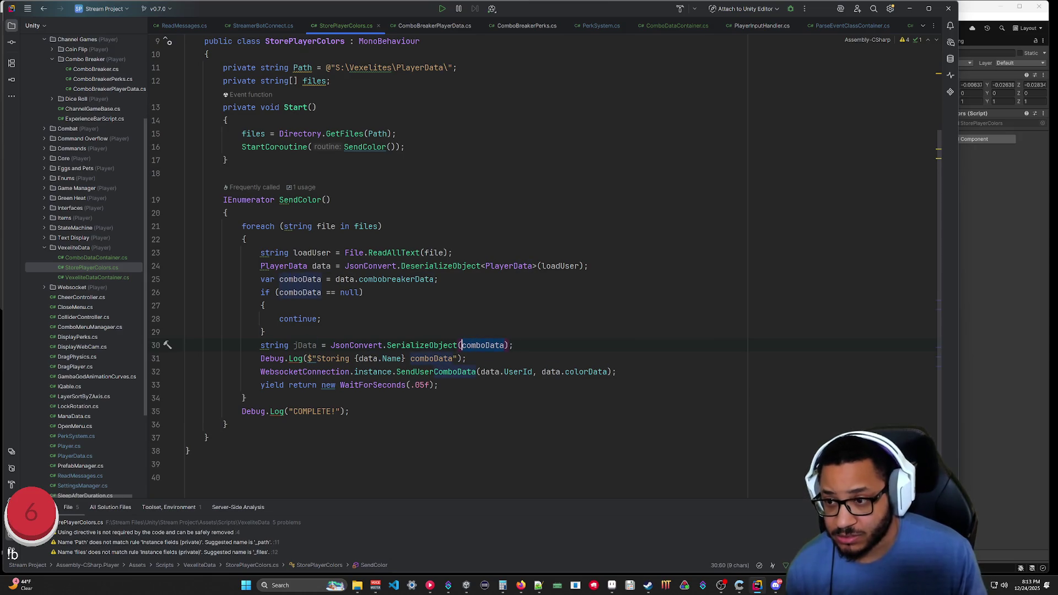
{"action": "type", "text": "new Combo"}
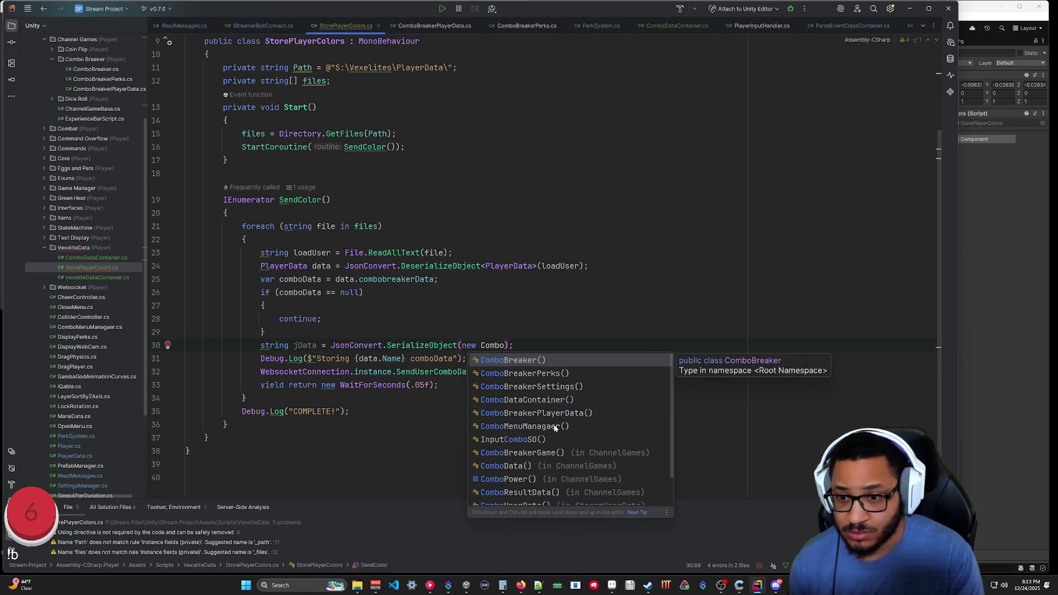
{"action": "key", "text": "Down"}
{"action": "key", "text": "Down"}
{"action": "key", "text": "Down"}
{"action": "key", "text": "Return"}
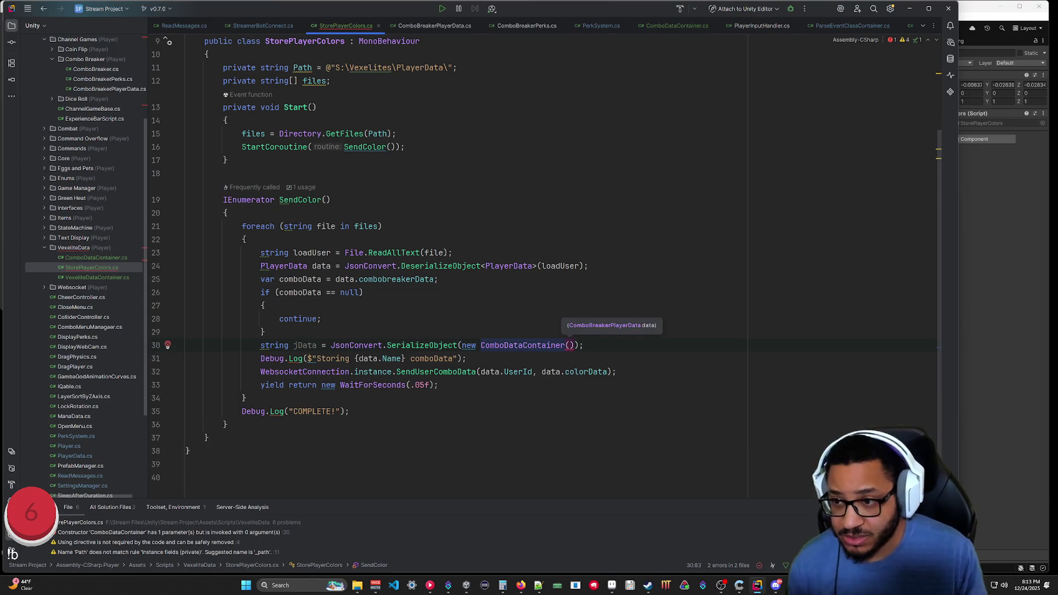
{"action": "type", "text": "comboData"}
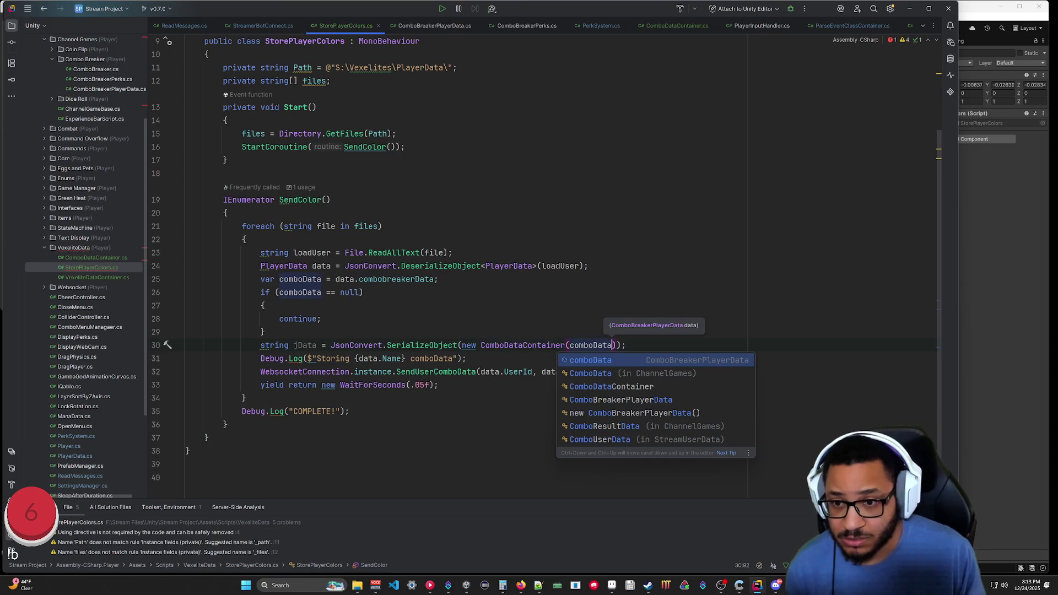
{"action": "key", "text": "Return"}
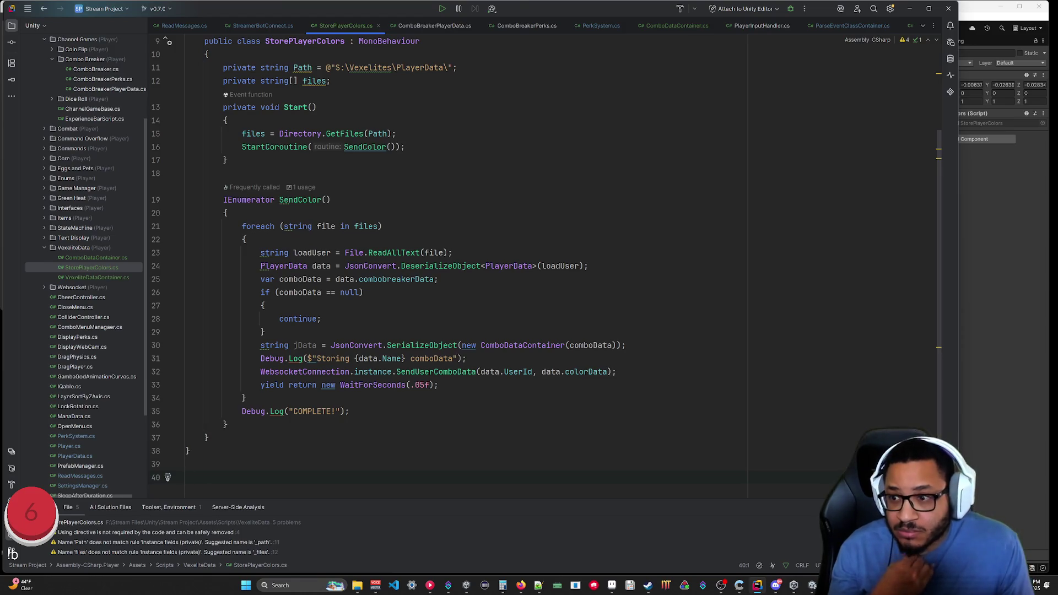
Pass jData instead of data.colorData to SendUserComboData.
{"action": "left_click", "coordinate": [584, 372]}
{"action": "key", "text": "ctrl+w"}
{"action": "key", "text": "ctrl+w"}
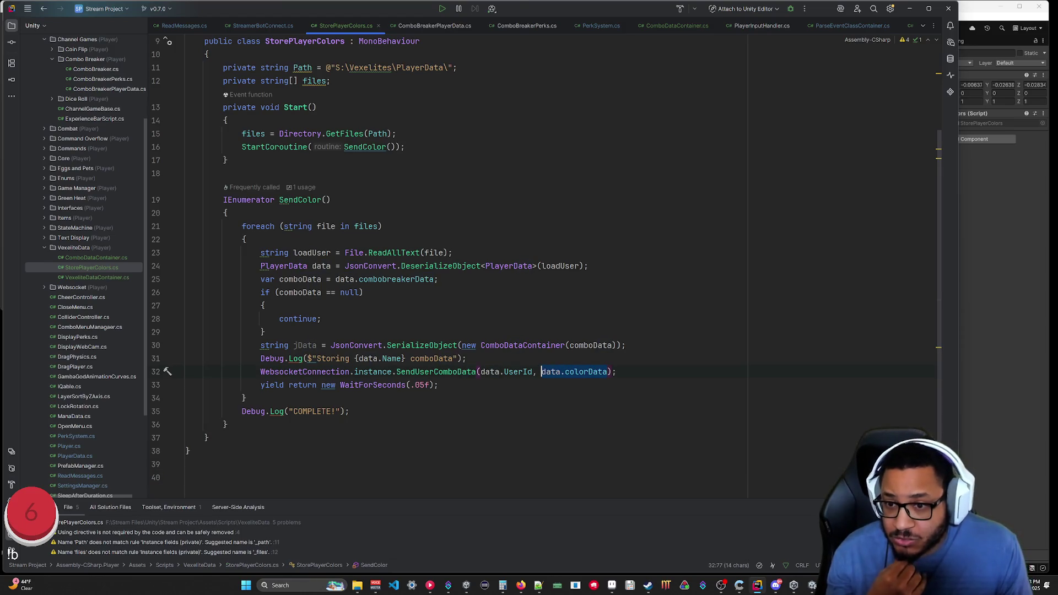
{"action": "type", "text": "jData"}
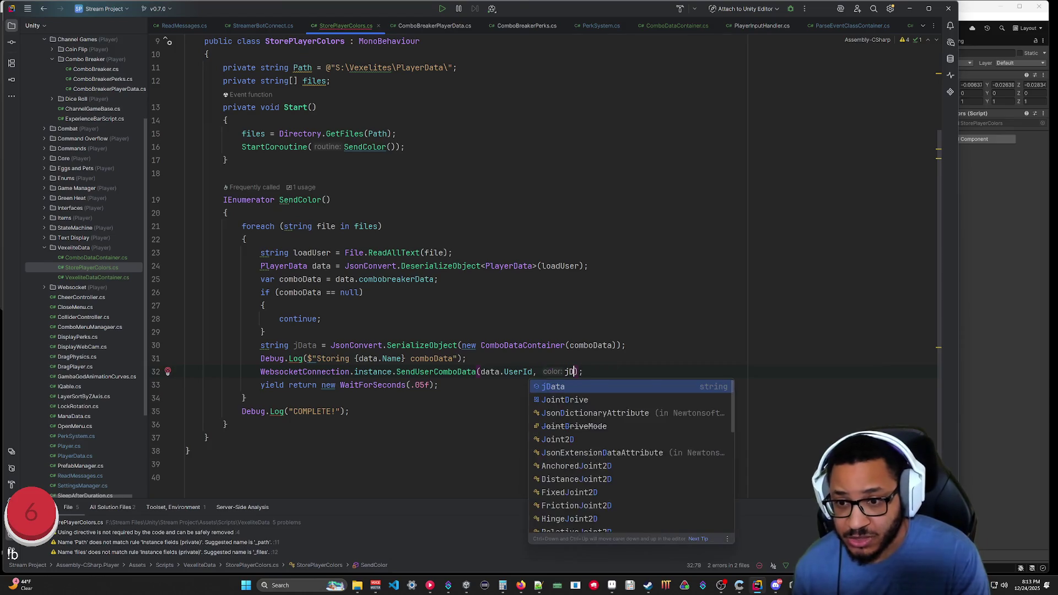
{"action": "left_click", "coordinate": [350, 412]}
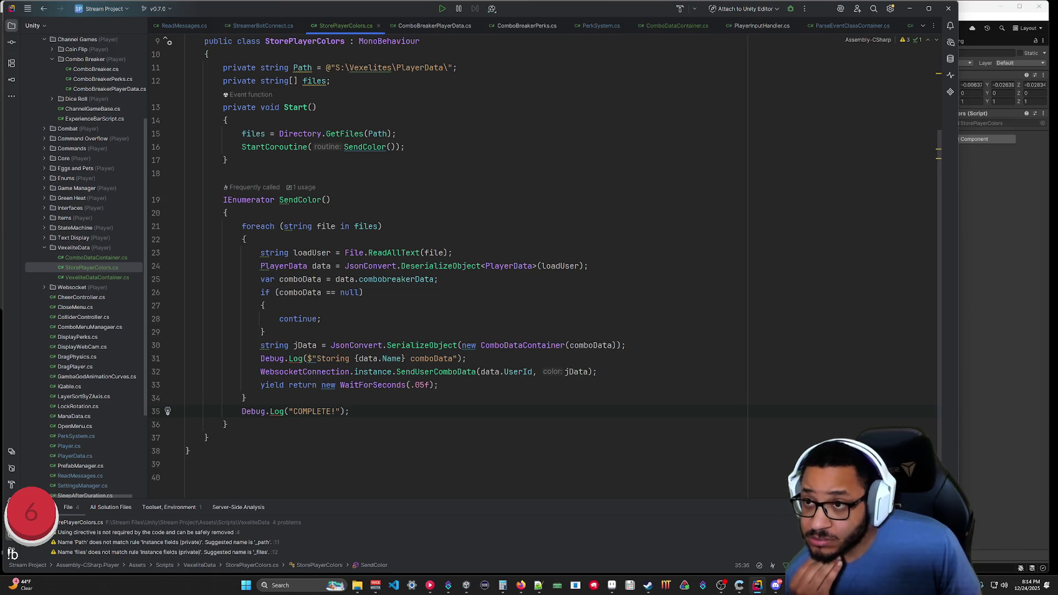
{"action": "left_click", "coordinate": [259, 27]}
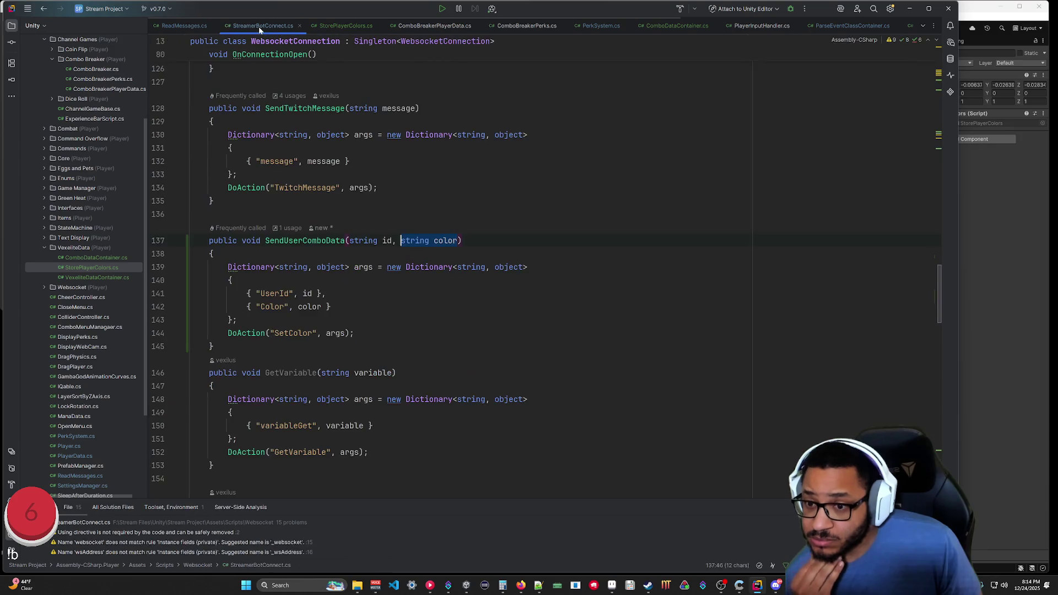
Rename SendUserComboData's color parameter to data.
{"action": "key", "text": "Right"}
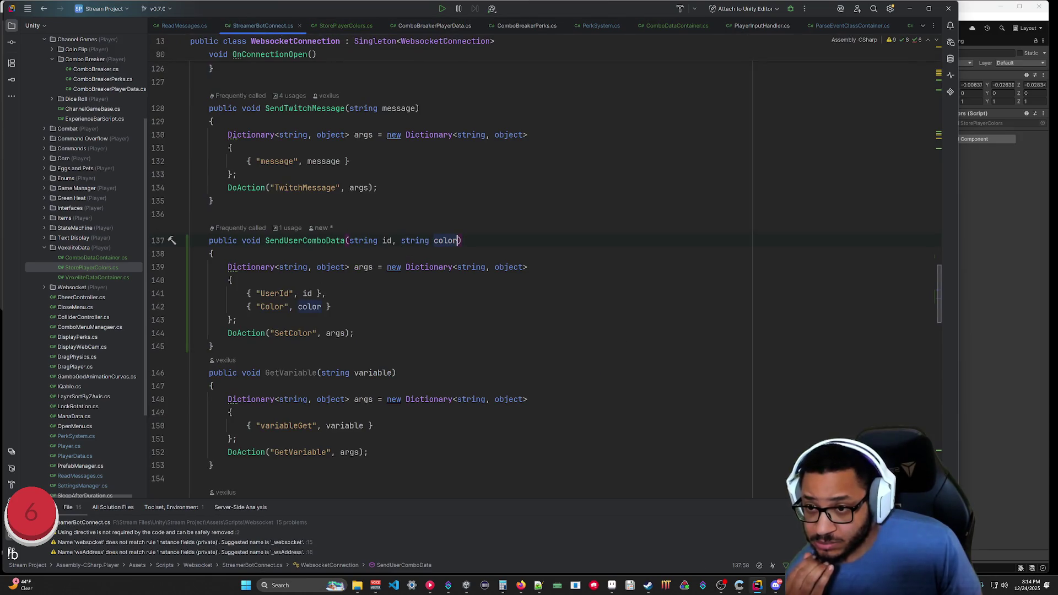
{"action": "type", "text": "data"}
{"action": "left_click", "coordinate": [237, 320]}
Change the dictionary entry { "Color", color } to { "Data", data }.
{"action": "double_click", "coordinate": [273, 307]}
{"action": "type", "text": "Data"}
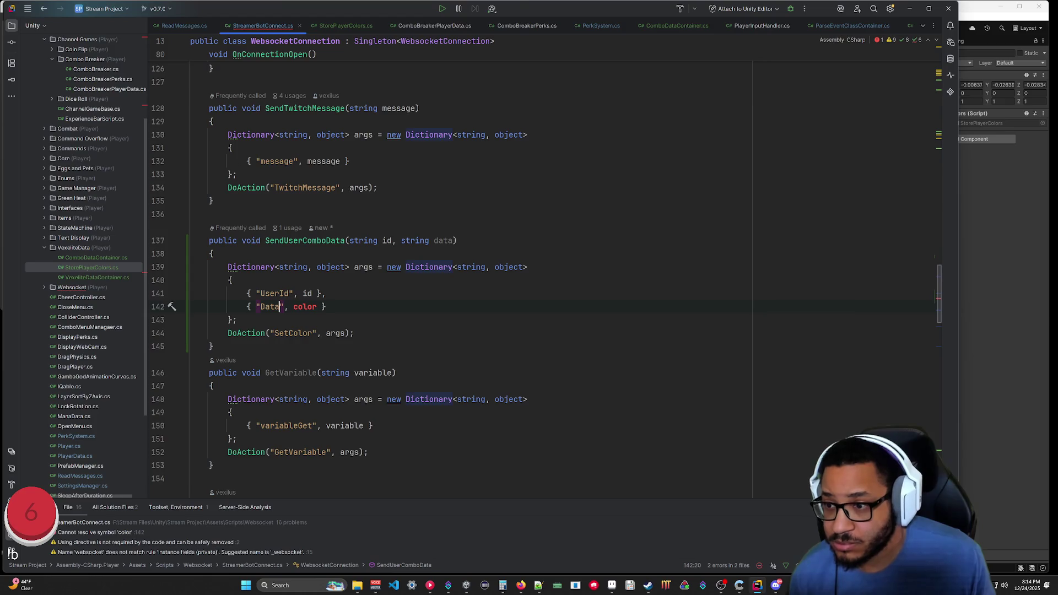
{"action": "double_click", "coordinate": [302, 306]}
{"action": "type", "text": "data"}
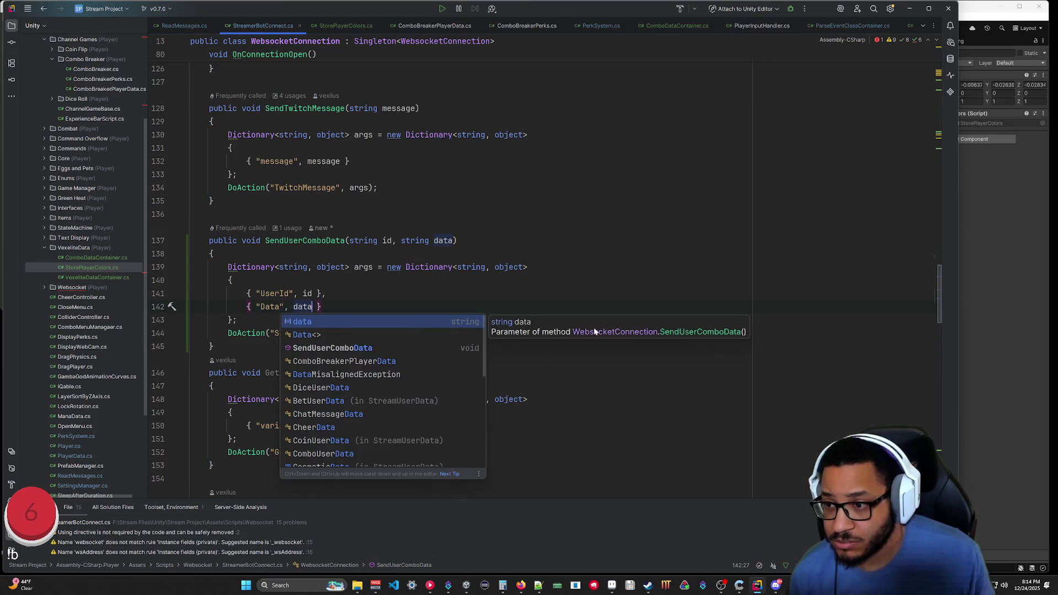
{"action": "key", "text": "Return"}
{"action": "left_click", "coordinate": [528, 399]}
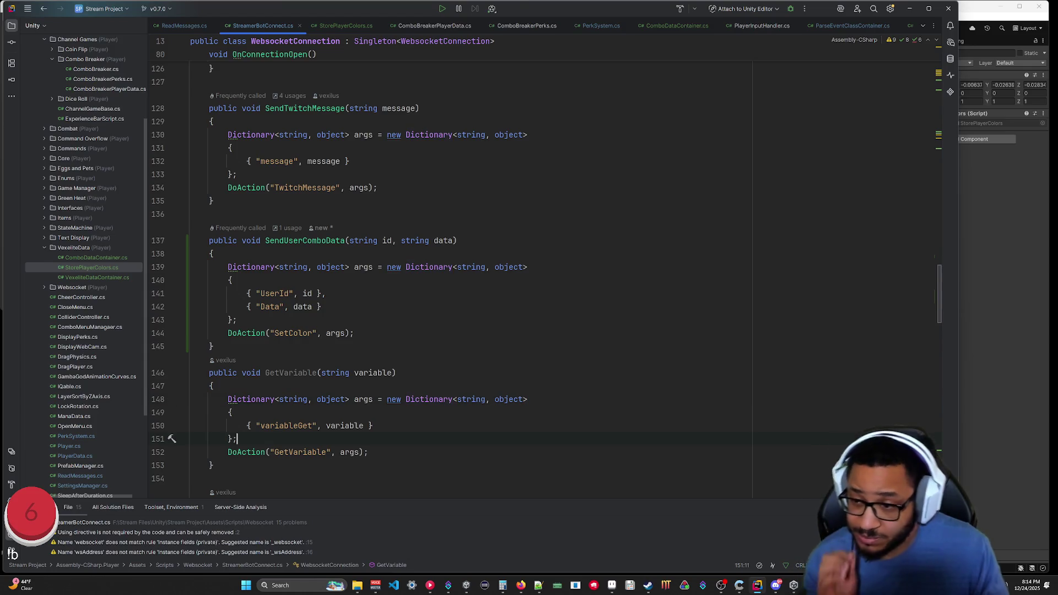
{"action": "scroll", "coordinate": [441, 276], "scroll_direction": "down", "scroll_amount": 4}
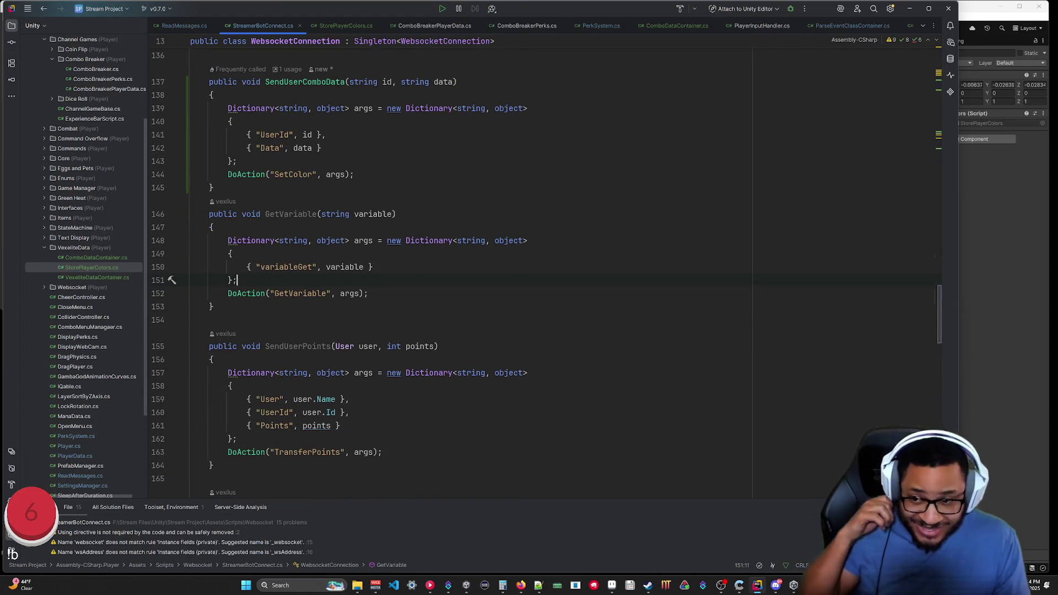
{"action": "left_click", "coordinate": [449, 584]}
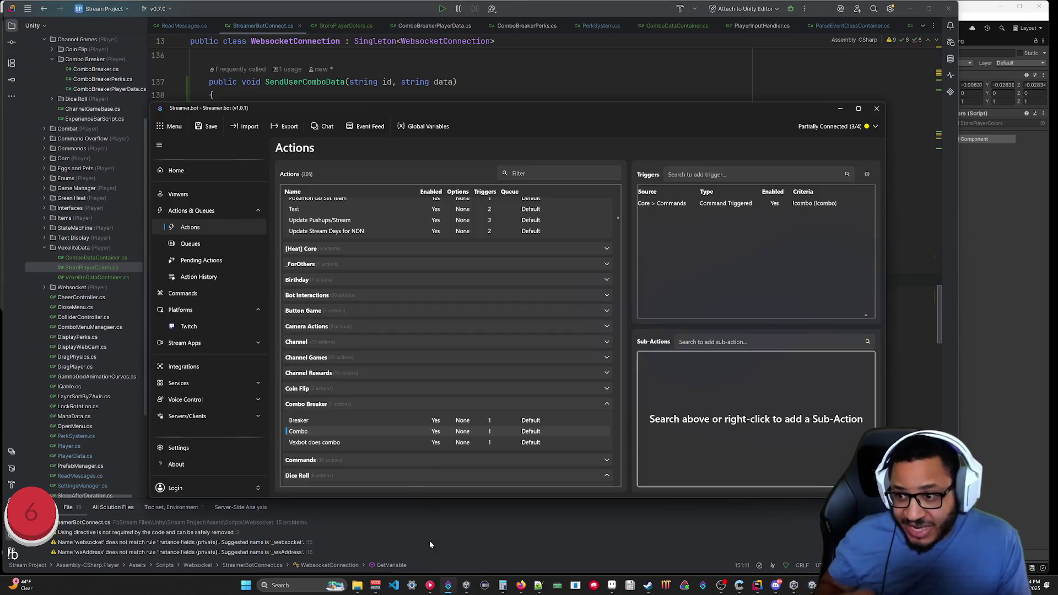
Select the SetColor action in the Unity group and open its Execute C# Code sub-action.
{"action": "scroll", "coordinate": [334, 420], "scroll_direction": "down", "scroll_amount": 15}
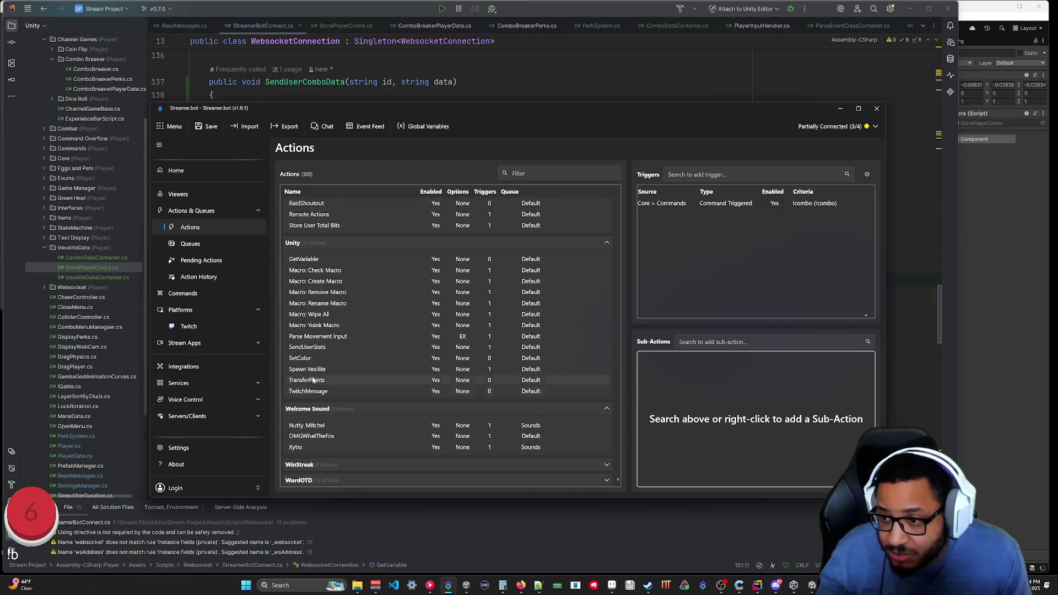
{"action": "left_click", "coordinate": [300, 358]}
{"action": "left_click", "coordinate": [688, 360]}
{"action": "double_click", "coordinate": [688, 359]}
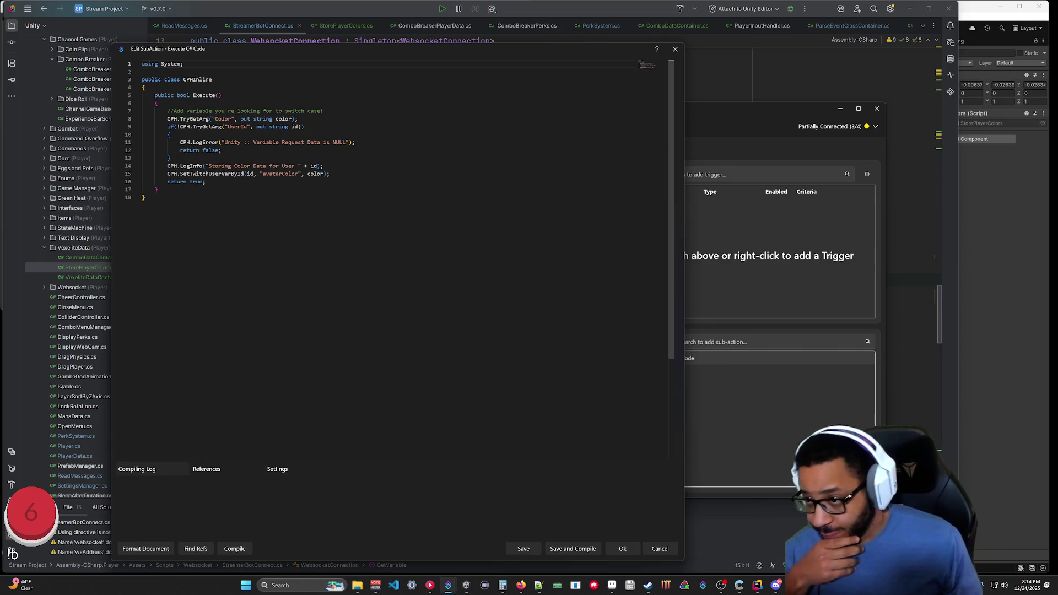
Rename avatarColor to avatarComboData and read the "Data" argument into data instead of "Color".
{"action": "left_click_drag", "start_coordinate": [298, 173], "coordinate": [265, 173]}
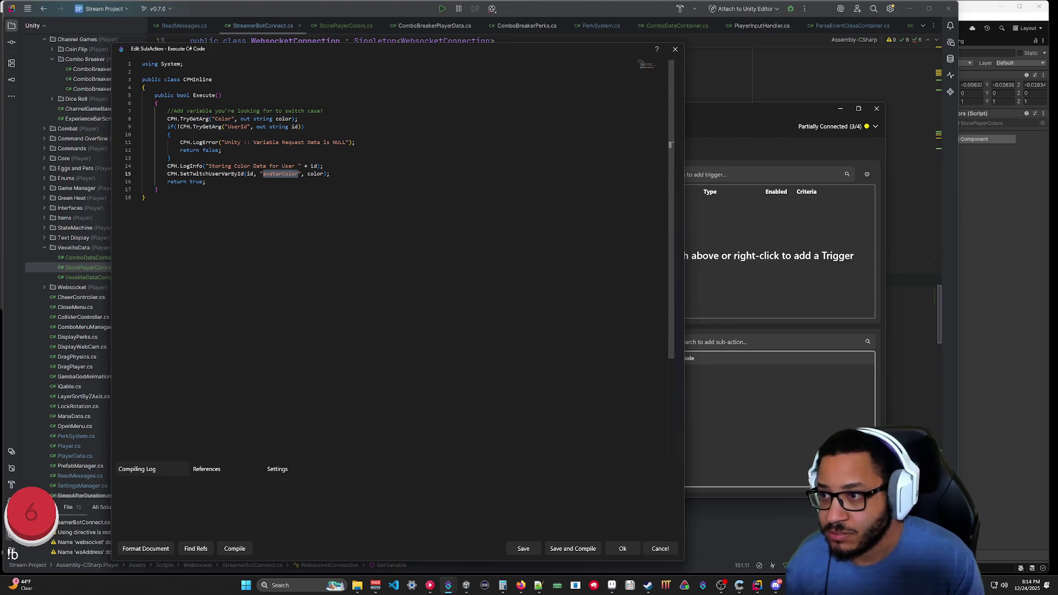
{"action": "type", "text": "vvatarComboData"}
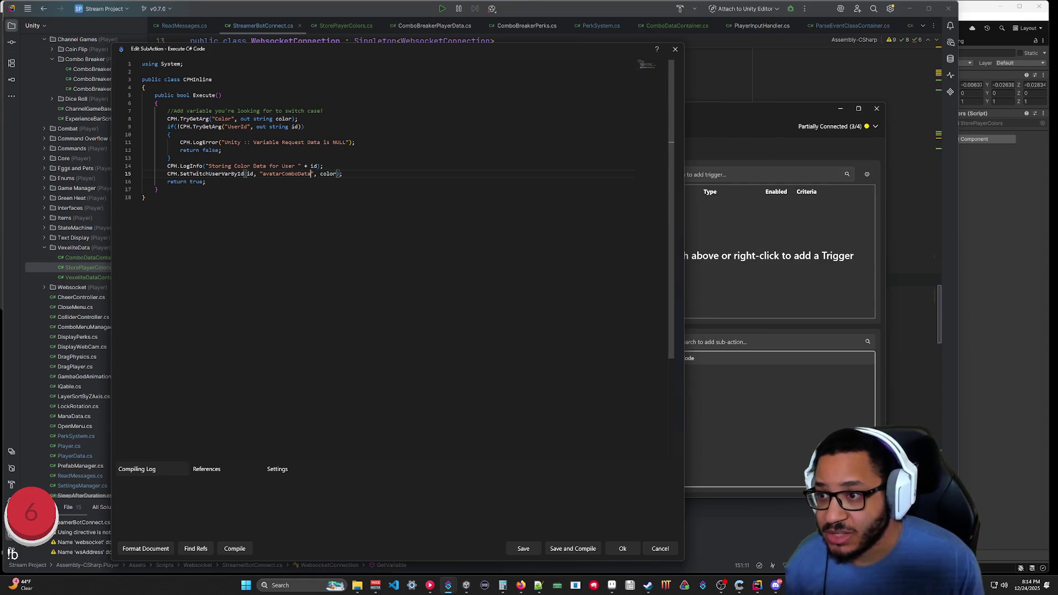
{"action": "left_click", "coordinate": [215, 118]}
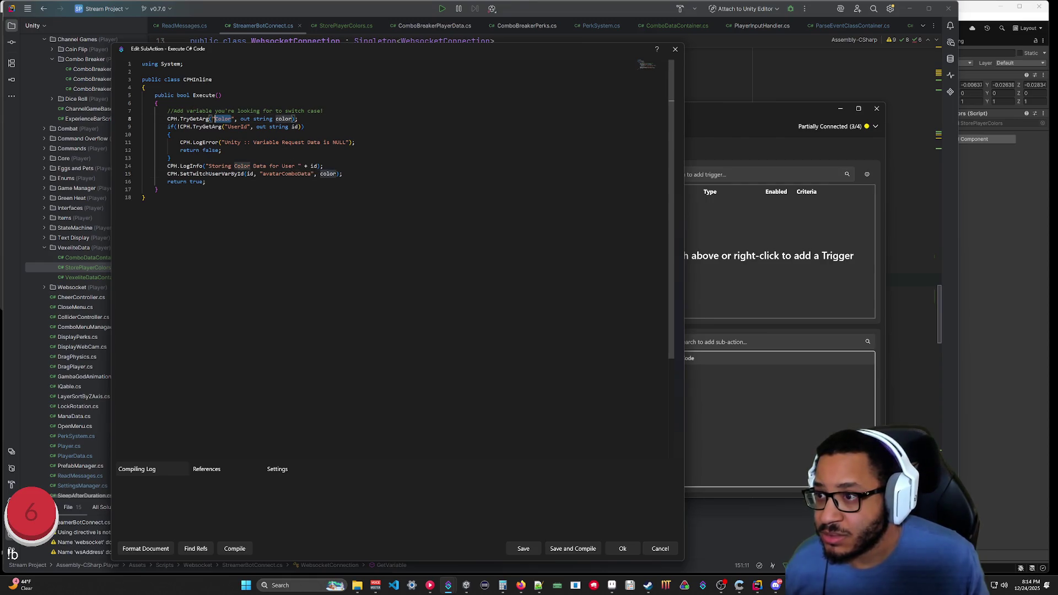
{"action": "key", "text": "ctrl+Delete"}
{"action": "type", "text": "Data"}
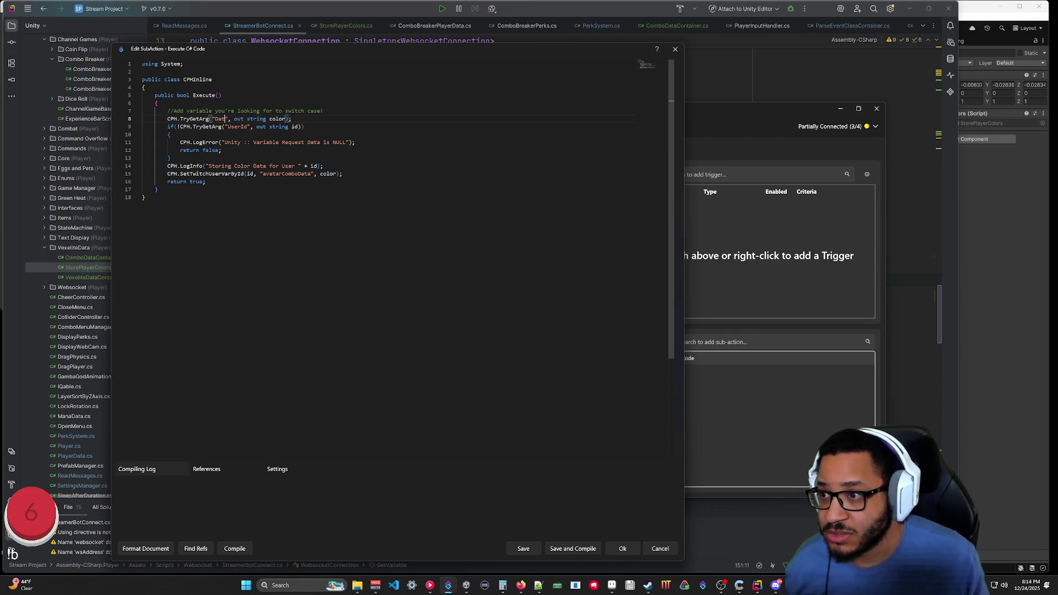
{"action": "key", "text": "BackSpace"}
{"action": "key", "text": "BackSpace"}
{"action": "key", "text": "BackSpace"}
{"action": "type", "text": "data"}
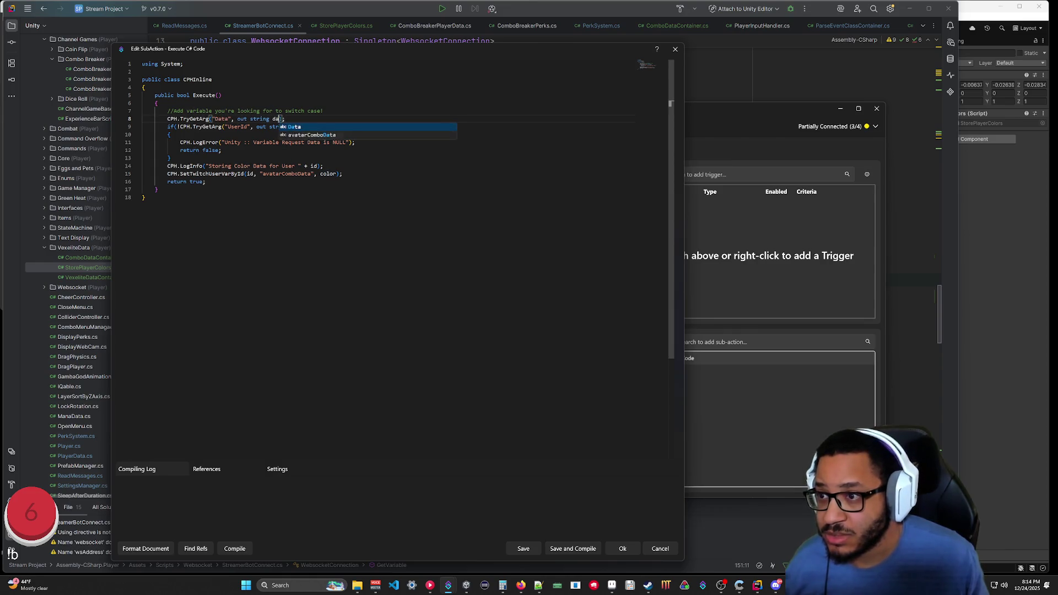
{"action": "left_click", "coordinate": [328, 173]}
{"action": "key", "text": "BackSpace"}
{"action": "key", "text": "BackSpace"}
{"action": "key", "text": "BackSpace"}
{"action": "type", "text": "data"}
{"action": "left_click", "coordinate": [145, 197]}
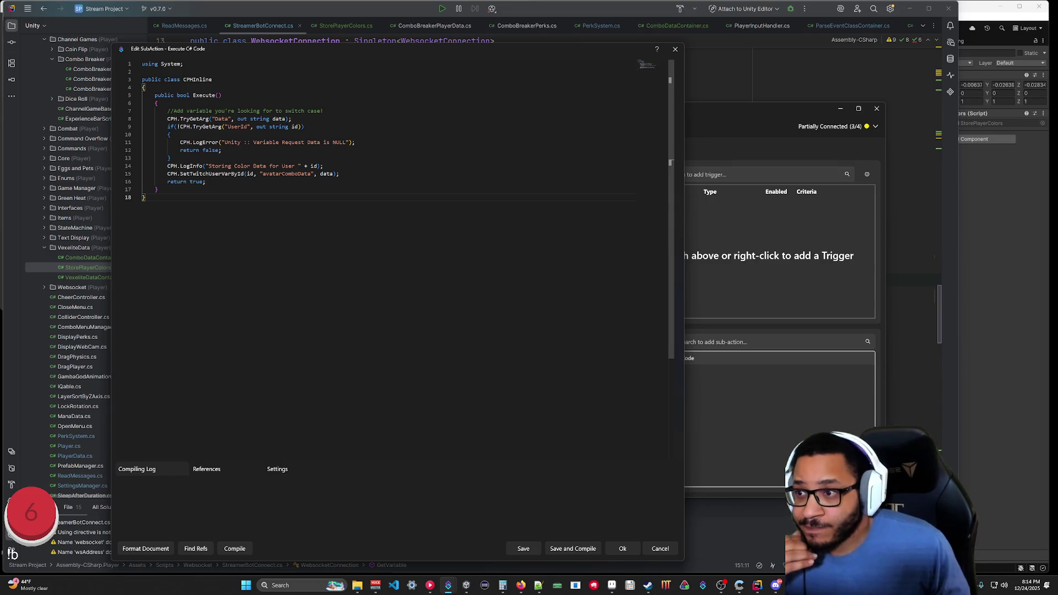
Check log_20251224.log in Notepad++, then comment out the CPH.LogInfo line with //.
{"action": "left_click", "coordinate": [539, 586]}
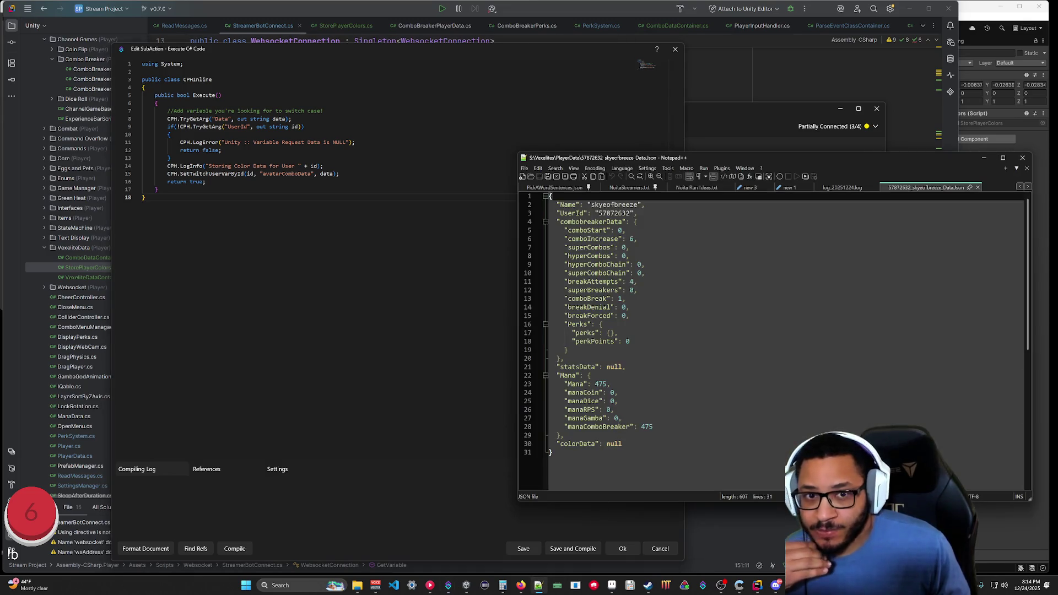
{"action": "left_click", "coordinate": [826, 189]}
{"action": "mouse_move", "coordinate": [1028, 481]}
{"action": "left_mouse_down"}
{"action": "mouse_move", "coordinate": [1033, 443]}
{"action": "mouse_move", "coordinate": [1028, 485]}
{"action": "left_mouse_up"}
{"action": "left_click", "coordinate": [168, 166]}
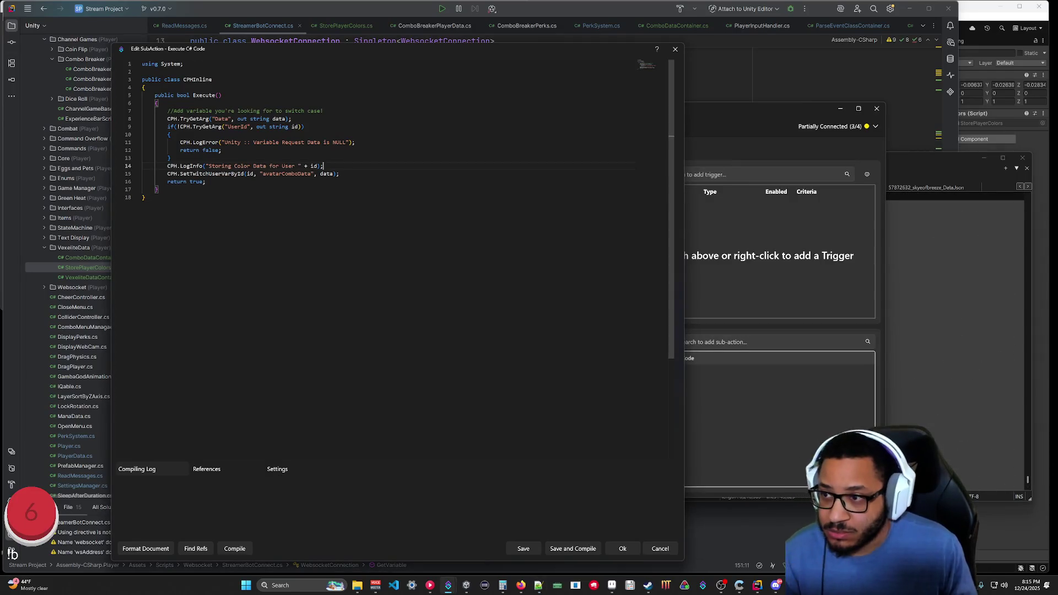
{"action": "type", "text": "//"}
{"action": "left_click", "coordinate": [144, 197]}
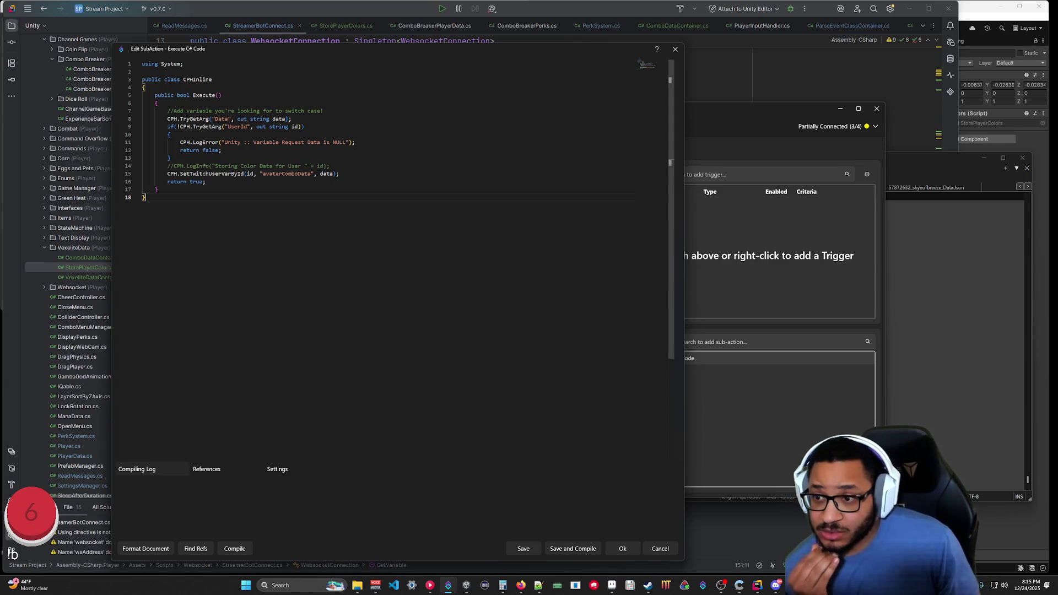
{"action": "key", "text": "alt+Tab"}
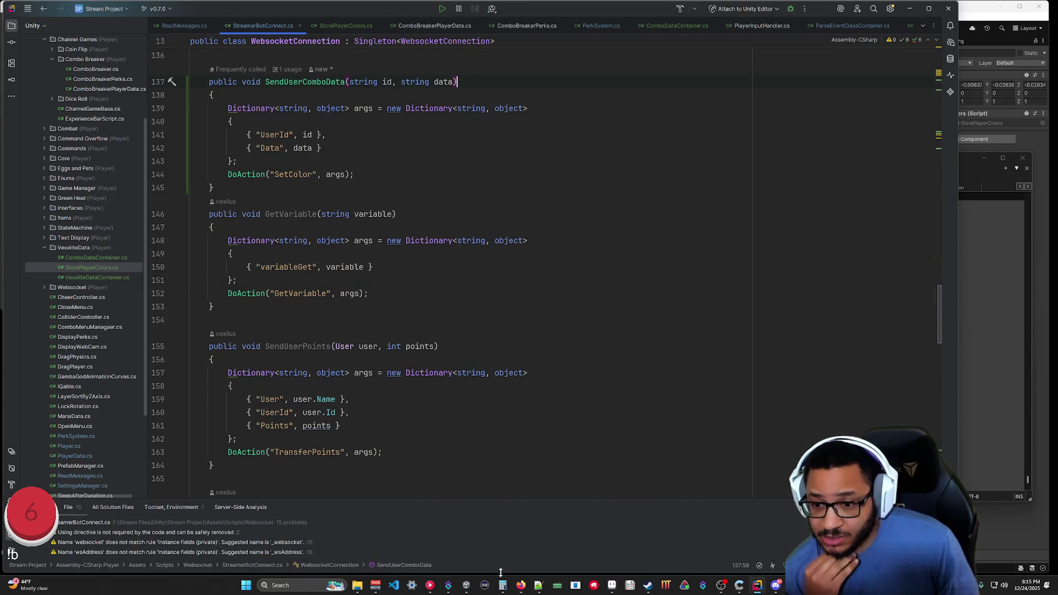
Compile the SetColor sub-action code and close its editor with OK.
{"action": "mouse_move", "coordinate": [448, 585]}
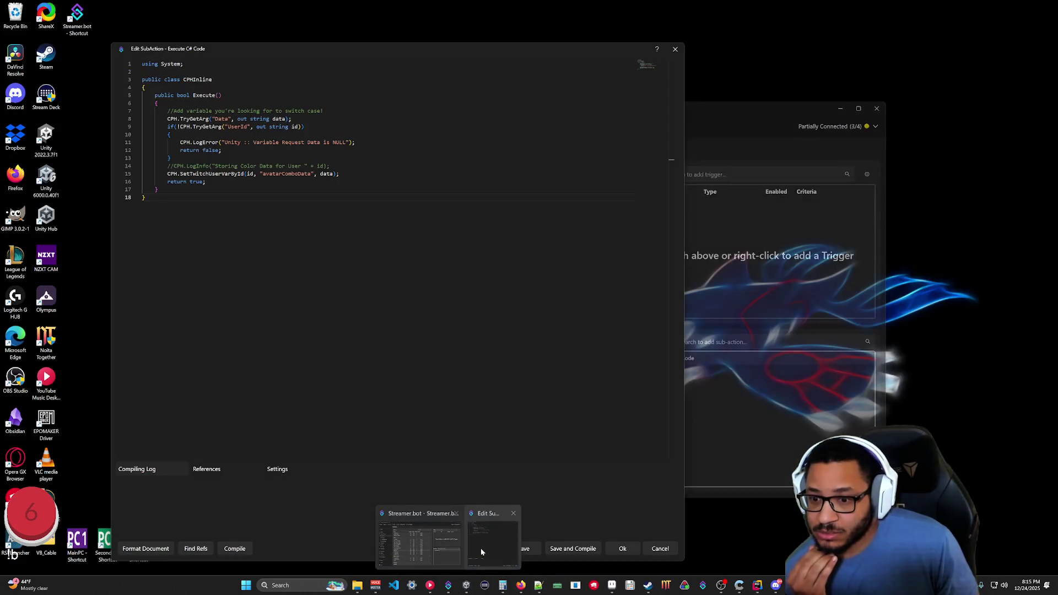
{"action": "left_click", "coordinate": [481, 547]}
{"action": "left_click", "coordinate": [240, 550]}
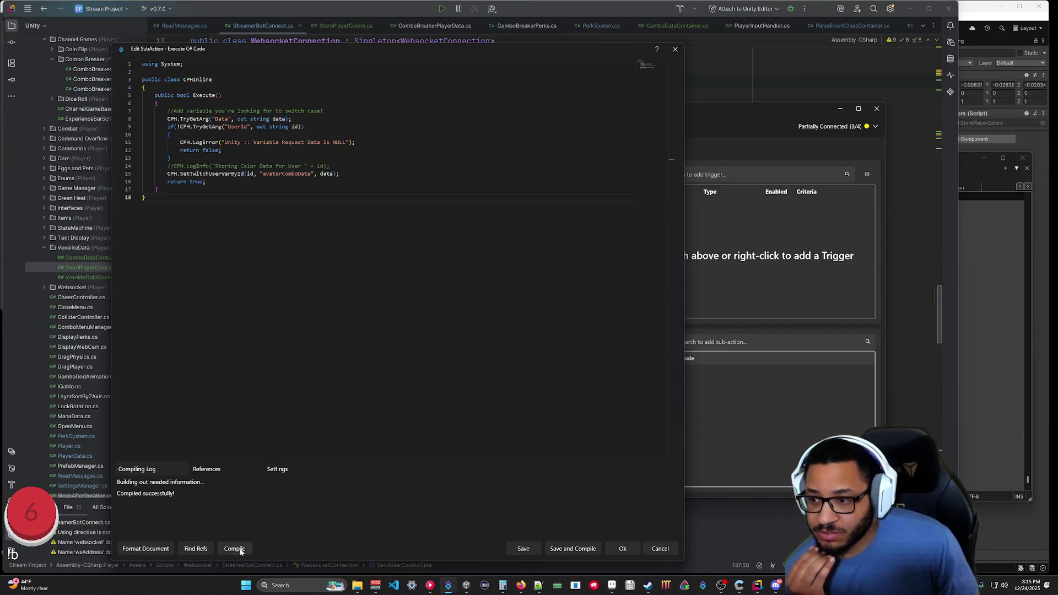
{"action": "left_click", "coordinate": [571, 548]}
Review StorePlayerColors.cs: the comboData null check, jData serialization and SendUserComboData call.
{"action": "key", "text": "alt+Tab"}
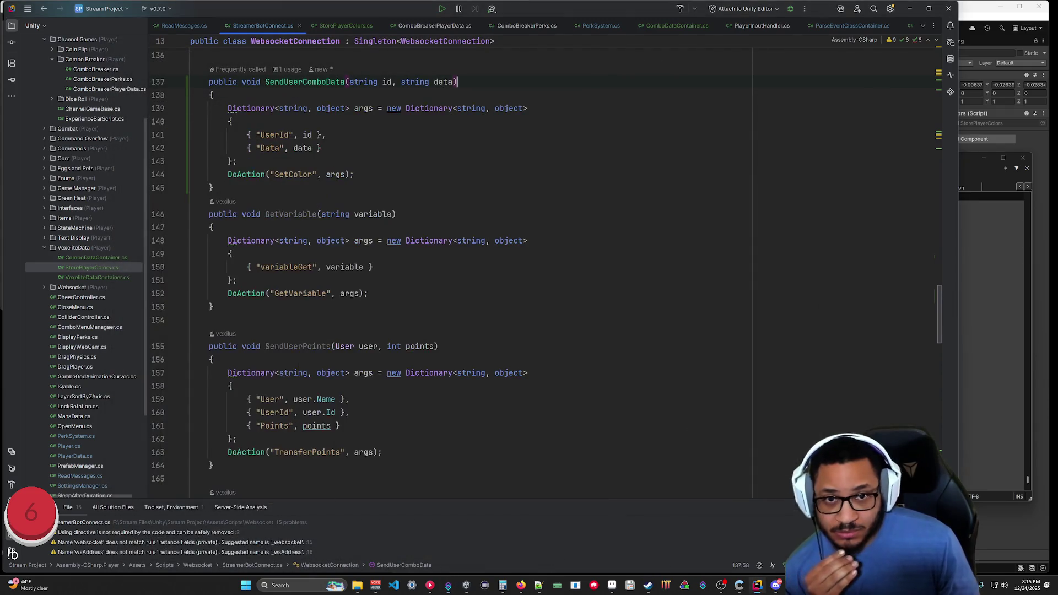
{"action": "scroll", "coordinate": [457, 265], "scroll_direction": "up", "scroll_amount": 4}
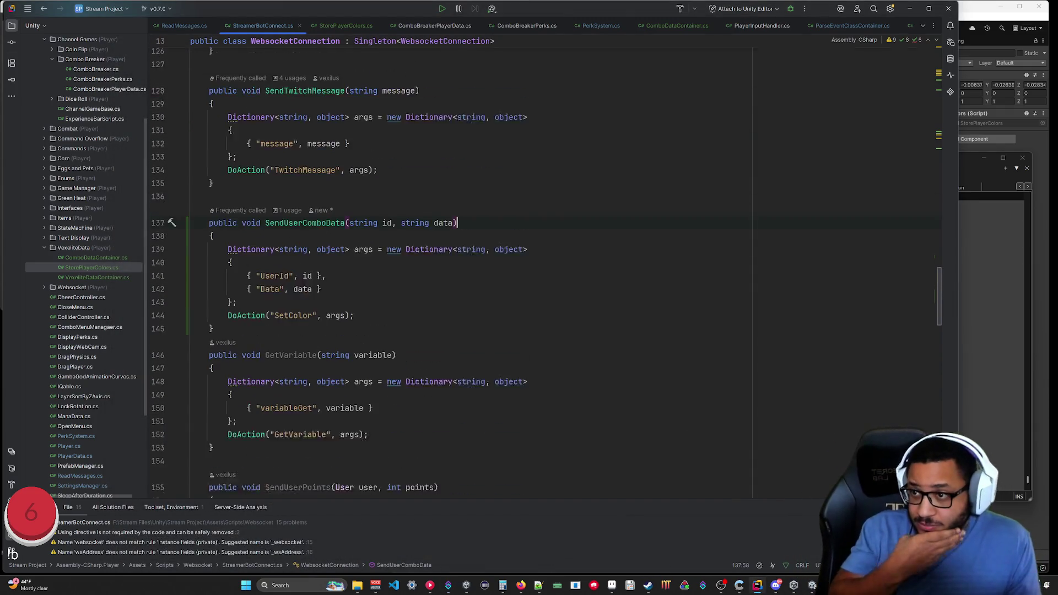
{"action": "left_click", "coordinate": [348, 25]}
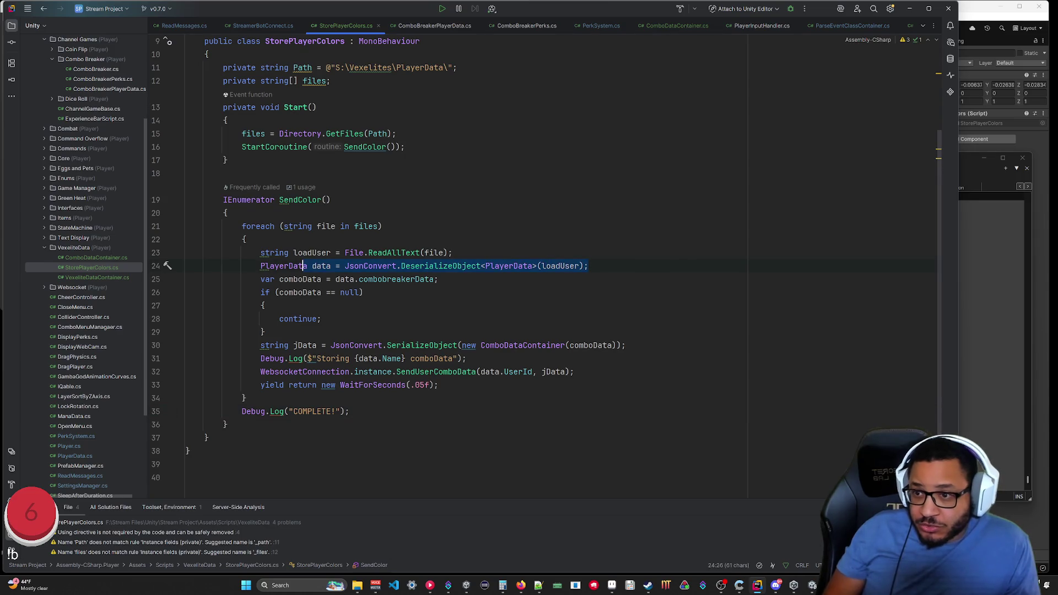
{"action": "left_click", "coordinate": [263, 332]}
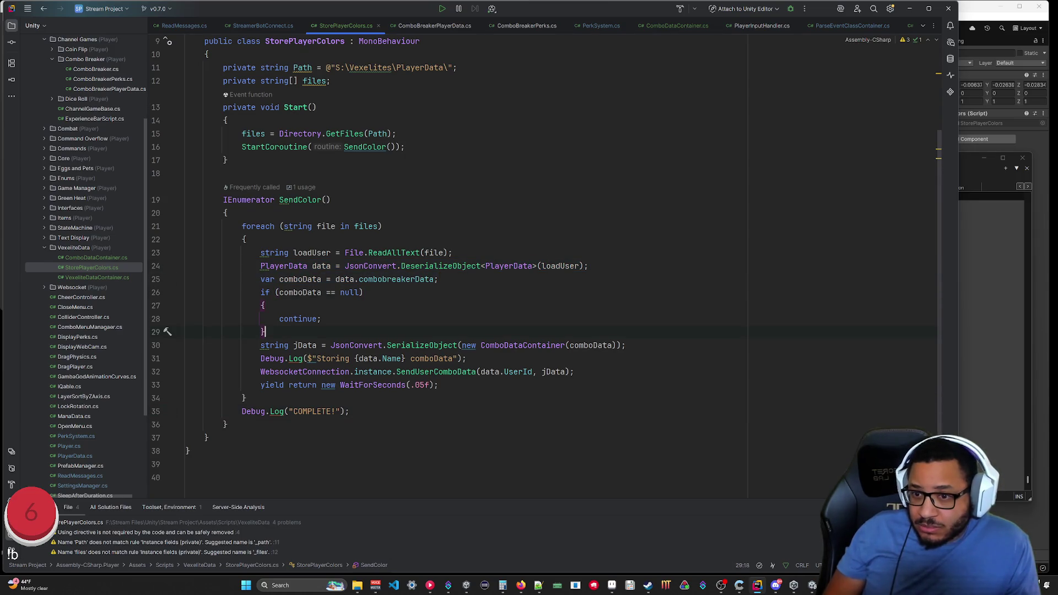
{"action": "left_click", "coordinate": [602, 345]}
{"action": "left_click", "coordinate": [481, 345]}
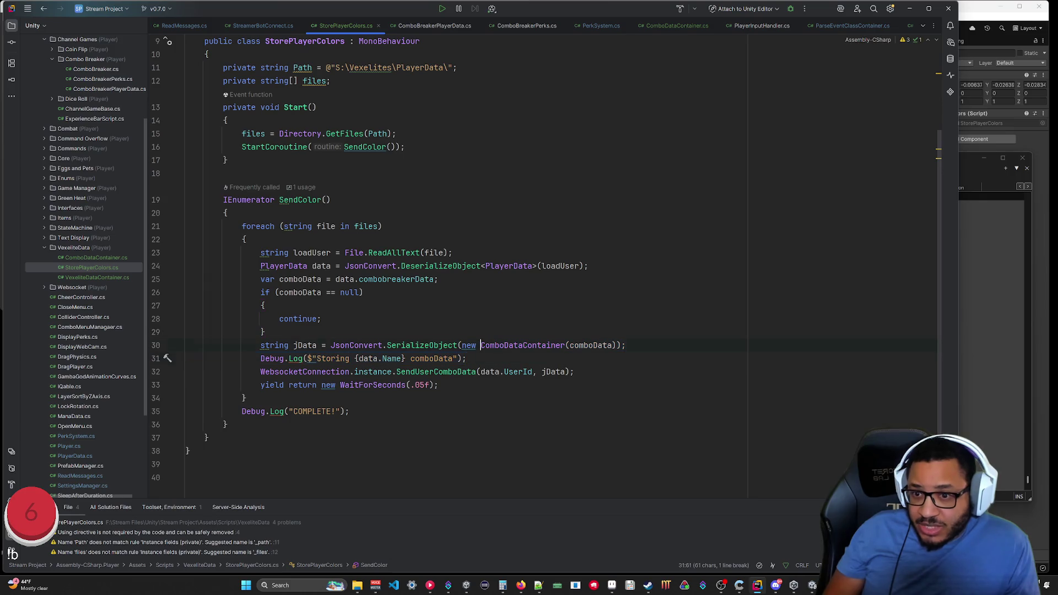
{"action": "left_click_drag", "start_coordinate": [260, 345], "coordinate": [479, 345]}
{"action": "left_click", "coordinate": [366, 345]}
{"action": "left_click_drag", "start_coordinate": [261, 372], "coordinate": [476, 372]}
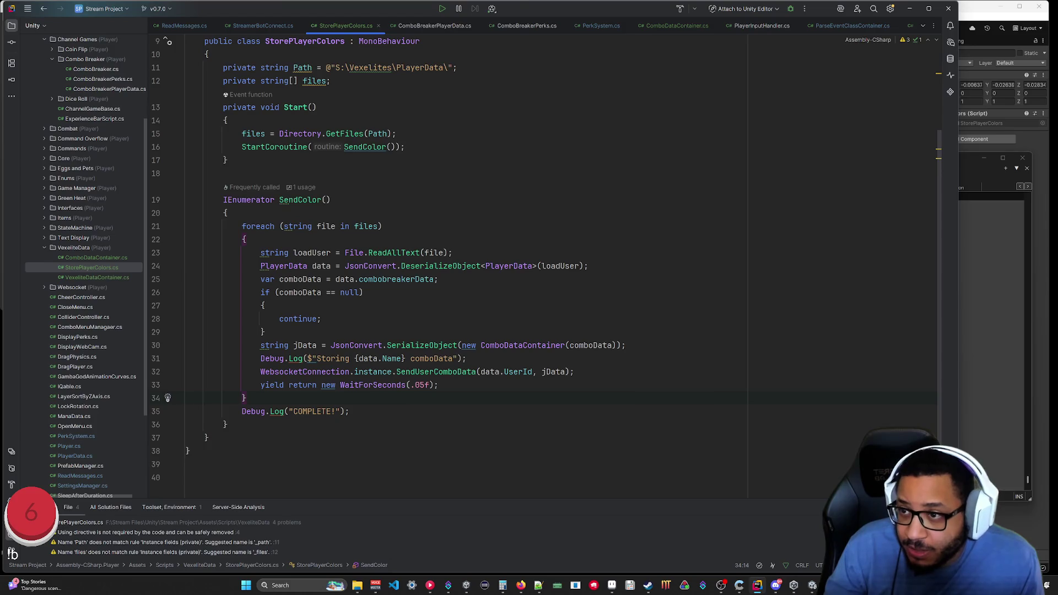
{"action": "left_click", "coordinate": [909, 8]}
Play the Unity scene until COMPLETE! is logged, stop it, and return to Streamer.bot.
{"action": "left_click", "coordinate": [444, 119]}
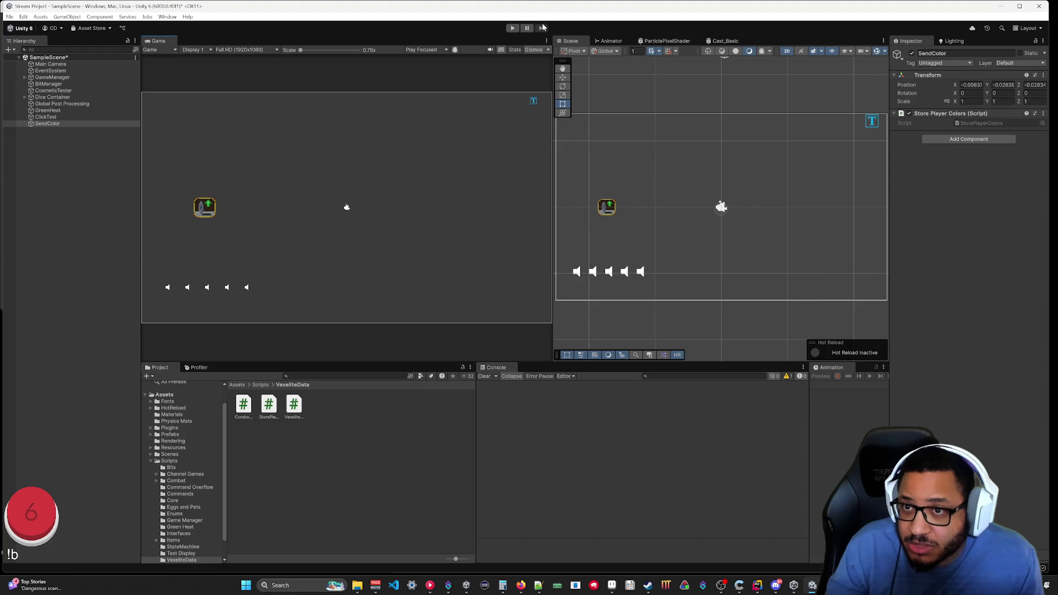
{"action": "left_click", "coordinate": [512, 31]}
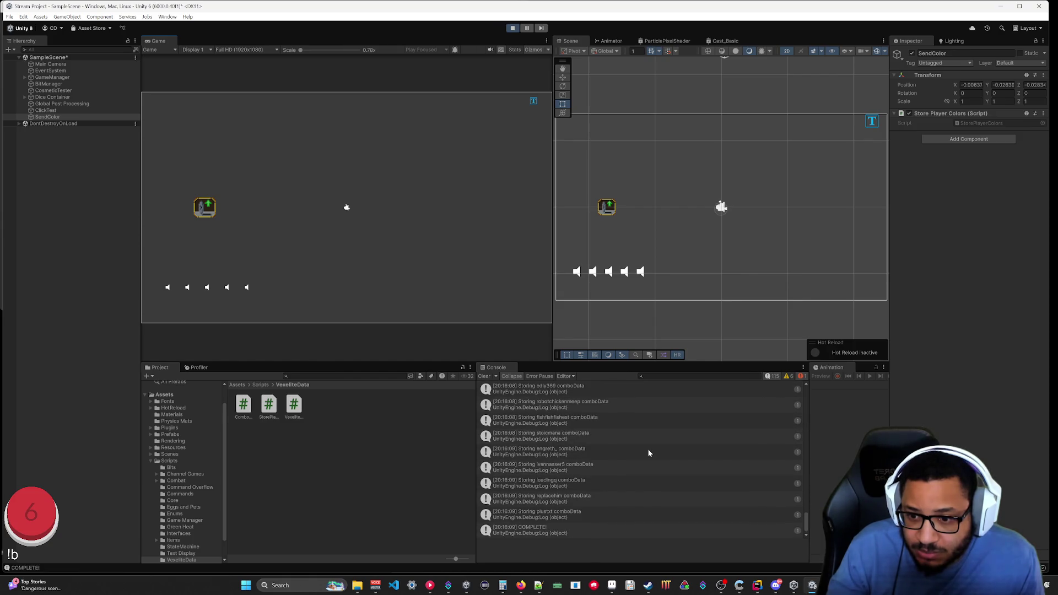
{"action": "left_click", "coordinate": [512, 28]}
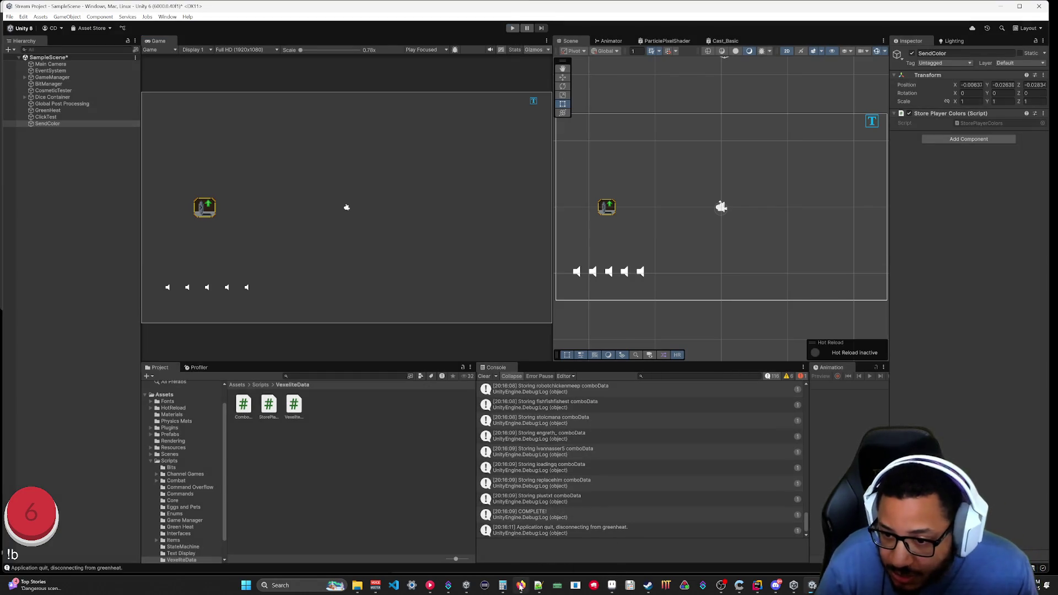
{"action": "left_click", "coordinate": [448, 585]}
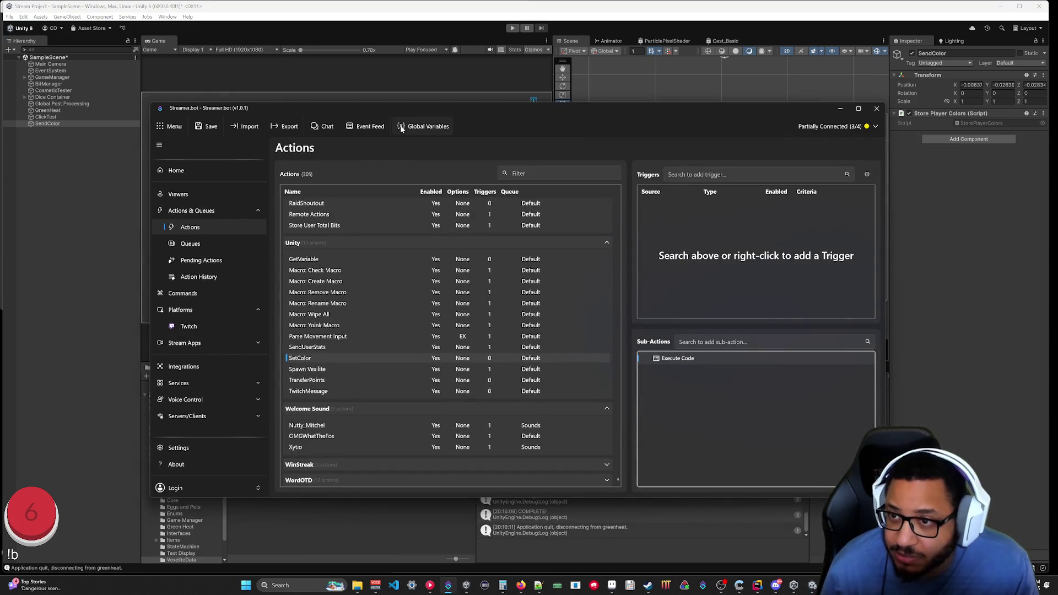
Show Persisted User Globals and browse two viewers' stored variables, chosen by typing part of their names.
{"action": "left_click_drag", "start_coordinate": [622, 395], "coordinate": [556, 259]}
{"action": "left_click", "coordinate": [491, 266]}
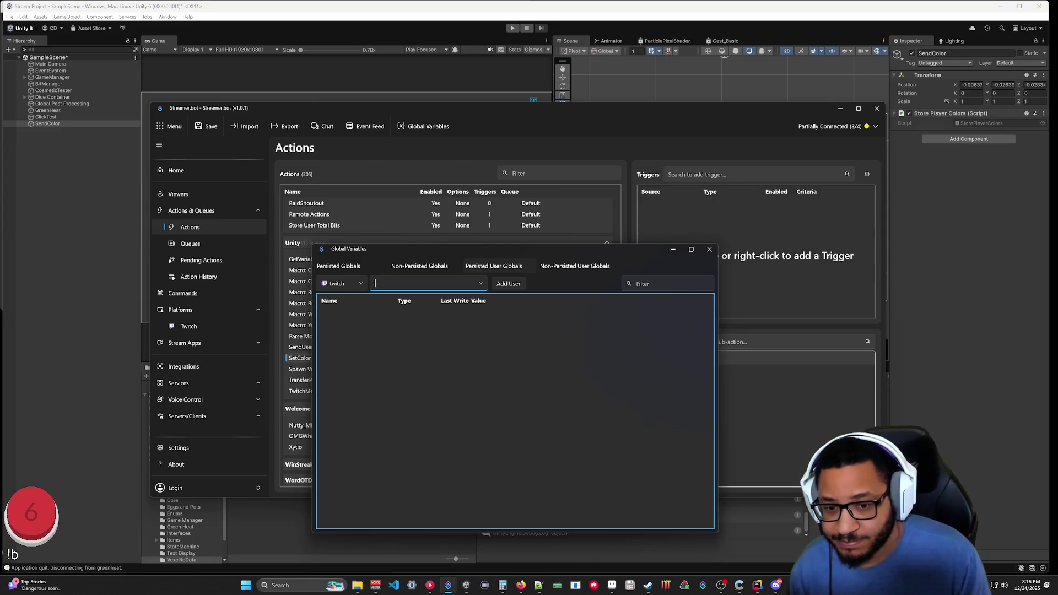
{"action": "type", "text": "Plustxt"}
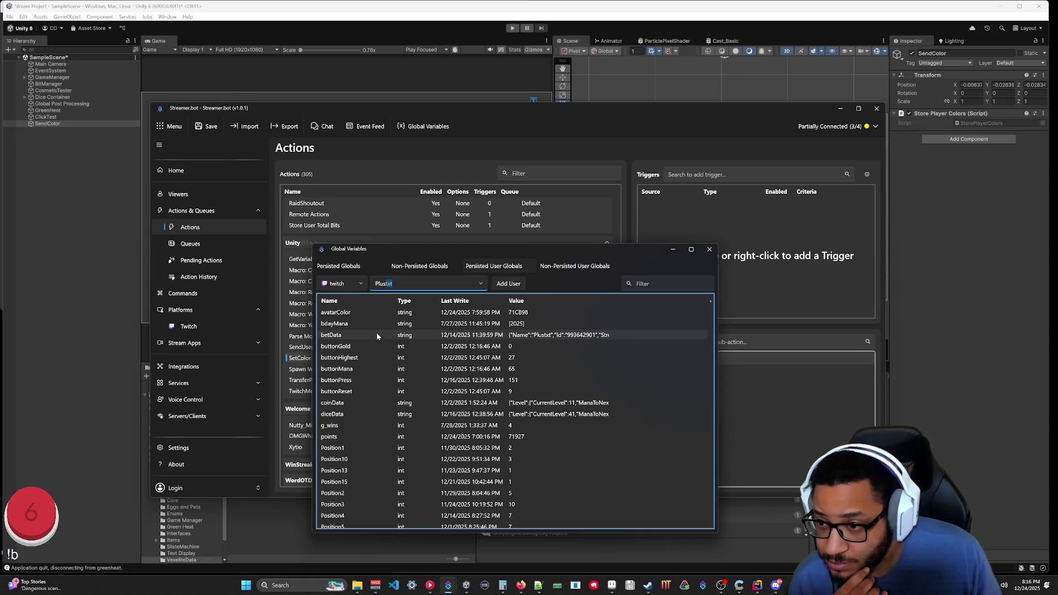
{"action": "scroll", "coordinate": [386, 342], "scroll_direction": "down", "scroll_amount": 3}
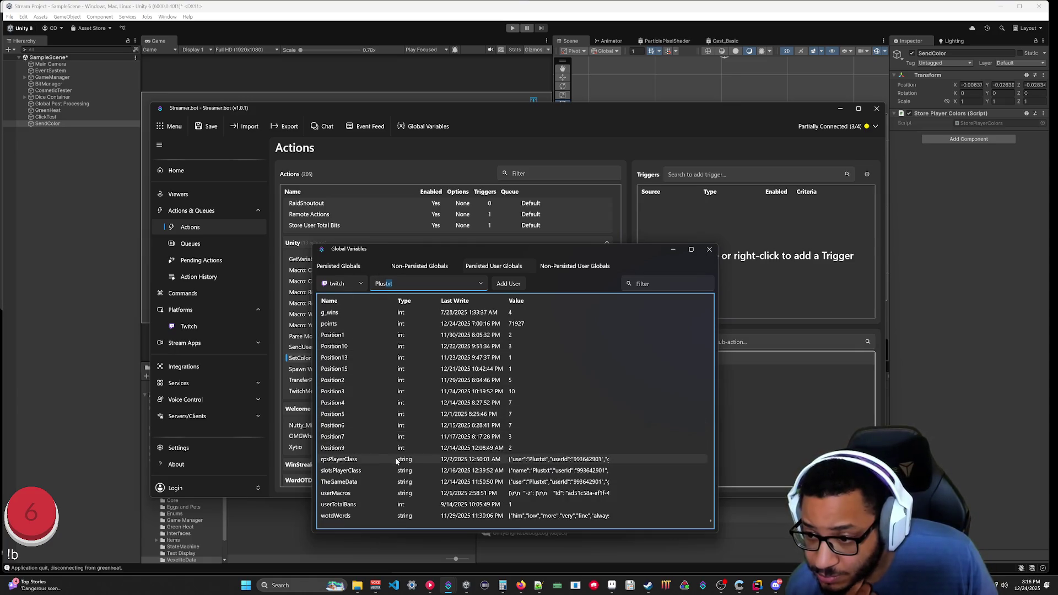
{"action": "scroll", "coordinate": [391, 387], "scroll_direction": "up", "scroll_amount": 3}
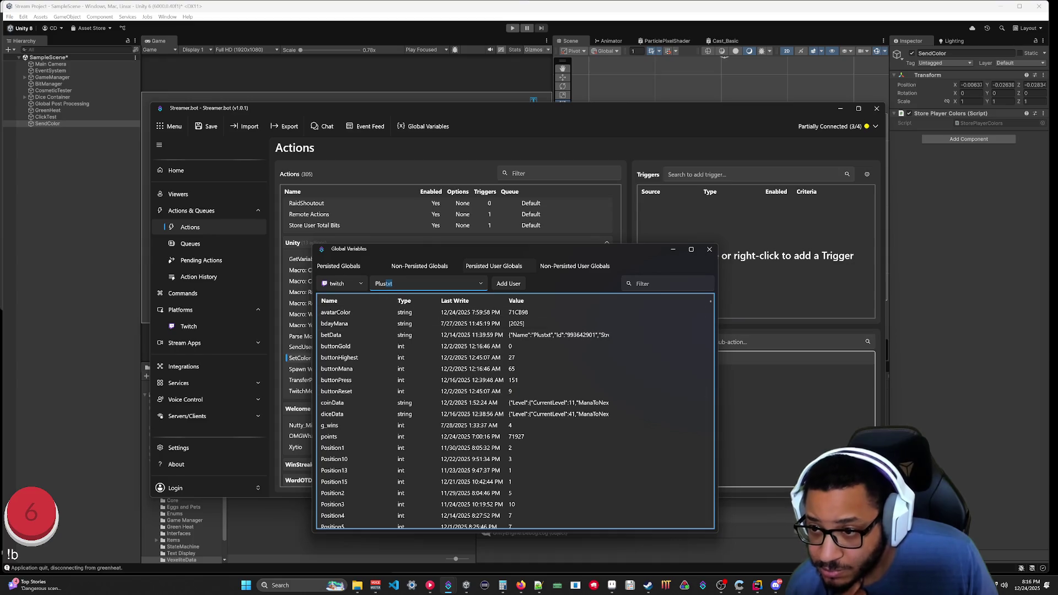
{"action": "type", "text": "Vexilus_"}
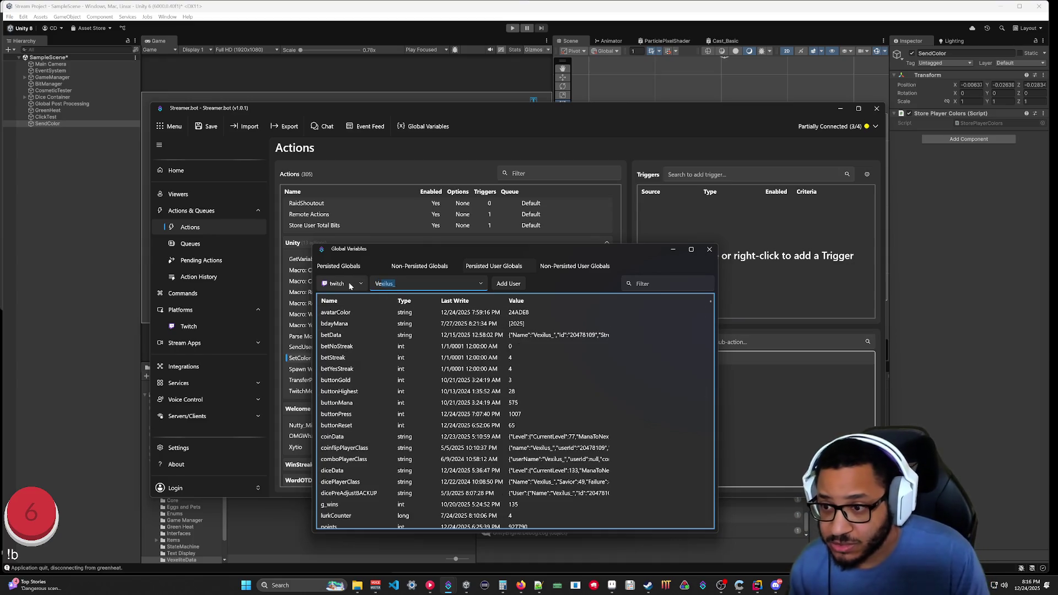
{"action": "scroll", "coordinate": [647, 386], "scroll_direction": "down", "scroll_amount": 3}
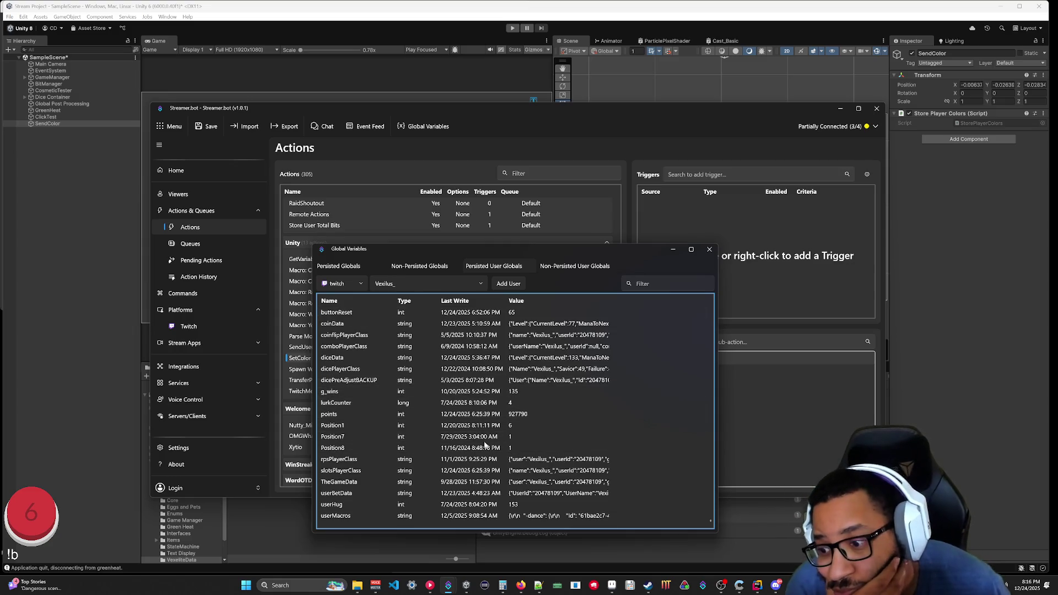
{"action": "scroll", "coordinate": [391, 430], "scroll_direction": "up", "scroll_amount": 3}
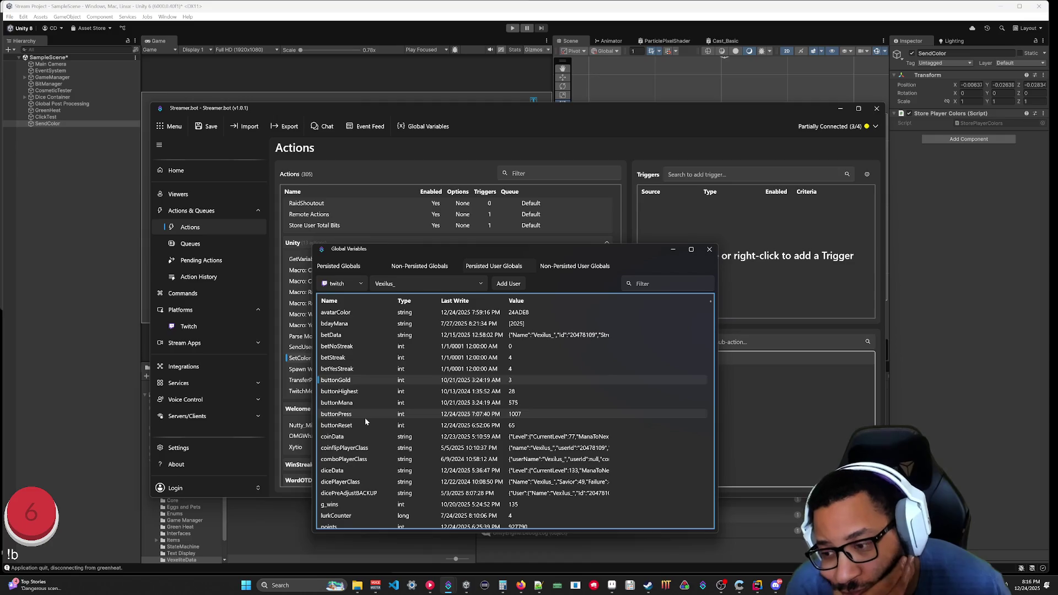
{"action": "scroll", "coordinate": [360, 421], "scroll_direction": "down", "scroll_amount": 3}
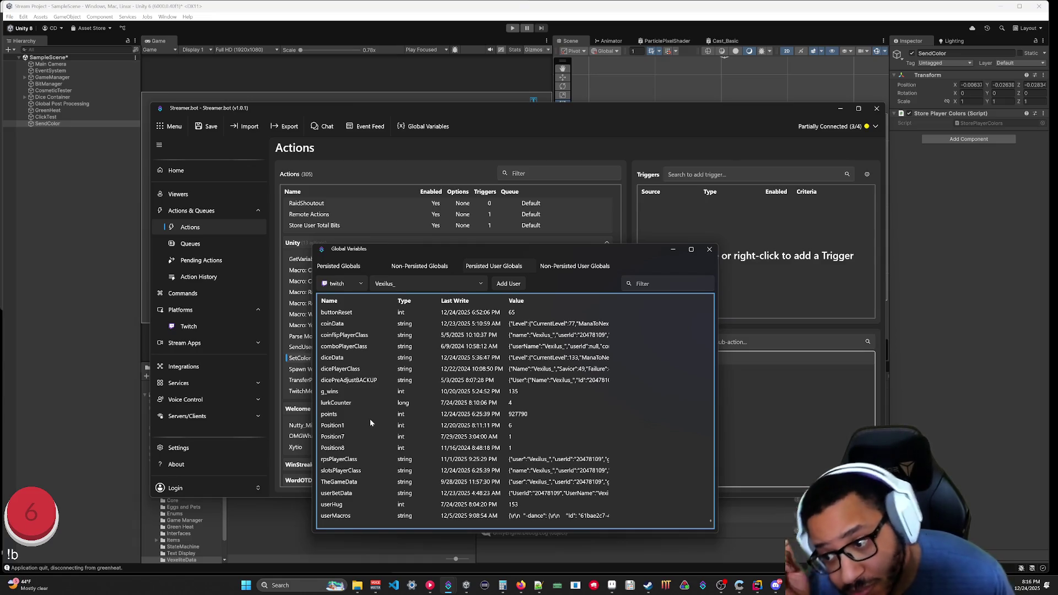
{"action": "scroll", "coordinate": [386, 454], "scroll_direction": "up", "scroll_amount": 1}
{"action": "scroll", "coordinate": [336, 330], "scroll_direction": "down", "scroll_amount": 1}
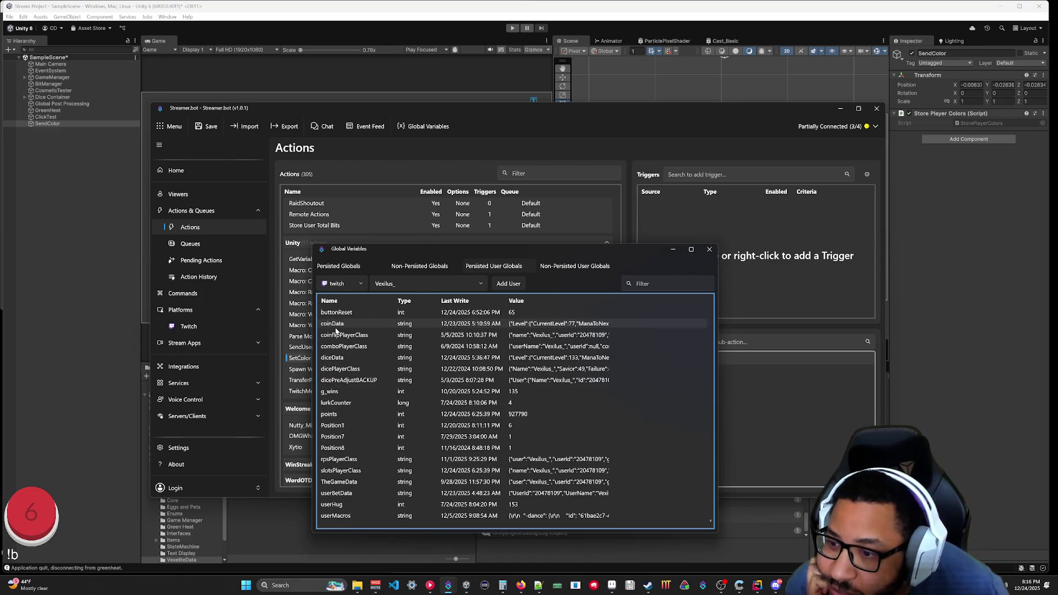
{"action": "scroll", "coordinate": [336, 331], "scroll_direction": "up", "scroll_amount": 10}
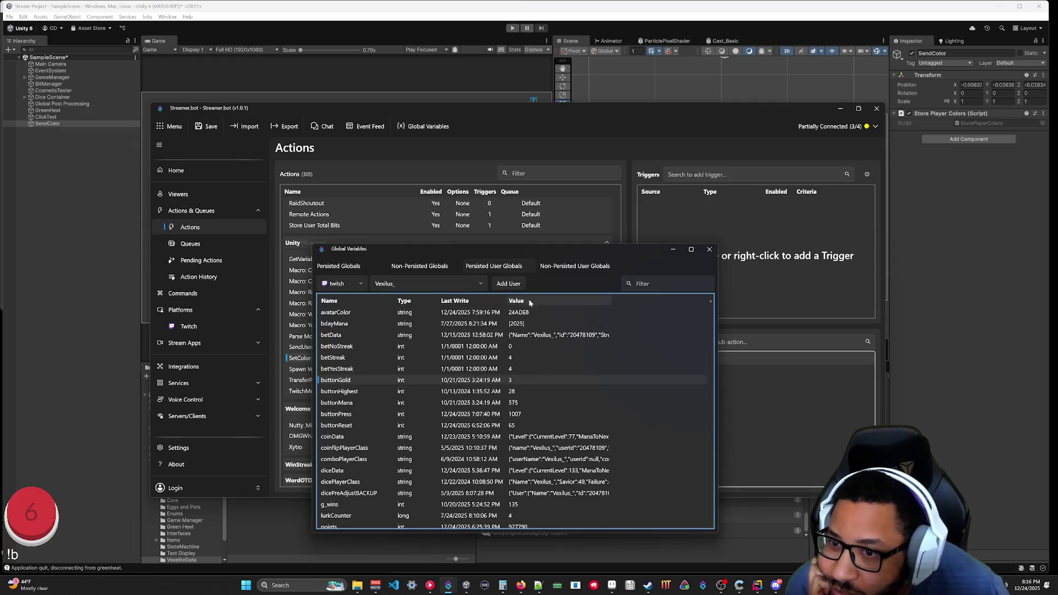
Check the variables table options and platform list, then view other viewers' stored variables.
{"action": "right_click", "coordinate": [477, 303]}
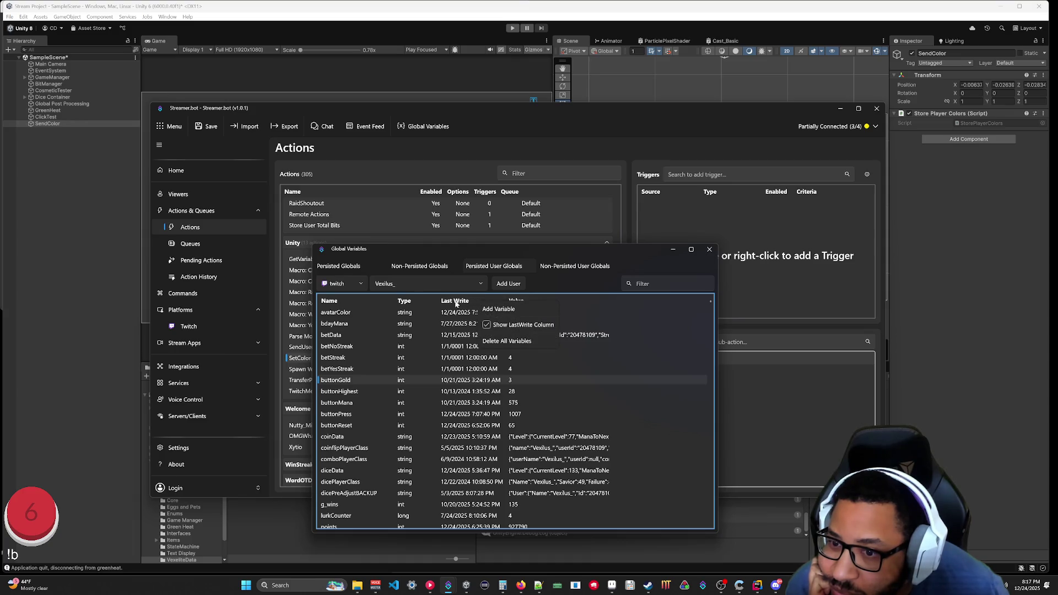
{"action": "left_click", "coordinate": [411, 304]}
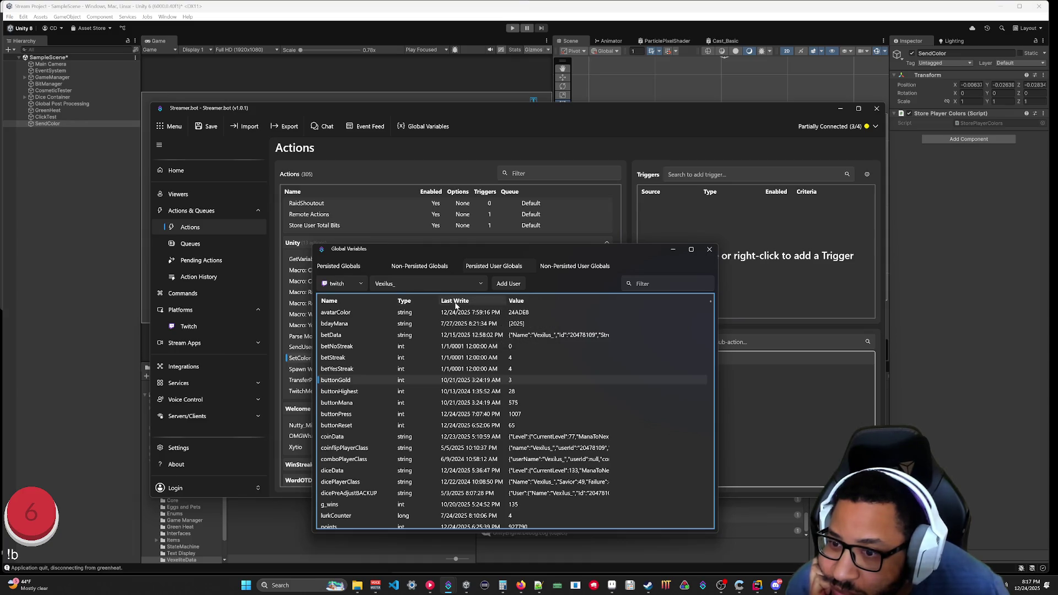
{"action": "left_click", "coordinate": [343, 285]}
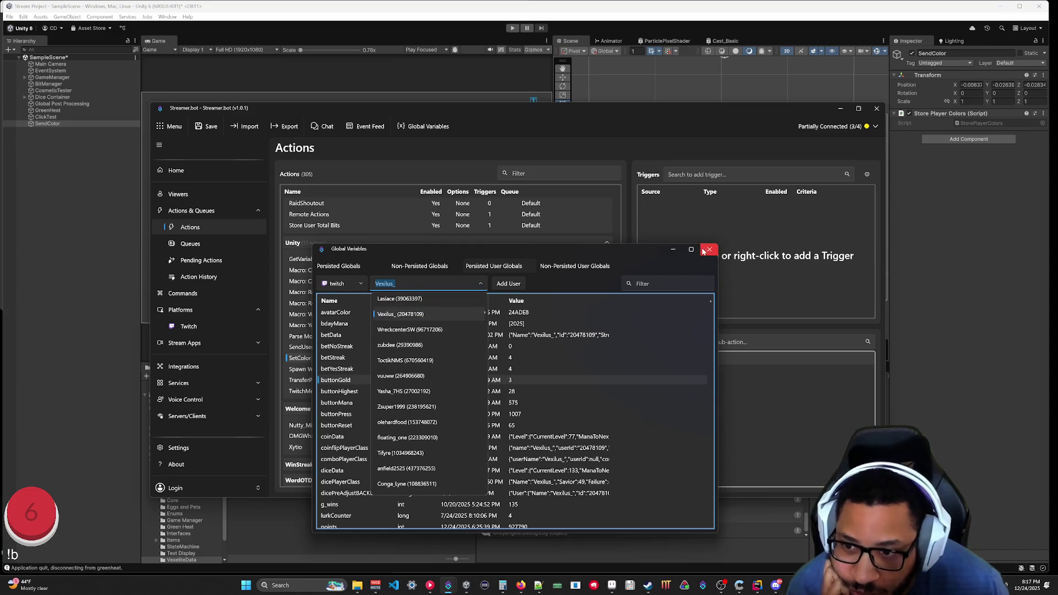
{"action": "scroll", "coordinate": [424, 459], "scroll_direction": "up", "scroll_amount": 1}
{"action": "left_click", "coordinate": [405, 438]}
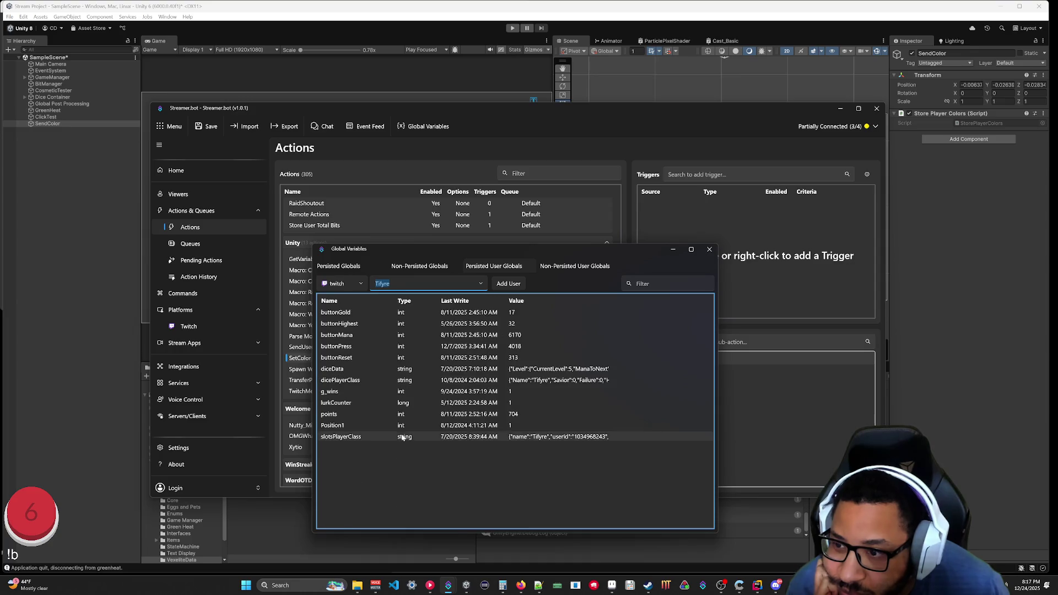
{"action": "left_click", "coordinate": [481, 284]}
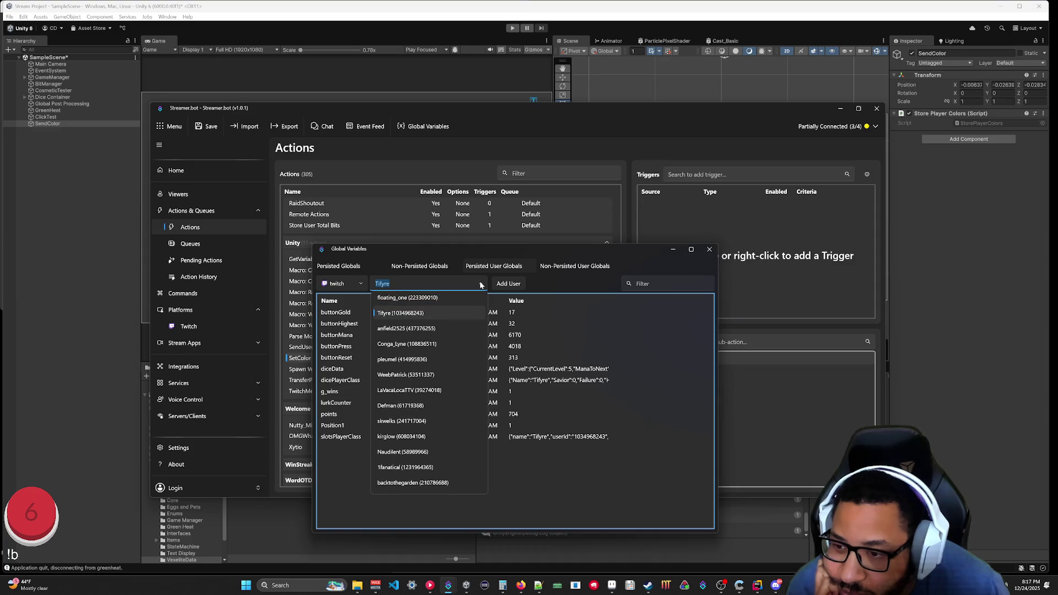
{"action": "left_click", "coordinate": [425, 347]}
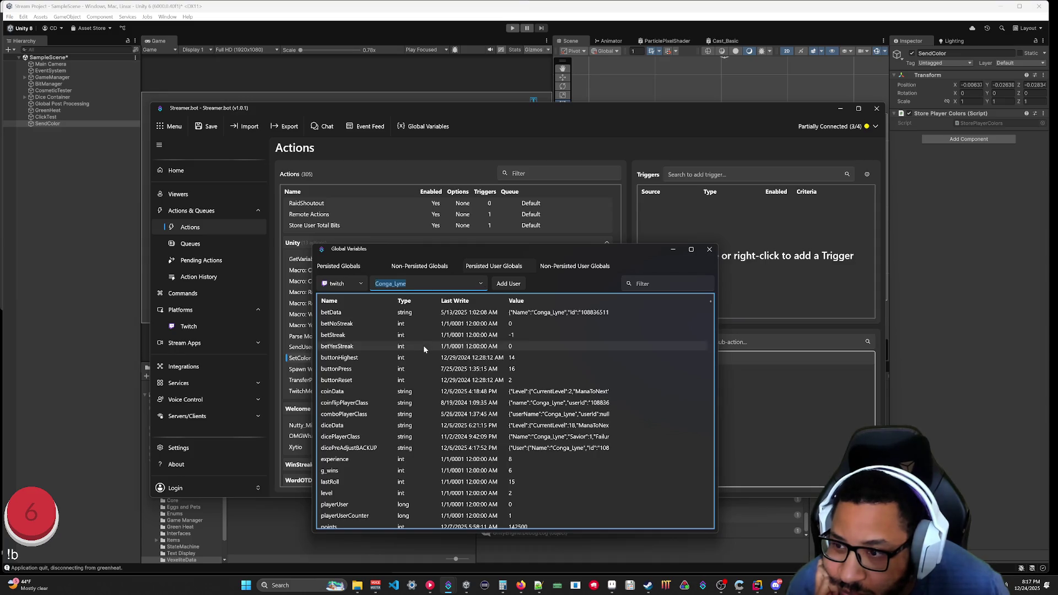
{"action": "scroll", "coordinate": [421, 345], "scroll_direction": "down", "scroll_amount": 3}
{"action": "scroll", "coordinate": [360, 490], "scroll_direction": "up", "scroll_amount": 3}
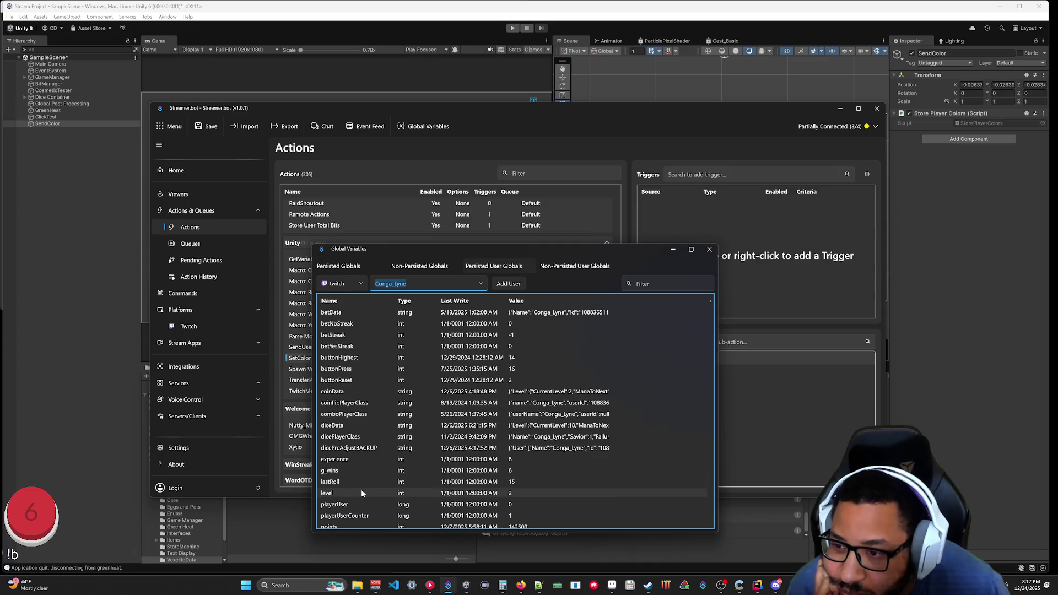
Autocomplete another viewer's name to list their avatarColor and comboPlayerClass values, then minimize.
{"action": "left_click", "coordinate": [481, 284]}
{"action": "scroll", "coordinate": [438, 417], "scroll_direction": "down", "scroll_amount": 5}
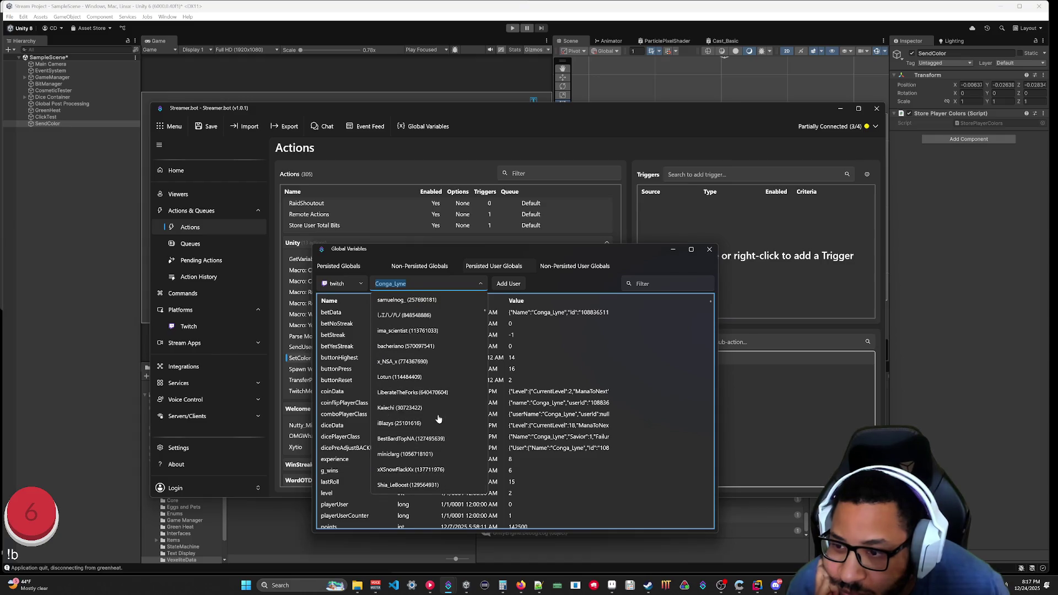
{"action": "scroll", "coordinate": [438, 420], "scroll_direction": "down", "scroll_amount": 2}
{"action": "scroll", "coordinate": [438, 419], "scroll_direction": "down", "scroll_amount": 8}
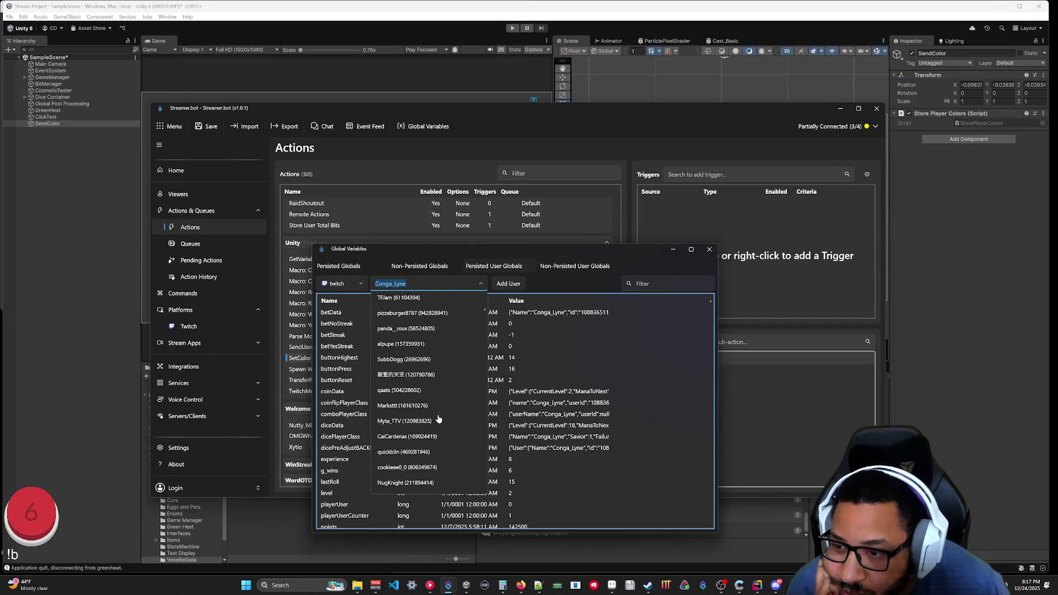
{"action": "type", "text": "Con"}
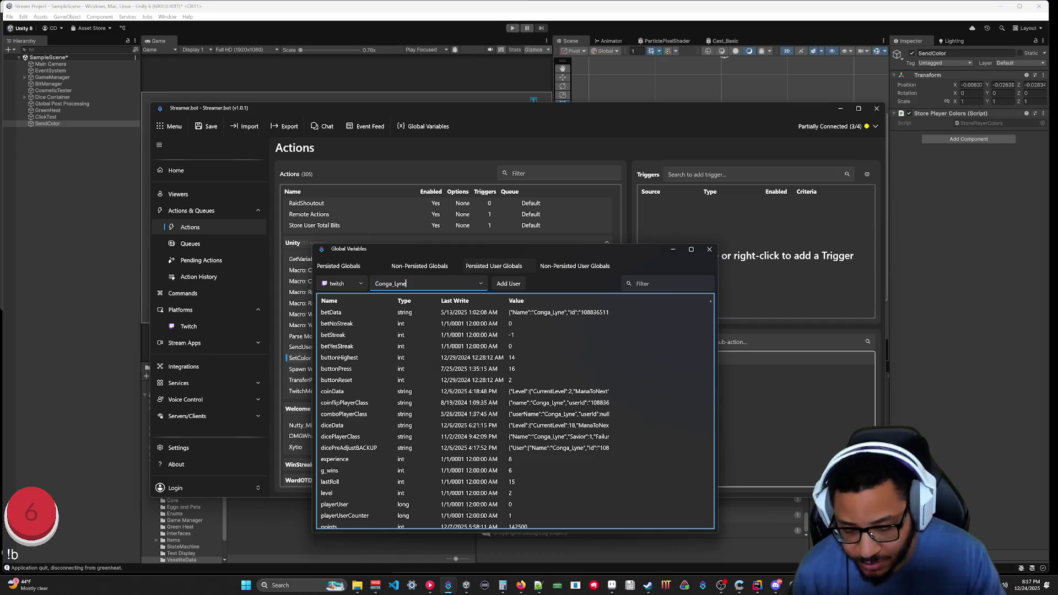
{"action": "key", "text": "BackSpace"}
{"action": "key", "text": "BackSpace"}
{"action": "key", "text": "BackSpace"}
{"action": "type", "text": "OMGWhatTheFox"}
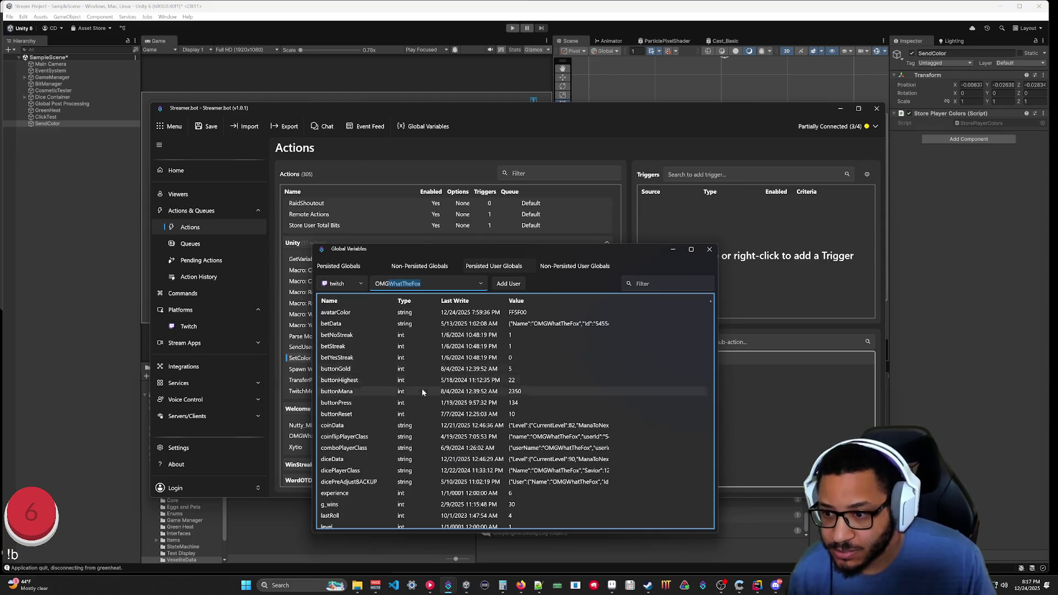
{"action": "scroll", "coordinate": [424, 401], "scroll_direction": "down", "scroll_amount": 10}
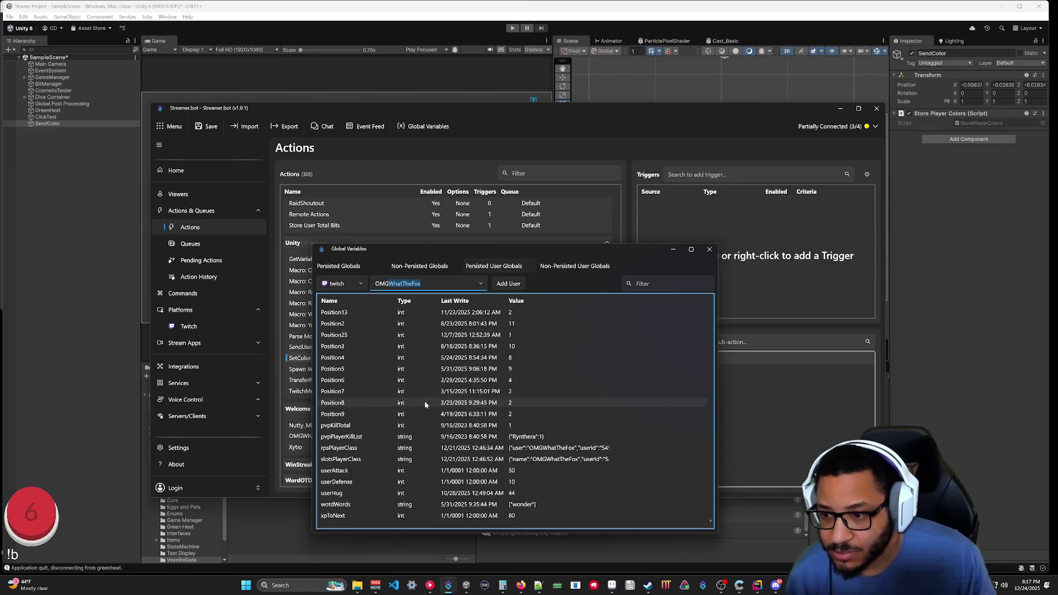
{"action": "scroll", "coordinate": [441, 400], "scroll_direction": "up", "scroll_amount": 10}
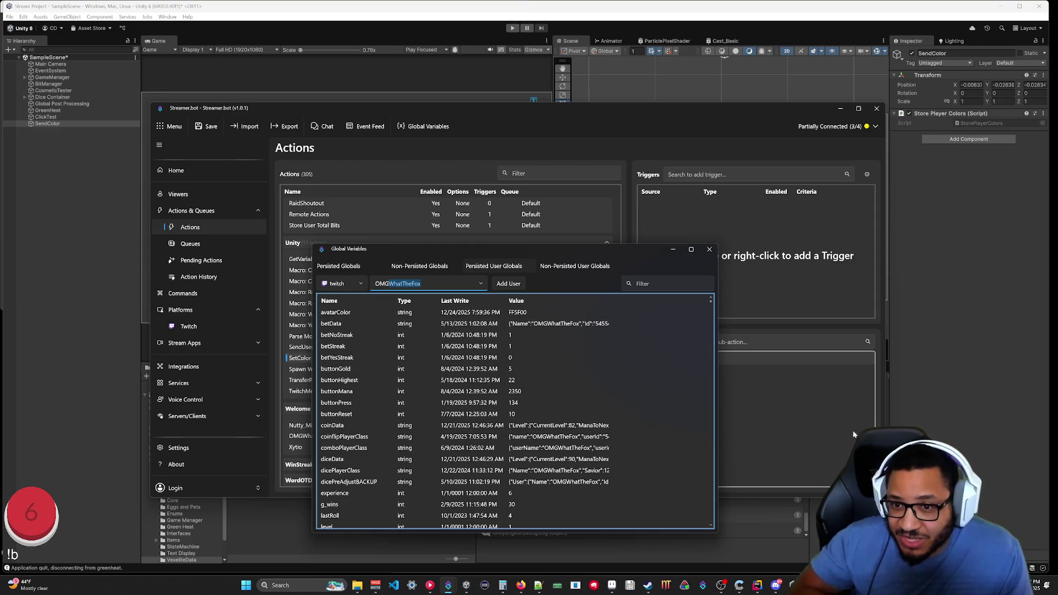
{"action": "left_click", "coordinate": [673, 253]}
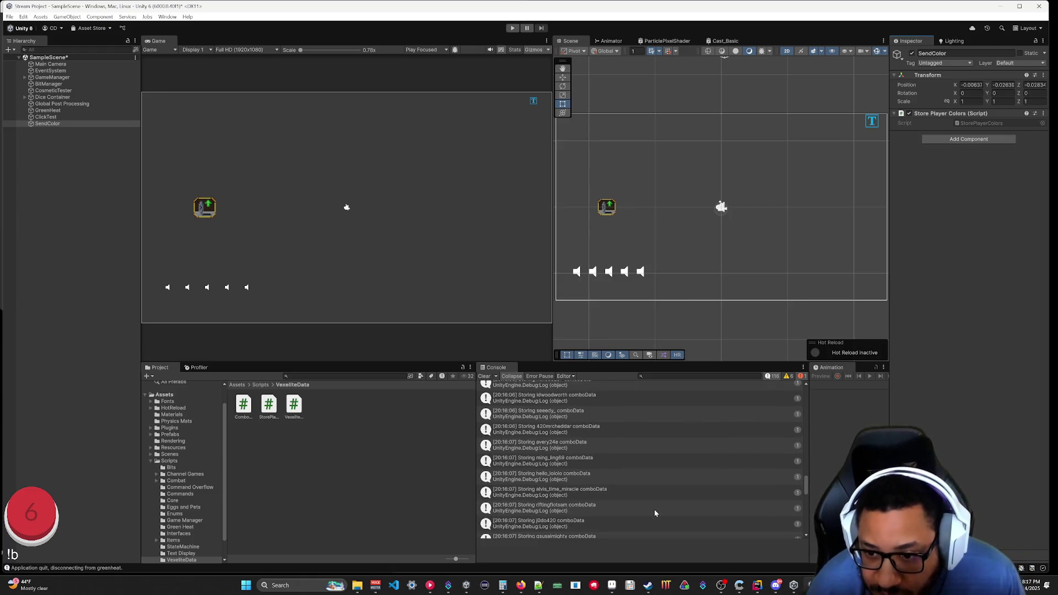
Scroll Unity's console down to the COMPLETE! log and bring StorePlayerColors.cs forward in Rider.
{"action": "scroll", "coordinate": [653, 510], "scroll_direction": "up", "scroll_amount": 10}
{"action": "left_click_drag", "start_coordinate": [806, 458], "coordinate": [807, 385]}
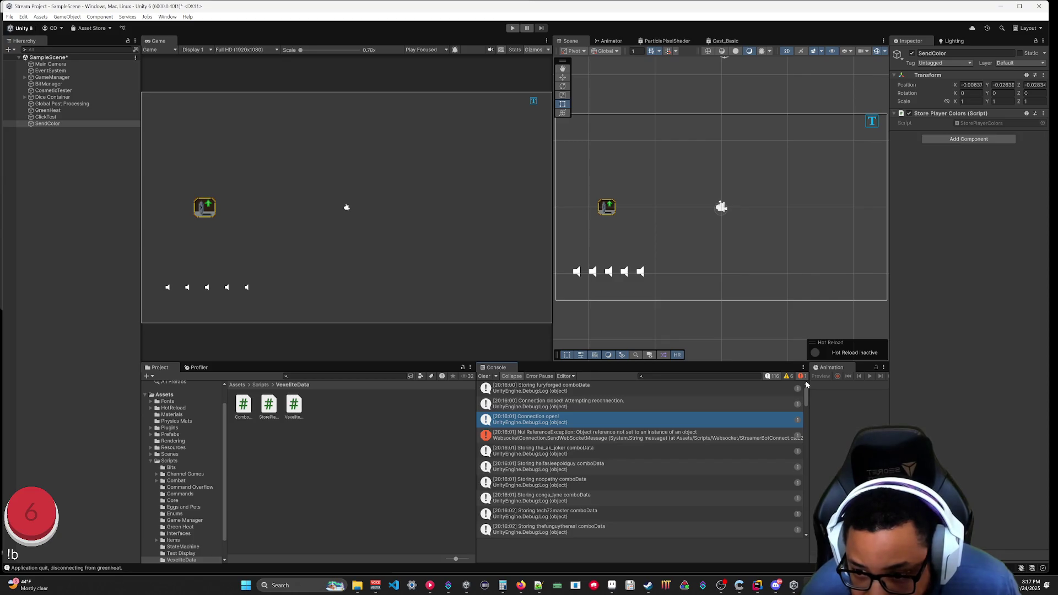
{"action": "scroll", "coordinate": [716, 458], "scroll_direction": "down", "scroll_amount": 10}
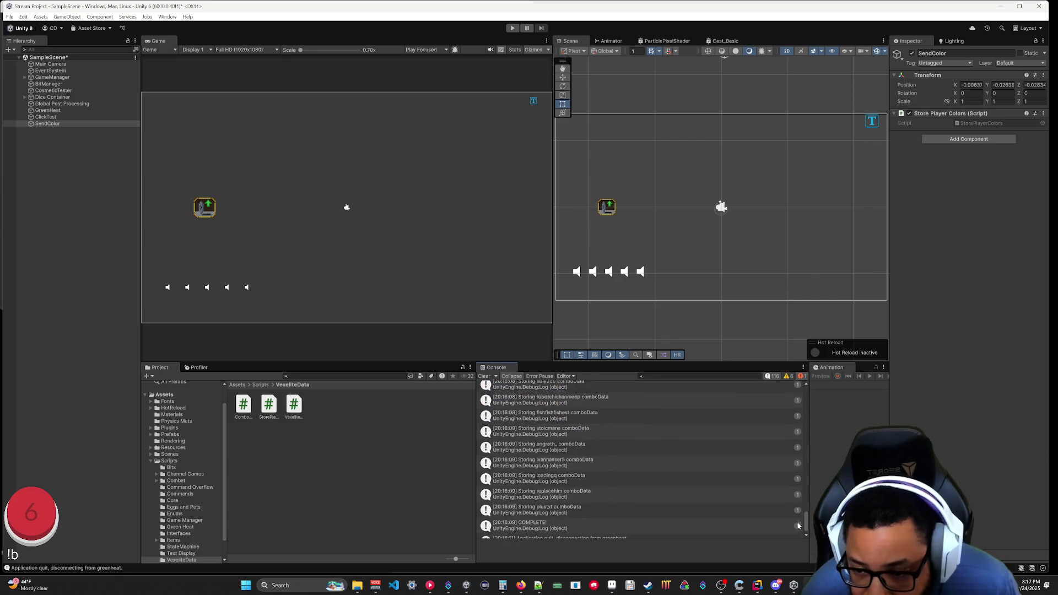
{"action": "mouse_move", "coordinate": [776, 588]}
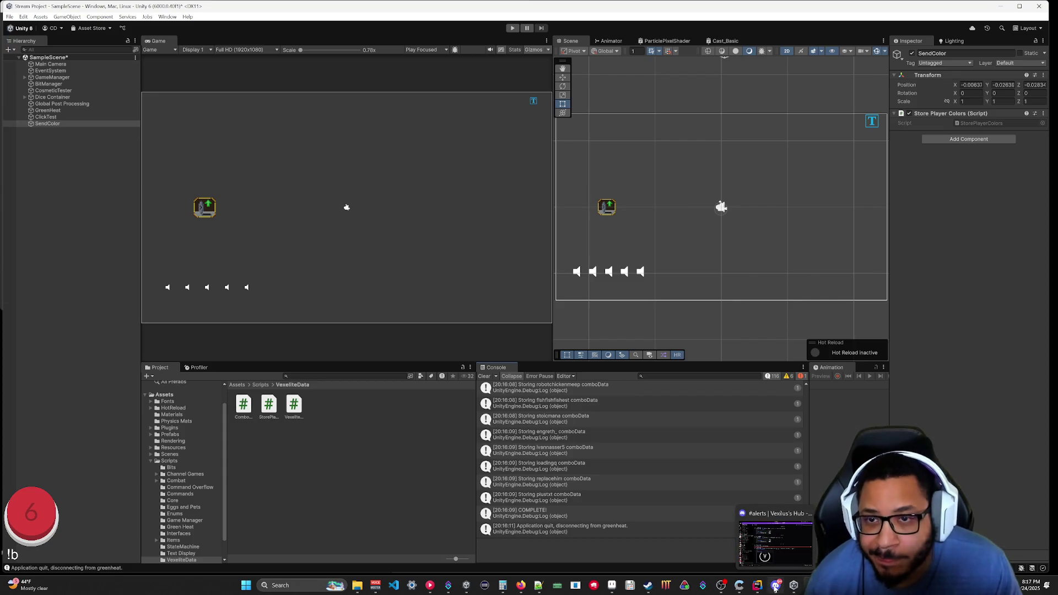
{"action": "left_click", "coordinate": [757, 585]}
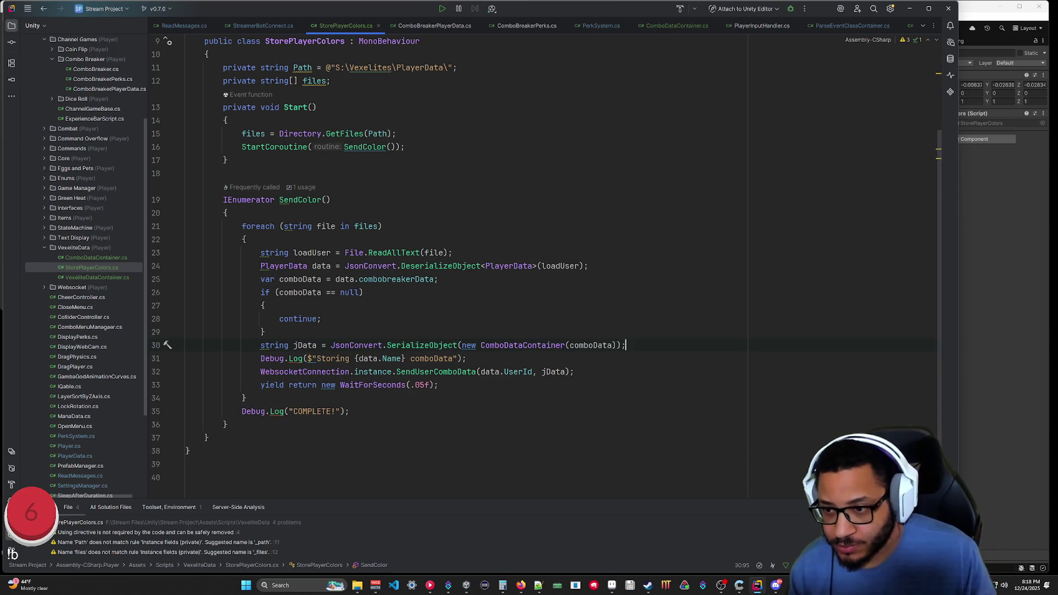
Append {jData} to the 'Storing comboData' Debug.Log on line 31, then check StreamerBotConnect.cs.
{"action": "left_click", "coordinate": [455, 359]}
{"action": "type", "text": "{"}
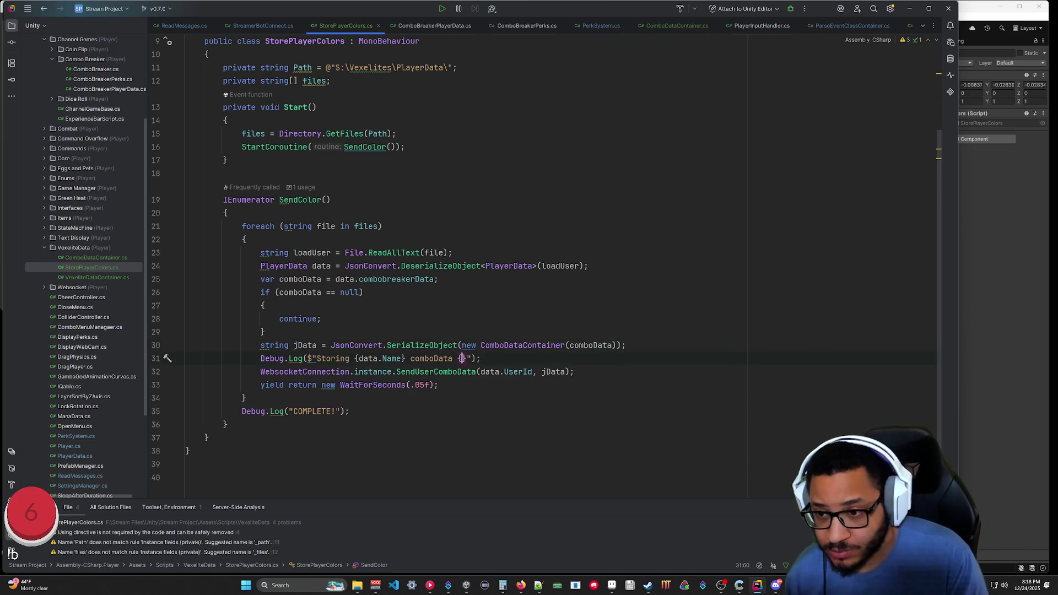
{"action": "type", "text": "jData"}
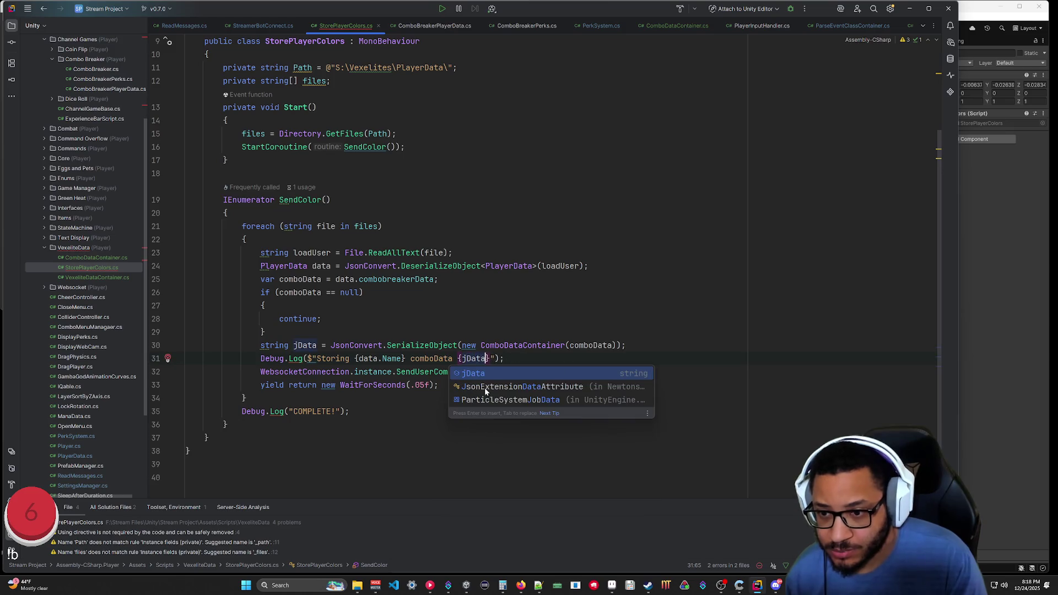
{"action": "left_click", "coordinate": [208, 437]}
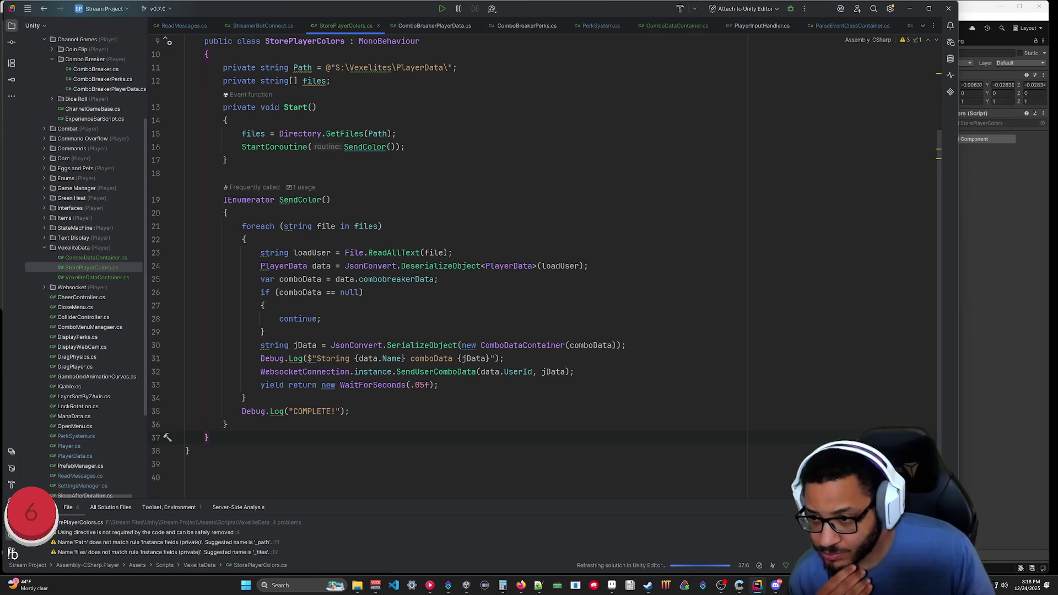
{"action": "left_click", "coordinate": [262, 26]}
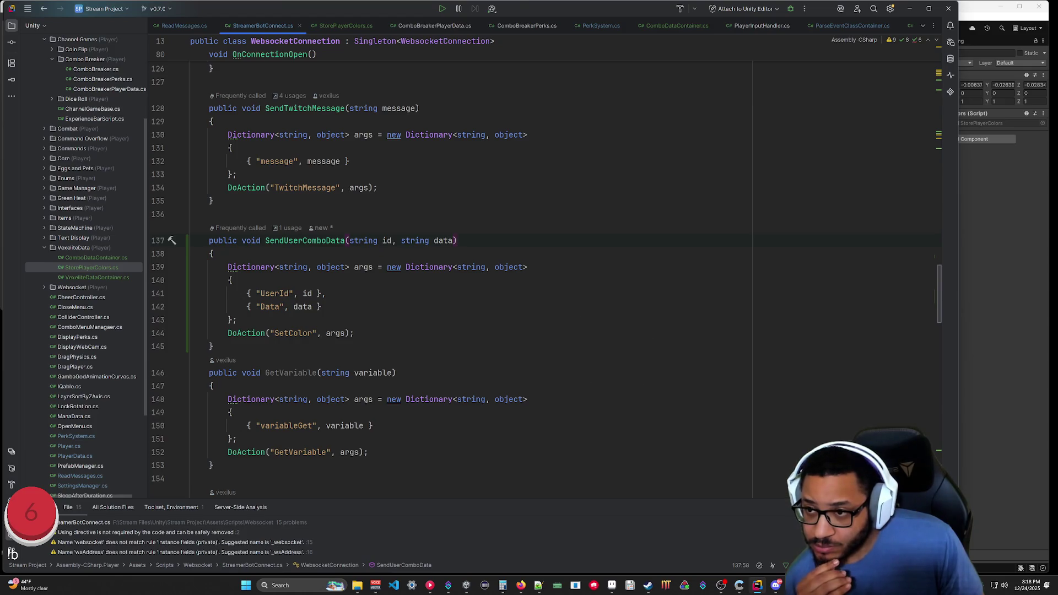
{"action": "left_click", "coordinate": [910, 10]}
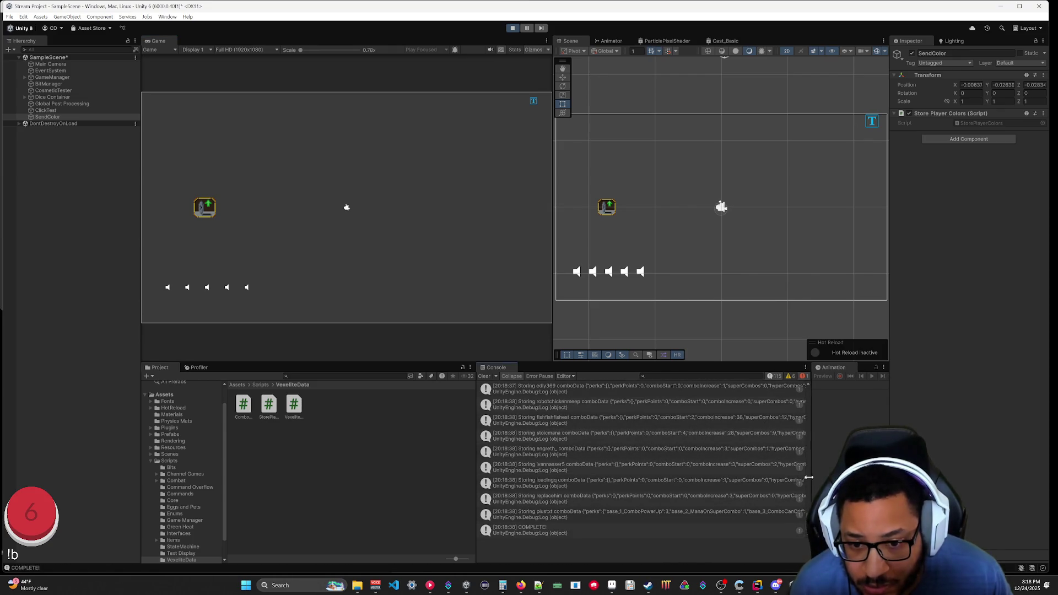
Widen the console and expand one Storing entry to read its full comboData JSON.
{"action": "left_click_drag", "start_coordinate": [806, 521], "coordinate": [847, 521]}
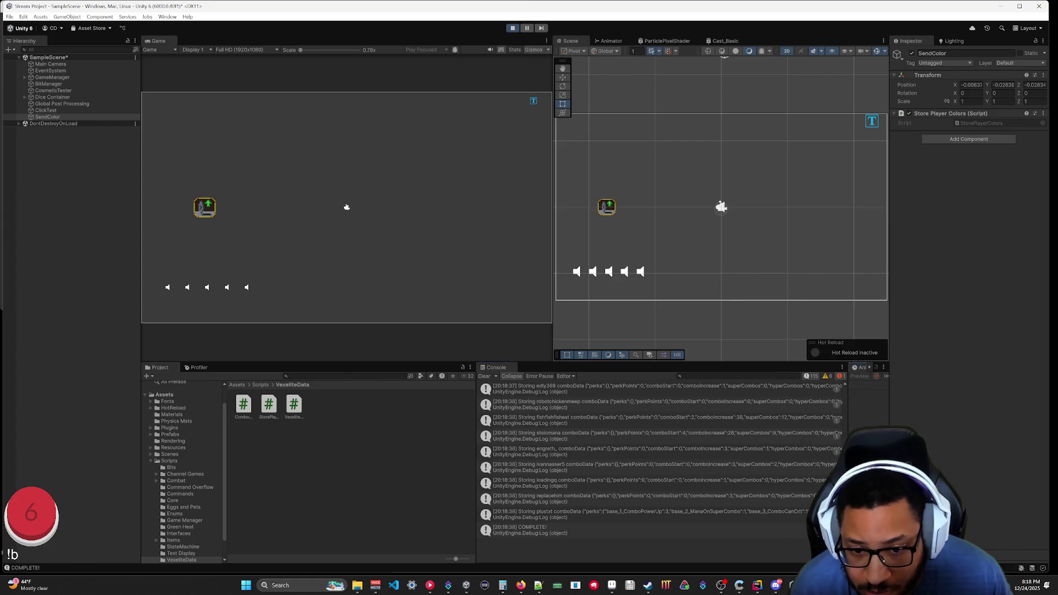
{"action": "scroll", "coordinate": [661, 459], "scroll_direction": "up", "scroll_amount": 5}
{"action": "scroll", "coordinate": [661, 459], "scroll_direction": "up", "scroll_amount": 3}
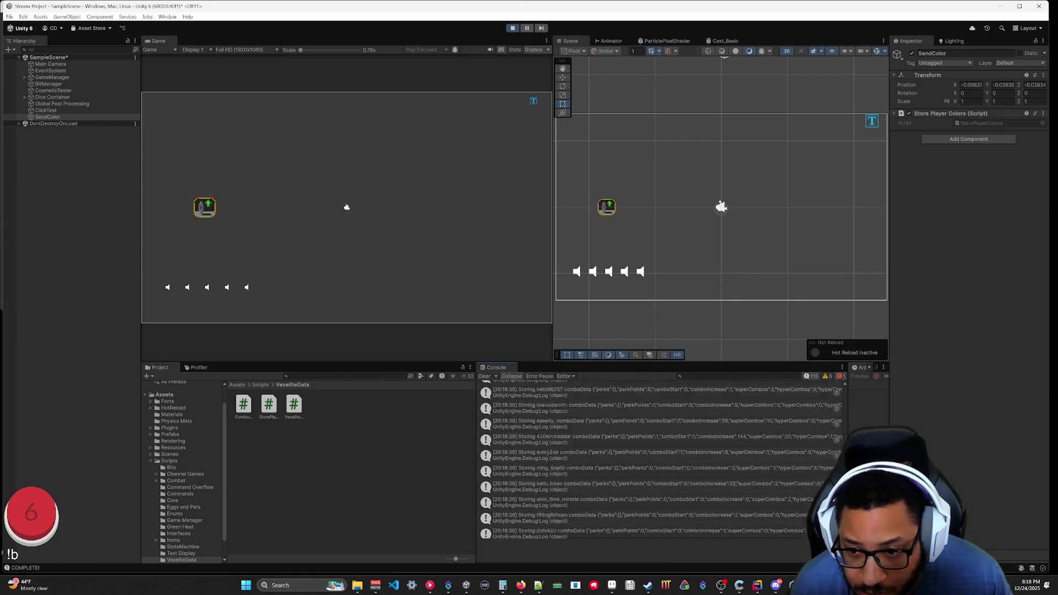
{"action": "scroll", "coordinate": [705, 462], "scroll_direction": "down", "scroll_amount": 3}
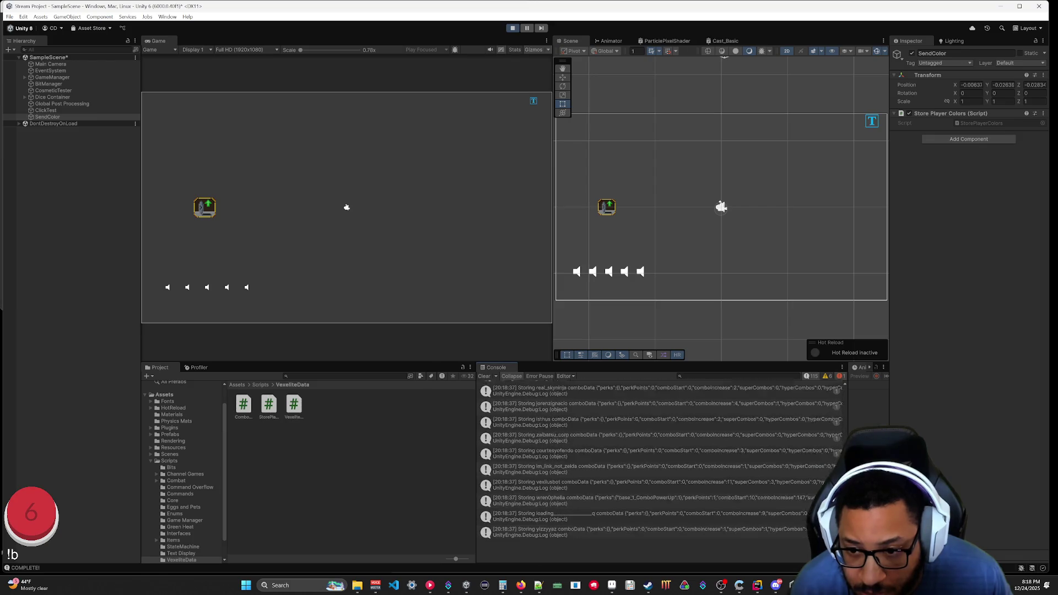
{"action": "left_click", "coordinate": [705, 462]}
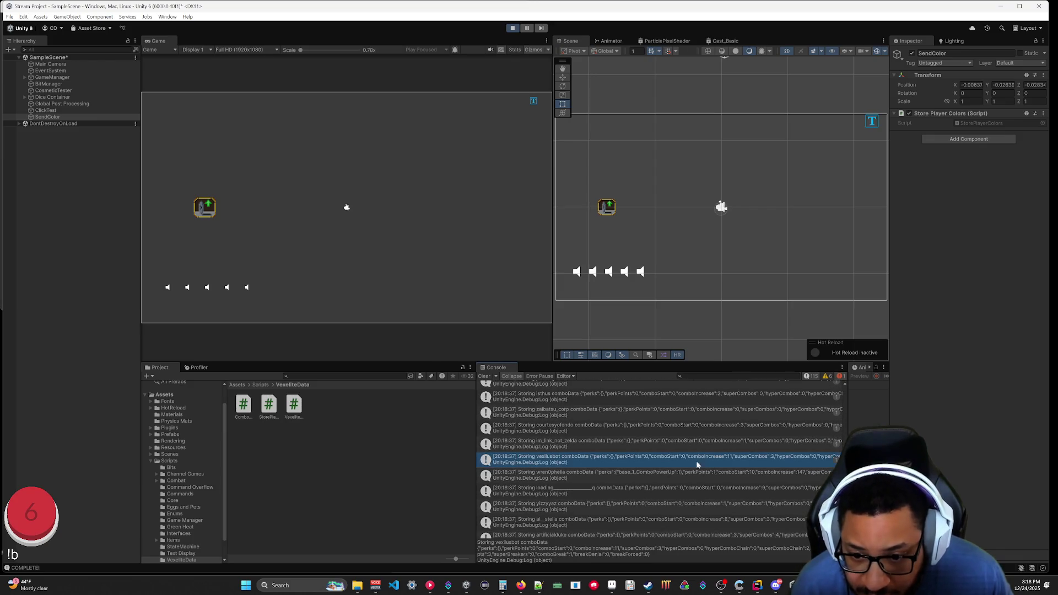
{"action": "scroll", "coordinate": [691, 470], "scroll_direction": "down", "scroll_amount": 3}
{"action": "mouse_move", "coordinate": [656, 538]}
{"action": "left_mouse_down"}
{"action": "mouse_move", "coordinate": [656, 444]}
{"action": "mouse_move", "coordinate": [656, 469]}
{"action": "left_mouse_up"}
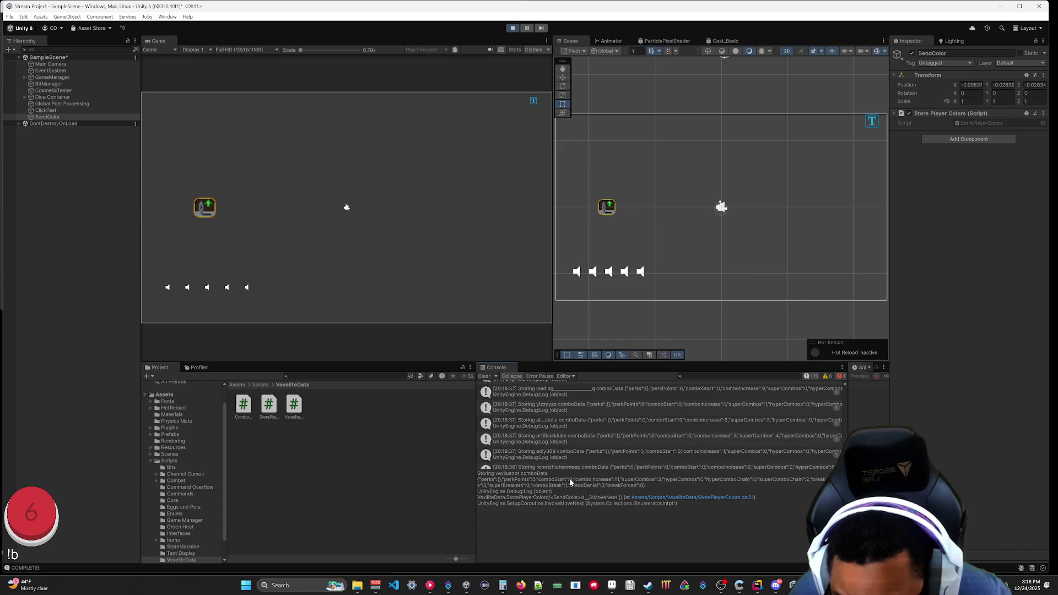
Scroll up the log and expand another viewer's entry to read its perks and combo stats.
{"action": "scroll", "coordinate": [639, 452], "scroll_direction": "up", "scroll_amount": 3}
{"action": "left_click_drag", "start_coordinate": [597, 471], "coordinate": [628, 540]}
{"action": "scroll", "coordinate": [634, 478], "scroll_direction": "up", "scroll_amount": 5}
{"action": "scroll", "coordinate": [635, 482], "scroll_direction": "up", "scroll_amount": 10}
{"action": "scroll", "coordinate": [634, 483], "scroll_direction": "up", "scroll_amount": 8}
{"action": "scroll", "coordinate": [632, 482], "scroll_direction": "up", "scroll_amount": 10}
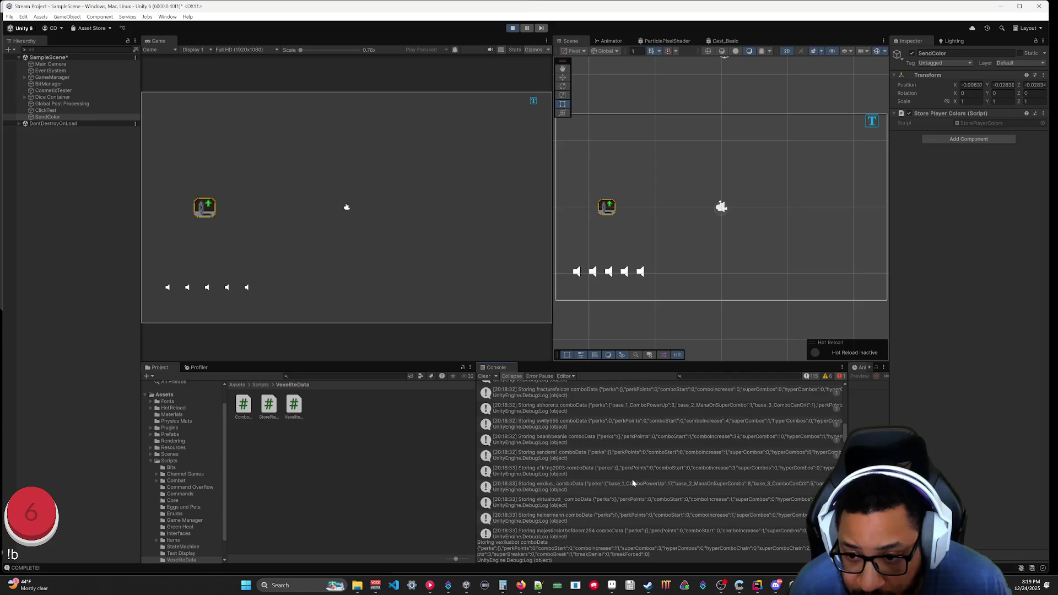
{"action": "left_click", "coordinate": [572, 483]}
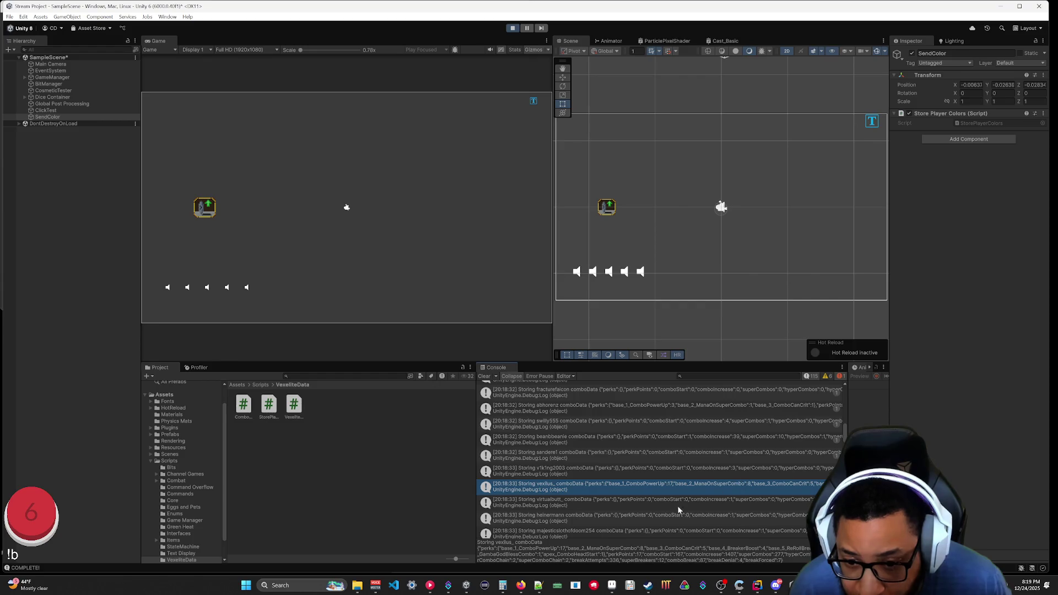
{"action": "left_click_drag", "start_coordinate": [655, 545], "coordinate": [653, 468]}
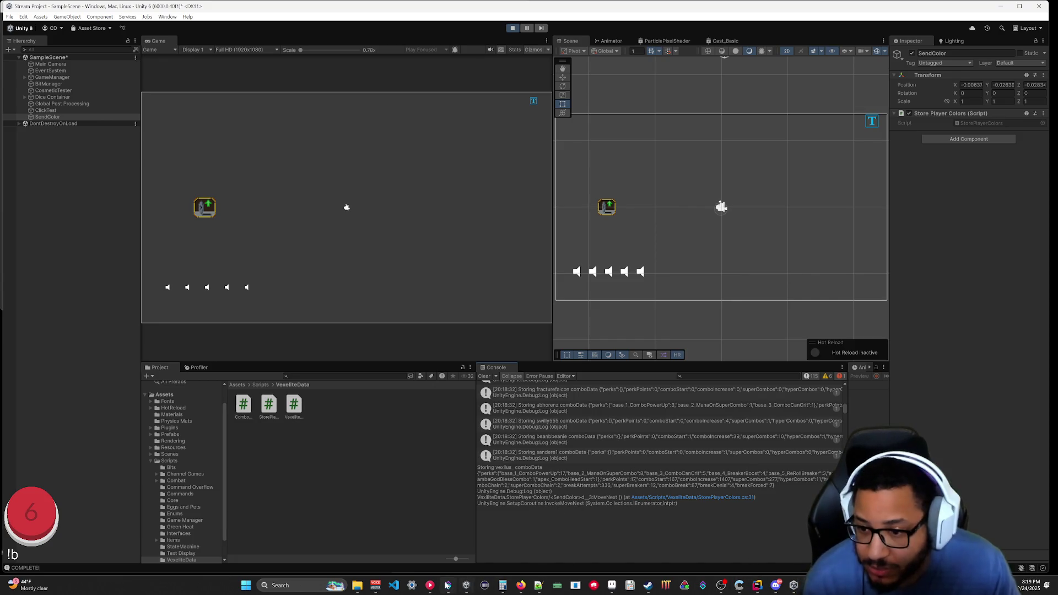
In Global Variables, replace the selected username with another viewer's name.
{"action": "mouse_move", "coordinate": [448, 586]}
{"action": "left_click", "coordinate": [479, 545]}
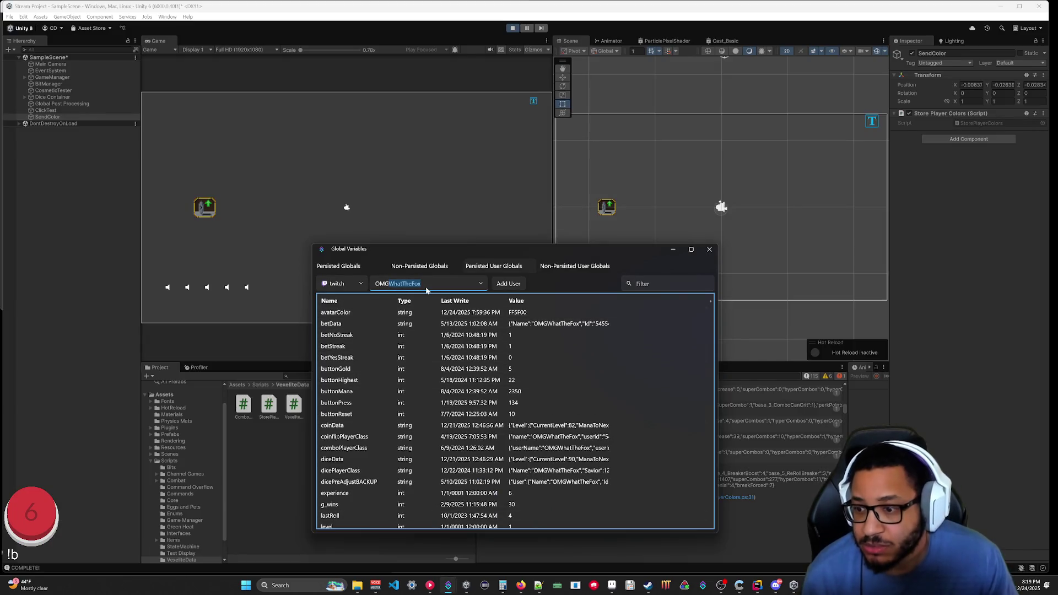
{"action": "key", "text": "ctrl+a"}
{"action": "type", "text": "Vex"}
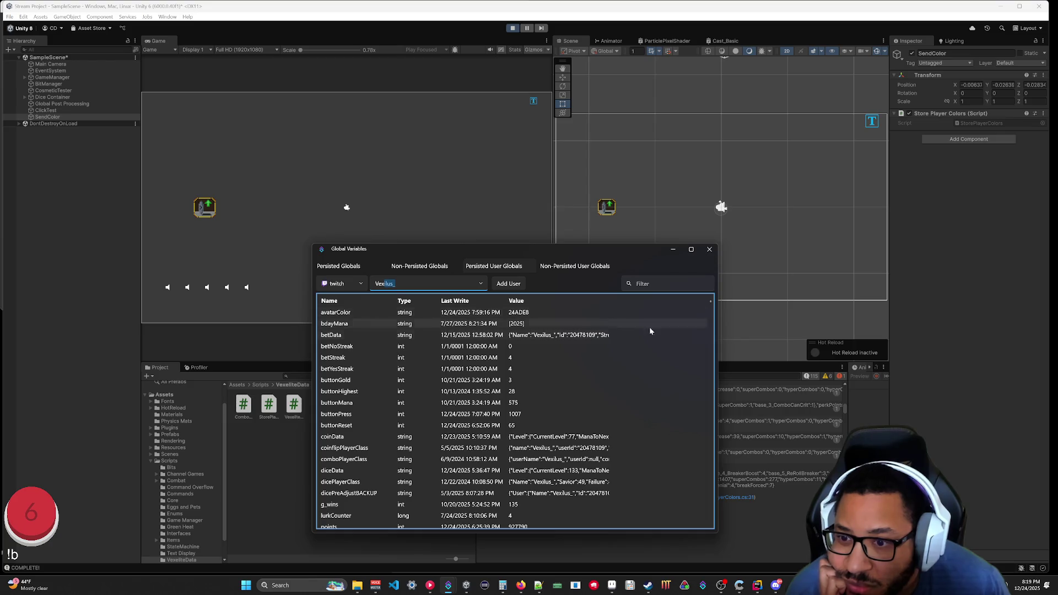
Read the SetColor Execute Code sub-action's C# code, close it, and go back to Rider.
{"action": "left_click", "coordinate": [451, 589]}
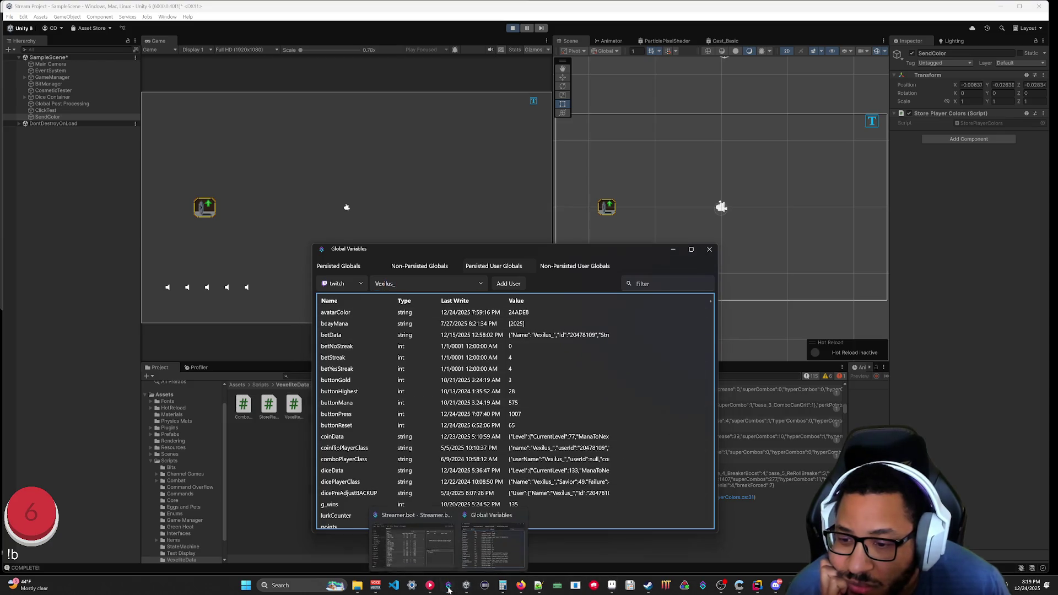
{"action": "left_click", "coordinate": [441, 543]}
{"action": "left_click", "coordinate": [708, 250]}
{"action": "left_click", "coordinate": [574, 397]}
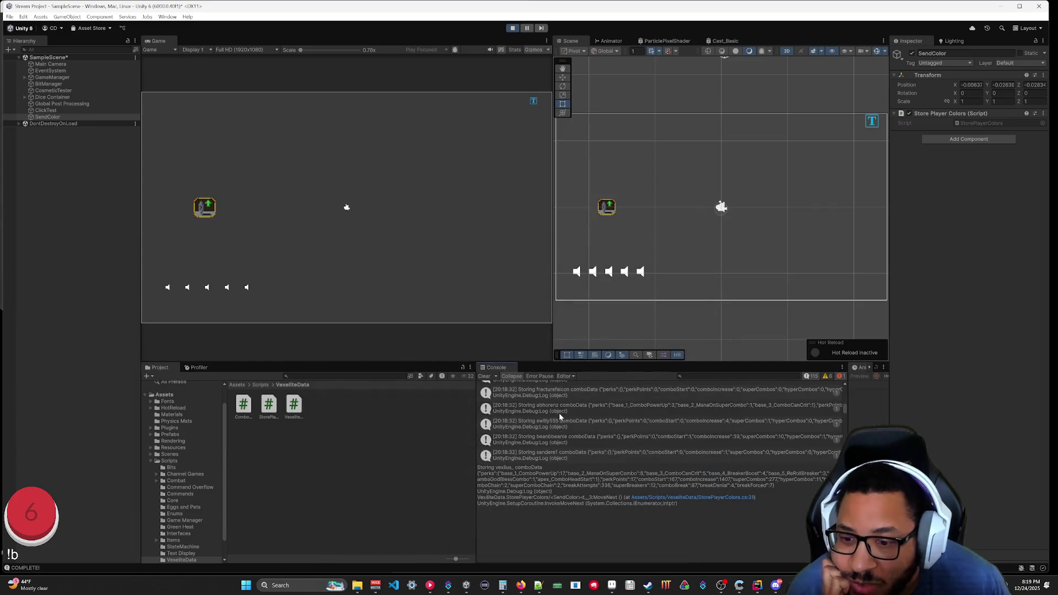
{"action": "left_click", "coordinate": [448, 586]}
{"action": "double_click", "coordinate": [682, 359]}
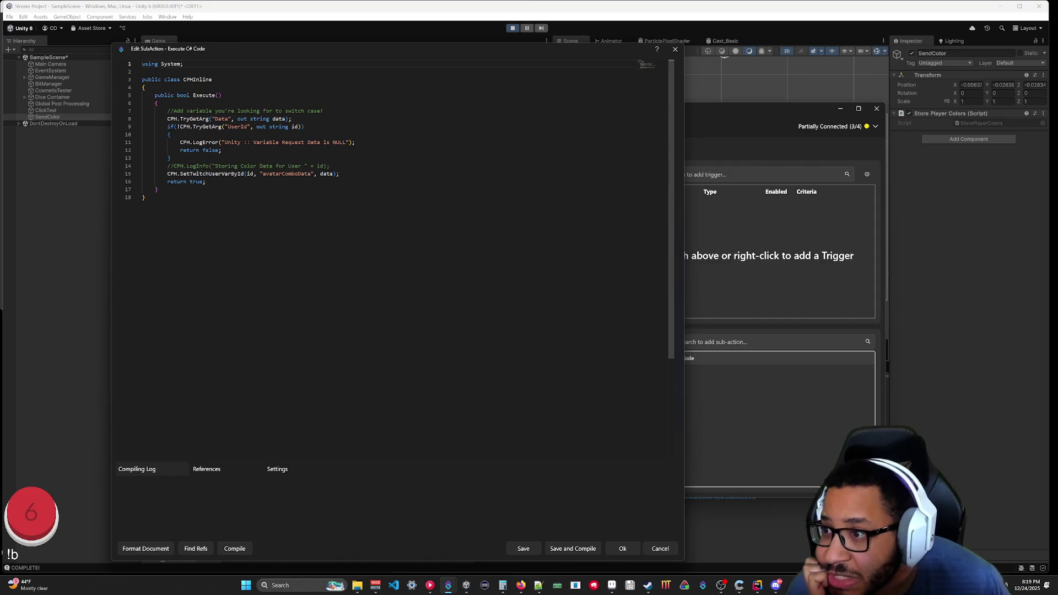
{"action": "left_click", "coordinate": [146, 197]}
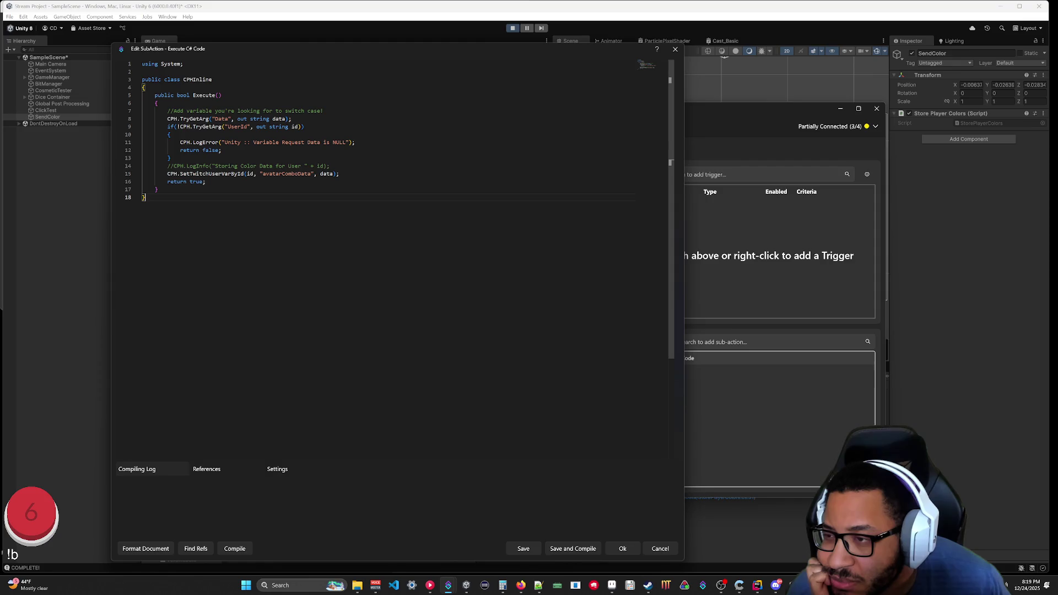
{"action": "left_click", "coordinate": [623, 549]}
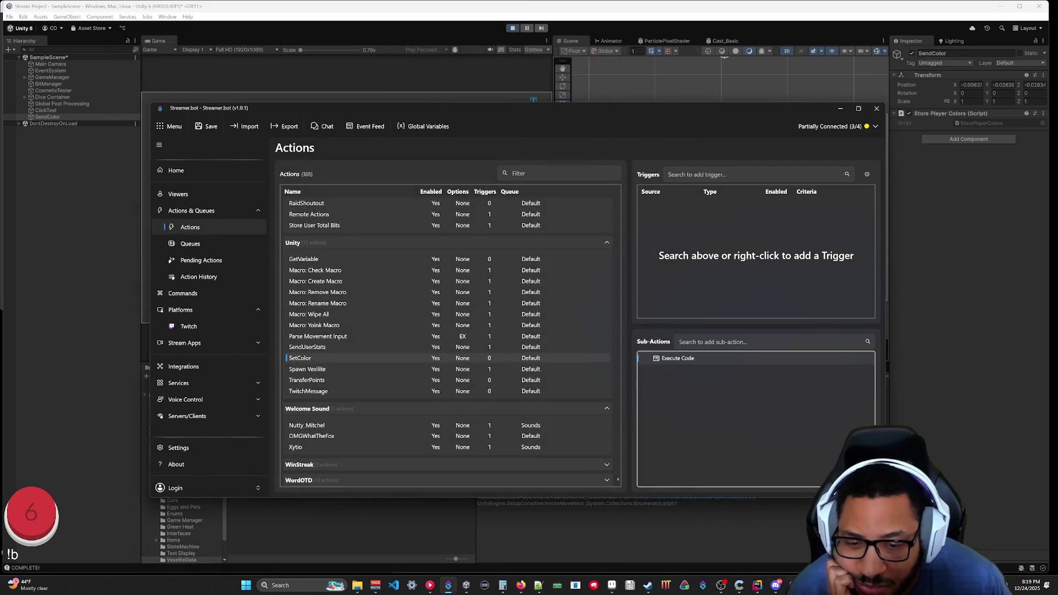
{"action": "left_click", "coordinate": [757, 585]}
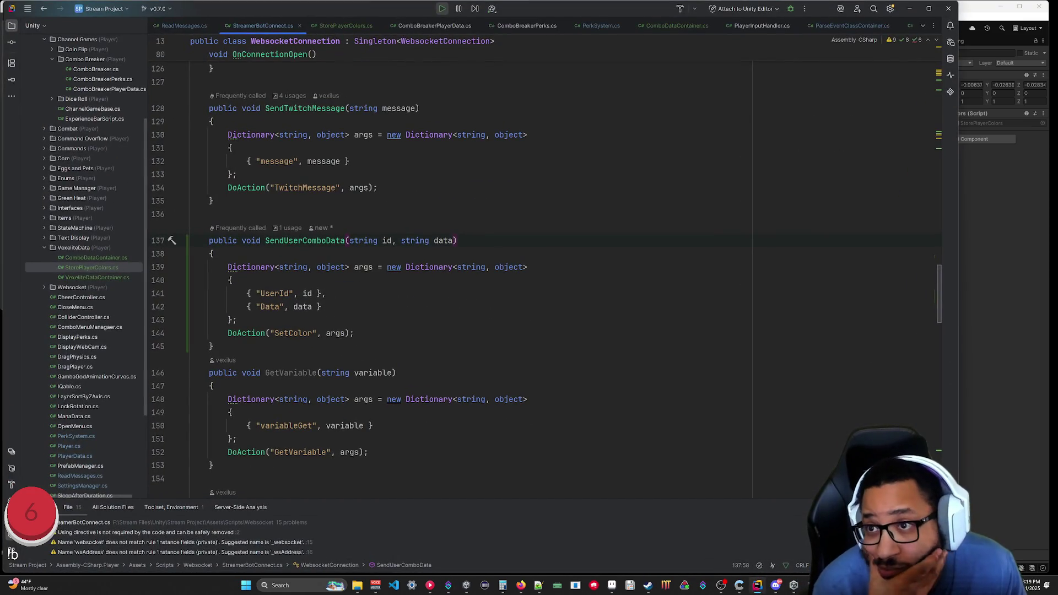
Look over ComboBreakerPlayerData.cs, then return to StorePlayerColors.cs.
{"action": "left_click", "coordinate": [402, 26]}
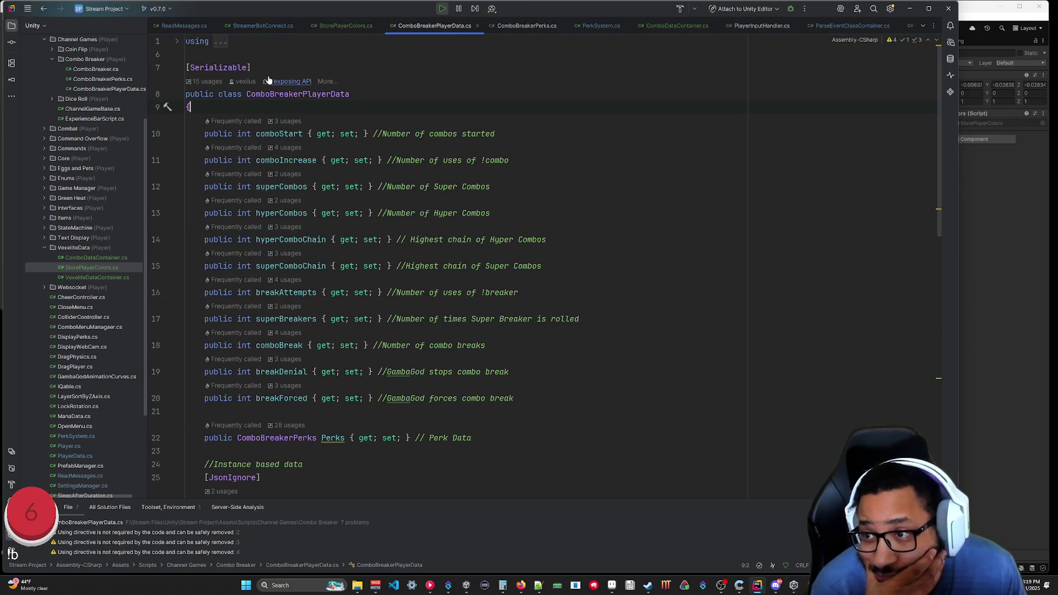
{"action": "scroll", "coordinate": [413, 270], "scroll_direction": "down", "scroll_amount": 5}
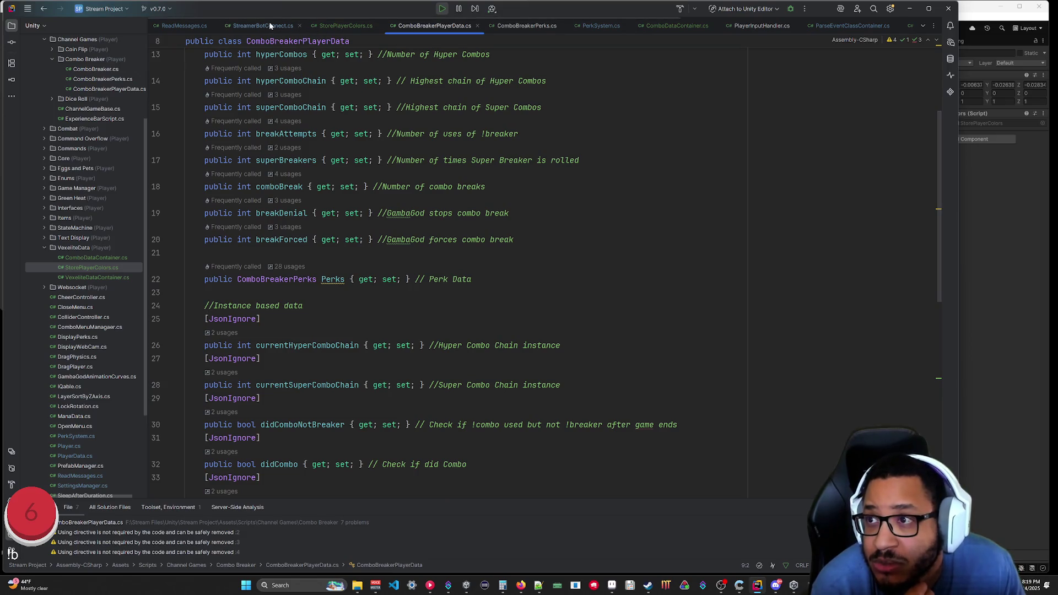
{"action": "left_click", "coordinate": [348, 26]}
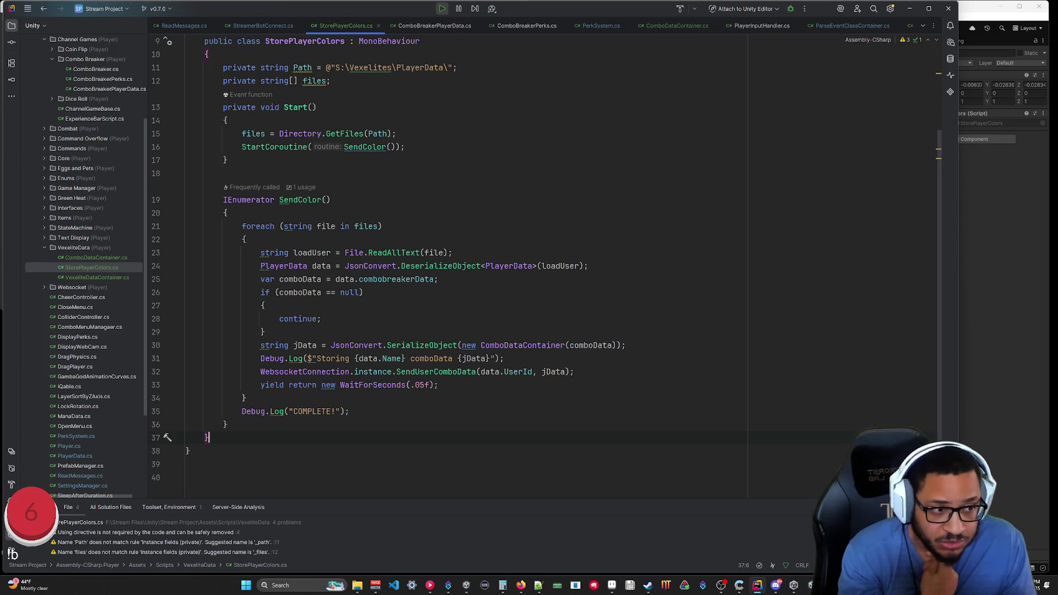
Delete ' {jData}' so the line 31 log reads just 'Storing {data.Name} comboData'.
{"action": "left_click", "coordinate": [625, 345]}
{"action": "key", "text": "shift+Home"}
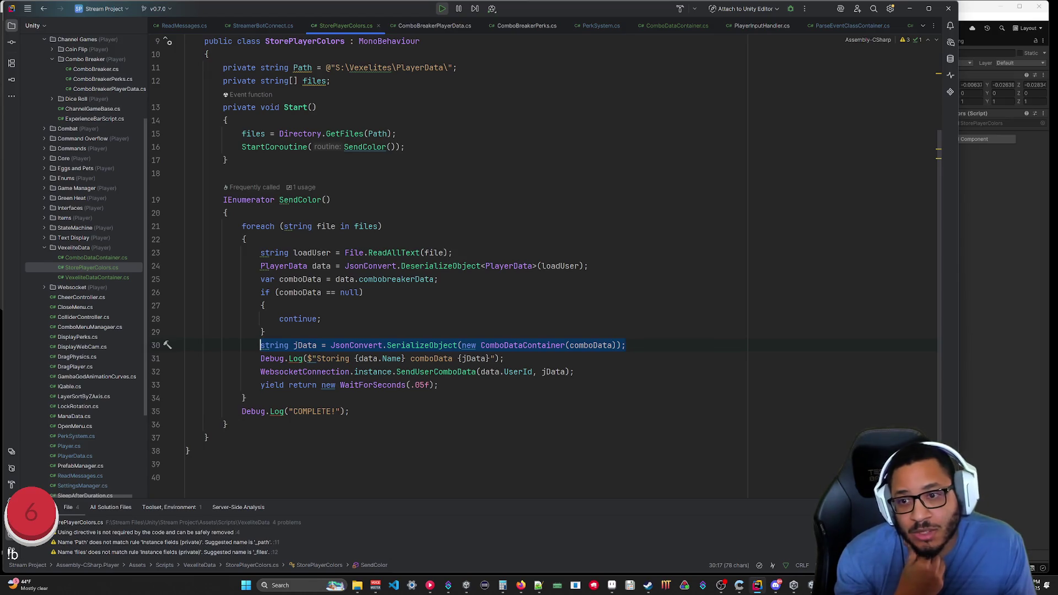
{"action": "left_click_drag", "start_coordinate": [265, 332], "coordinate": [233, 199]}
{"action": "left_click", "coordinate": [438, 385]}
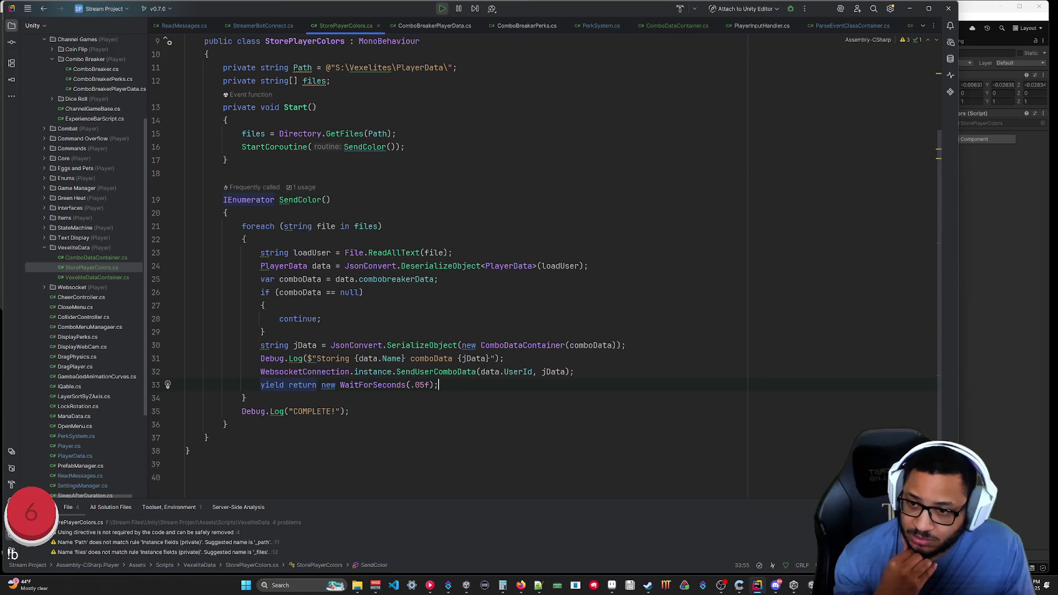
{"action": "key", "text": "BackSpace"}
{"action": "left_click", "coordinate": [209, 438]}
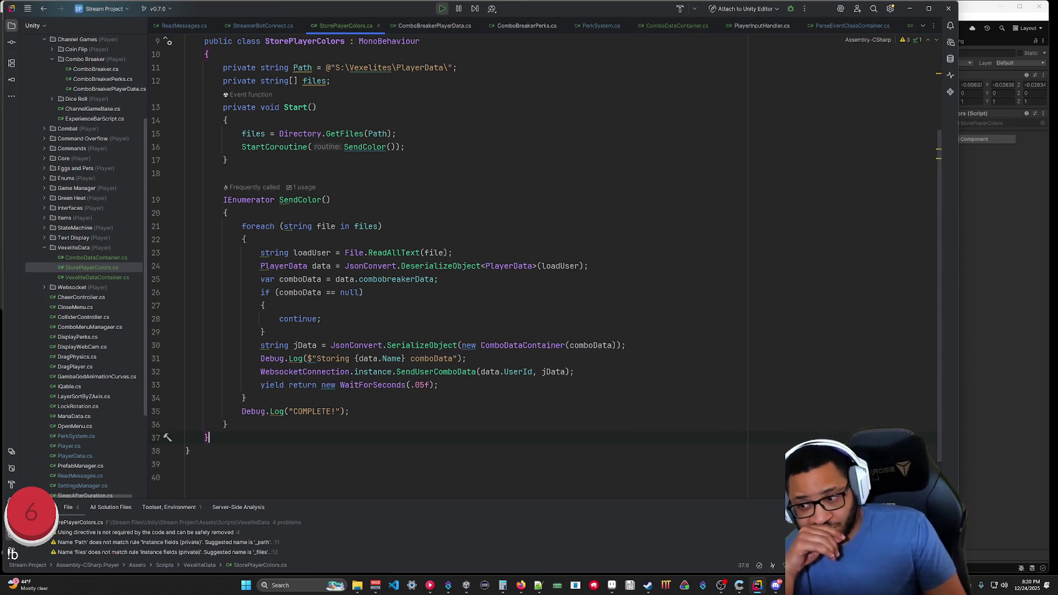
Recheck SetColor's Execute Code, then scroll through the Action History of SetColor runs.
{"action": "left_click", "coordinate": [909, 9]}
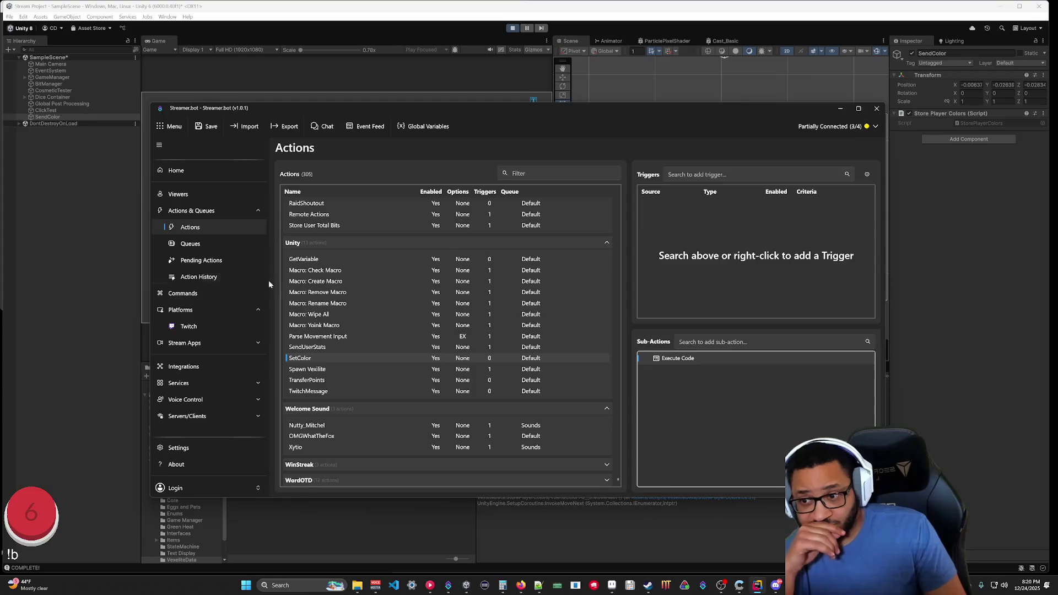
{"action": "double_click", "coordinate": [671, 359]}
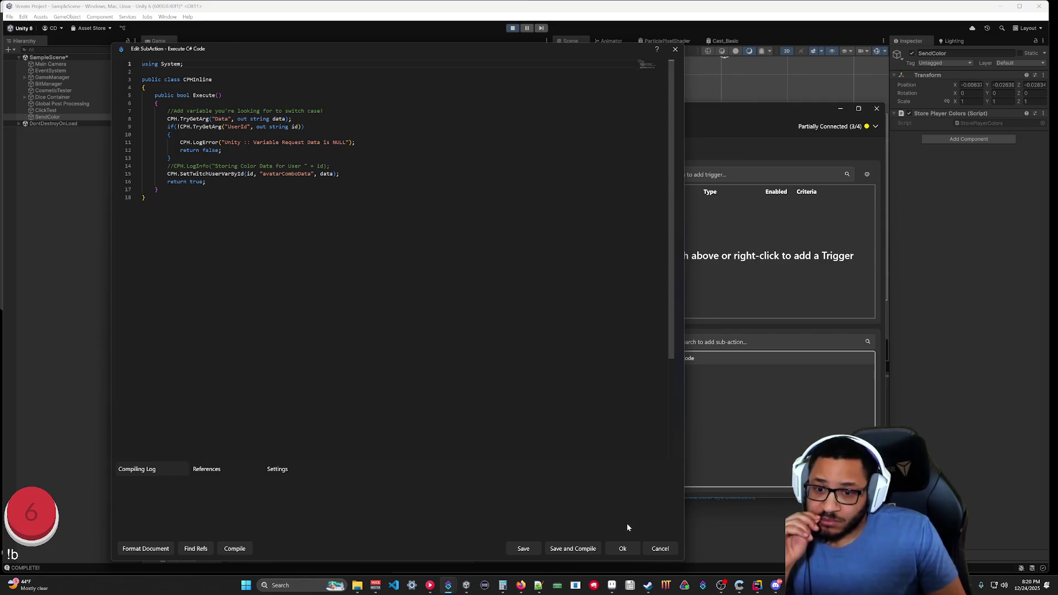
{"action": "left_click", "coordinate": [622, 549]}
{"action": "left_click", "coordinate": [197, 277]}
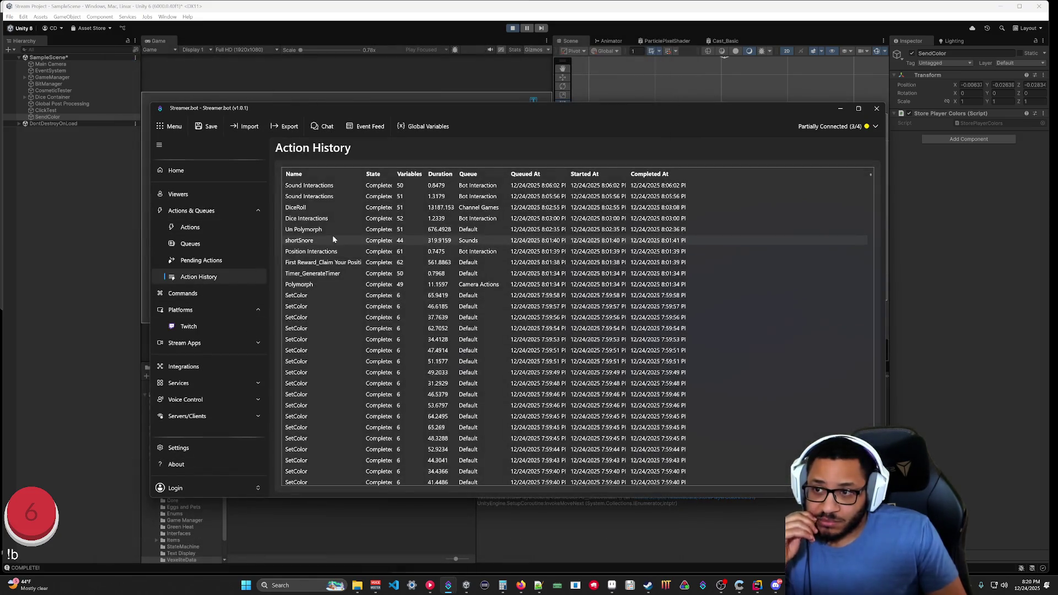
{"action": "scroll", "coordinate": [347, 253], "scroll_direction": "down", "scroll_amount": 10}
{"action": "scroll", "coordinate": [370, 323], "scroll_direction": "down", "scroll_amount": 7}
{"action": "scroll", "coordinate": [378, 329], "scroll_direction": "up", "scroll_amount": 15}
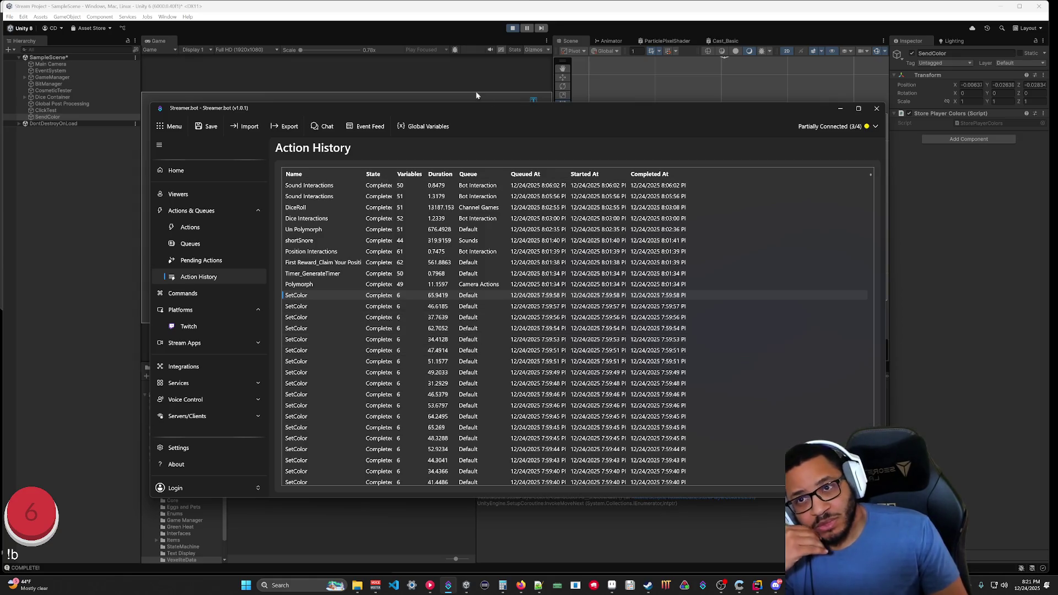
Compare the Unity run with the Action History, stop play mode, and return to StorePlayerColors.cs.
{"action": "left_click", "coordinate": [512, 28]}
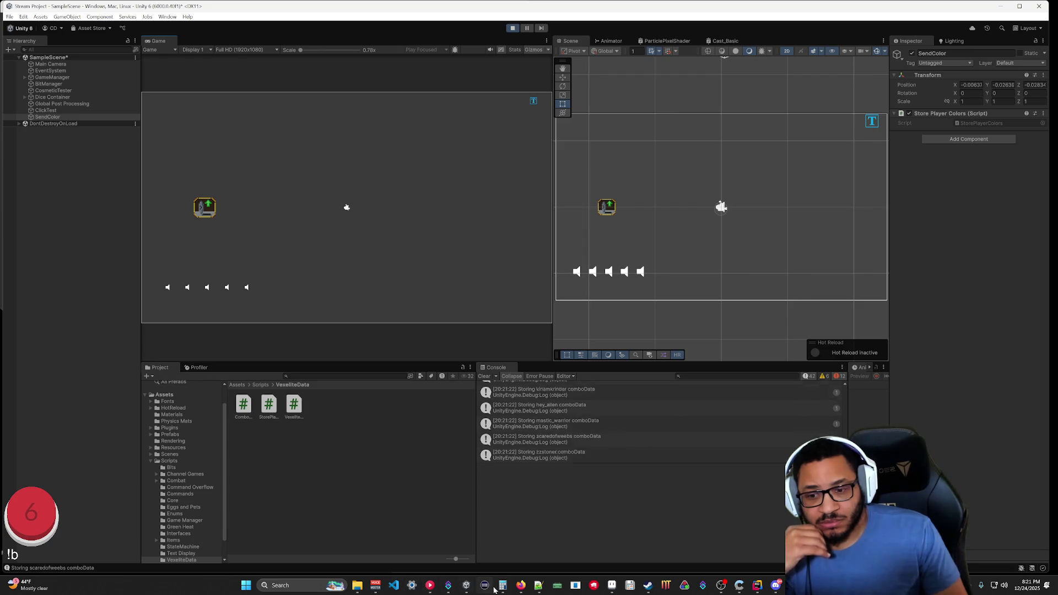
{"action": "left_click", "coordinate": [449, 587]}
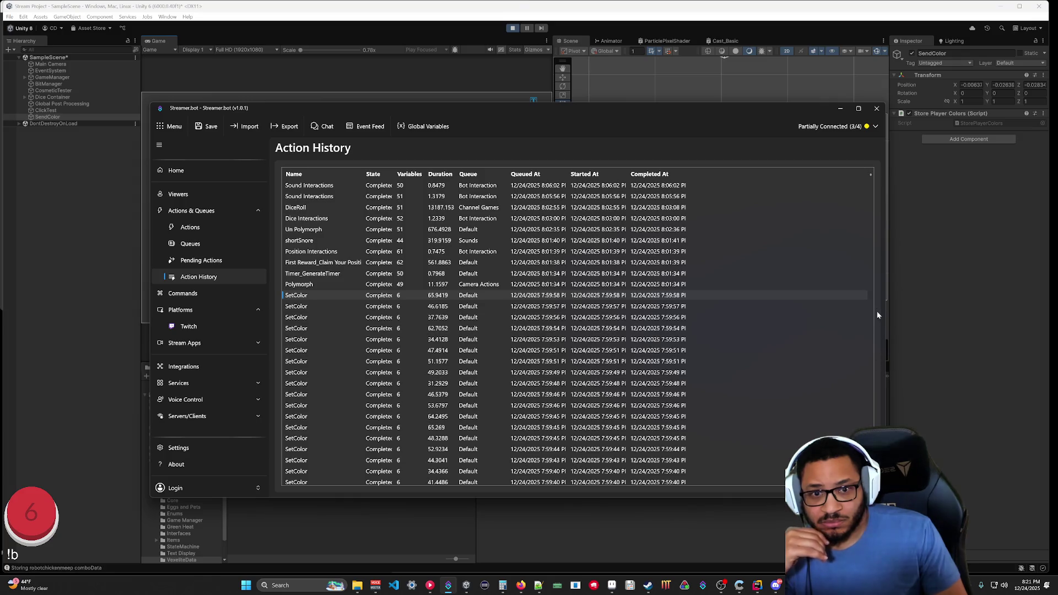
{"action": "mouse_move", "coordinate": [870, 175]}
{"action": "left_mouse_down"}
{"action": "mouse_move", "coordinate": [870, 245]}
{"action": "mouse_move", "coordinate": [881, 157]}
{"action": "left_mouse_up"}
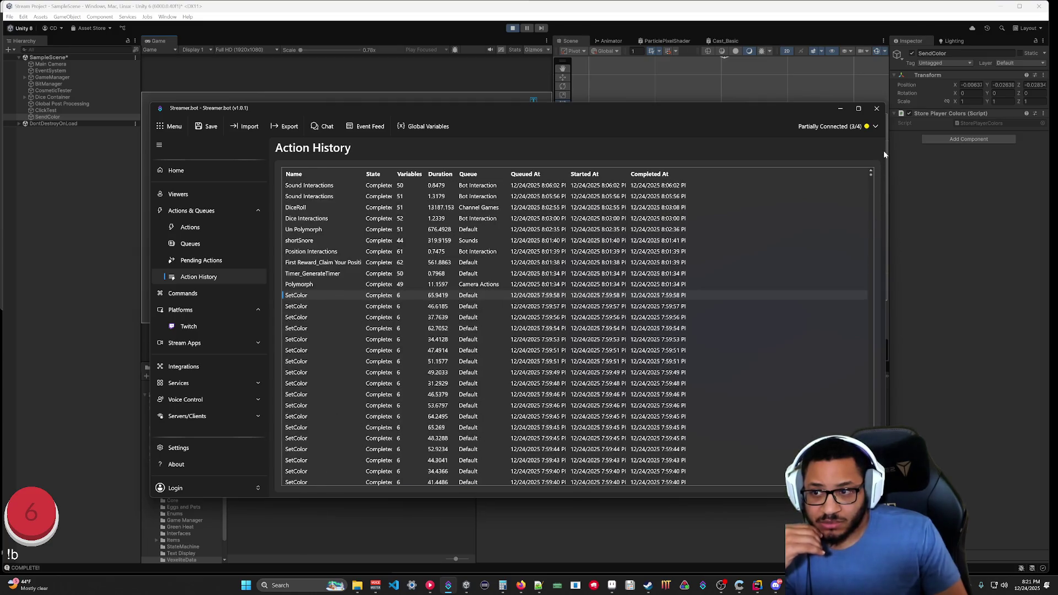
{"action": "left_click", "coordinate": [840, 108]}
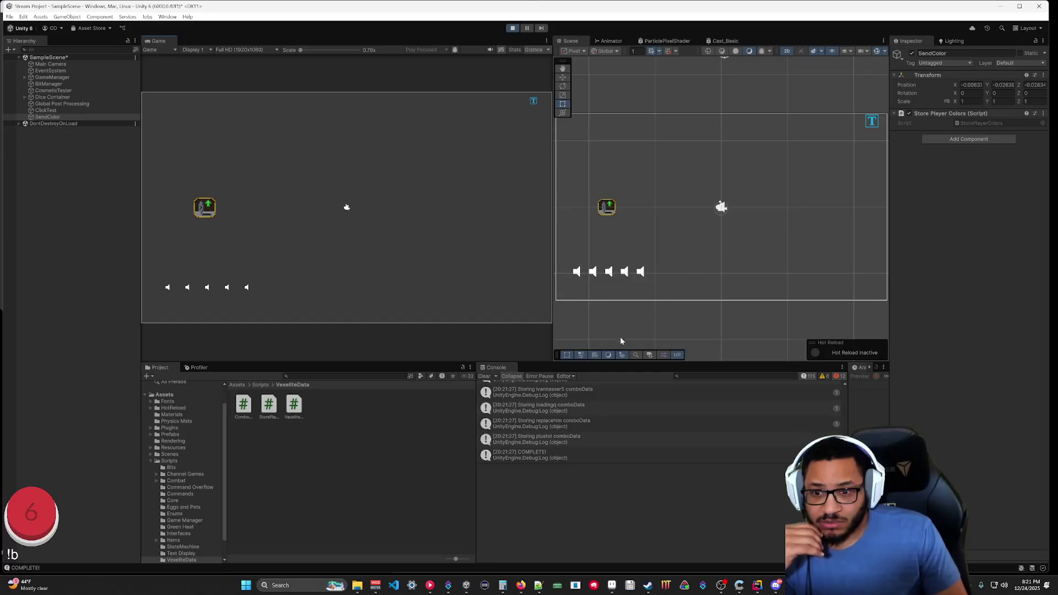
{"action": "left_click", "coordinate": [513, 27]}
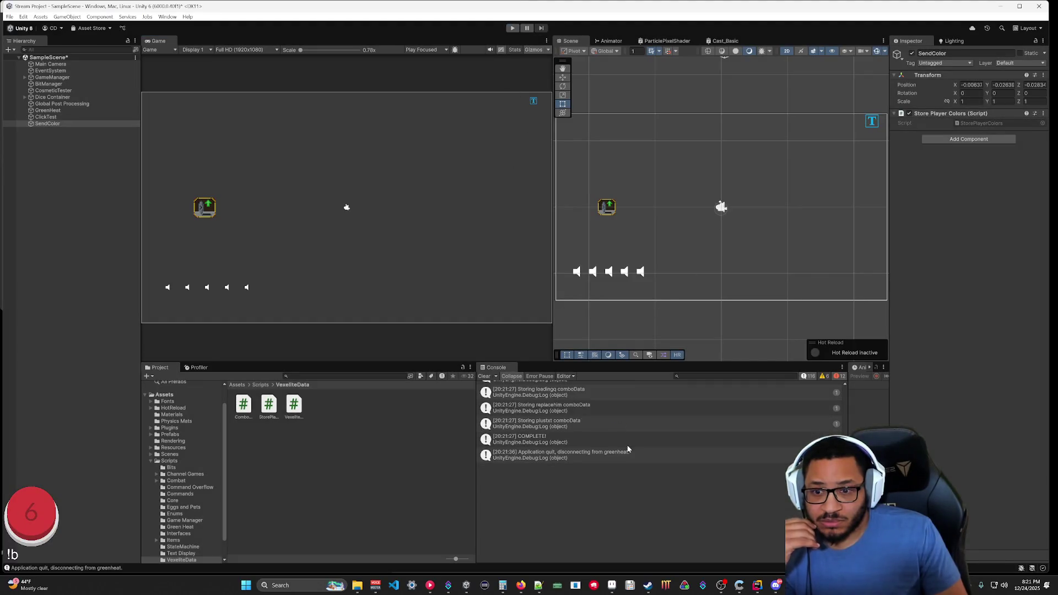
{"action": "left_click", "coordinate": [758, 585]}
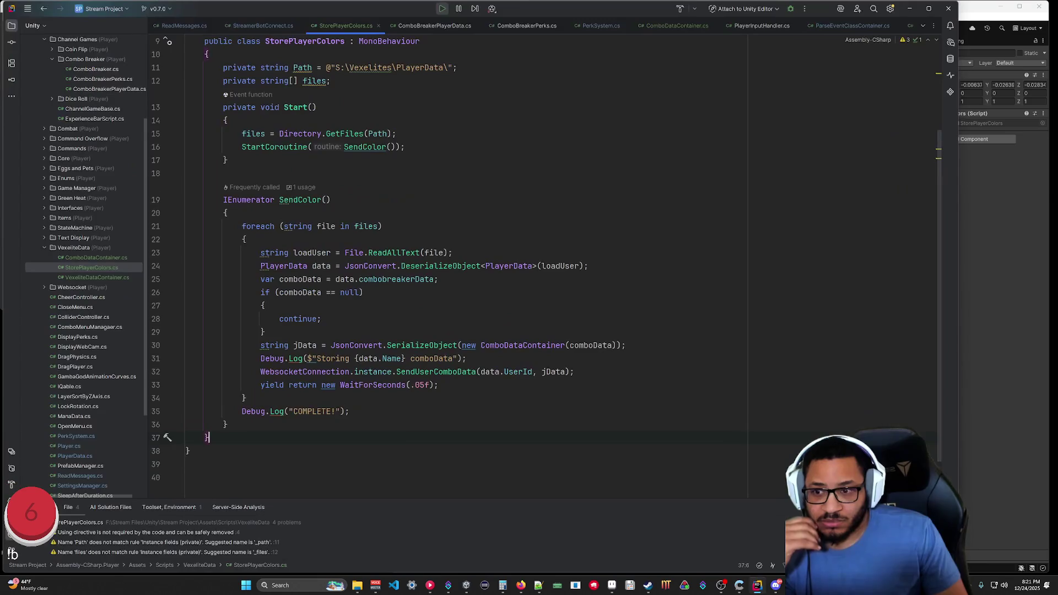
Change WaitForSeconds(.05f) to .1f on line 33, save, and replay the scene in Unity.
{"action": "left_click", "coordinate": [419, 384]}
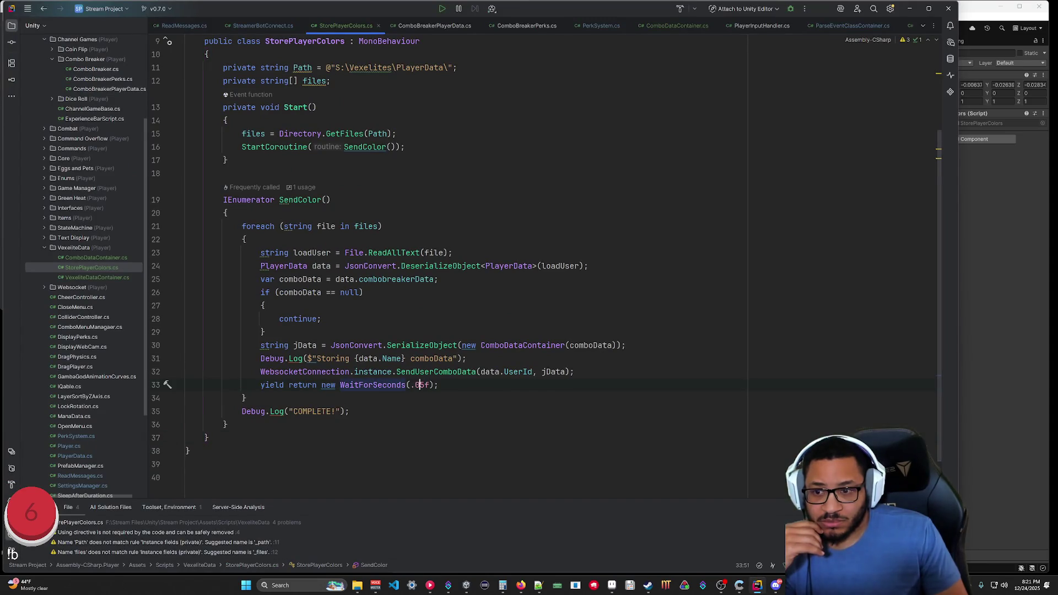
{"action": "double_click", "coordinate": [419, 384]}
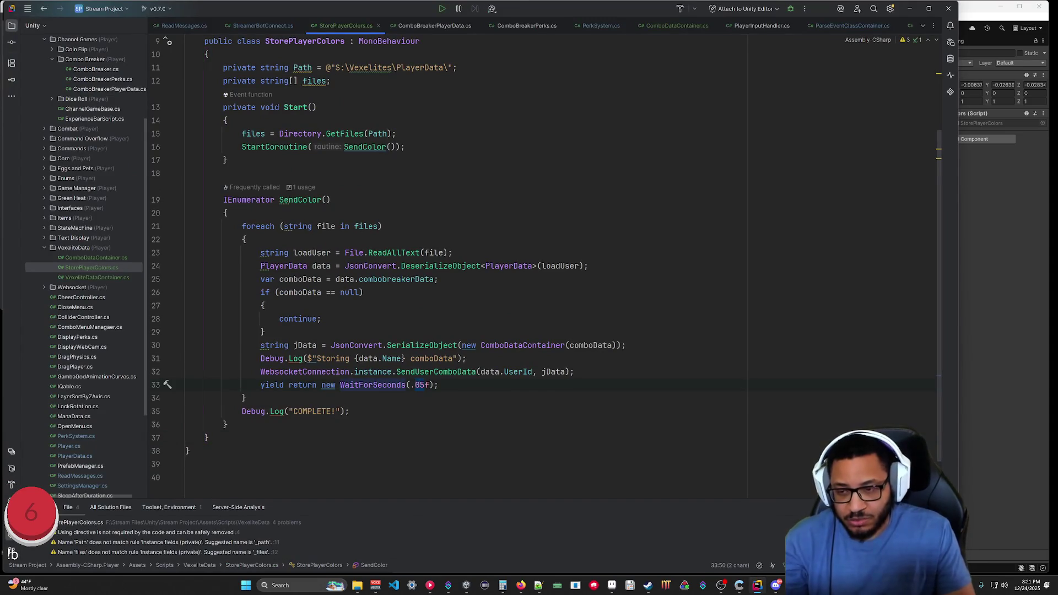
{"action": "type", "text": "1"}
{"action": "left_click", "coordinate": [209, 437]}
{"action": "key", "text": "ctrl+s"}
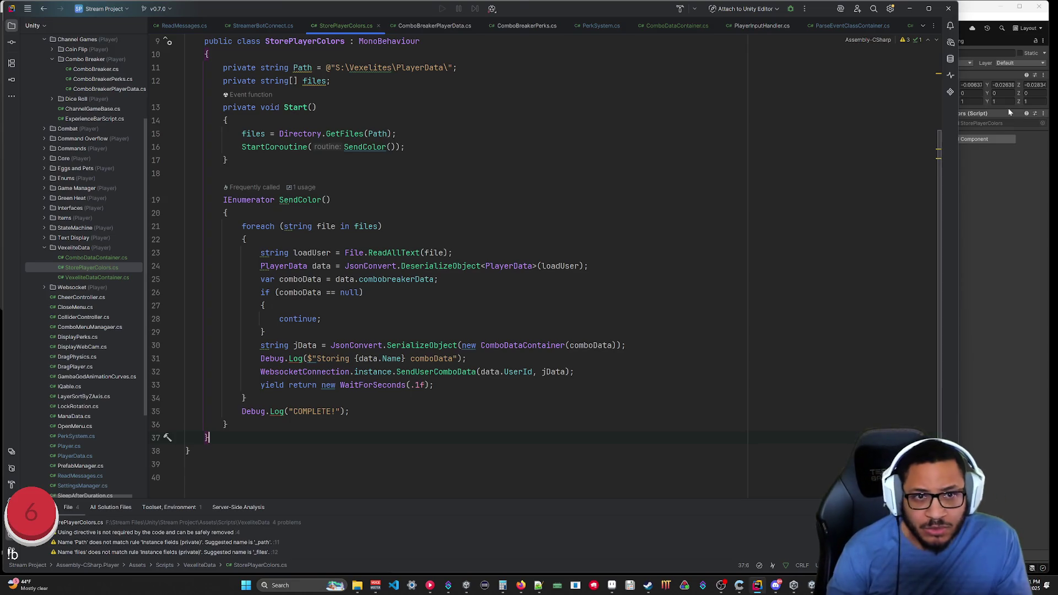
{"action": "left_click", "coordinate": [1007, 172]}
{"action": "left_click", "coordinate": [513, 28]}
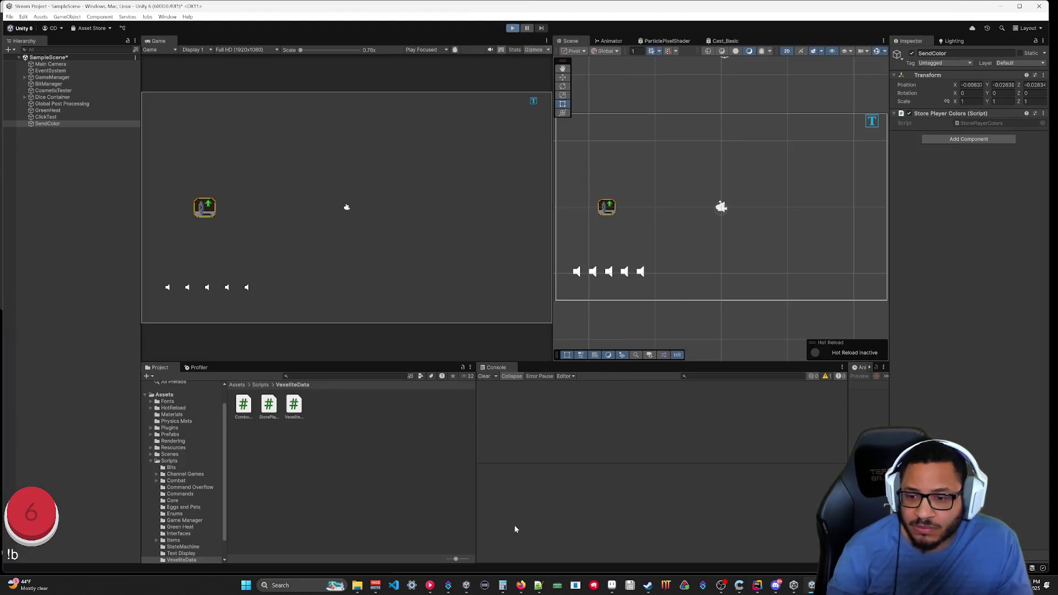
Reload Streamer.bot's Action History to see the new SetColor runs.
{"action": "left_click", "coordinate": [448, 585]}
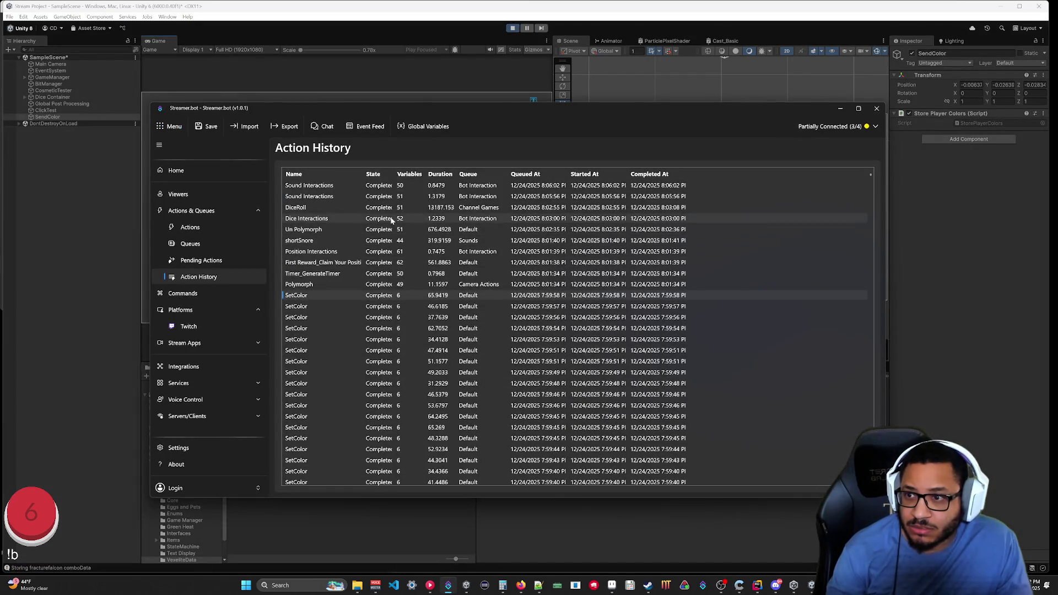
{"action": "right_click", "coordinate": [323, 175]}
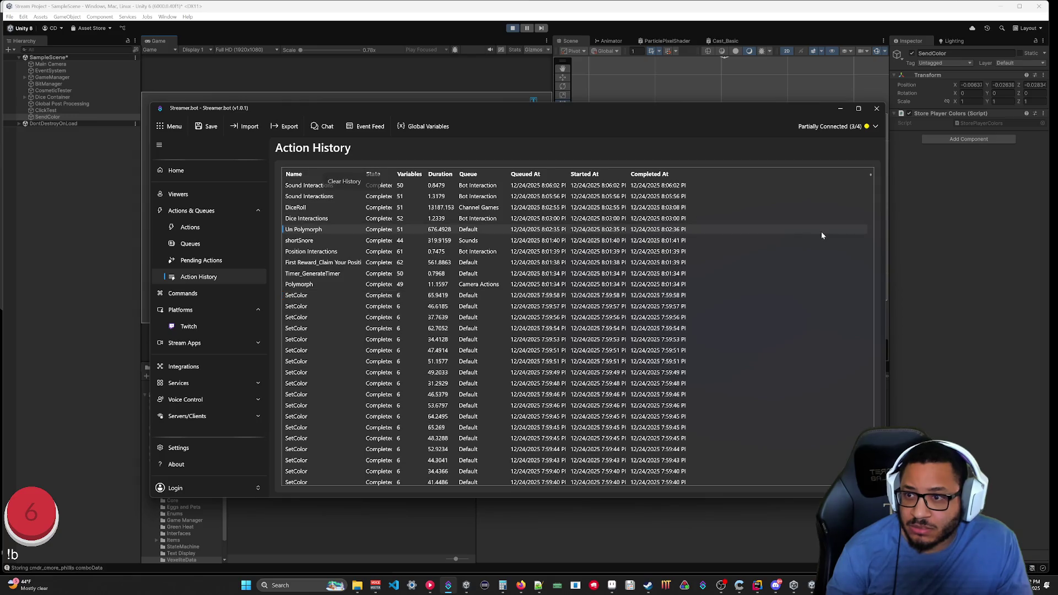
{"action": "left_click", "coordinate": [192, 228]}
{"action": "left_click", "coordinate": [199, 276]}
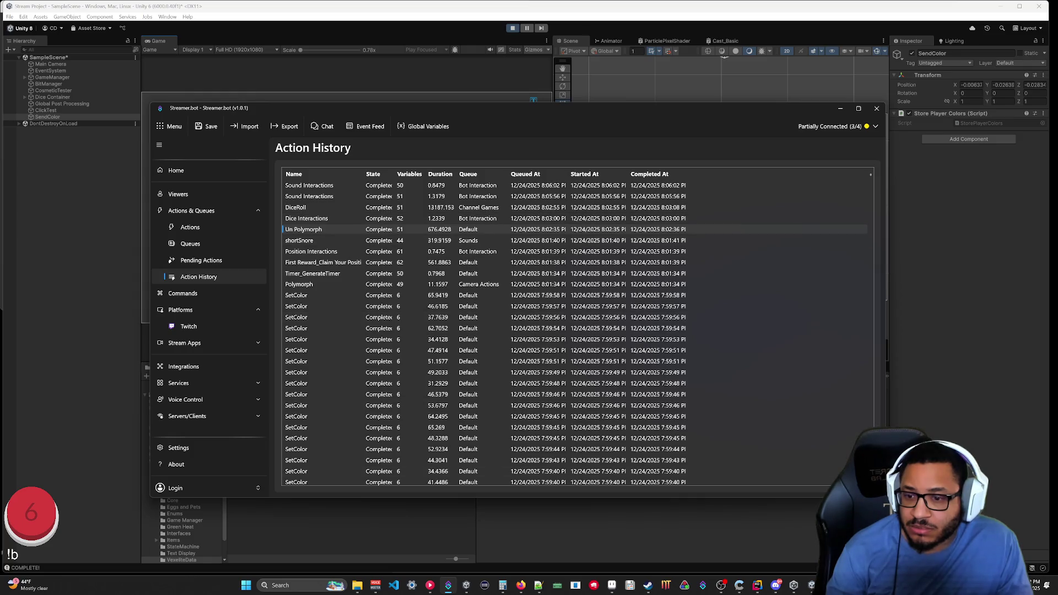
{"action": "left_click", "coordinate": [182, 293]}
{"action": "left_click", "coordinate": [198, 277]}
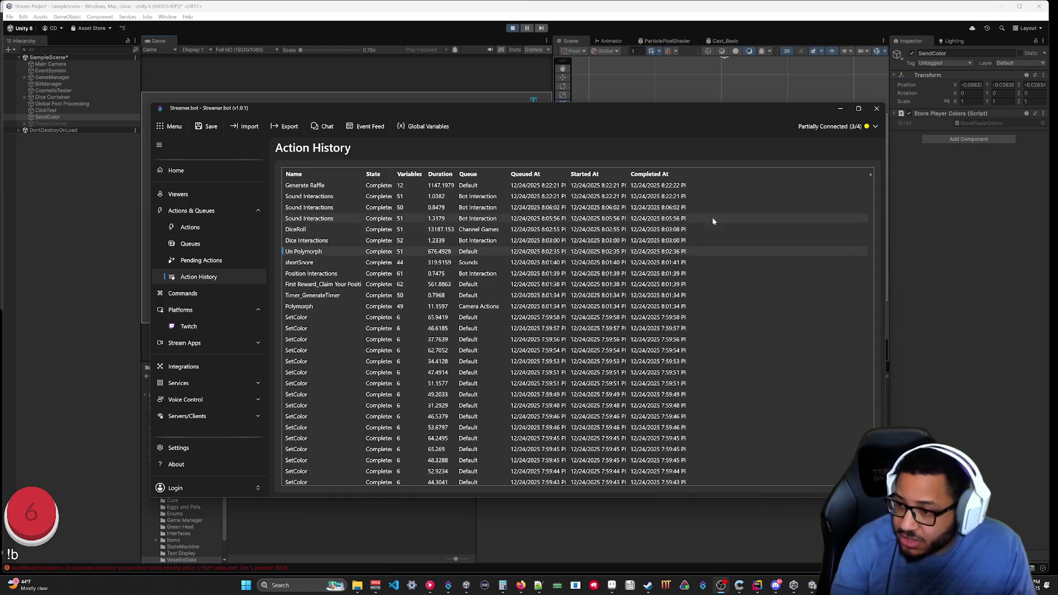
Stop Unity's play session after COMPLETE! is logged and restore Streamer.bot.
{"action": "left_click", "coordinate": [840, 108]}
{"action": "scroll", "coordinate": [700, 419], "scroll_direction": "up", "scroll_amount": 3}
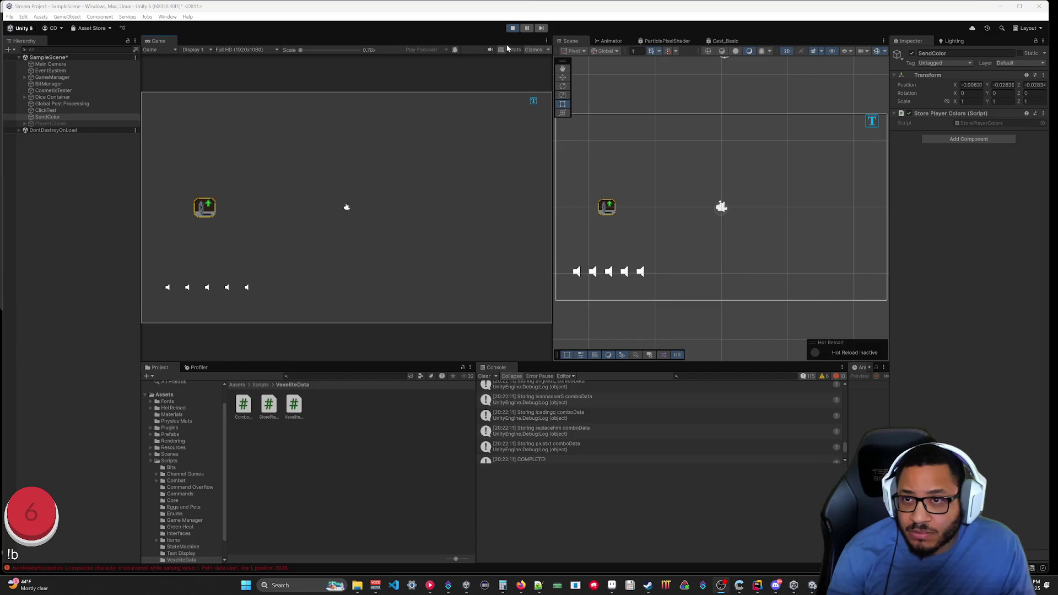
{"action": "left_click", "coordinate": [509, 29]}
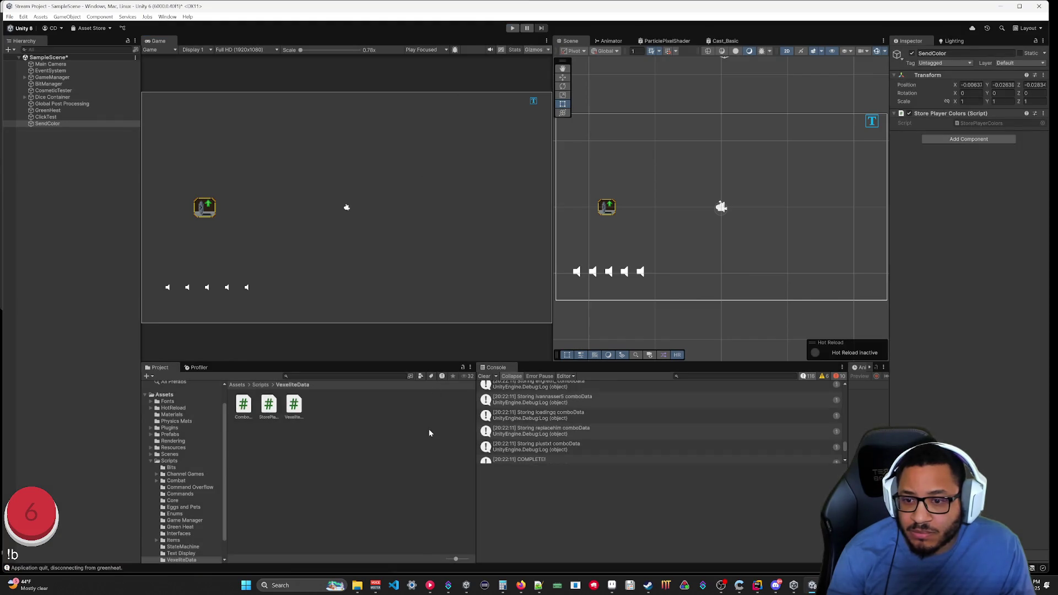
{"action": "left_click", "coordinate": [448, 585]}
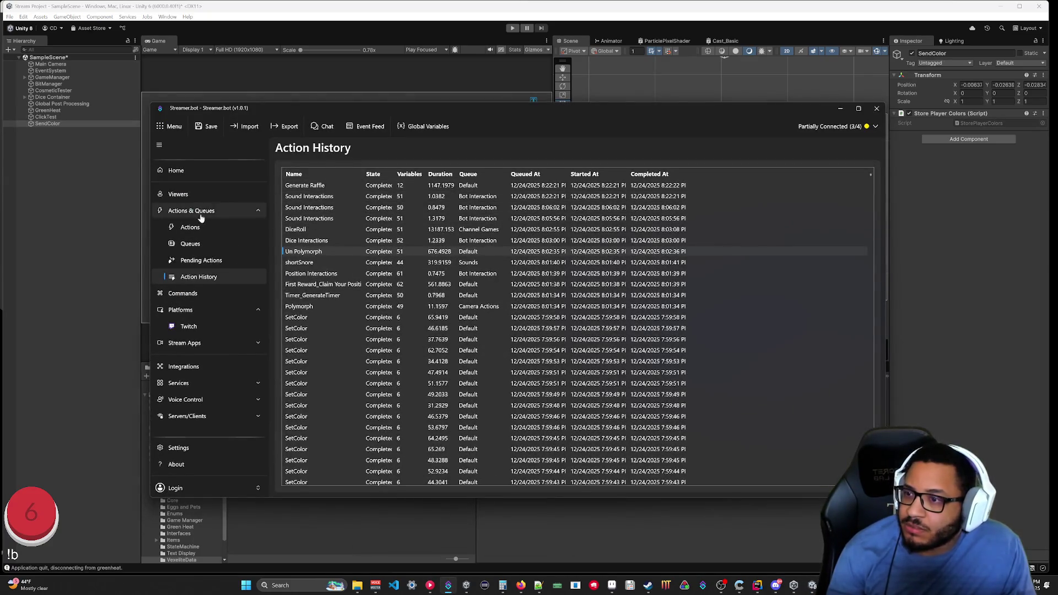
Check a viewer's Twitch persisted user variables in Global Variables, then hide the window.
{"action": "left_click", "coordinate": [205, 228]}
{"action": "left_click", "coordinate": [422, 127]}
{"action": "left_click", "coordinate": [486, 266]}
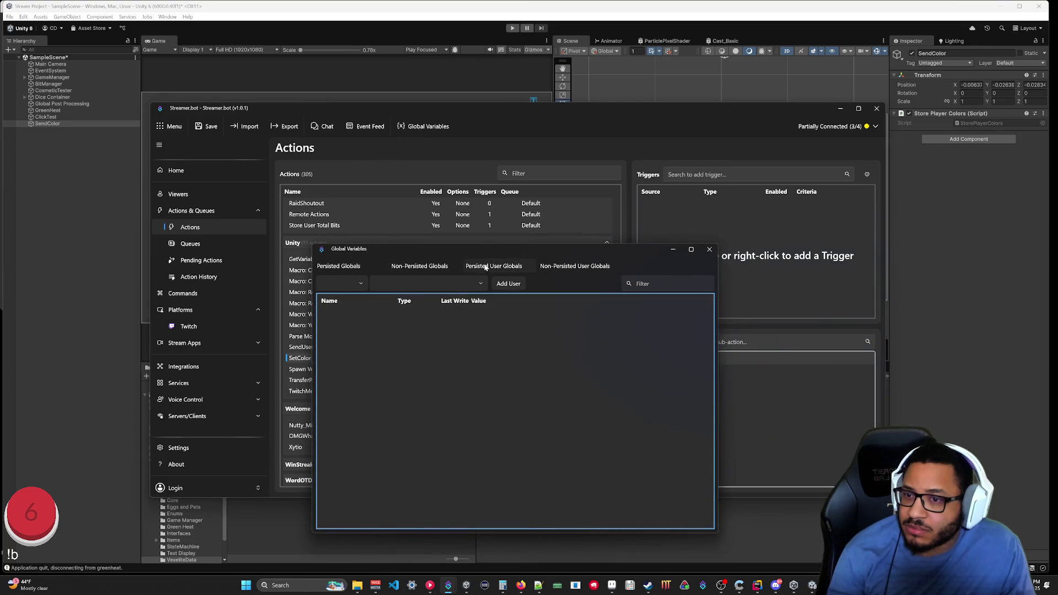
{"action": "left_click", "coordinate": [368, 285]}
{"action": "left_click", "coordinate": [333, 303]}
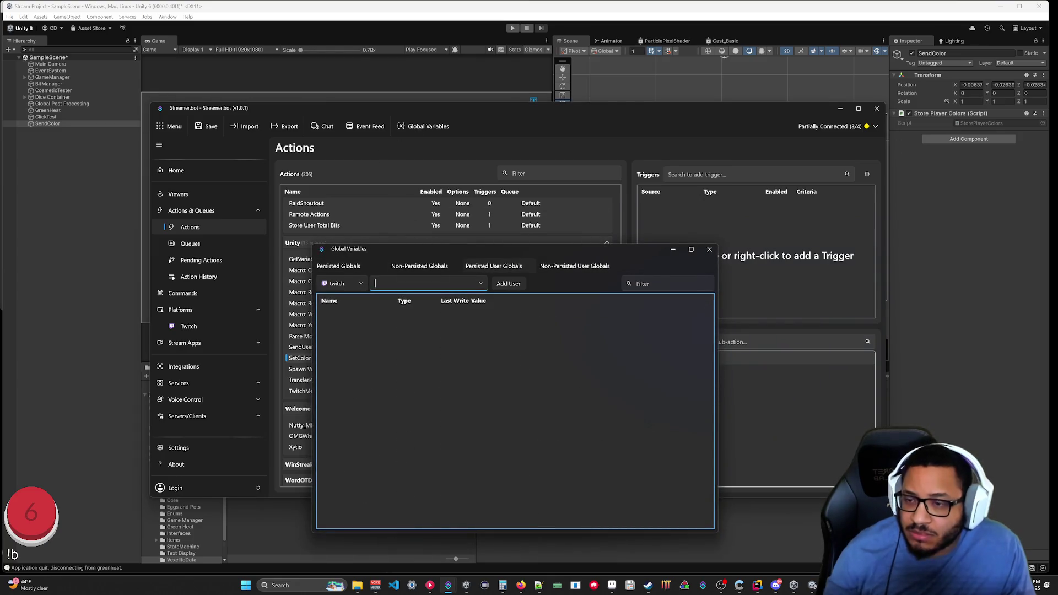
{"action": "type", "text": "Vexilus_"}
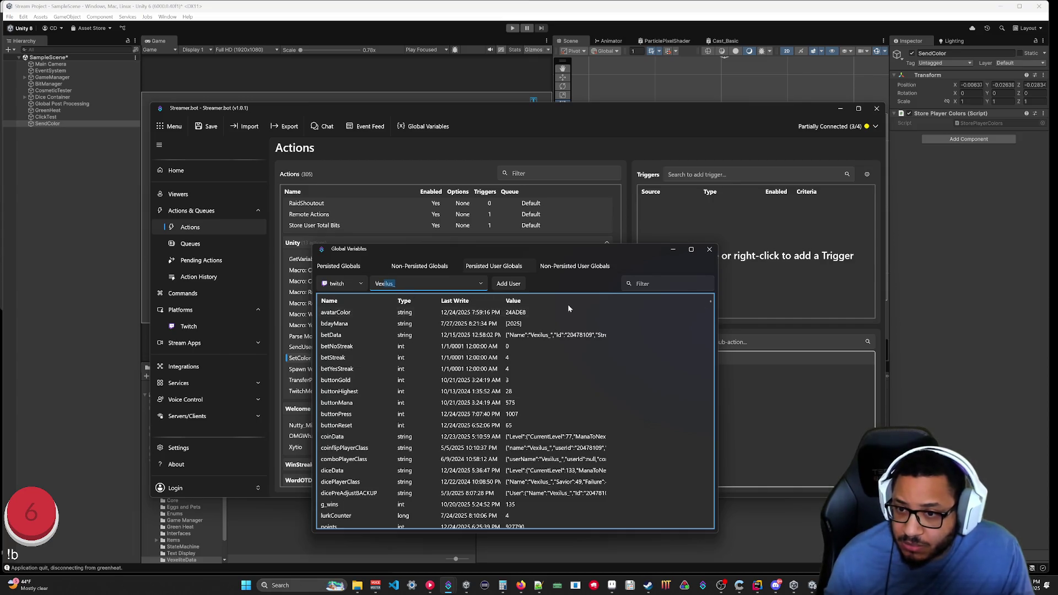
{"action": "left_click", "coordinate": [675, 251]}
Glance at StorePlayerColors.cs, then open SetColor's Execute Code sub-action in the C# editor.
{"action": "left_click", "coordinate": [757, 585]}
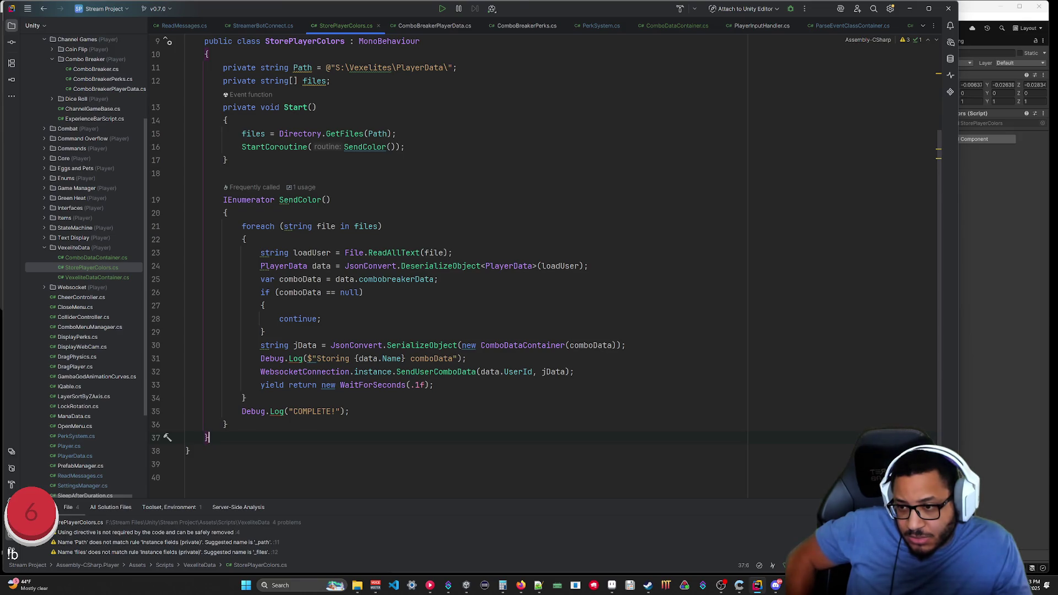
{"action": "left_click", "coordinate": [189, 450]}
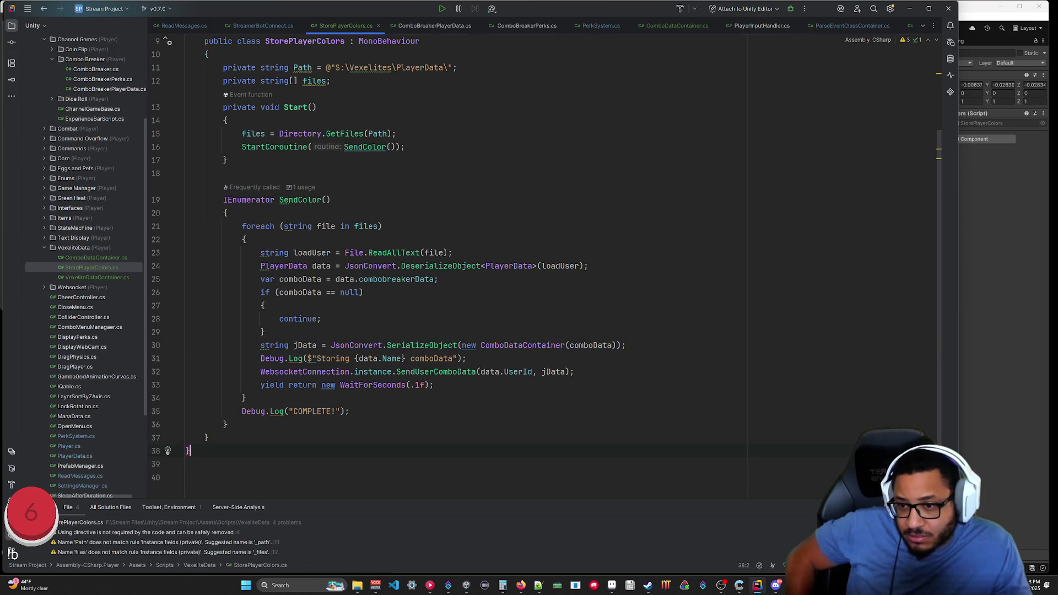
{"action": "left_click", "coordinate": [911, 9]}
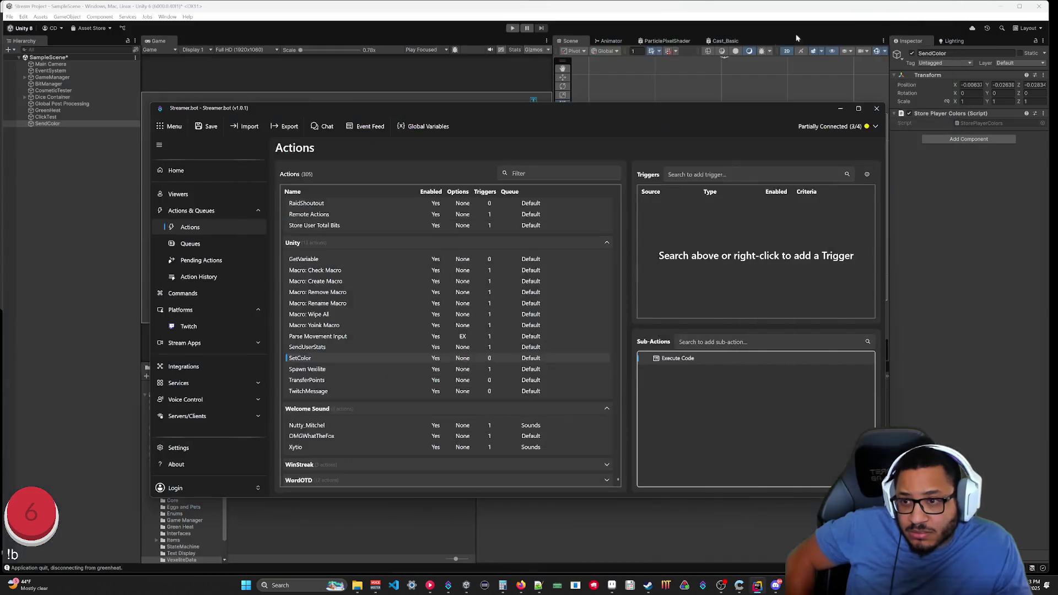
{"action": "left_click", "coordinate": [187, 327]}
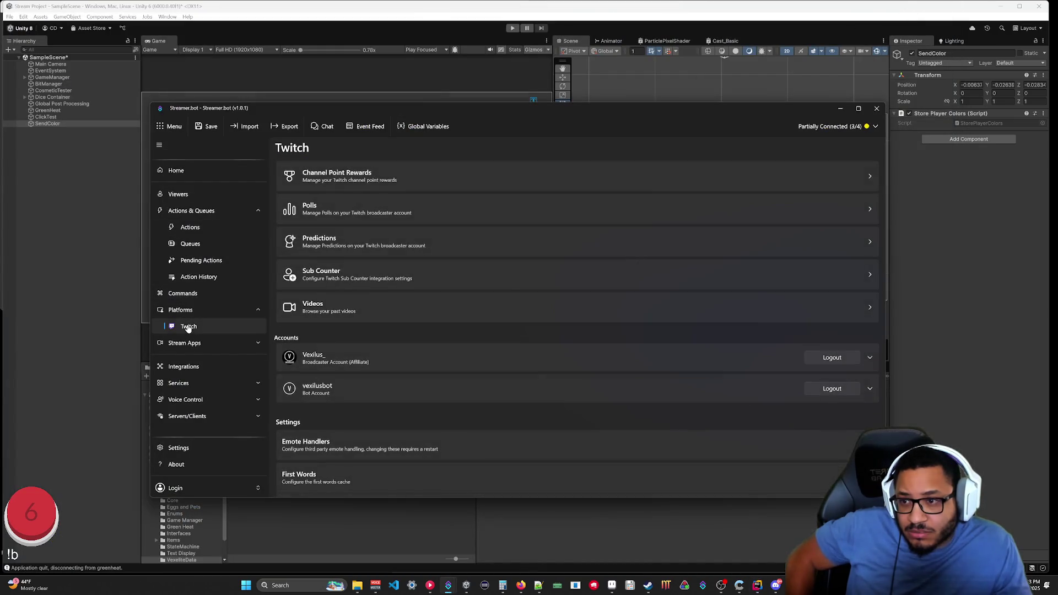
{"action": "left_click", "coordinate": [193, 227]}
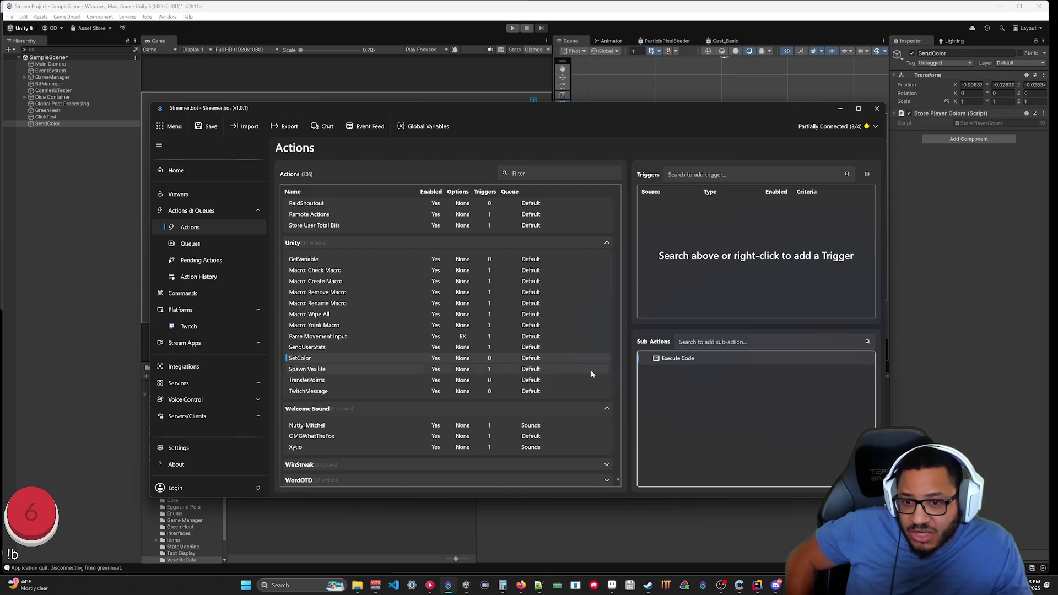
{"action": "double_click", "coordinate": [673, 357]}
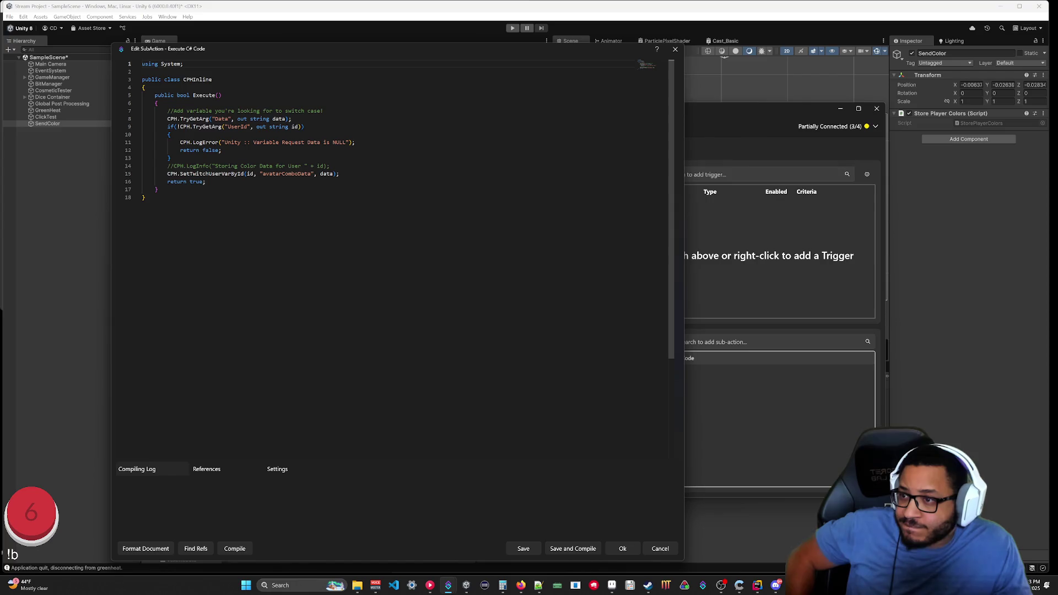
Add CPH.LogDebug(data); as a new line 9 in the SetColor code.
{"action": "left_click", "coordinate": [291, 118]}
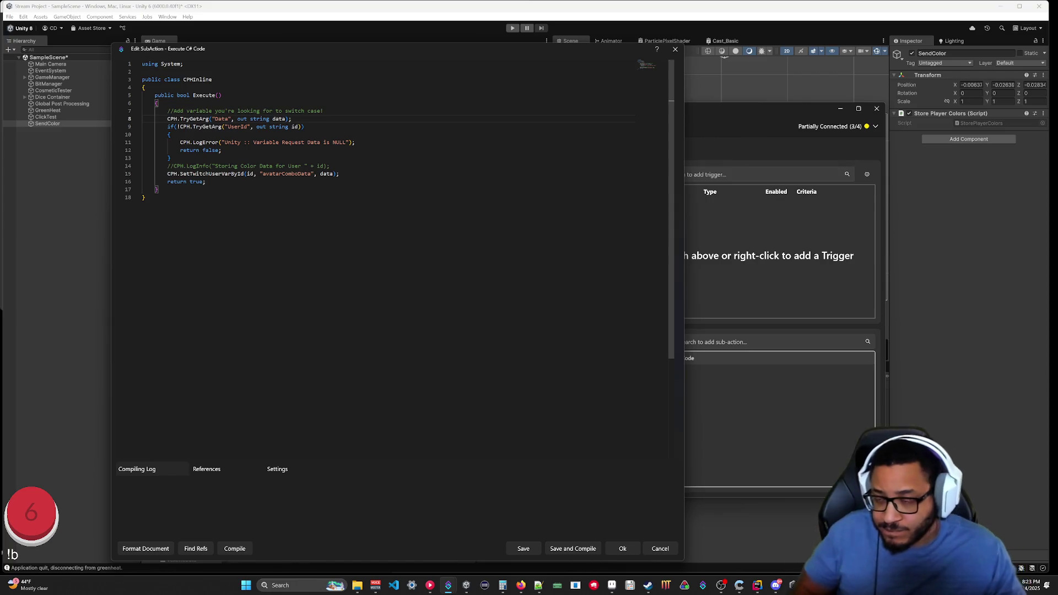
{"action": "key", "text": "Return"}
{"action": "type", "text": "CPH.LogDebug("}
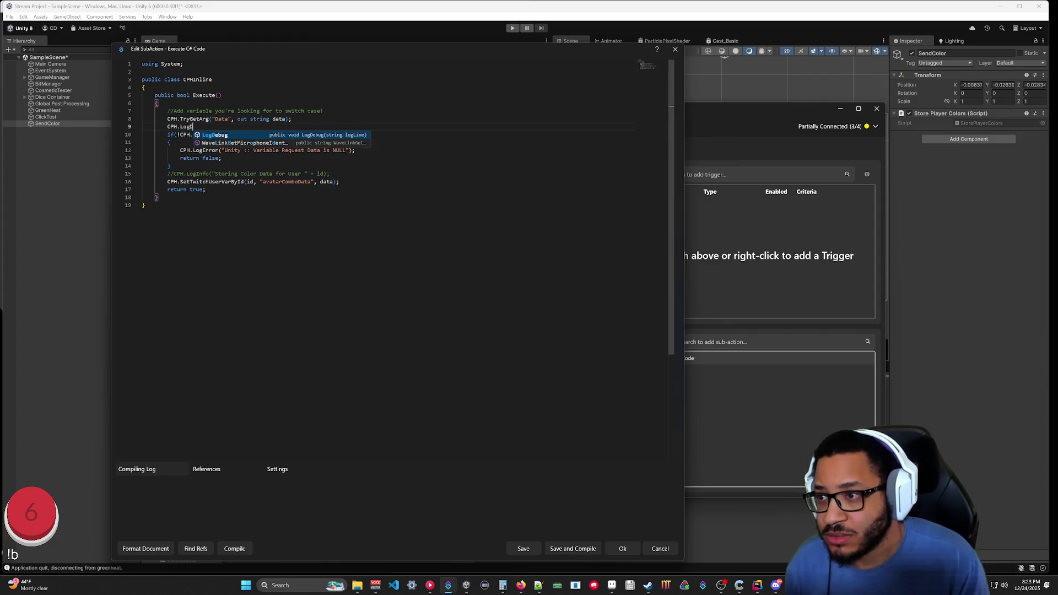
{"action": "type", "text": "dta"}
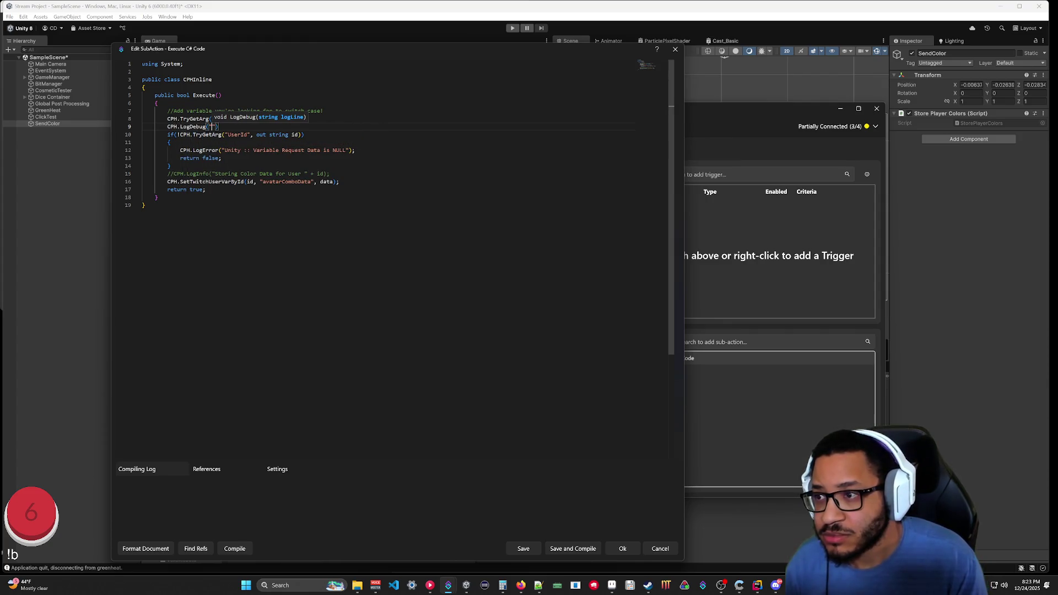
{"action": "key", "text": "BackSpace"}
{"action": "key", "text": "BackSpace"}
{"action": "type", "text": "ata"}
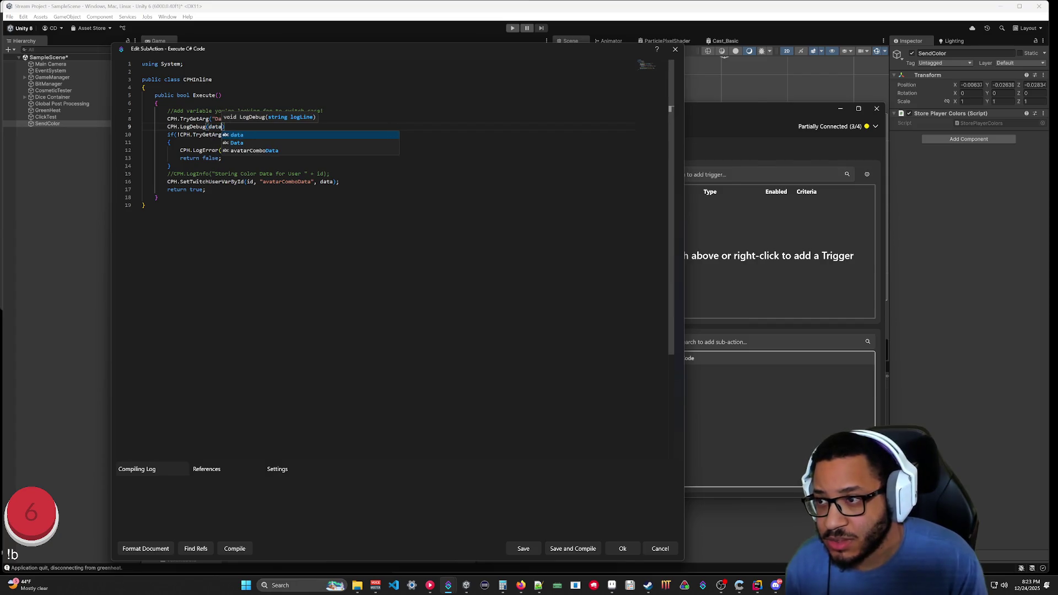
{"action": "key", "text": "Escape"}
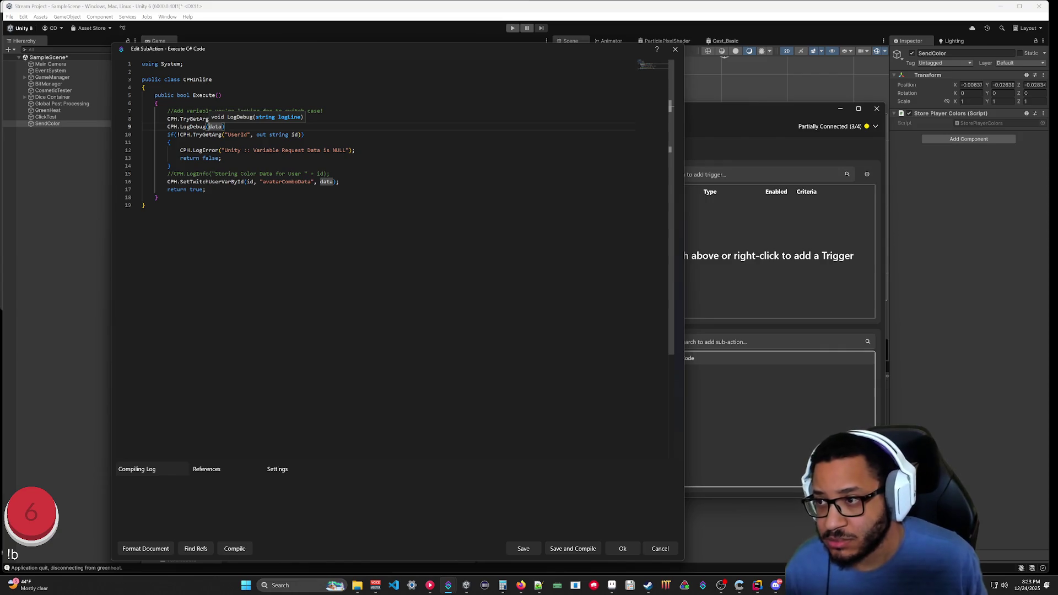
{"action": "left_click_drag", "start_coordinate": [225, 126], "coordinate": [176, 126]}
{"action": "left_click", "coordinate": [225, 126]}
{"action": "type", "text": ";"}
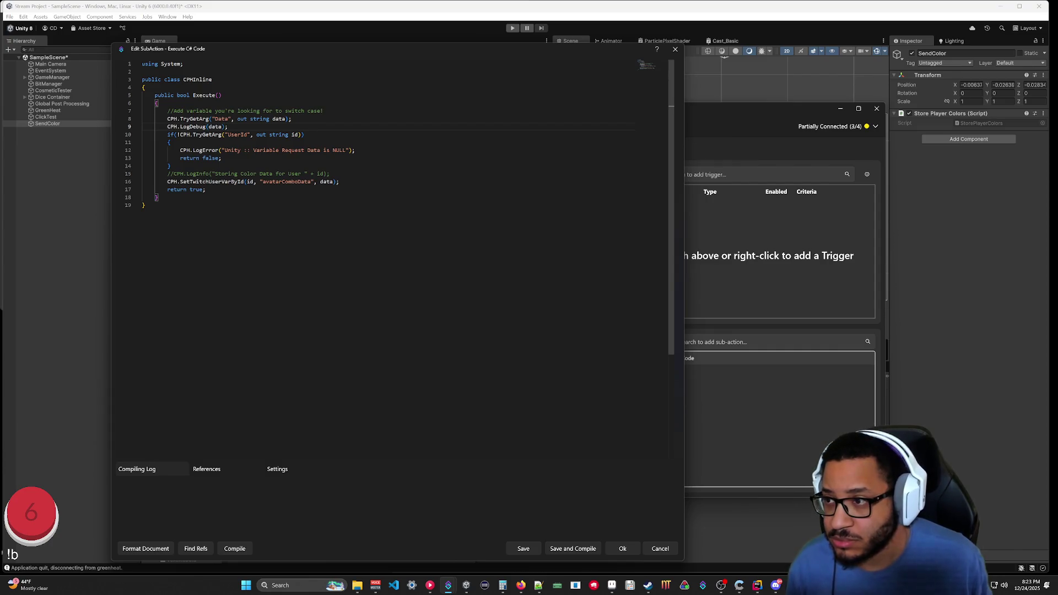
Compile and save the SetColor code, then start the Unity scene in play mode.
{"action": "left_click", "coordinate": [242, 547]}
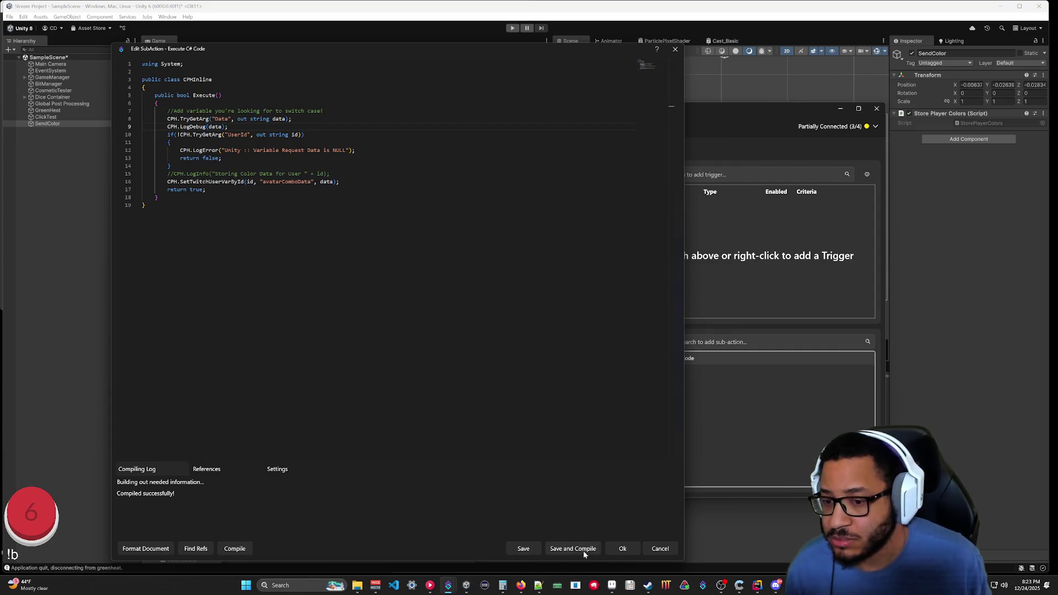
{"action": "left_click", "coordinate": [582, 551]}
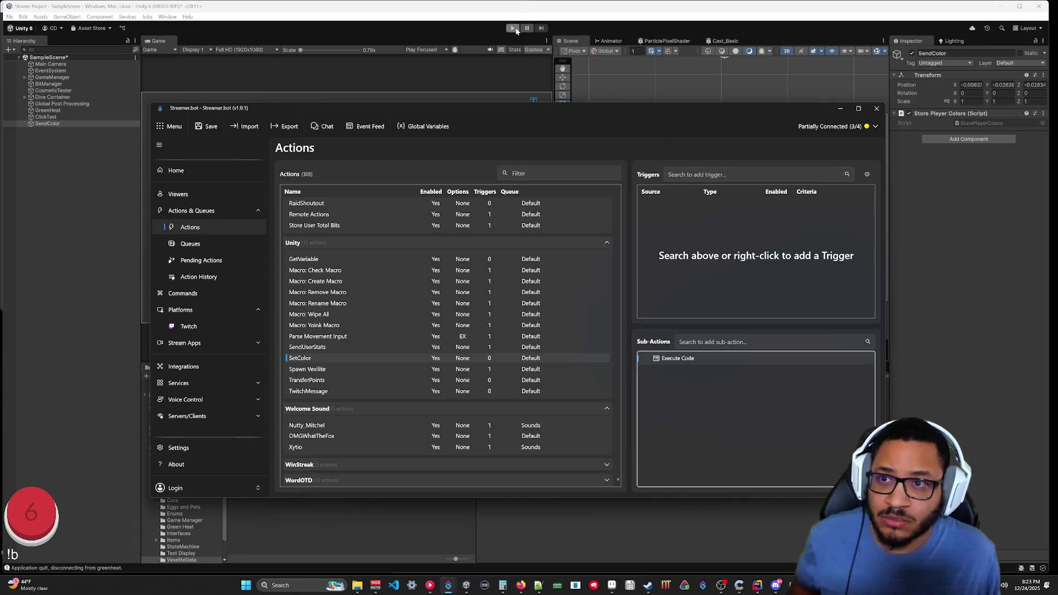
{"action": "left_click", "coordinate": [514, 28]}
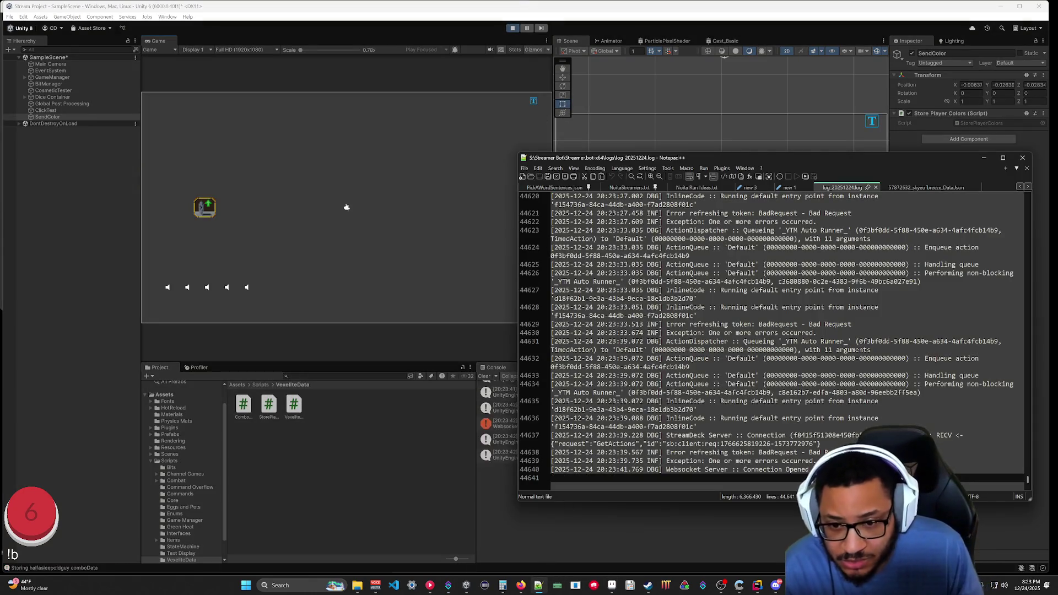
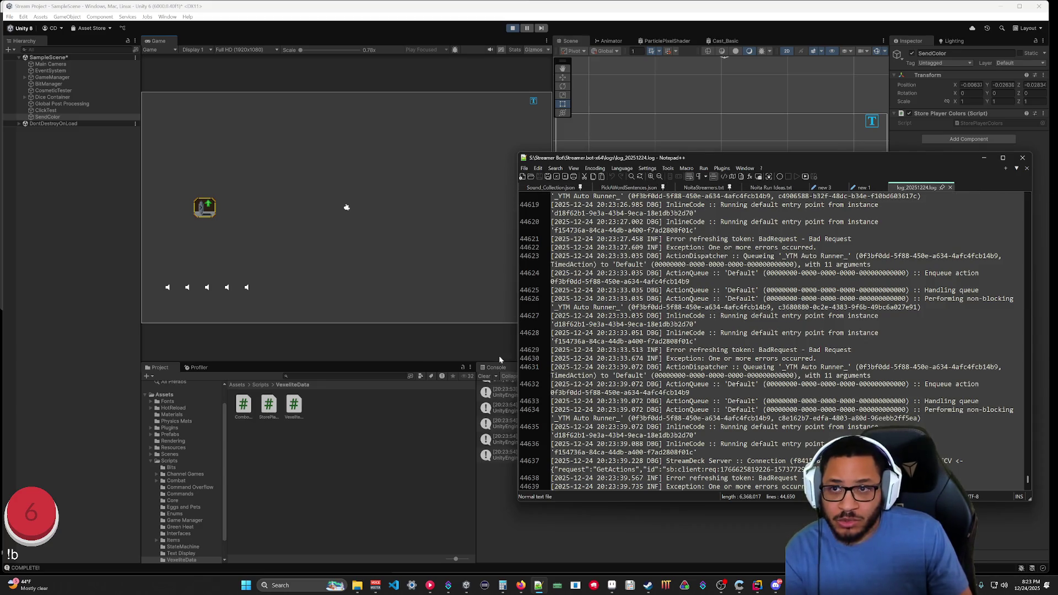
Exit Play mode in the Unity Editor and return to the code editor.
{"action": "left_click", "coordinate": [429, 478]}
{"action": "key", "text": "ctrl+p"}
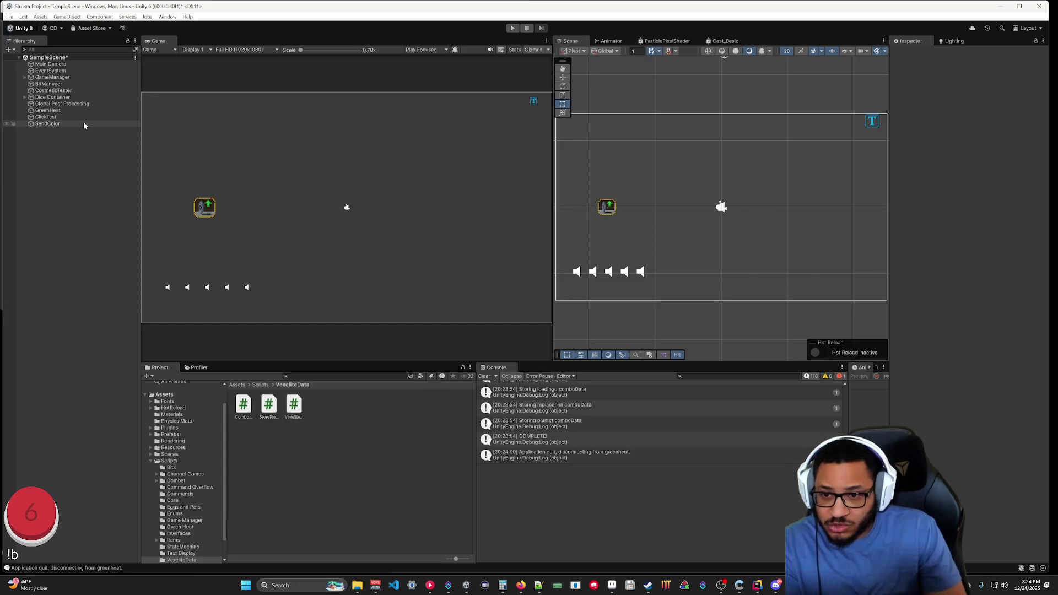
{"action": "scroll", "coordinate": [650, 457], "scroll_direction": "up", "scroll_amount": 10}
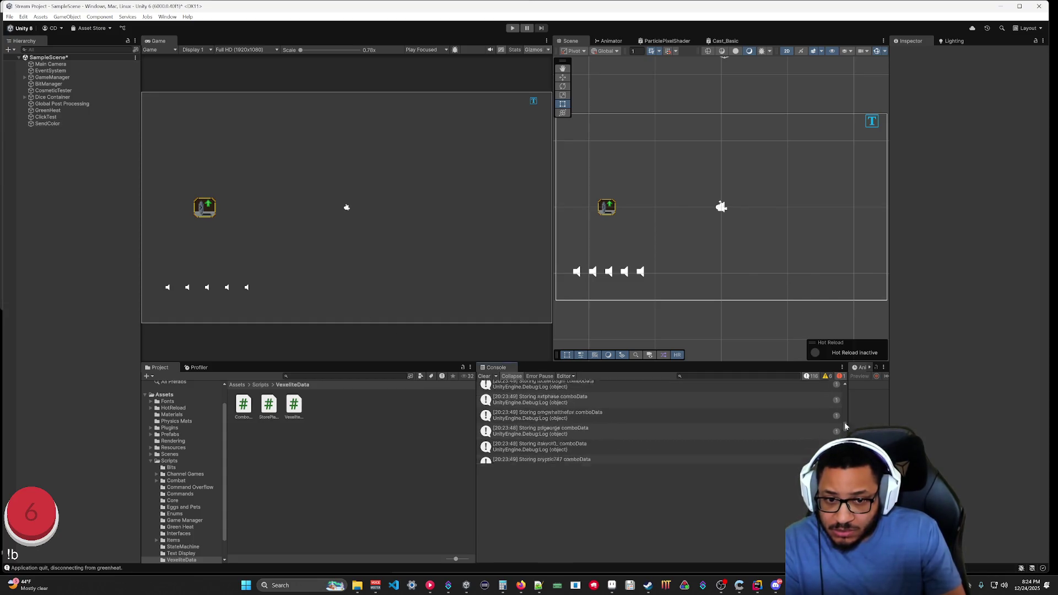
{"action": "left_click_drag", "start_coordinate": [844, 432], "coordinate": [848, 381]}
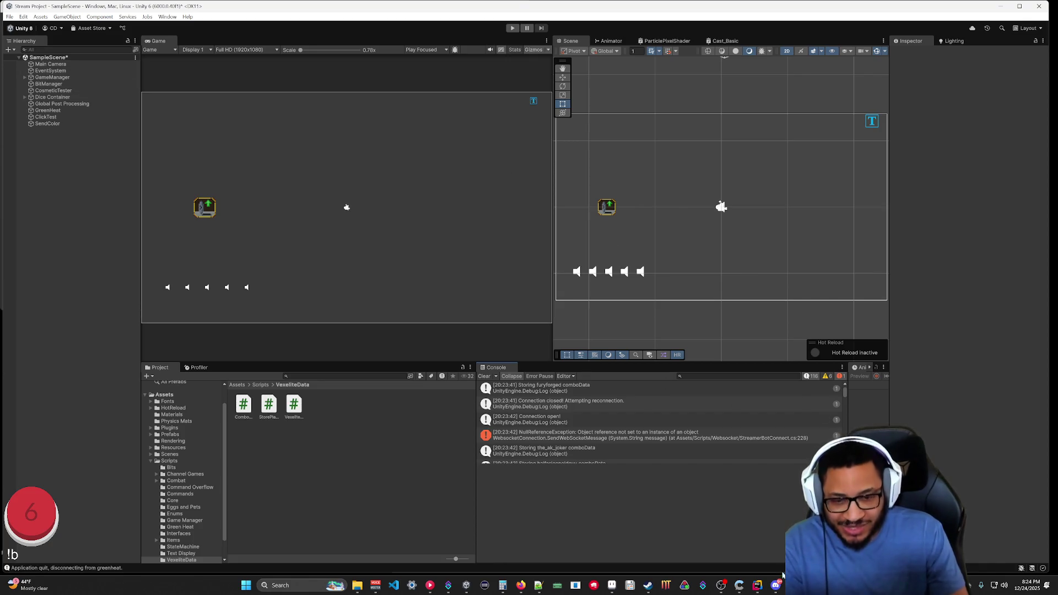
{"action": "left_click", "coordinate": [757, 585]}
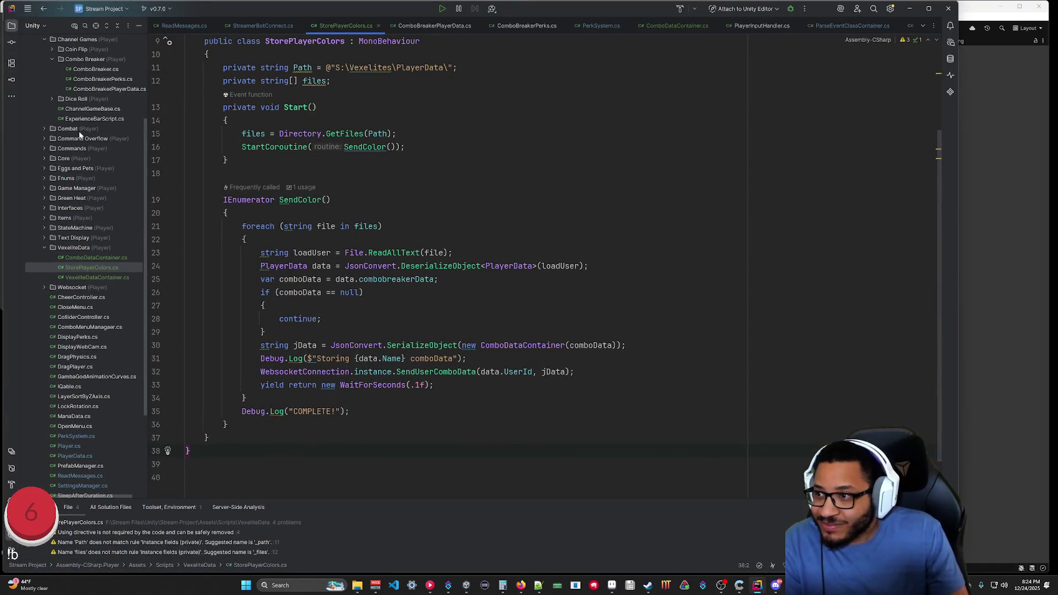
In ReadMessages.cs, select the yield return WaitUntil line in Start.
{"action": "scroll", "coordinate": [80, 132], "scroll_direction": "up", "scroll_amount": 5}
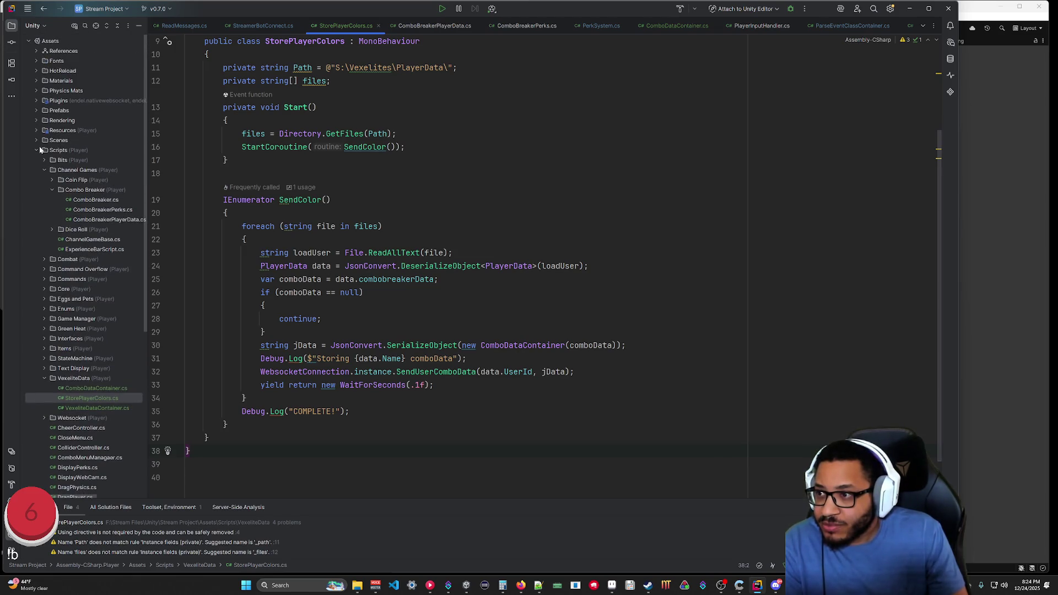
{"action": "scroll", "coordinate": [82, 249], "scroll_direction": "down", "scroll_amount": 3}
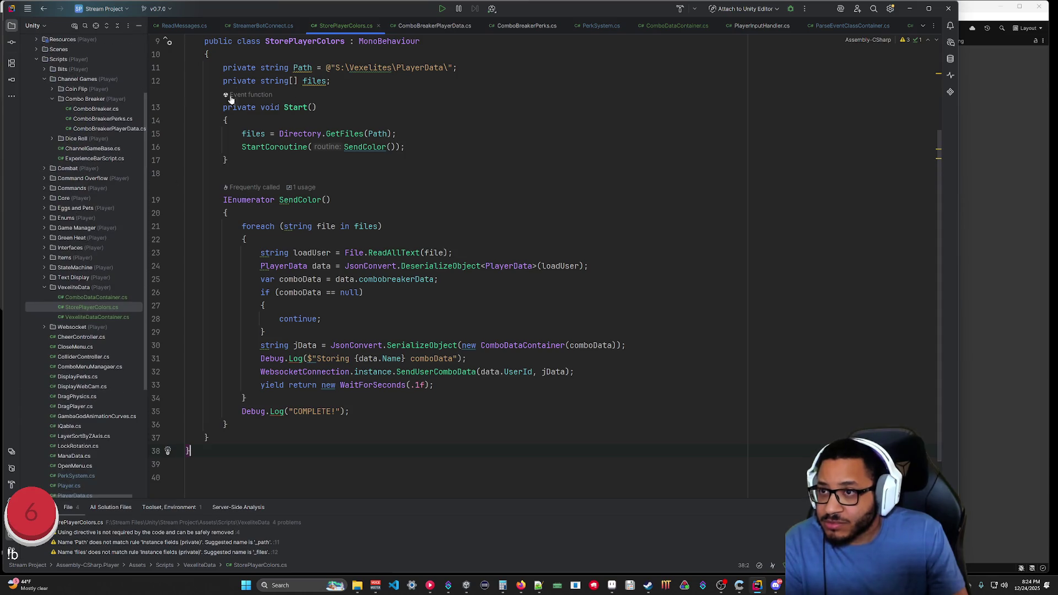
{"action": "left_click", "coordinate": [184, 25]}
{"action": "scroll", "coordinate": [441, 264], "scroll_direction": "up", "scroll_amount": 10}
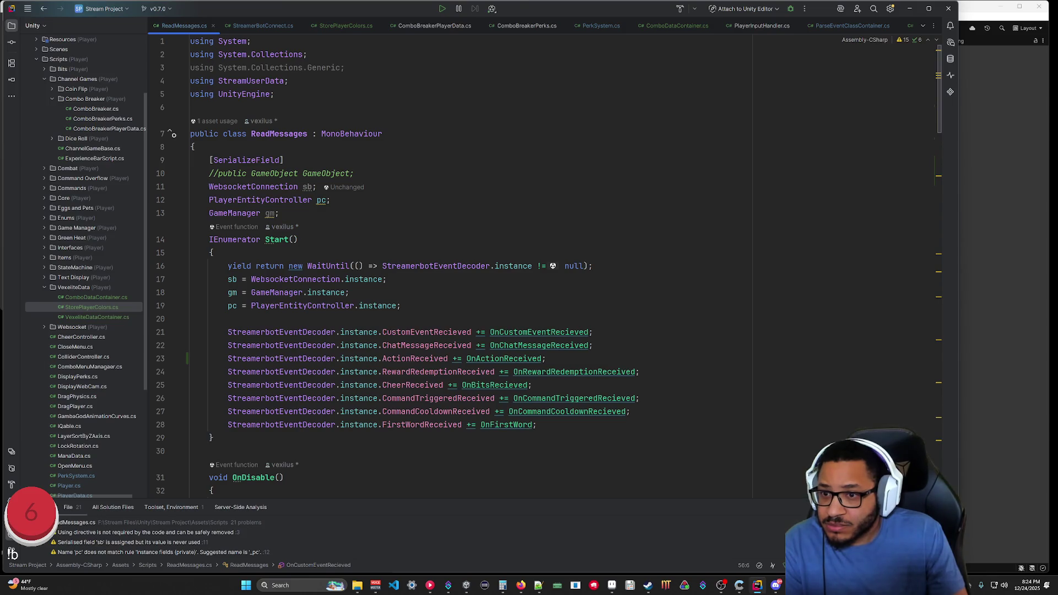
{"action": "left_click", "coordinate": [910, 9]}
{"action": "left_click", "coordinate": [758, 587]}
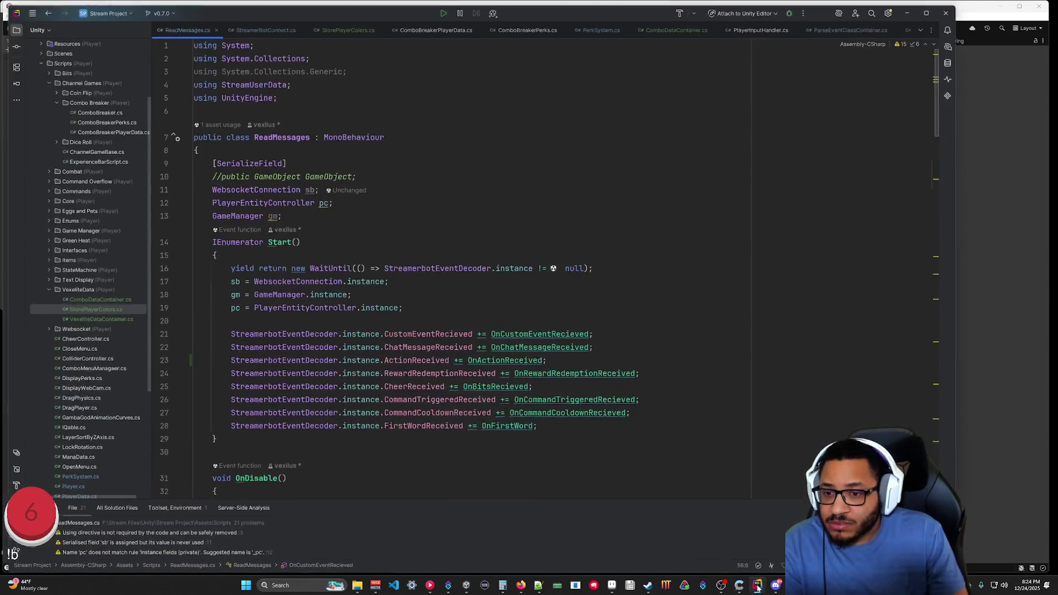
{"action": "left_click_drag", "start_coordinate": [592, 265], "coordinate": [227, 267]}
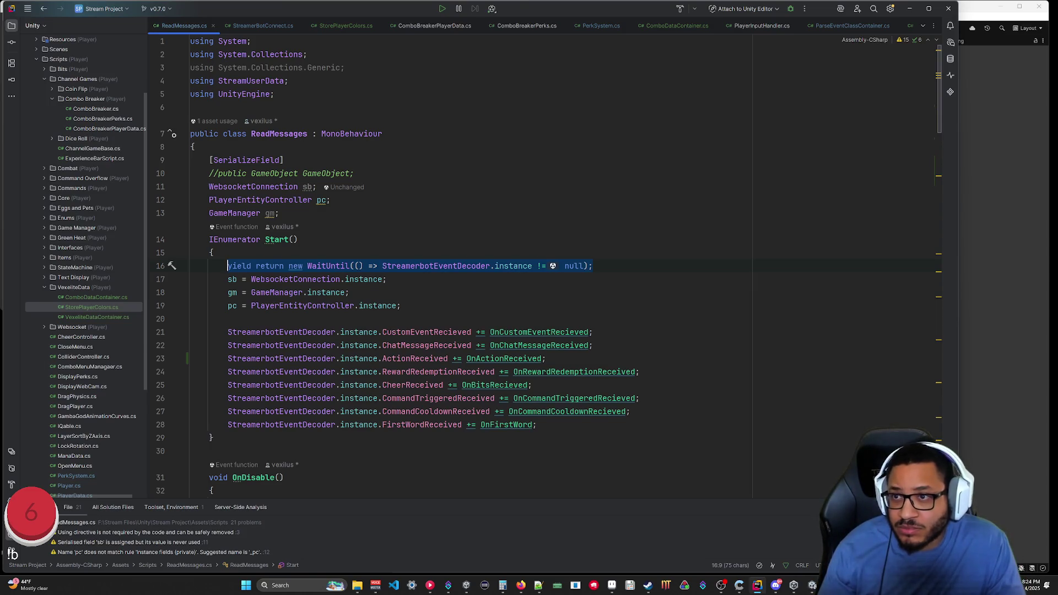
Open StreamerBotConnect.cs and scroll to the top of the WebsocketConnection class.
{"action": "left_click", "coordinate": [269, 28]}
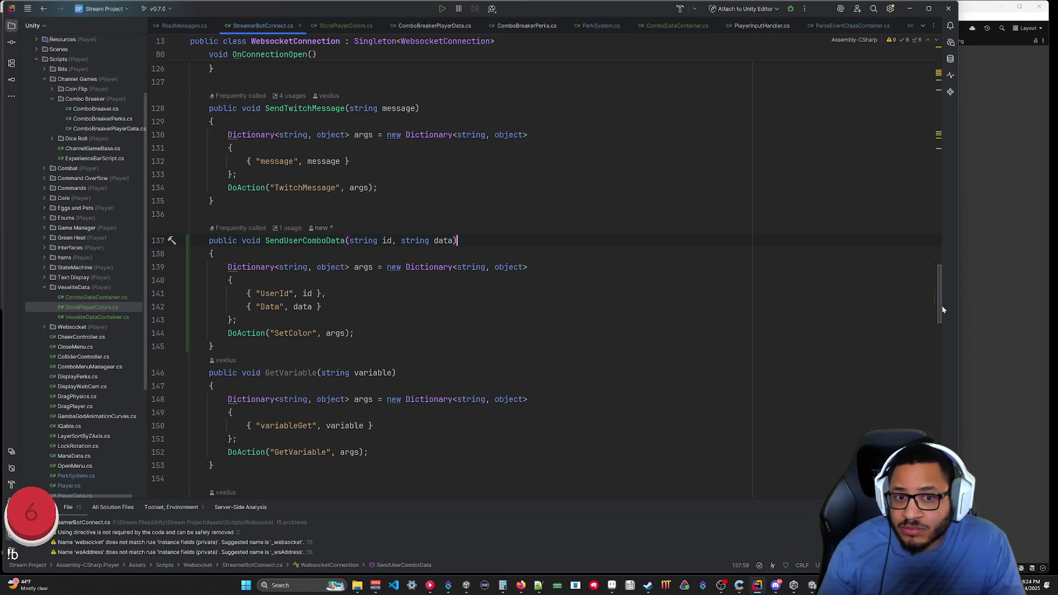
{"action": "mouse_move", "coordinate": [942, 310]}
{"action": "left_mouse_down"}
{"action": "mouse_move", "coordinate": [950, 75]}
{"action": "mouse_move", "coordinate": [962, 474]}
{"action": "mouse_move", "coordinate": [975, 60]}
{"action": "left_mouse_up"}
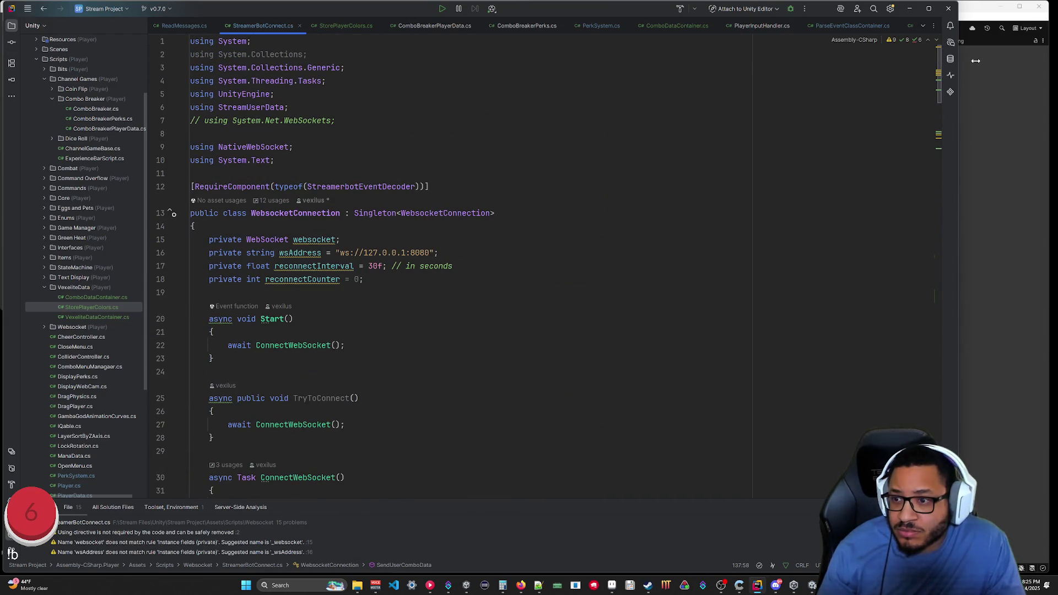
{"action": "mouse_move", "coordinate": [973, 72]}
{"action": "left_mouse_down"}
{"action": "mouse_move", "coordinate": [989, 193]}
{"action": "mouse_move", "coordinate": [989, 55]}
{"action": "left_mouse_up"}
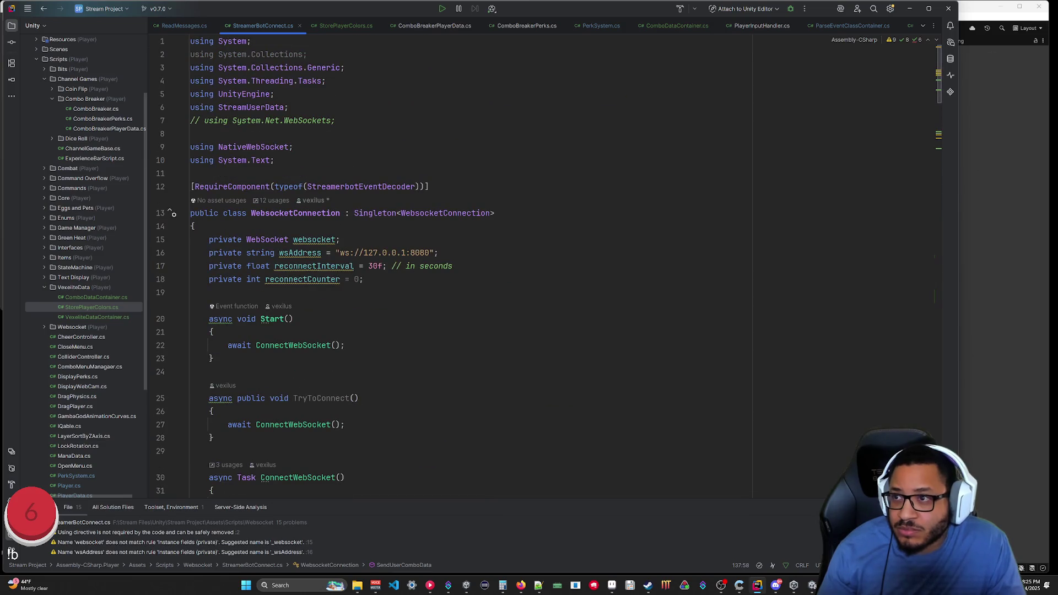
In StorePlayerColors.cs, change Start's return type to IEnumerator.
{"action": "left_click", "coordinate": [341, 26]}
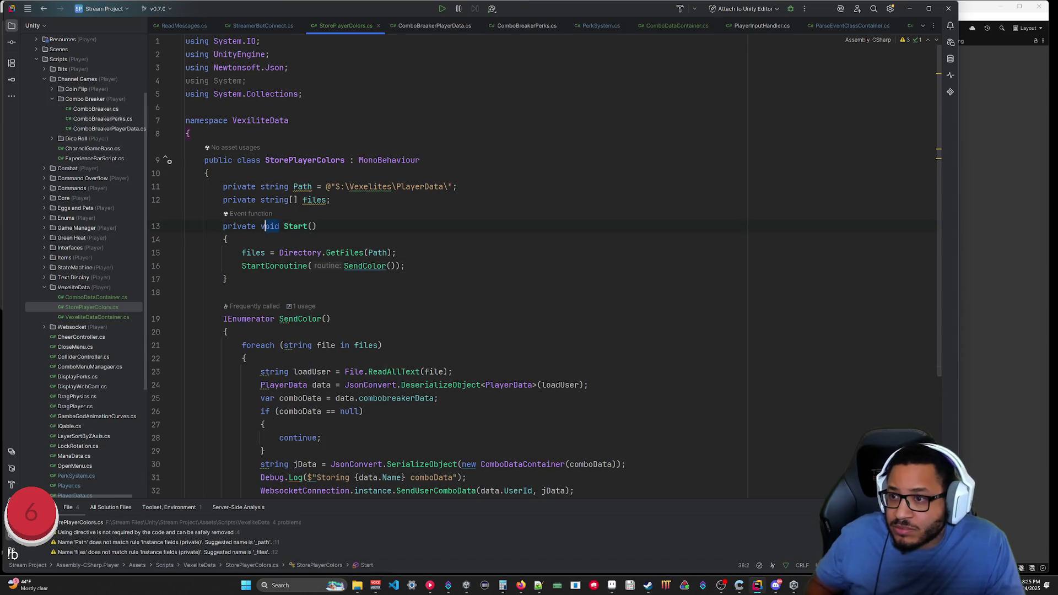
{"action": "type", "text": "IEnu"}
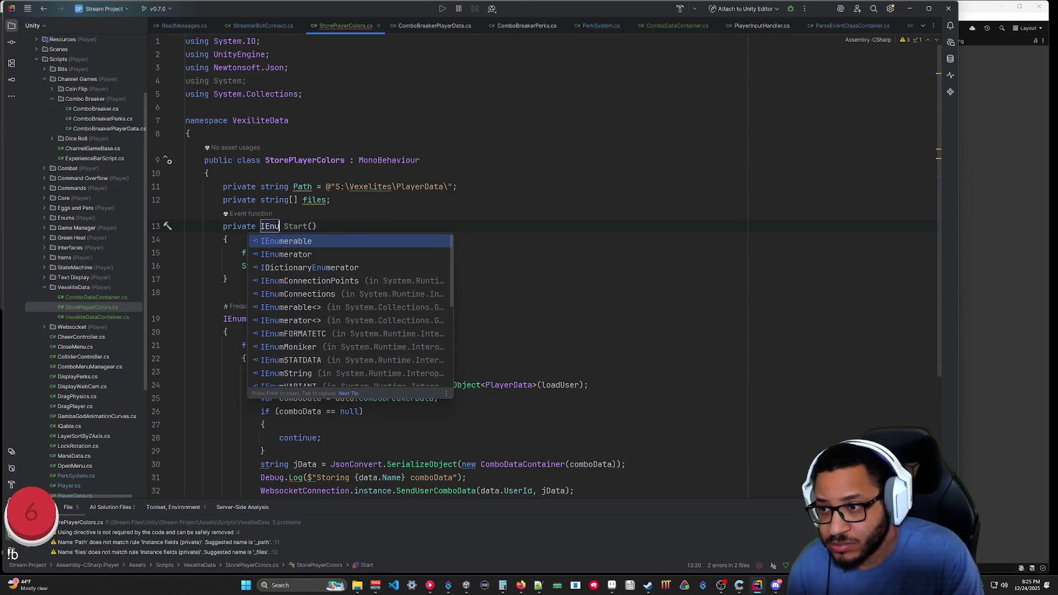
{"action": "type", "text": "merator"}
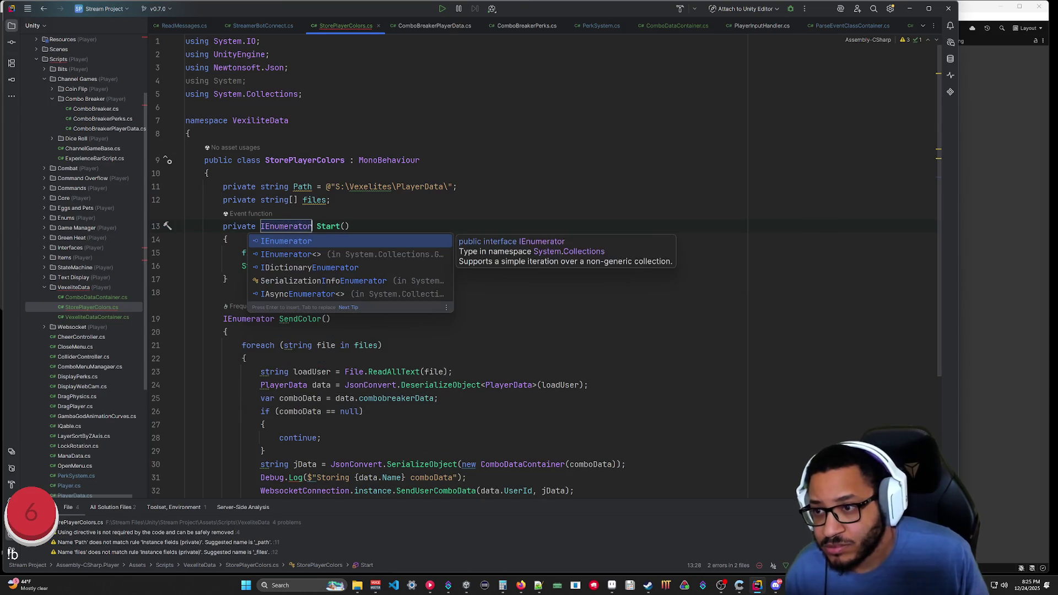
{"action": "key", "text": "Escape"}
Add 'yield return new WaitUntil(WebsocketConnection.instance.' as Start's first line.
{"action": "key", "text": "Down"}
{"action": "key", "text": "Return"}
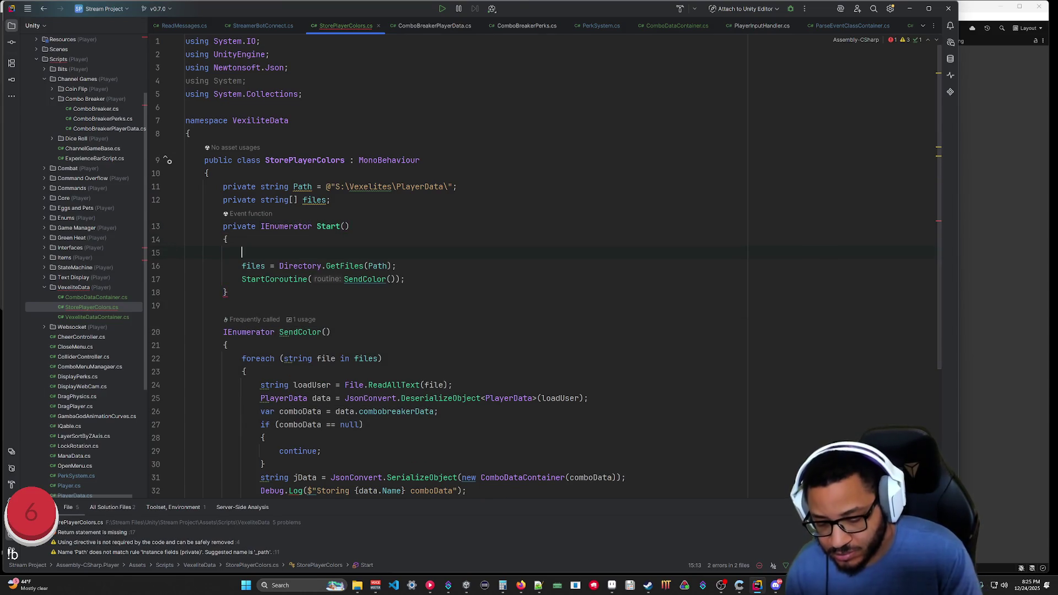
{"action": "type", "text": "yield retur"}
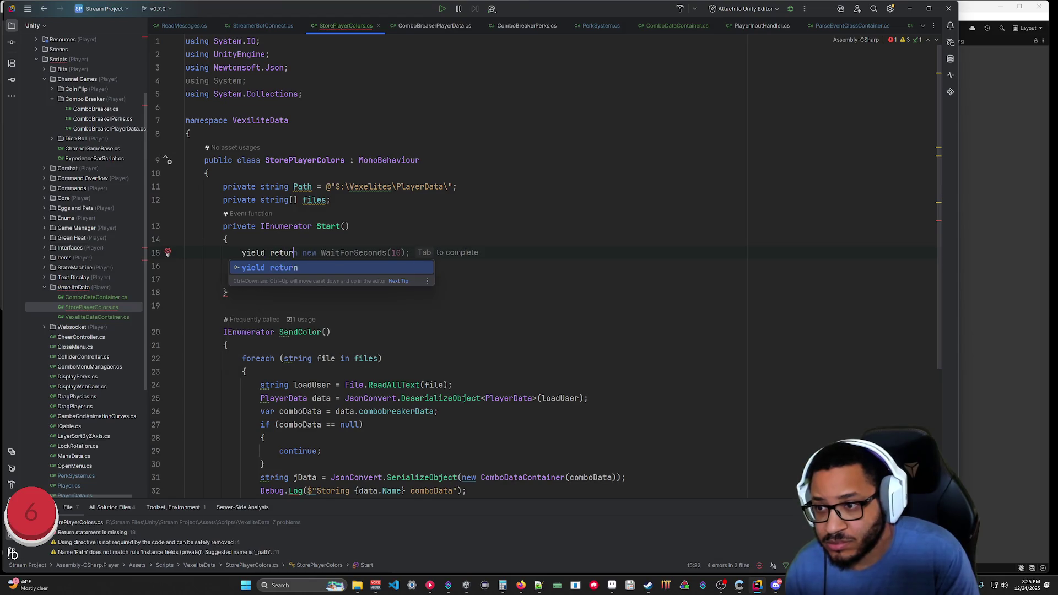
{"action": "type", "text": "n new Wait"}
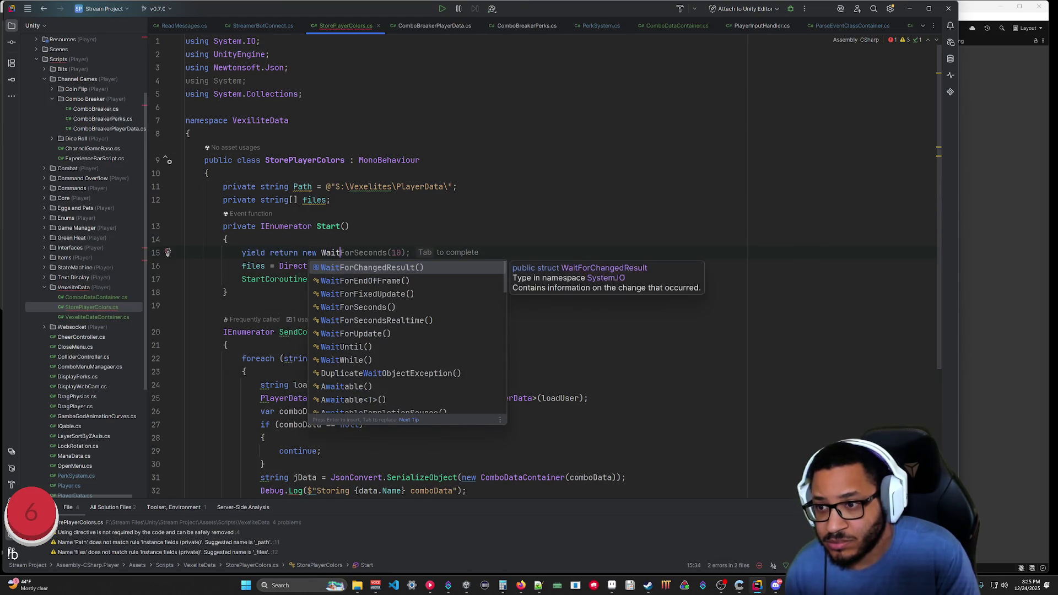
{"action": "type", "text": "Until"}
{"action": "key", "text": "Return"}
{"action": "type", "text": ")"}
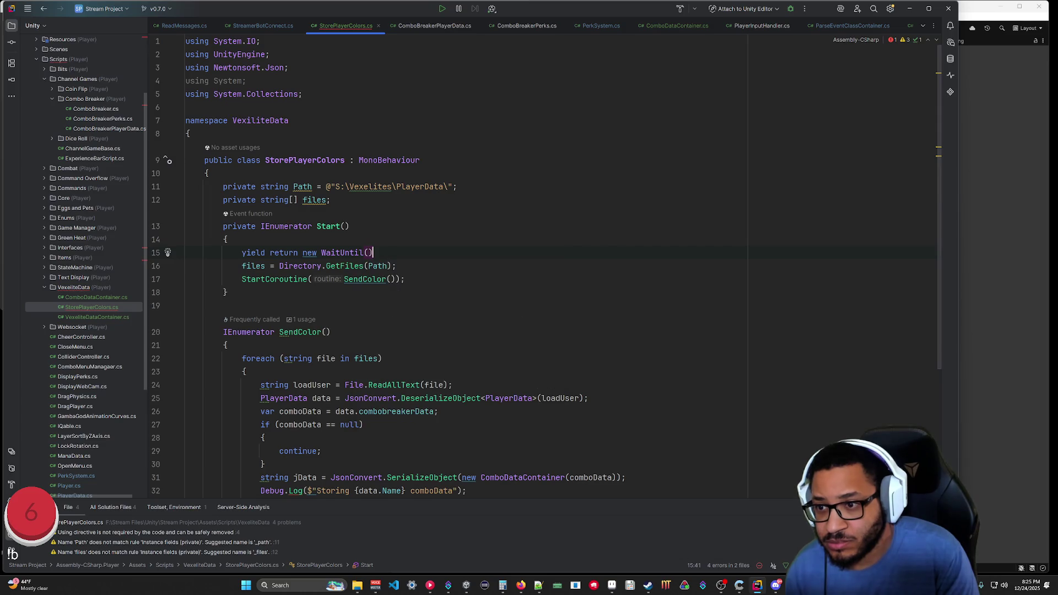
{"action": "key", "text": "Left"}
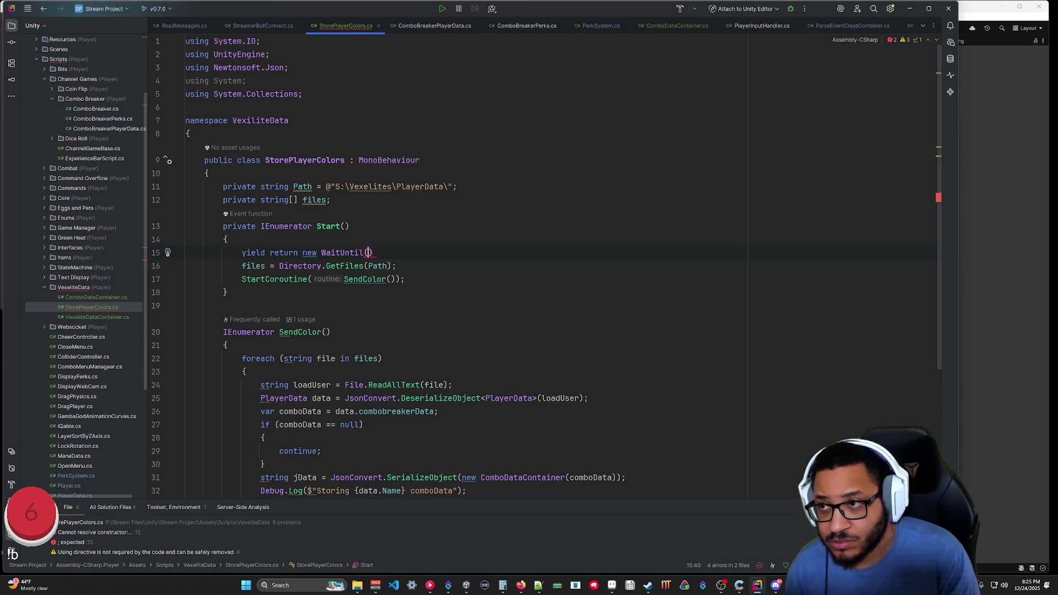
{"action": "type", "text": "Webs"}
{"action": "key", "text": "Return"}
{"action": "type", "text": "."}
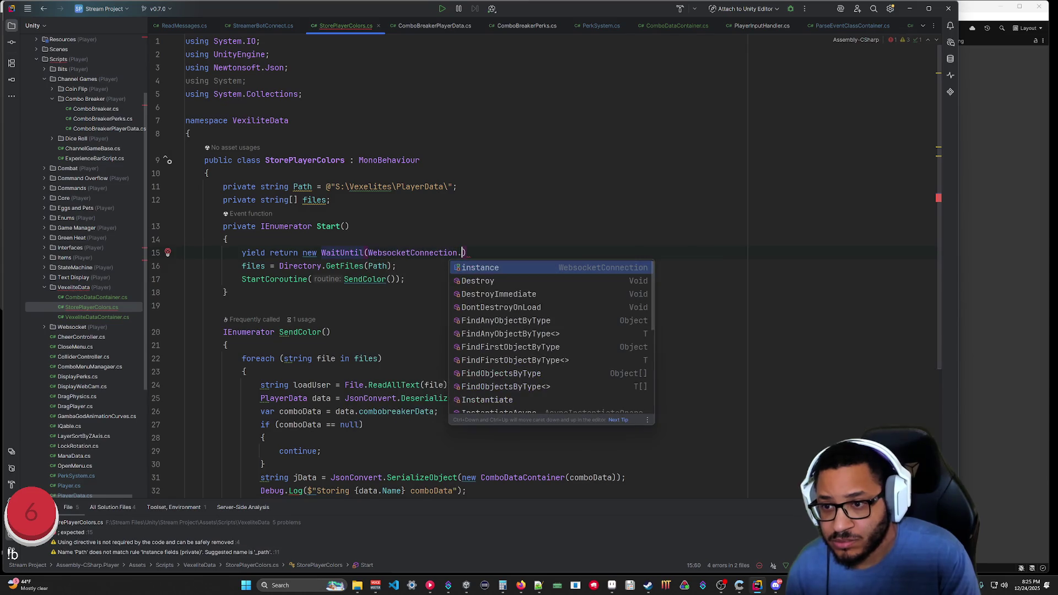
{"action": "type", "text": "instance"}
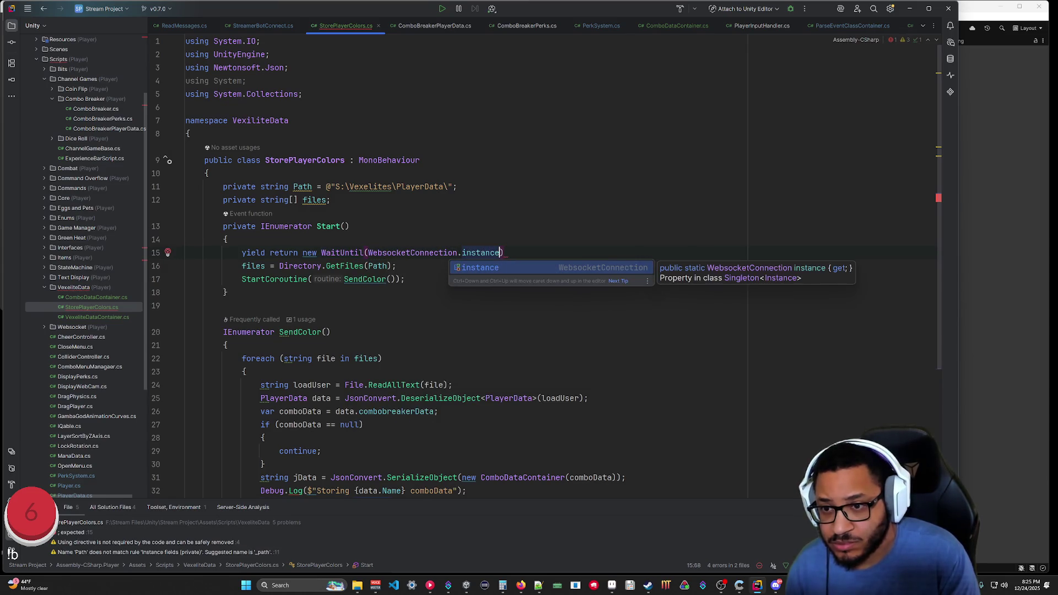
{"action": "type", "text": "."}
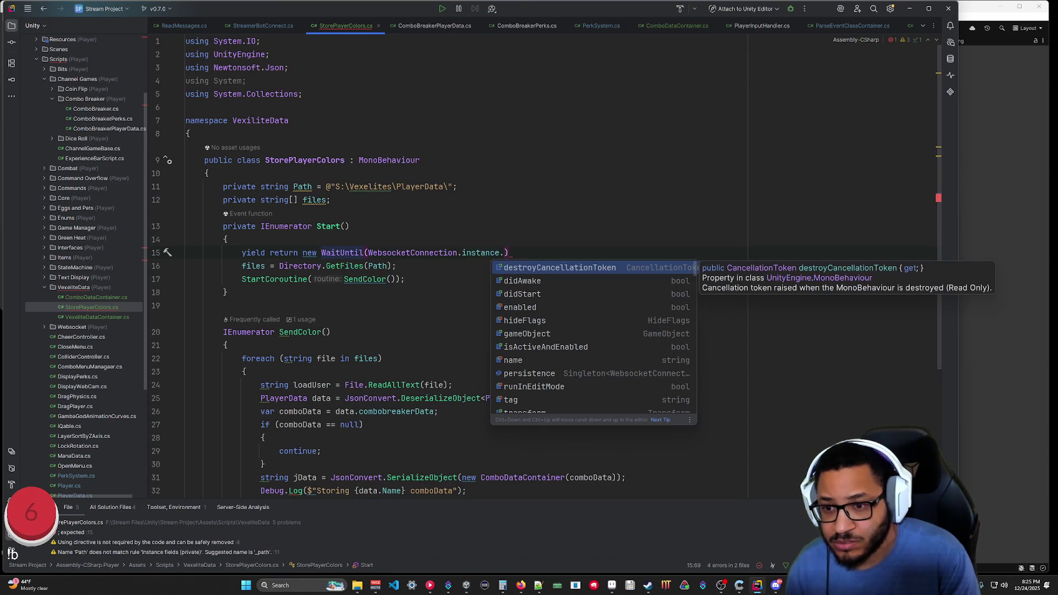
{"action": "type", "text": "se"}
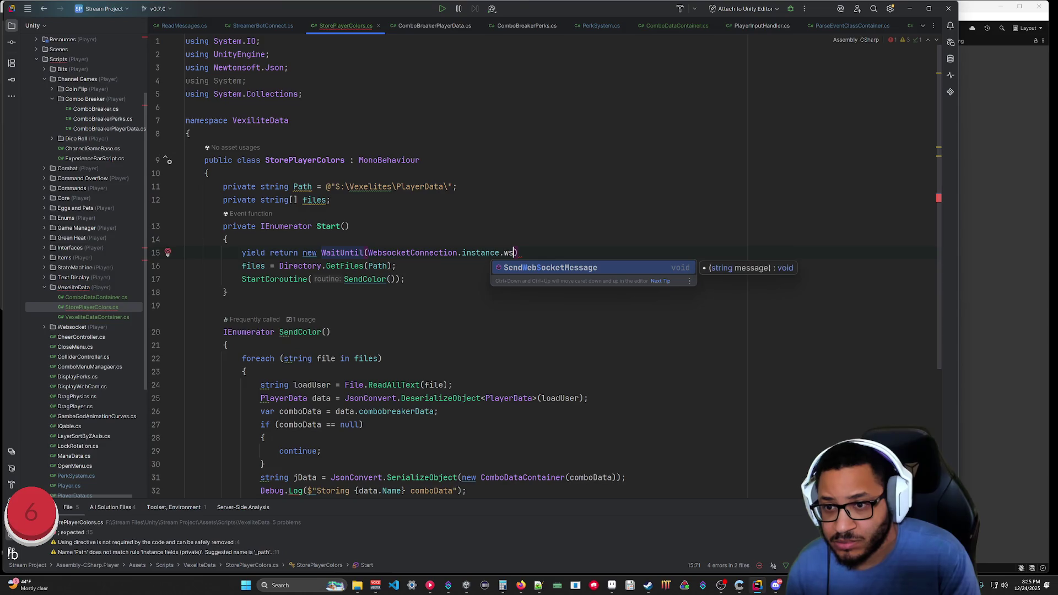
{"action": "key", "text": "BackSpace"}
{"action": "key", "text": "BackSpace"}
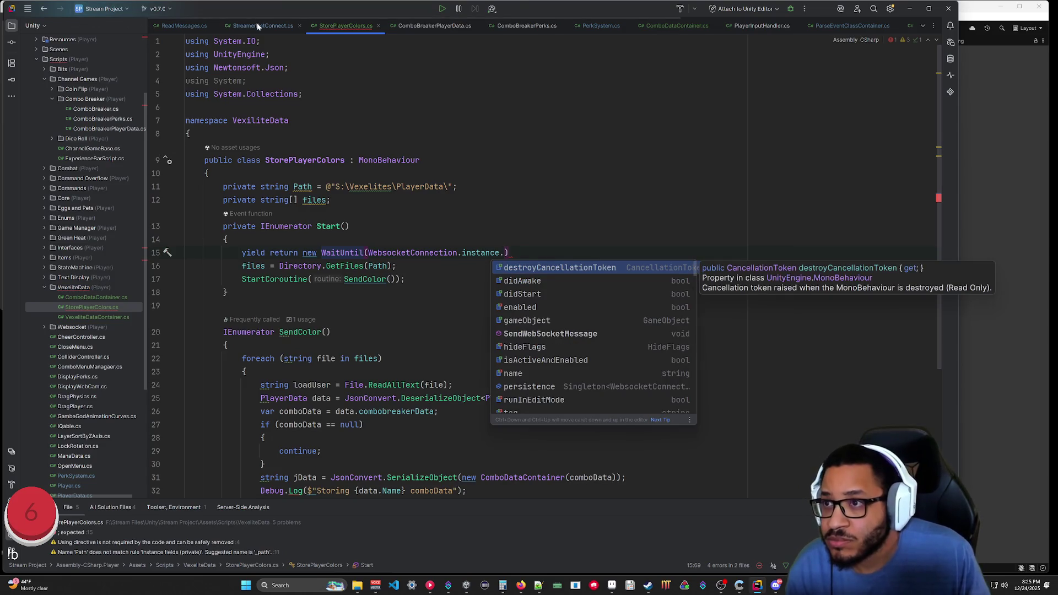
{"action": "key", "text": "ctrl+Tab"}
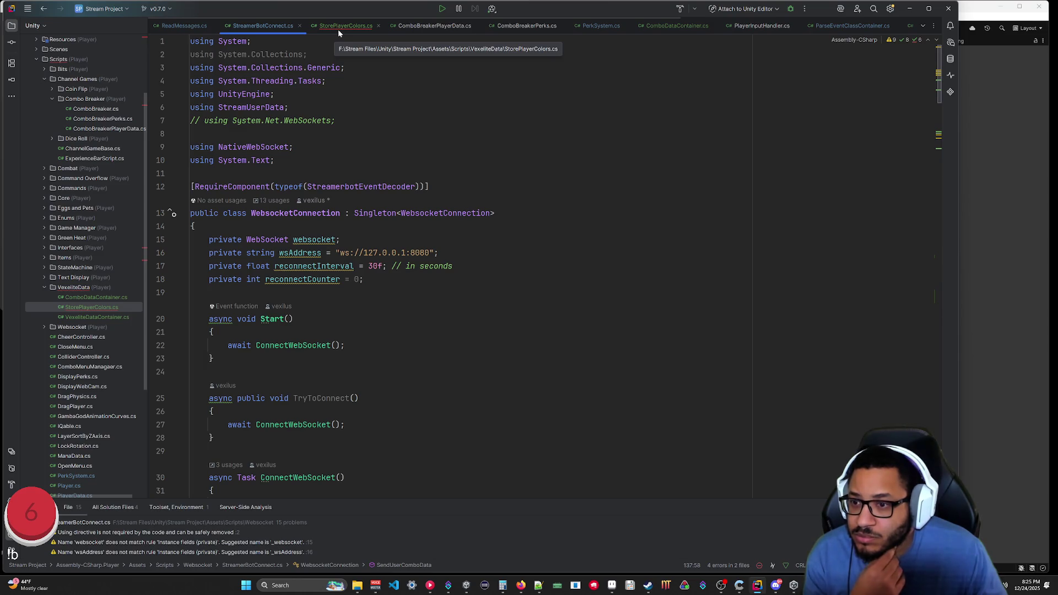
Add a field 'public bool connected' comparing websocket.State to WebSocketState.Open.
{"action": "scroll", "coordinate": [441, 265], "scroll_direction": "down", "scroll_amount": 5}
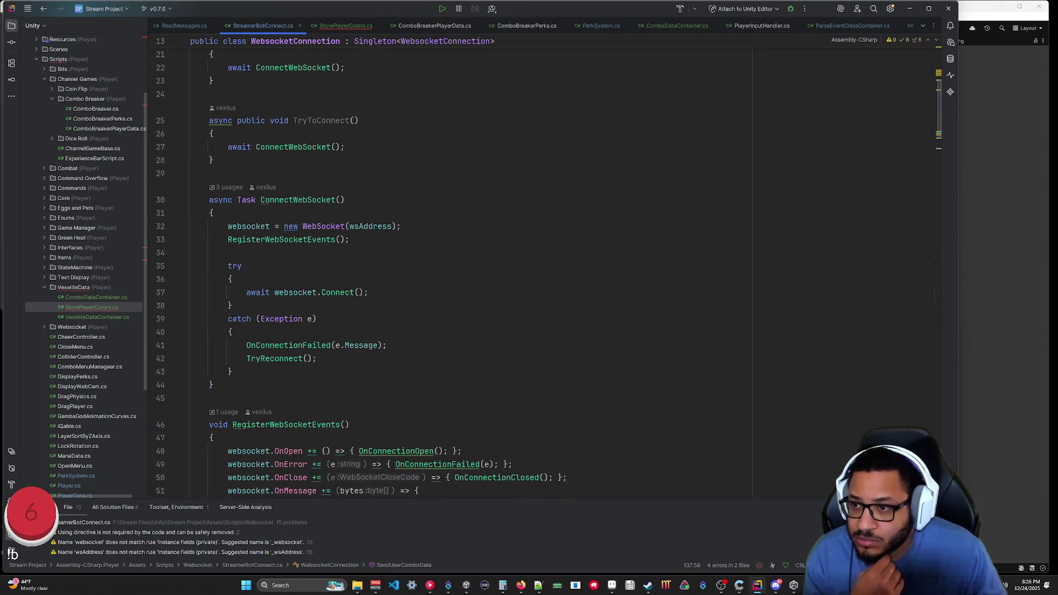
{"action": "scroll", "coordinate": [440, 265], "scroll_direction": "down", "scroll_amount": 10}
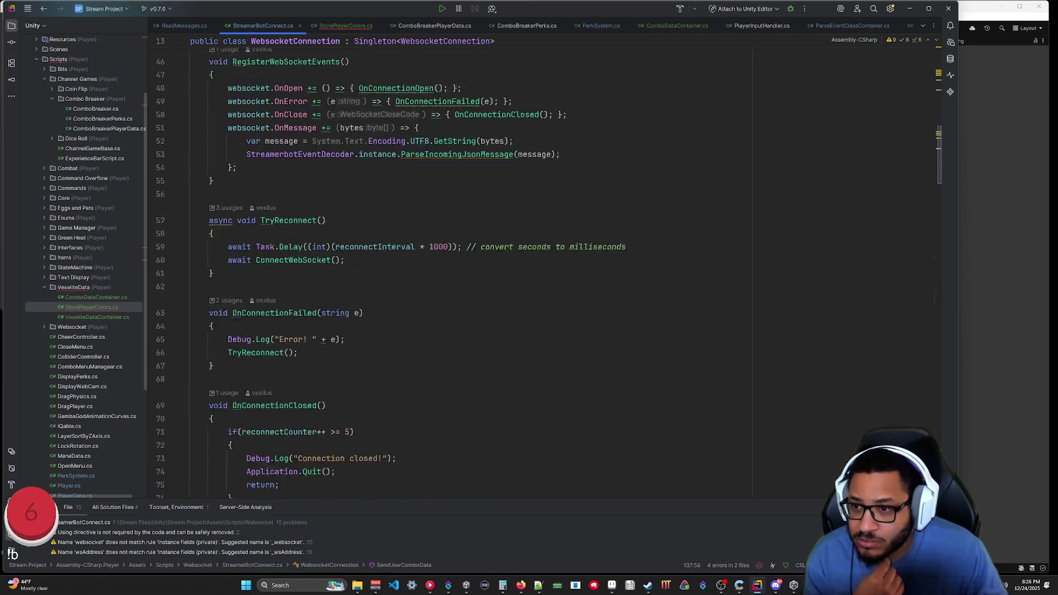
{"action": "scroll", "coordinate": [441, 265], "scroll_direction": "up", "scroll_amount": 10}
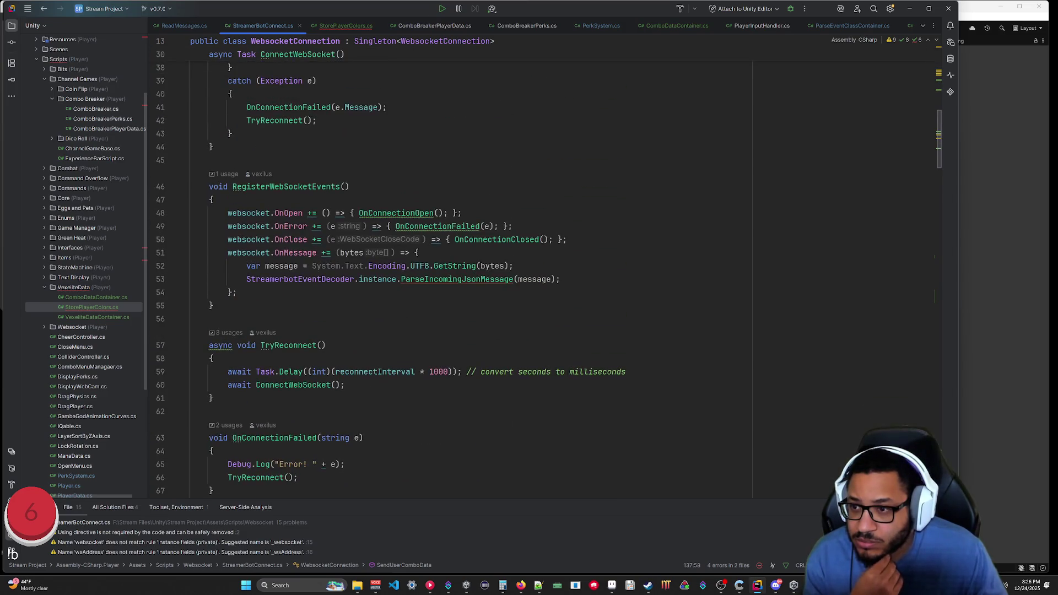
{"action": "scroll", "coordinate": [441, 264], "scroll_direction": "up", "scroll_amount": 5}
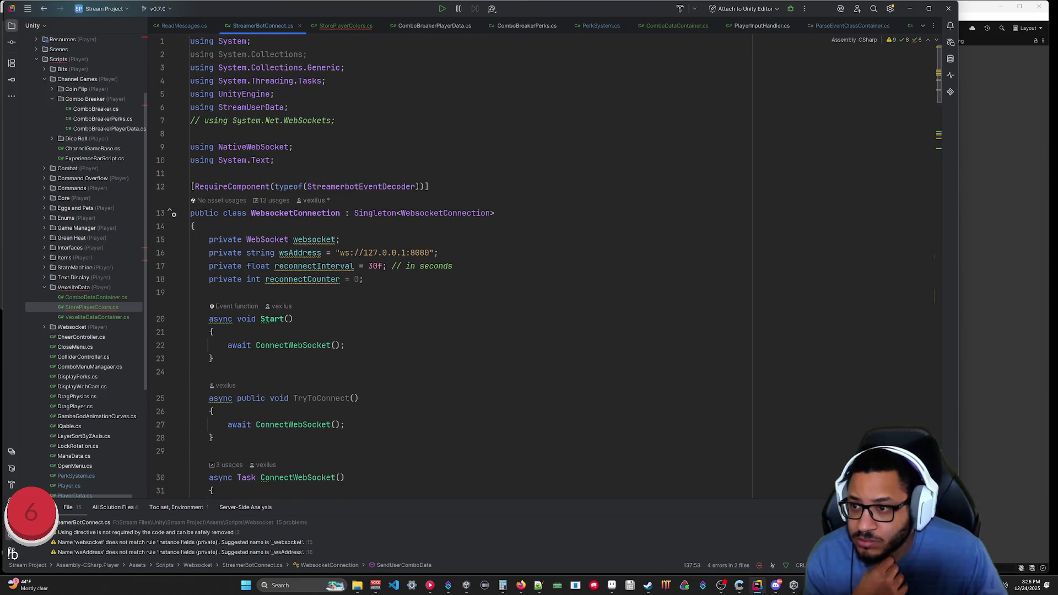
{"action": "left_click", "coordinate": [363, 279]}
{"action": "key", "text": "Return"}
{"action": "type", "text": "public bool "}
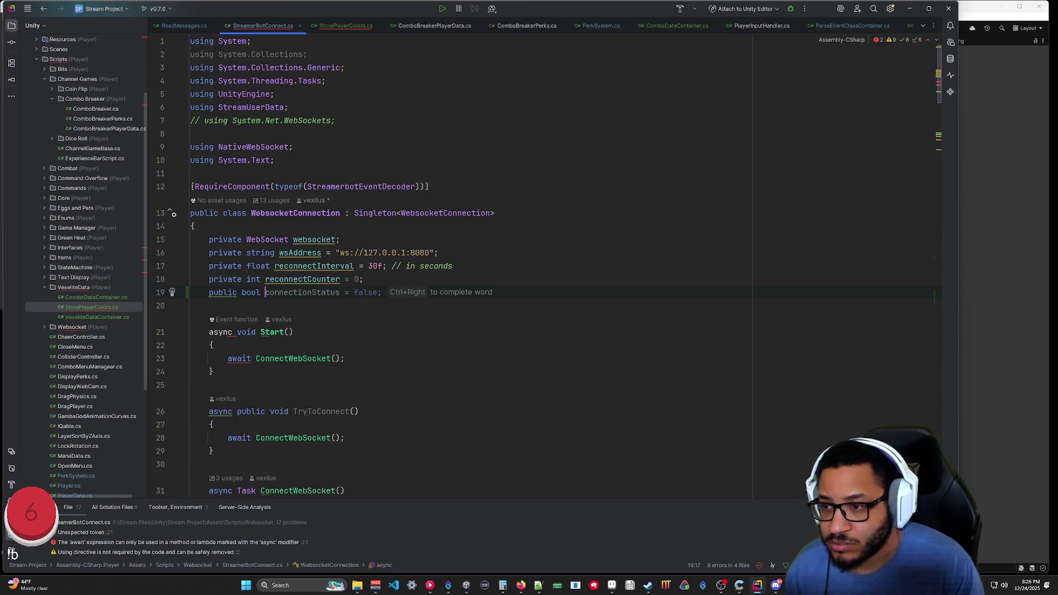
{"action": "type", "text": "connected"}
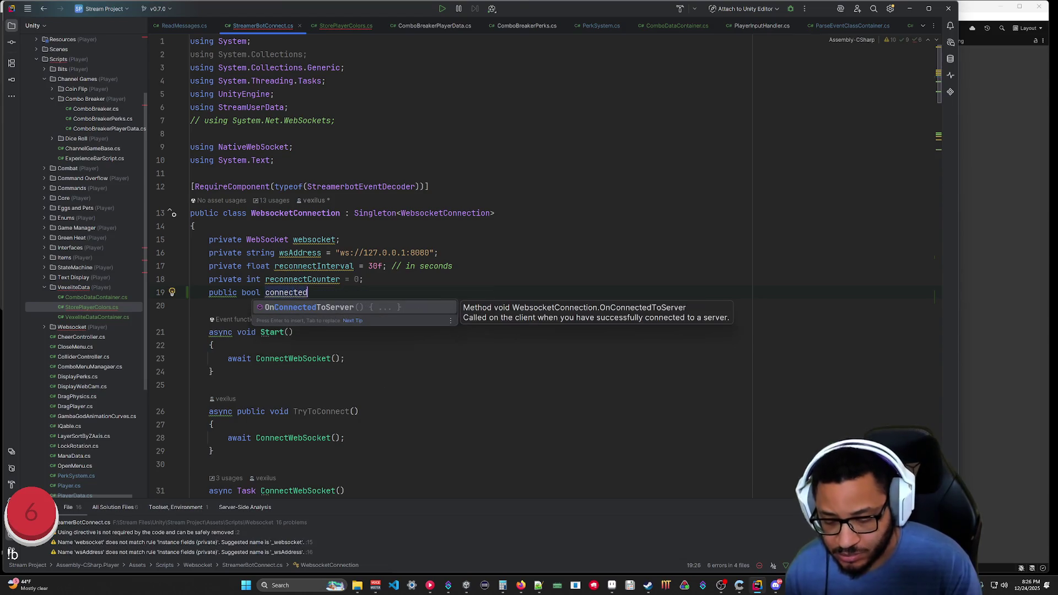
{"action": "type", "text": " = web"}
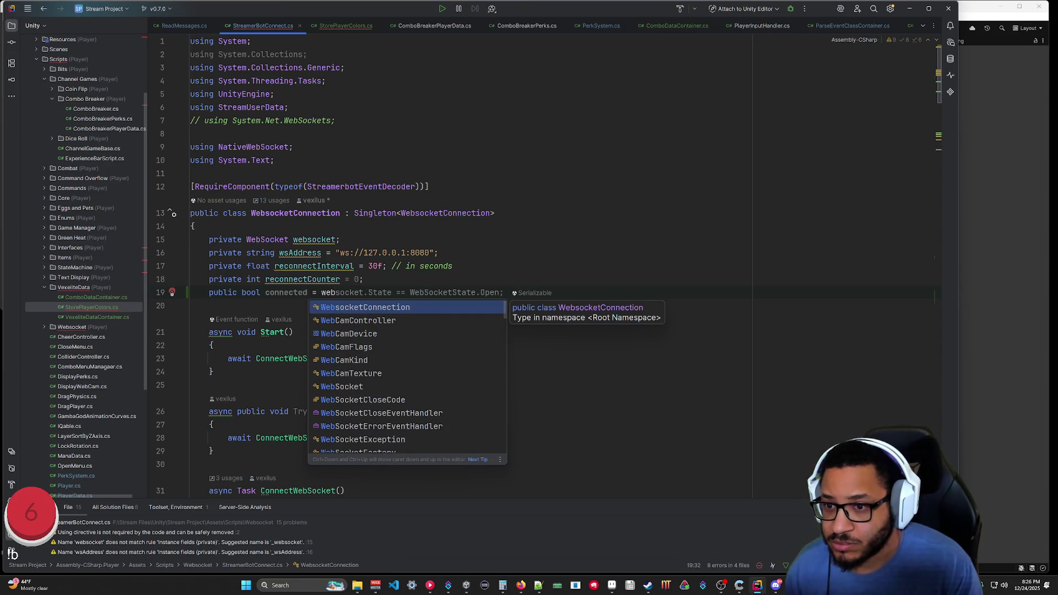
{"action": "key", "text": "Tab"}
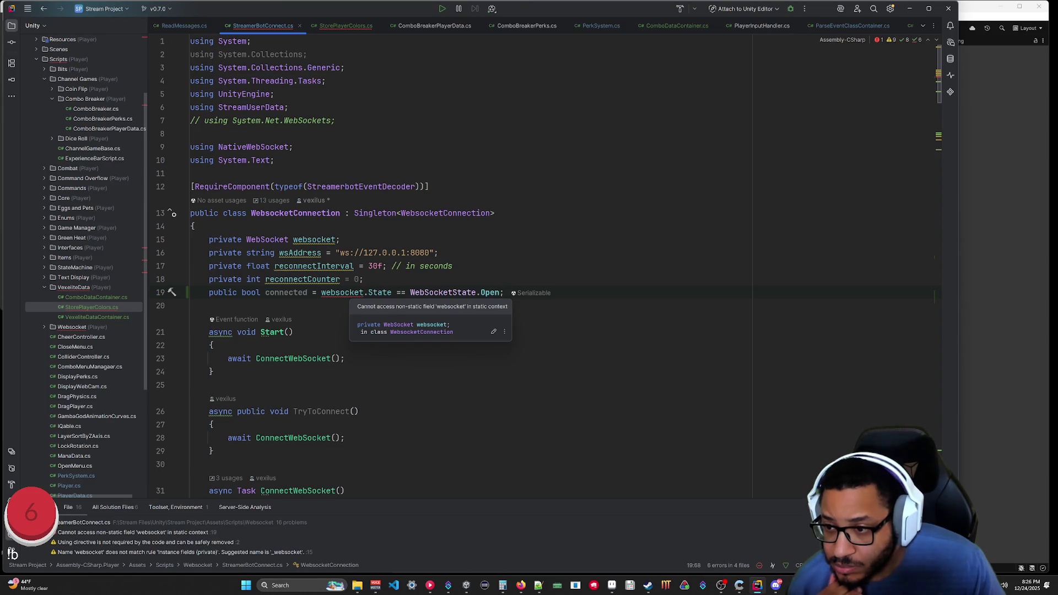
Prefix websocket with 'instance.' in the connected declaration on line 19.
{"action": "scroll", "coordinate": [452, 264], "scroll_direction": "down", "scroll_amount": 7}
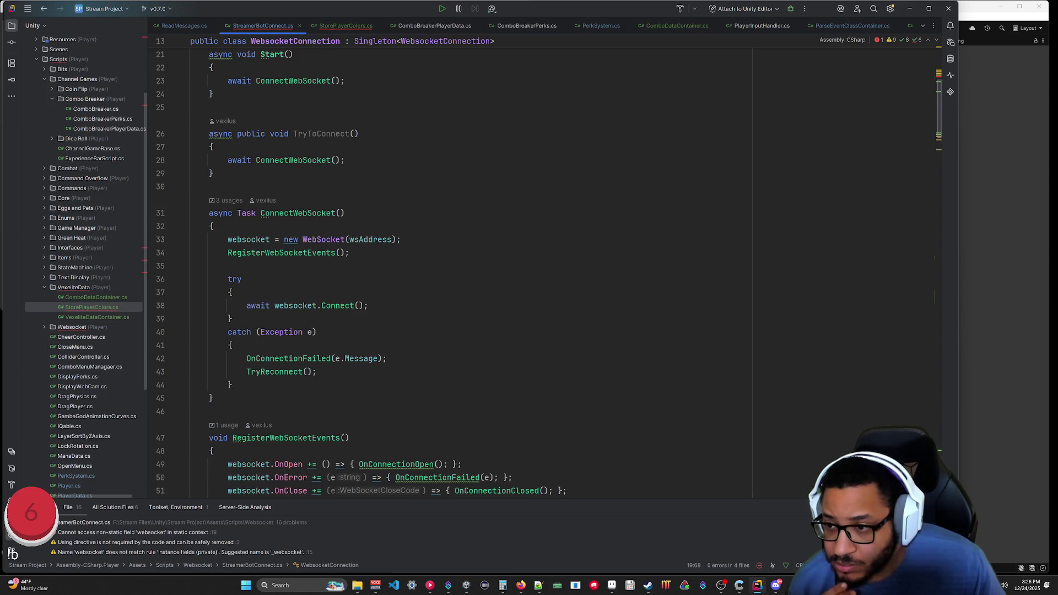
{"action": "scroll", "coordinate": [452, 265], "scroll_direction": "up", "scroll_amount": 6}
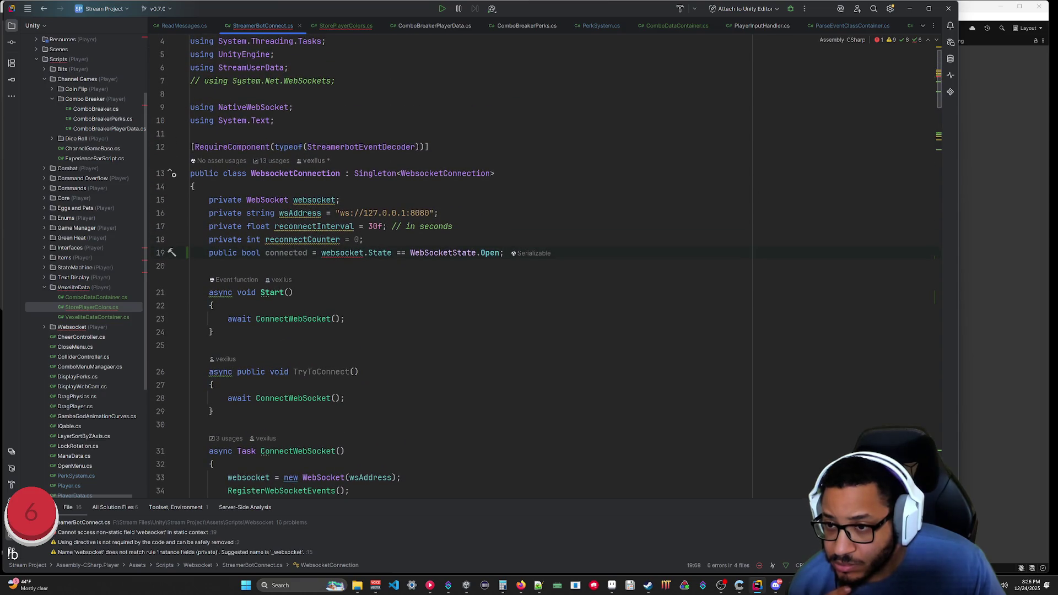
{"action": "mouse_move", "coordinate": [342, 253]}
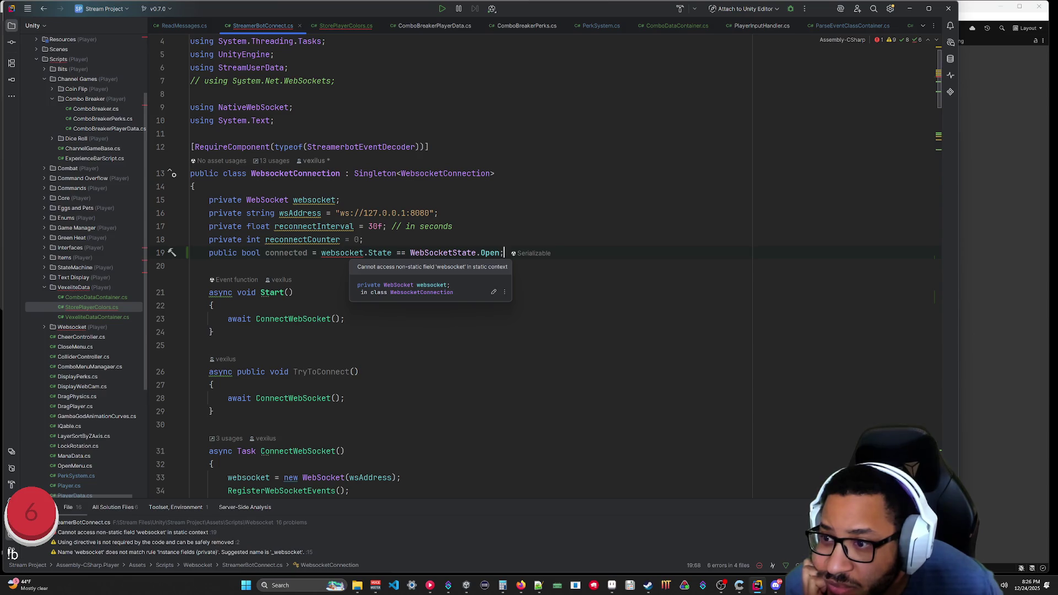
{"action": "left_click", "coordinate": [322, 253]}
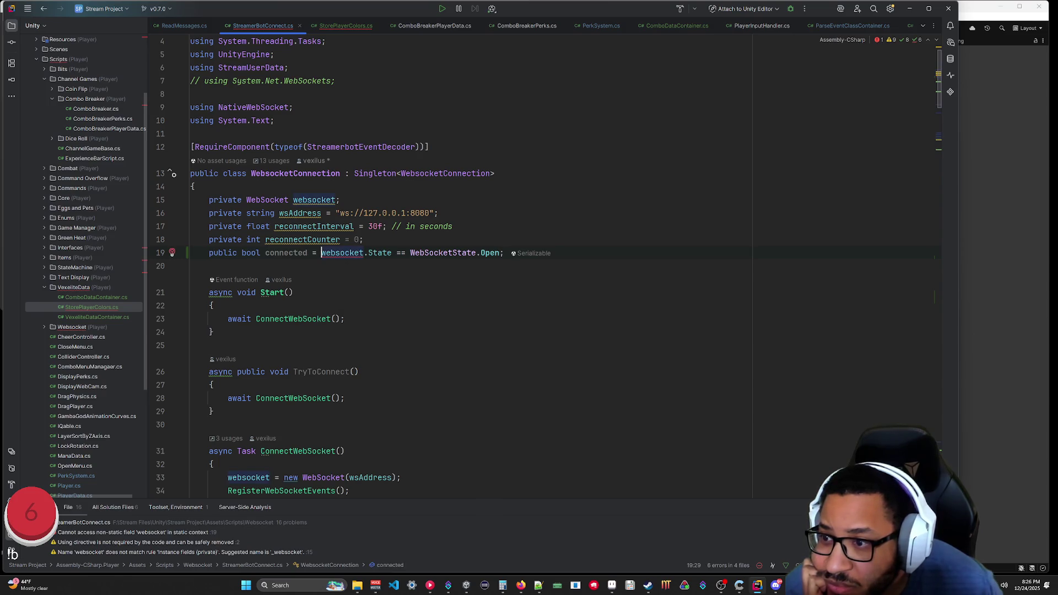
{"action": "type", "text": "insta"}
{"action": "key", "text": "Return"}
{"action": "type", "text": "."}
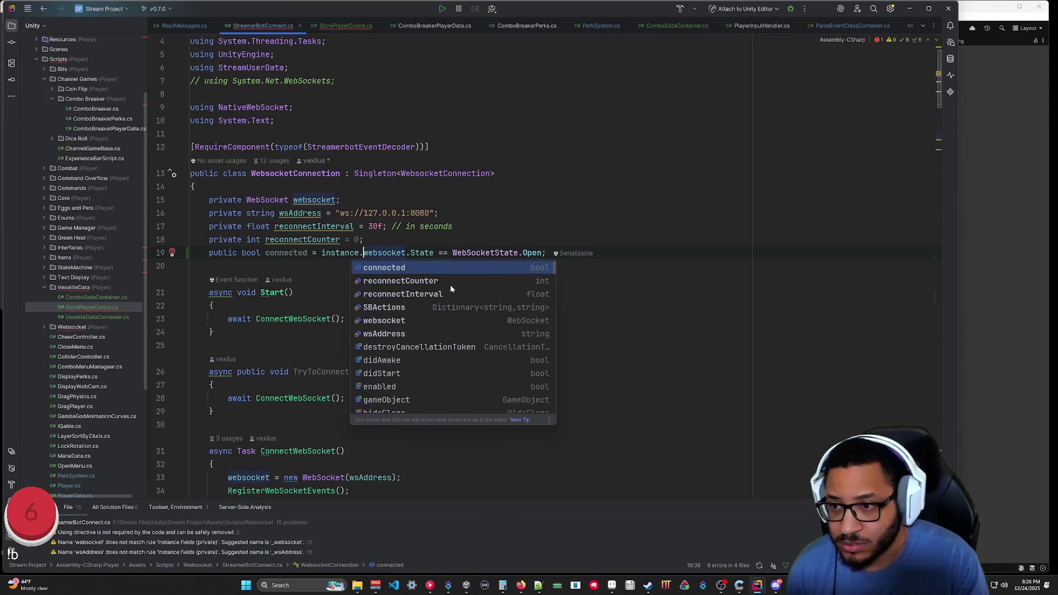
{"action": "key", "text": "Escape"}
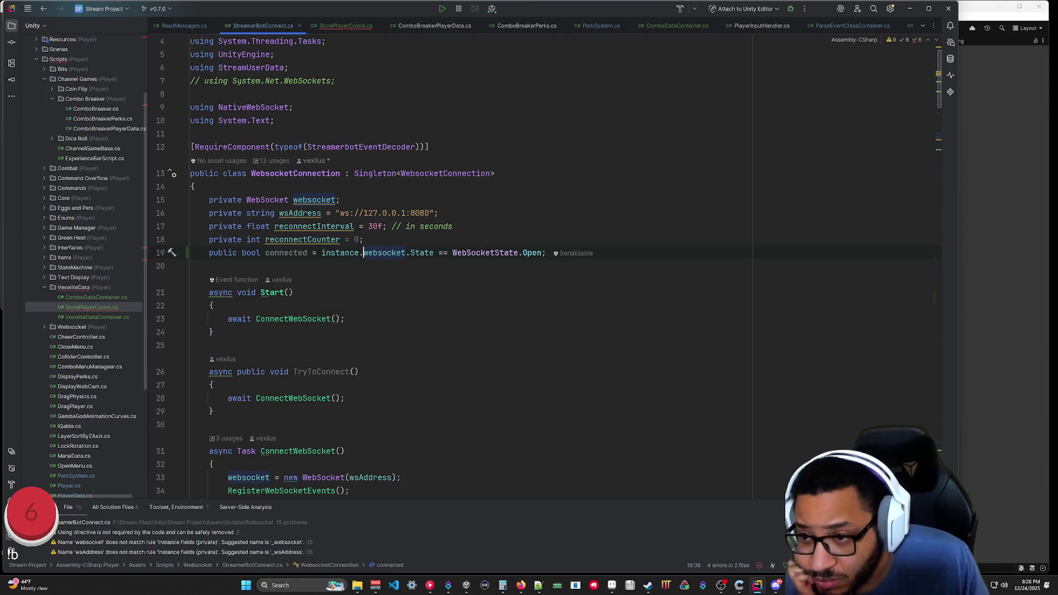
Change '=' to '=>' so connected becomes an expression-bodied property.
{"action": "left_click", "coordinate": [359, 372]}
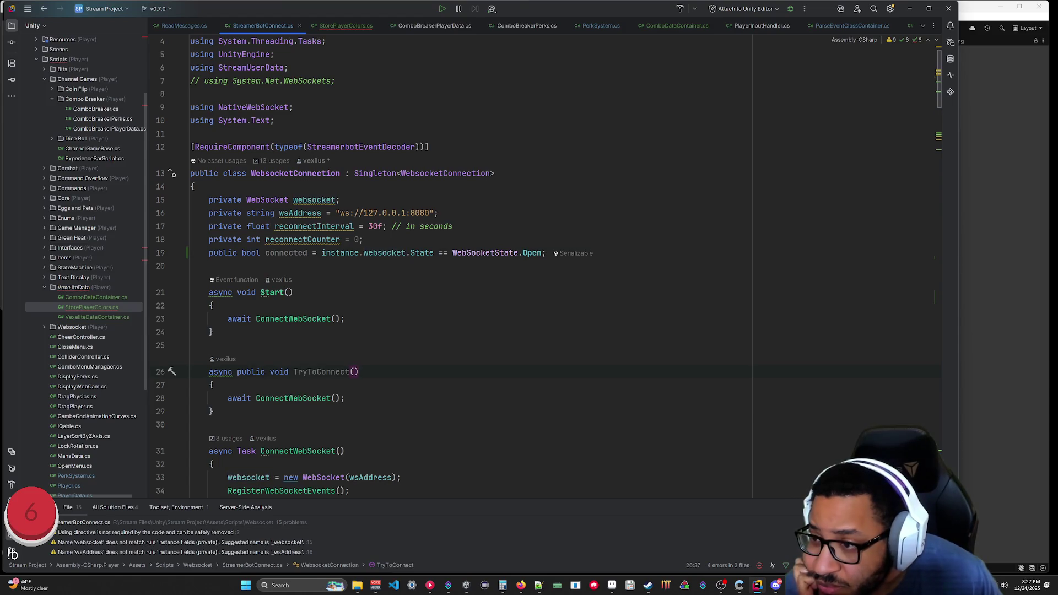
{"action": "scroll", "coordinate": [441, 270], "scroll_direction": "down", "scroll_amount": 10}
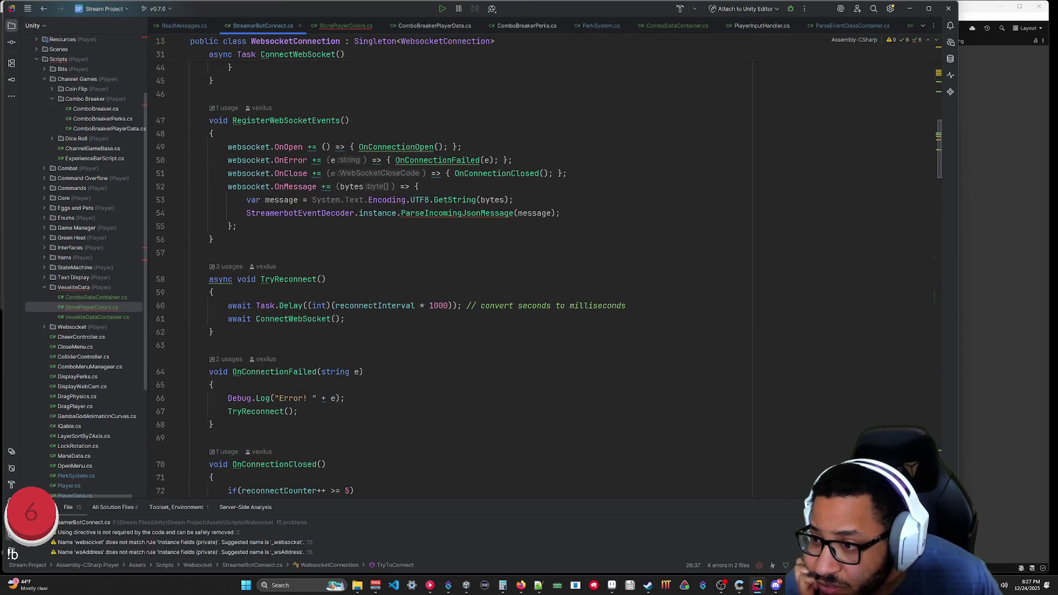
{"action": "scroll", "coordinate": [441, 270], "scroll_direction": "up", "scroll_amount": 10}
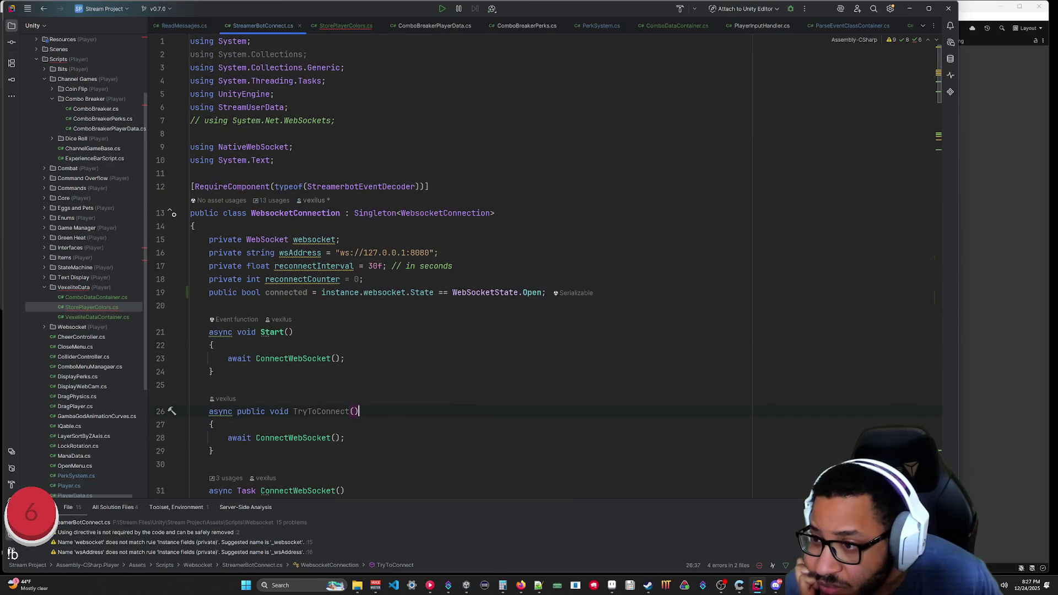
{"action": "left_click", "coordinate": [316, 292]}
{"action": "type", "text": ">"}
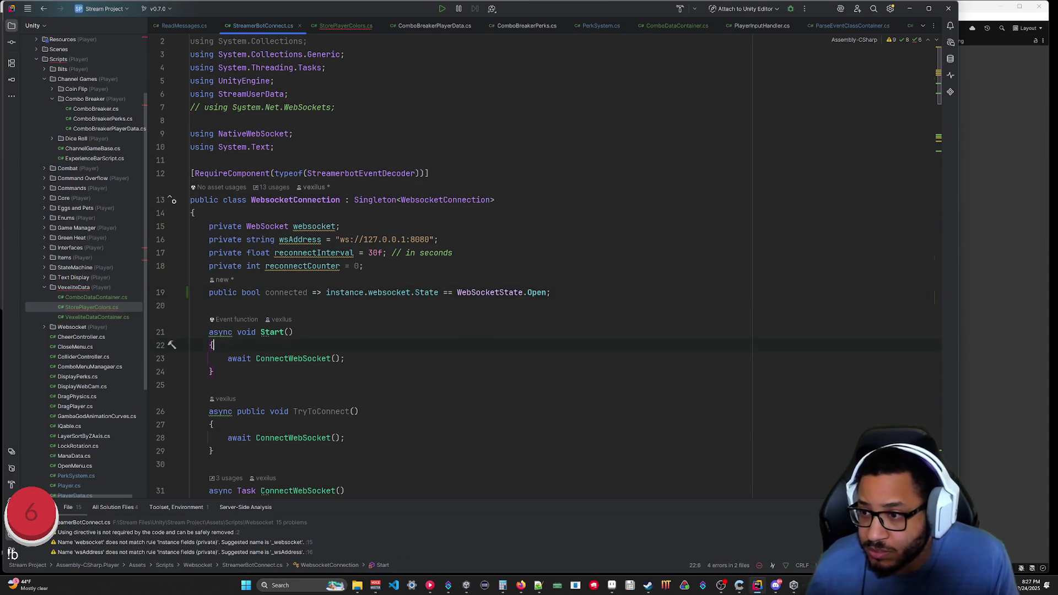
{"action": "left_click", "coordinate": [339, 28]}
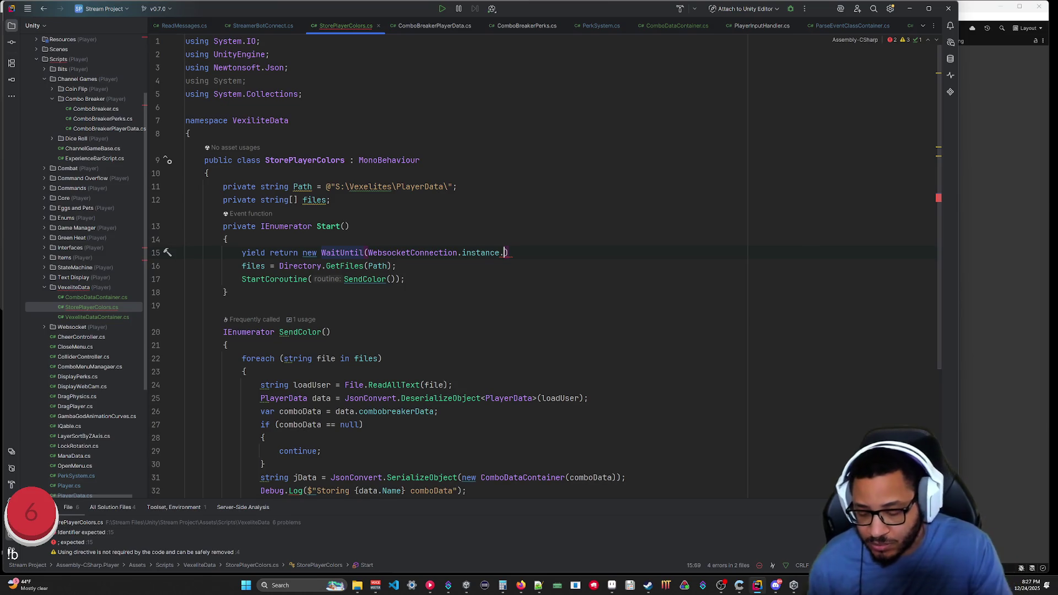
Finish Start's wait as WaitUntil(() => WebsocketConnection.instance.connected);.
{"action": "type", "text": "connected"}
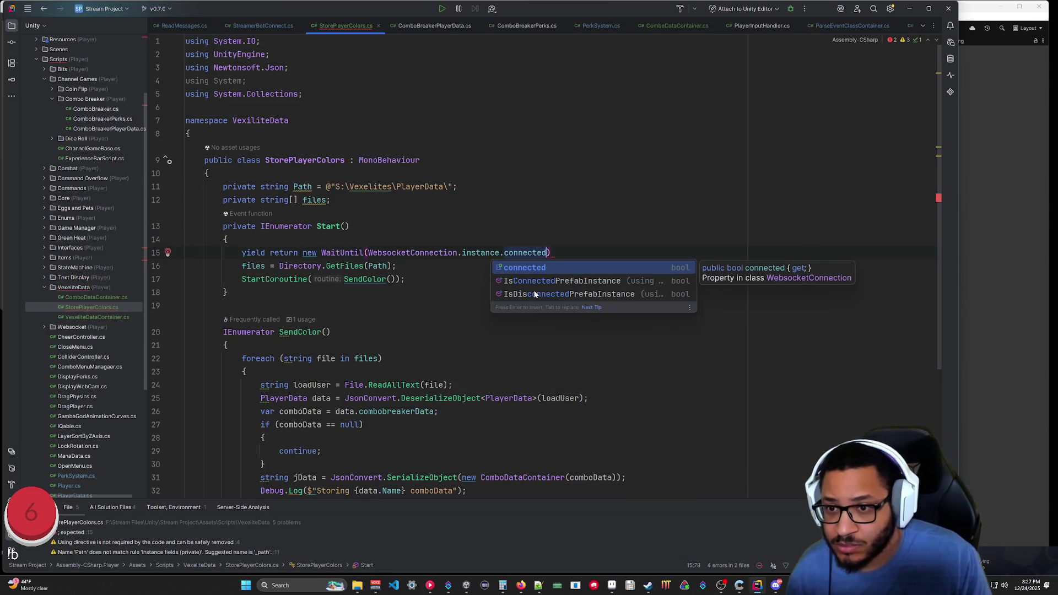
{"action": "key", "text": "Right"}
{"action": "type", "text": ";"}
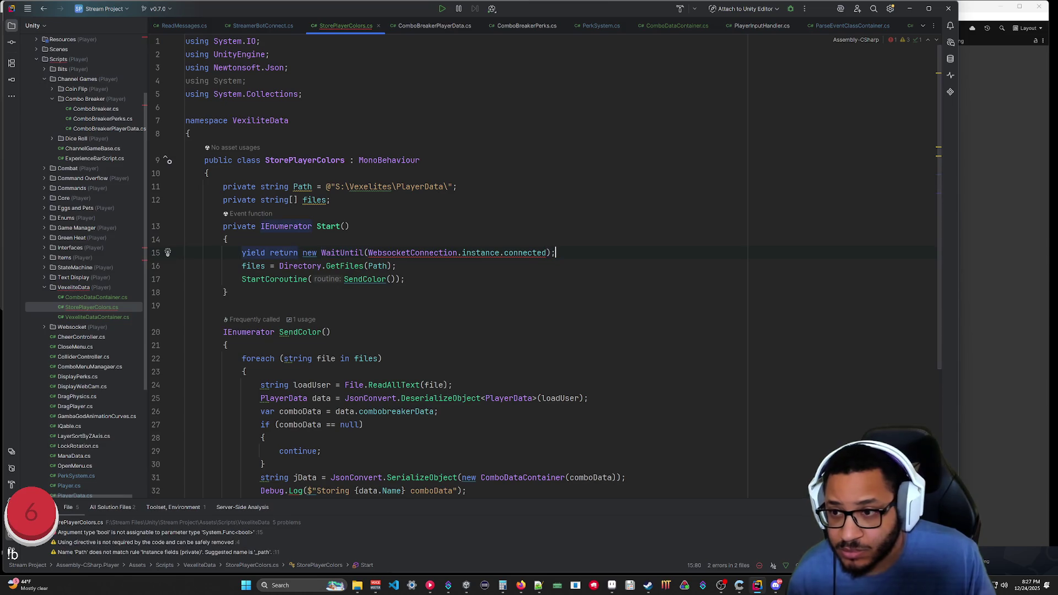
{"action": "left_click", "coordinate": [368, 252]}
{"action": "type", "text": "()=>"}
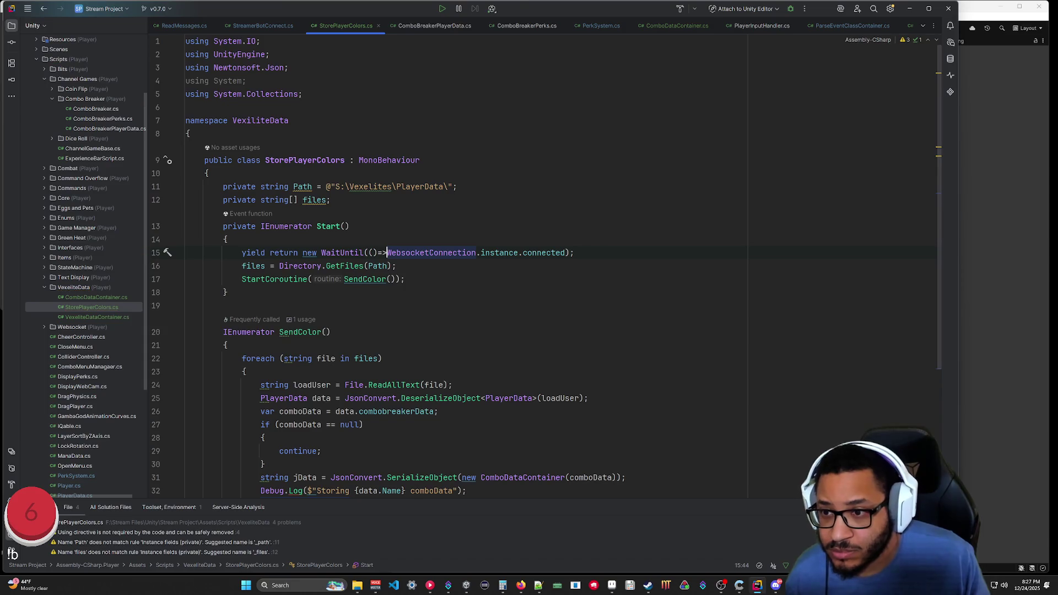
{"action": "left_click", "coordinate": [185, 305]}
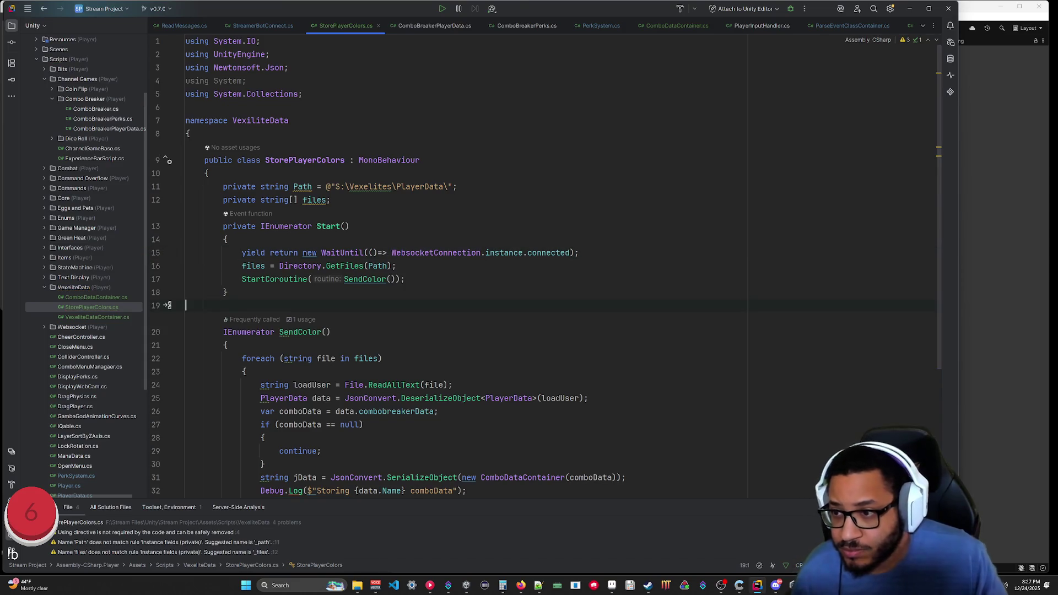
Switch back to the Unity Editor.
{"action": "left_click", "coordinate": [453, 384]}
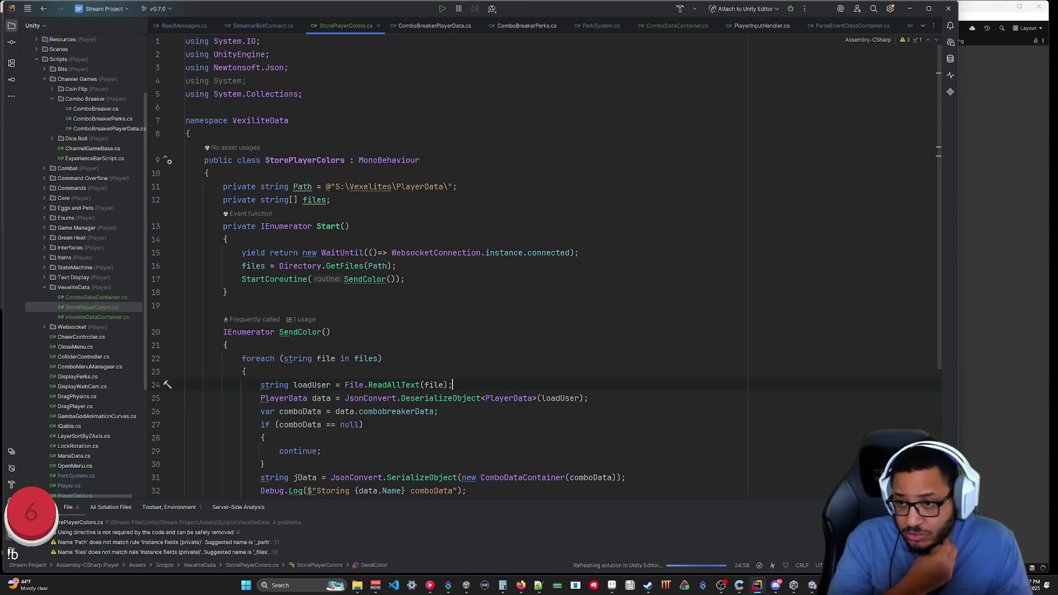
{"action": "left_click", "coordinate": [227, 292]}
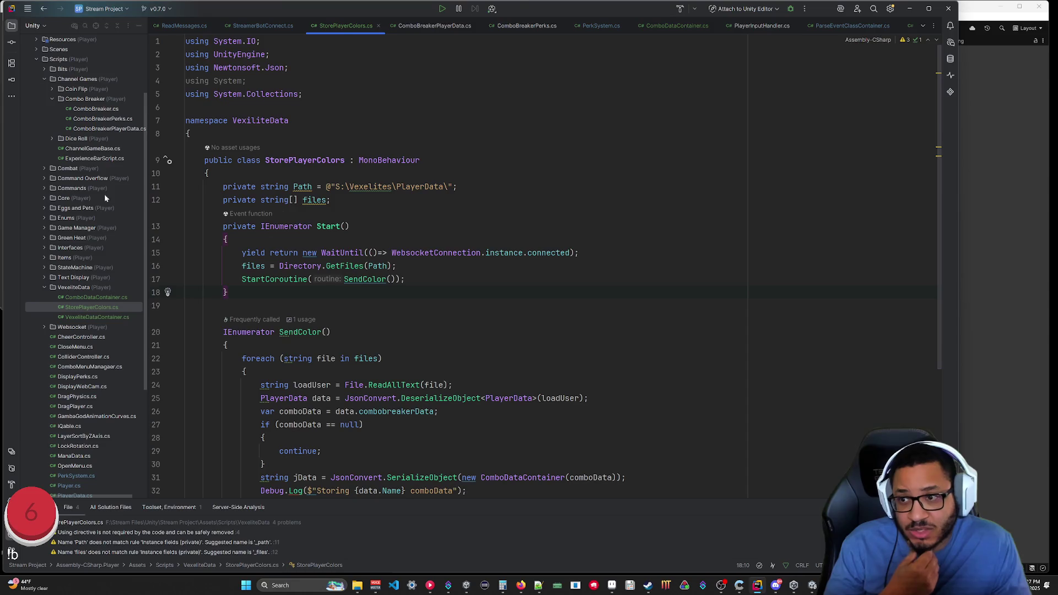
{"action": "key", "text": "alt+Tab"}
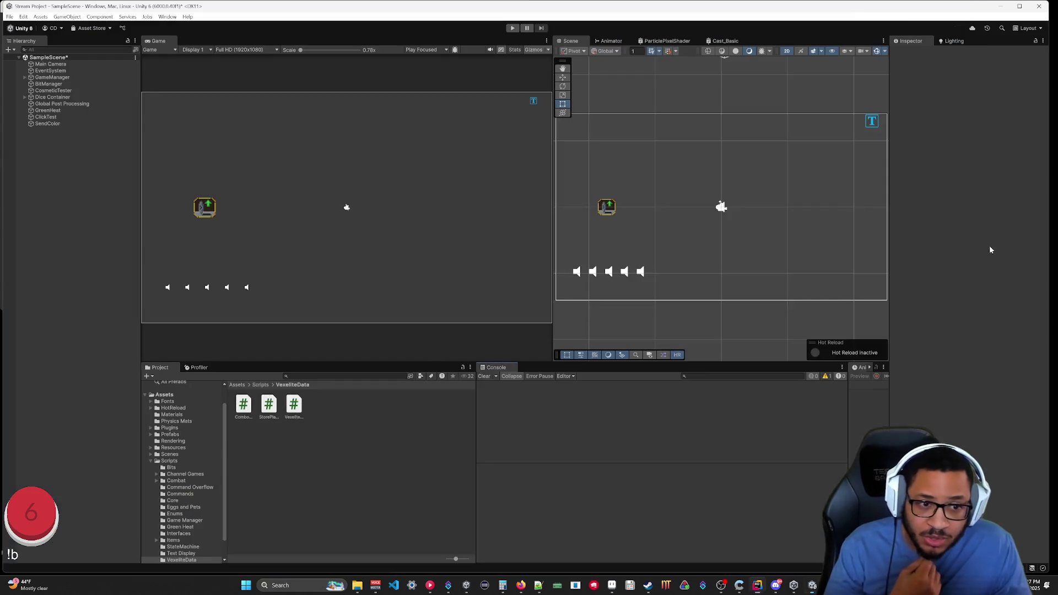
Play the scene and follow the NullReferenceException to StreamerBotConnect.cs:19 in Rider.
{"action": "left_click", "coordinate": [513, 29]}
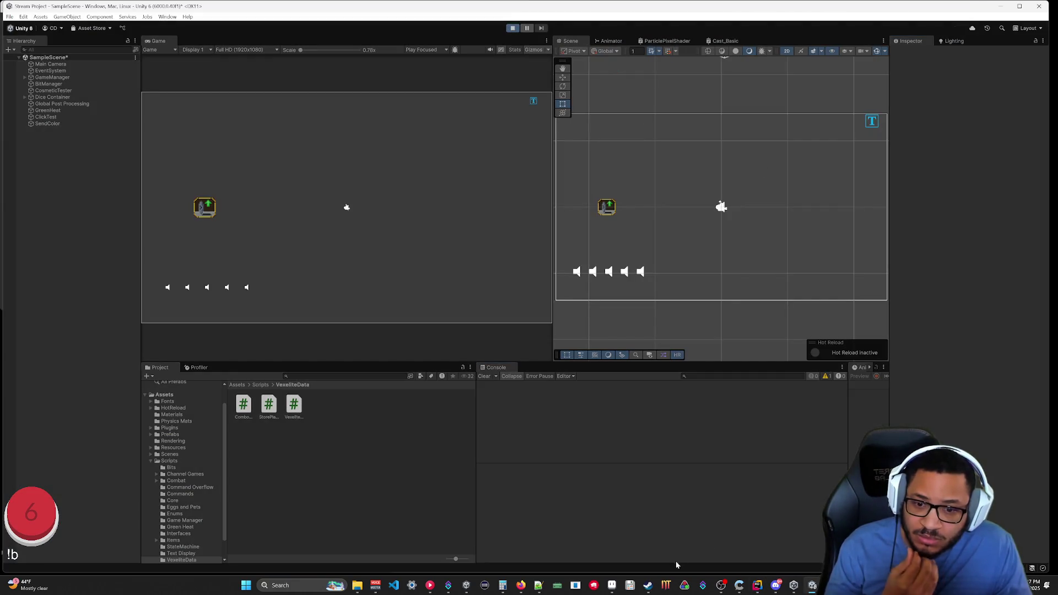
{"action": "mouse_move", "coordinate": [448, 586]}
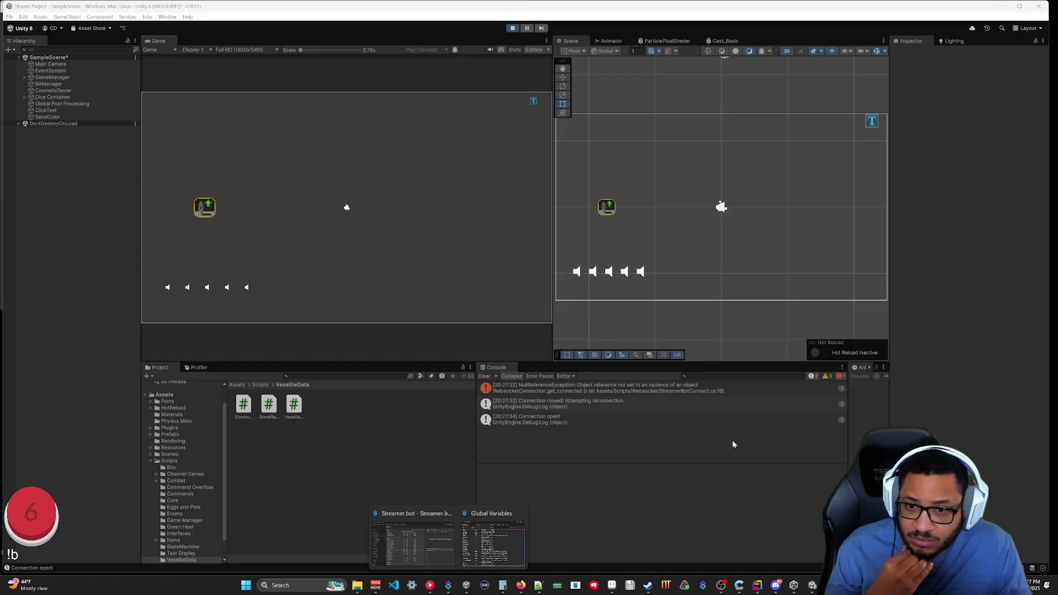
{"action": "left_click", "coordinate": [639, 390]}
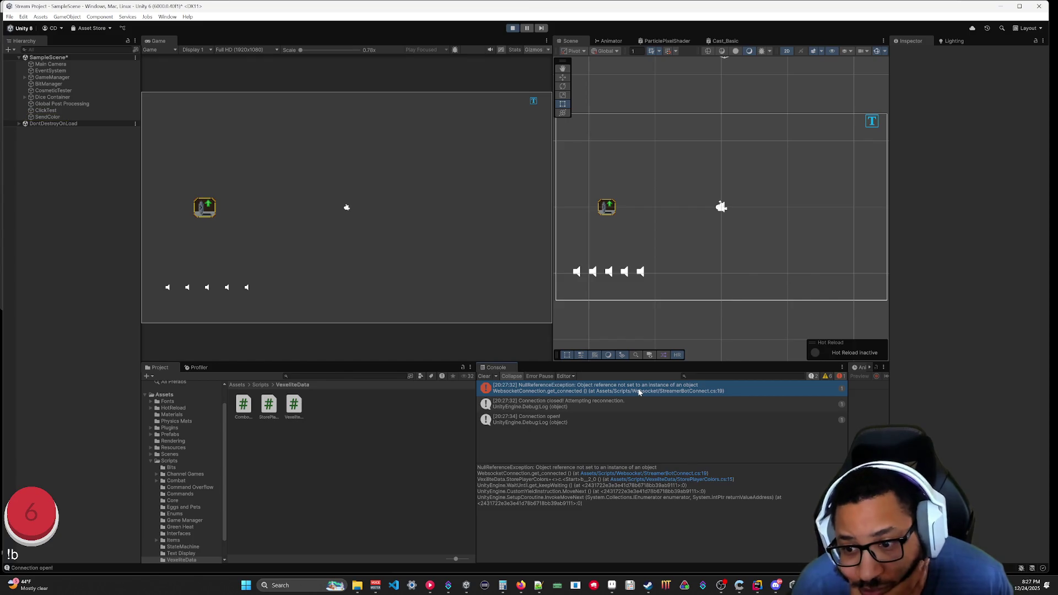
{"action": "left_click", "coordinate": [678, 474]}
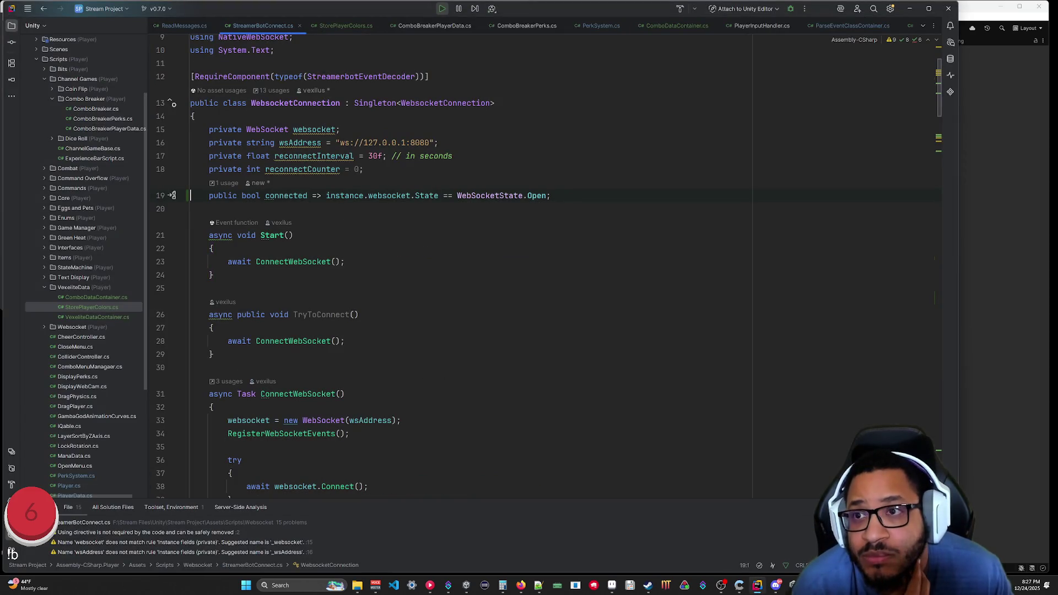
Stop play mode and change connected to a plain field 'public bool connected = false;'.
{"action": "key", "text": "alt+Tab"}
{"action": "left_click", "coordinate": [513, 27]}
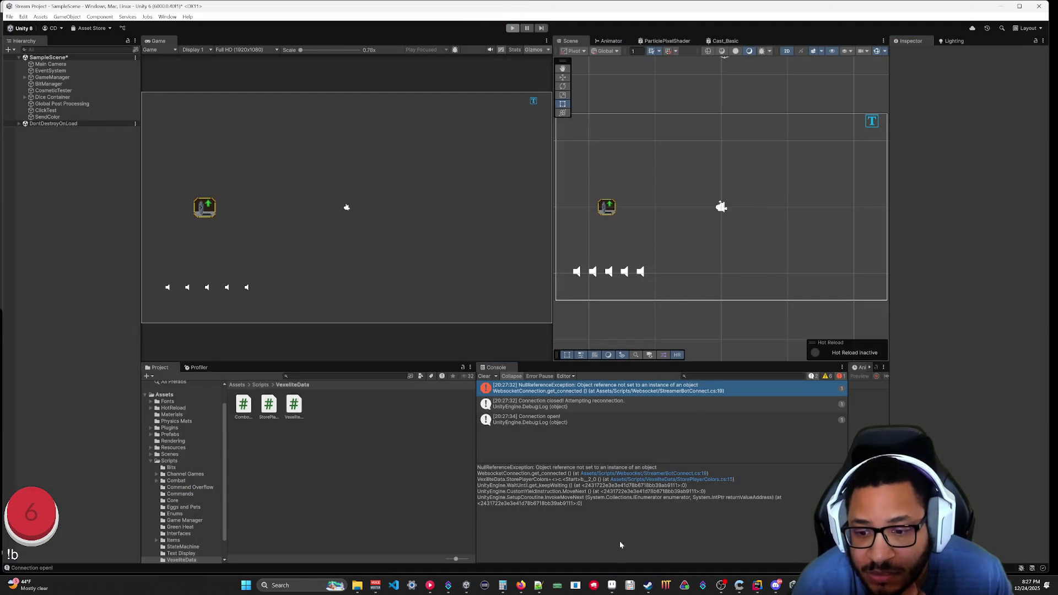
{"action": "left_click", "coordinate": [757, 586]}
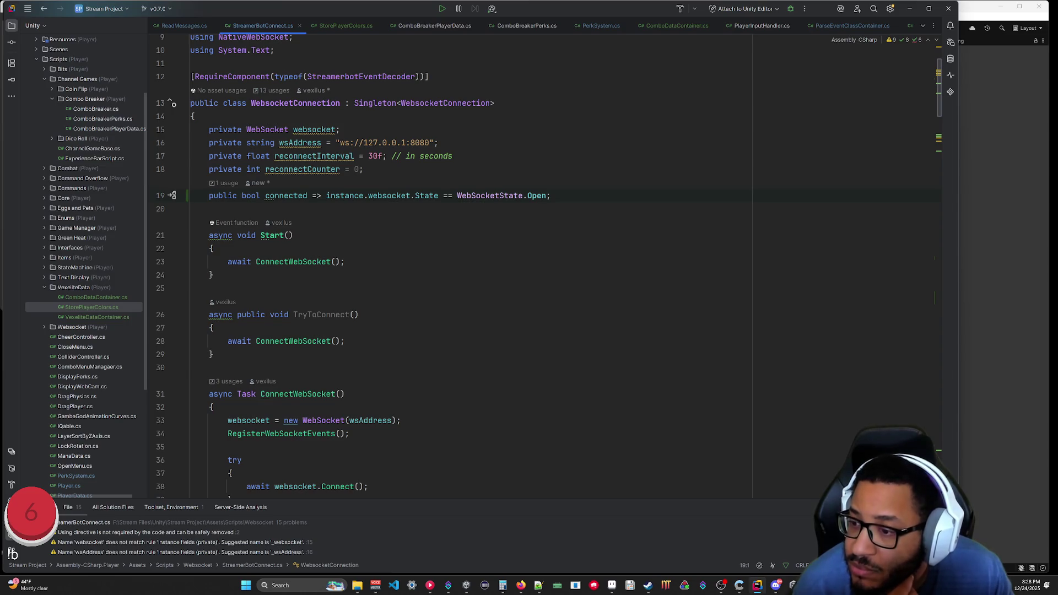
{"action": "scroll", "coordinate": [551, 265], "scroll_direction": "down", "scroll_amount": 15}
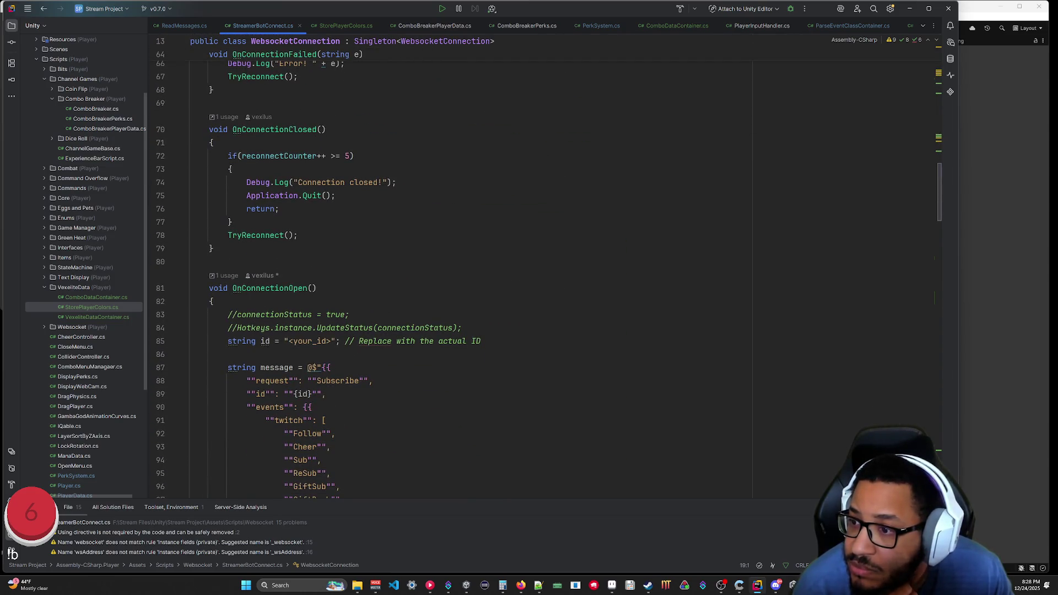
{"action": "scroll", "coordinate": [551, 264], "scroll_direction": "up", "scroll_amount": 17}
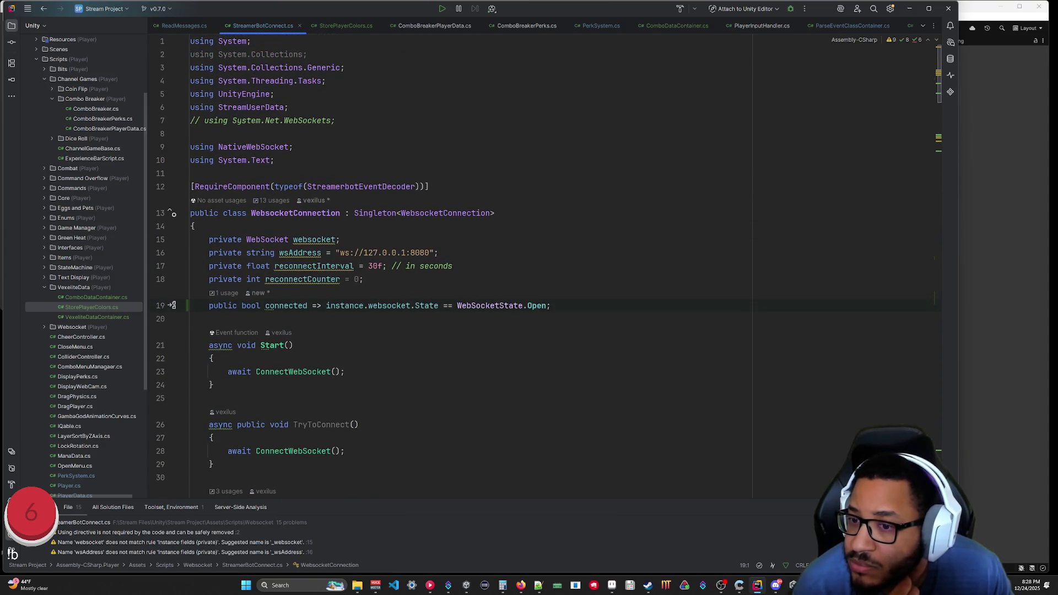
{"action": "left_click_drag", "start_coordinate": [551, 305], "coordinate": [307, 305]}
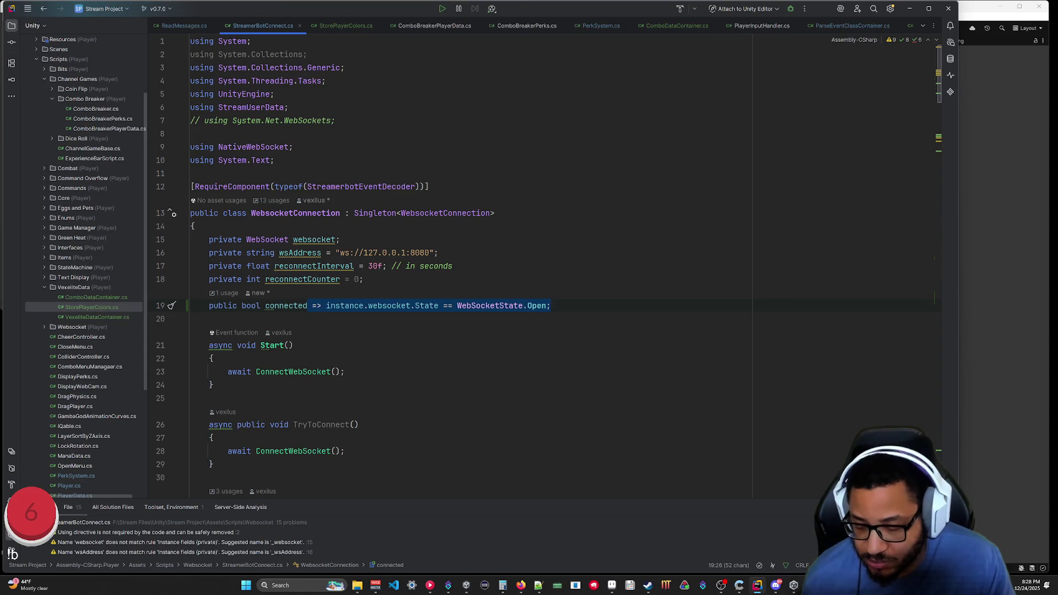
{"action": "type", "text": "= false;"}
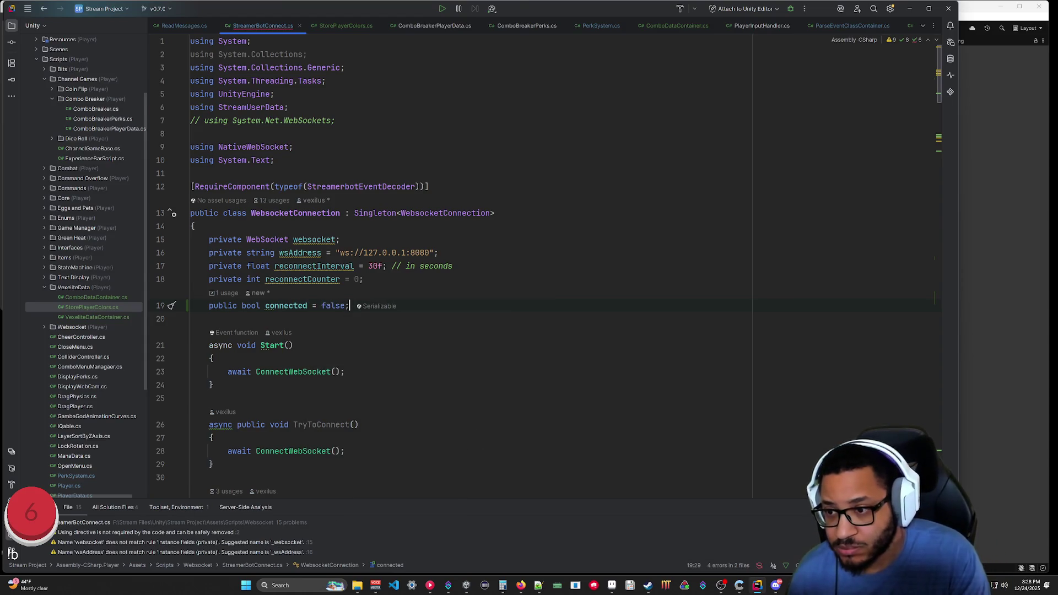
Add 'connected = true;' in OnConnectionOpen, save, and rerun the Unity scene.
{"action": "scroll", "coordinate": [468, 265], "scroll_direction": "down", "scroll_amount": 20}
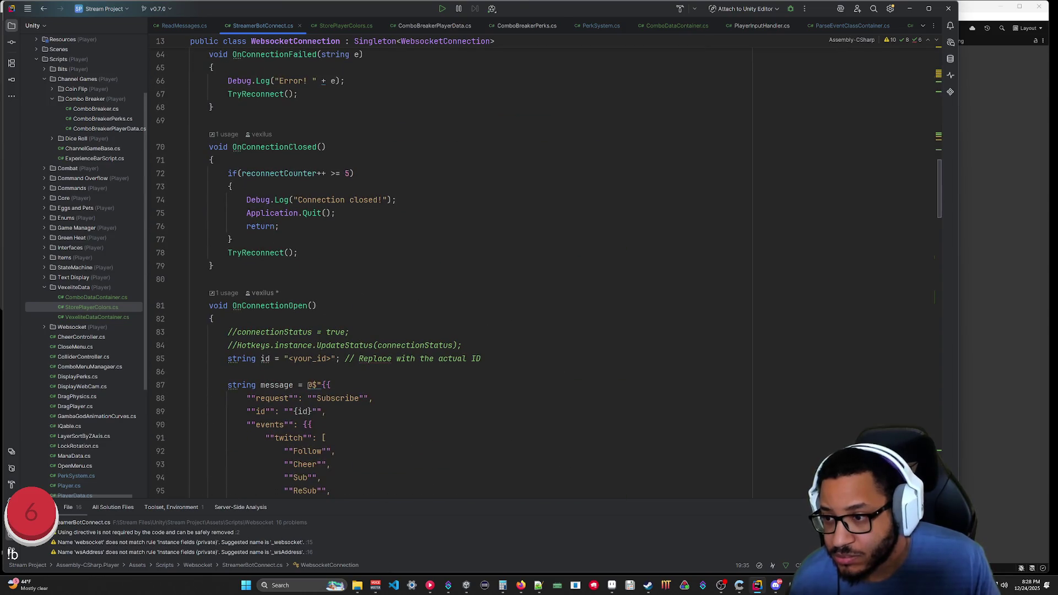
{"action": "left_click", "coordinate": [228, 372]}
{"action": "type", "text": "connected = true;"}
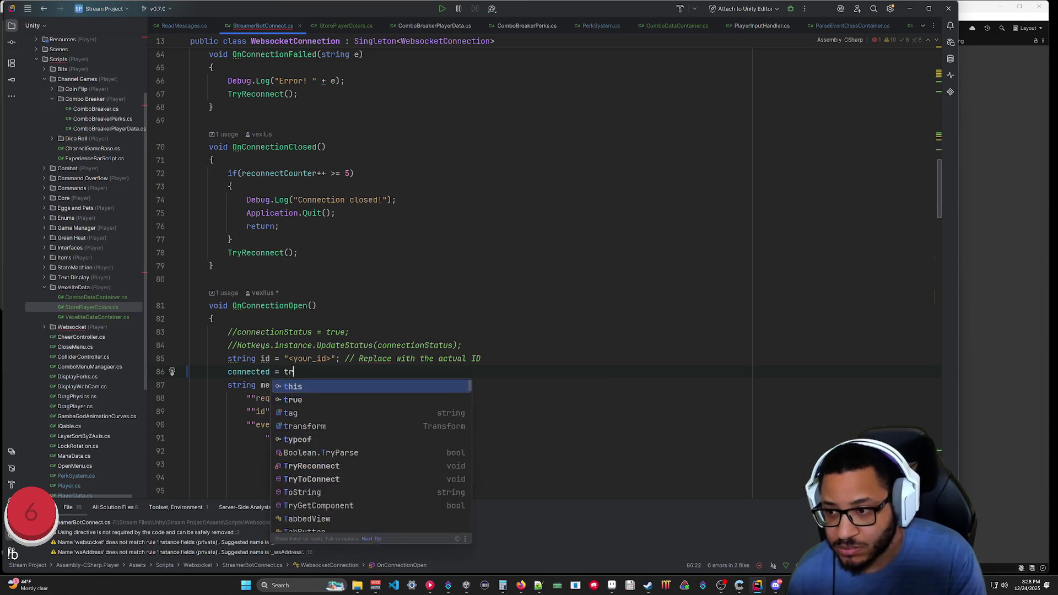
{"action": "key", "text": "ctrl+s"}
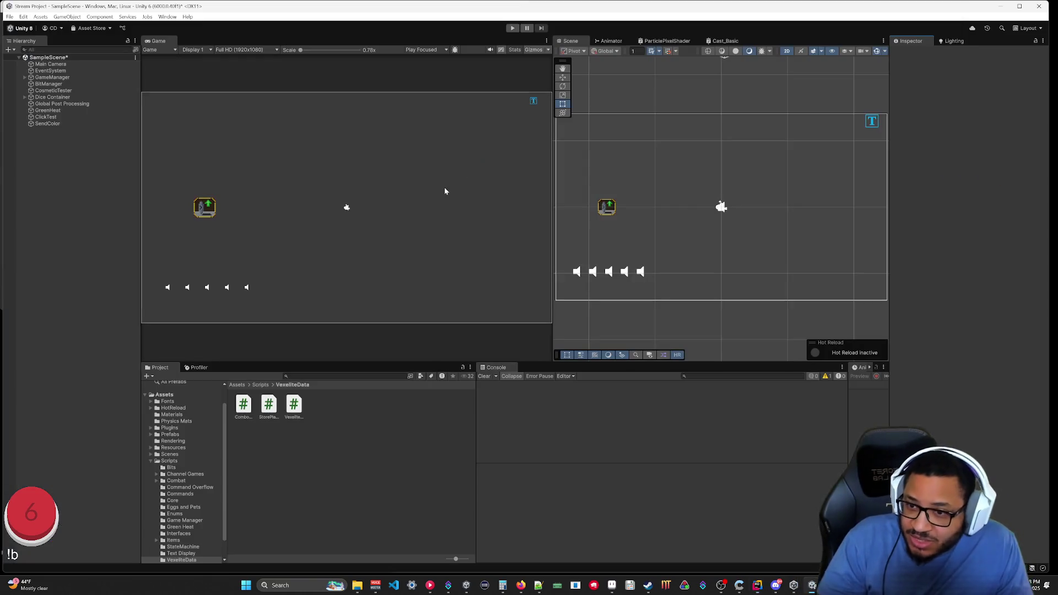
{"action": "left_click", "coordinate": [513, 29]}
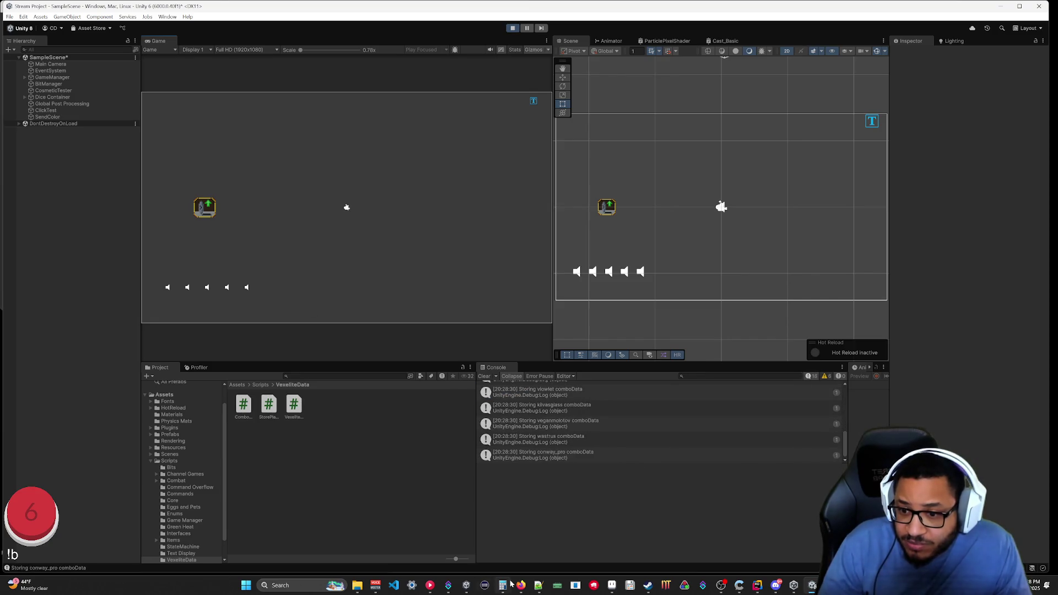
{"action": "left_click", "coordinate": [493, 551]}
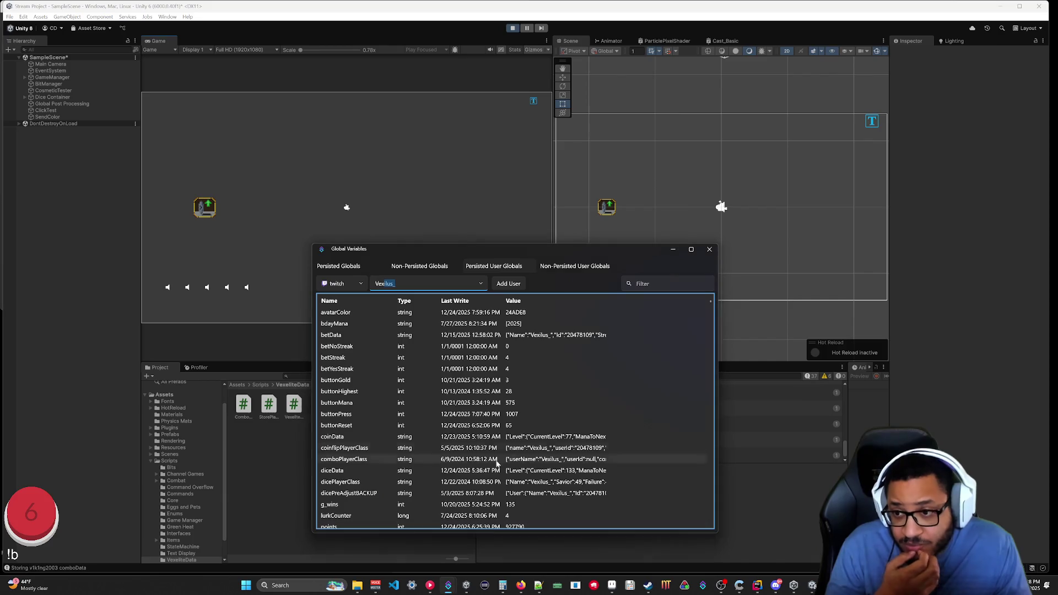
Check the SetColor runs in Streamer.bot's Action History and move Global Variables aside.
{"action": "mouse_move", "coordinate": [448, 585]}
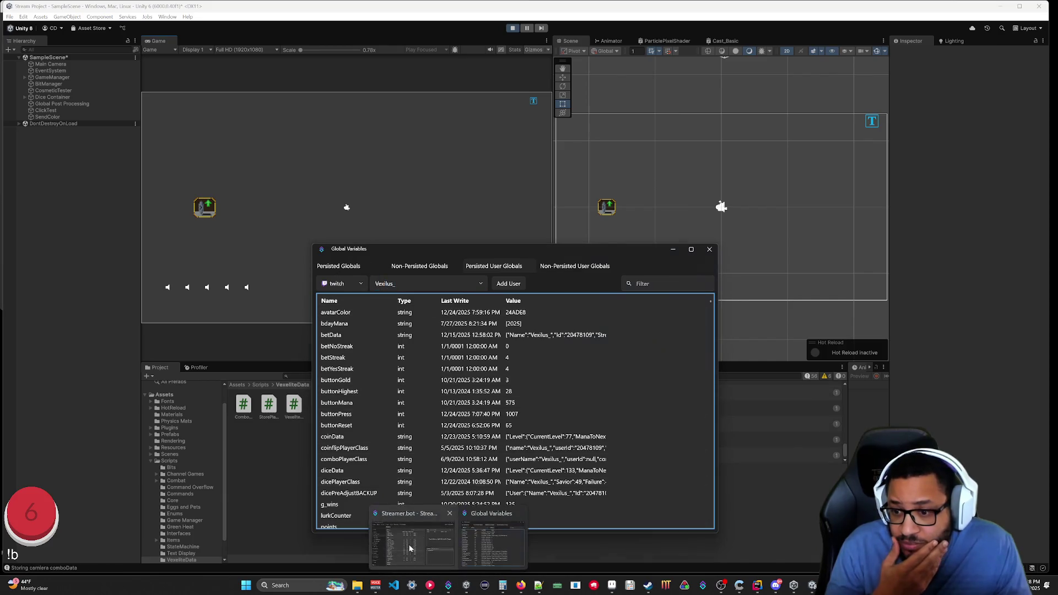
{"action": "left_click", "coordinate": [411, 550]}
{"action": "left_click", "coordinate": [200, 277]}
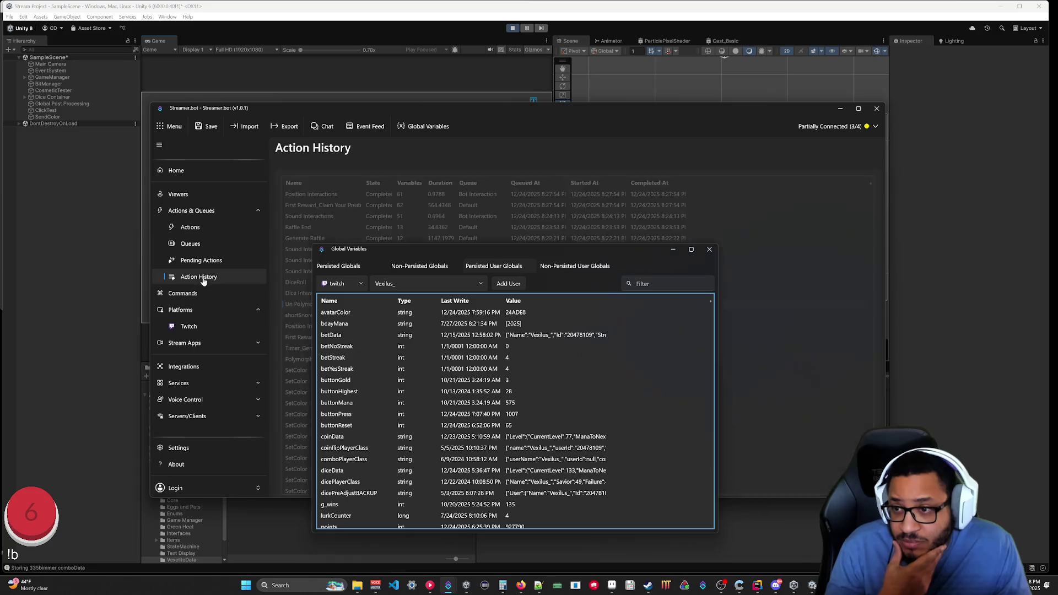
{"action": "left_click_drag", "start_coordinate": [577, 251], "coordinate": [841, 272]}
{"action": "scroll", "coordinate": [408, 324], "scroll_direction": "down", "scroll_amount": 10}
{"action": "scroll", "coordinate": [422, 339], "scroll_direction": "up", "scroll_amount": 10}
{"action": "mouse_move", "coordinate": [813, 273]}
{"action": "left_mouse_down"}
{"action": "mouse_move", "coordinate": [771, 248]}
{"action": "mouse_move", "coordinate": [655, 220]}
{"action": "left_mouse_up"}
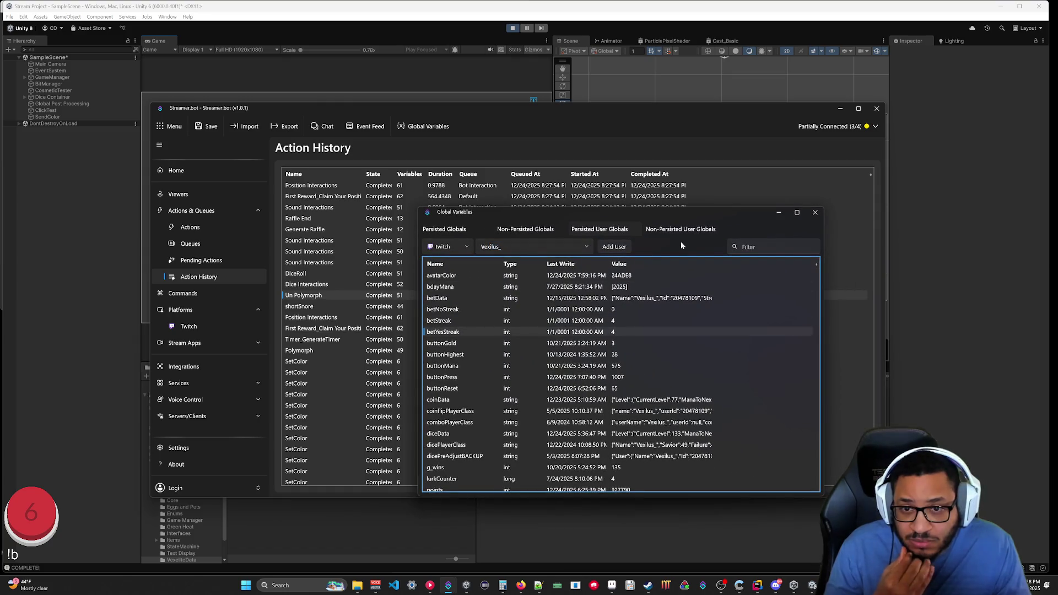
Minimize Streamer.bot, stop the Unity scene, and return to Rider.
{"action": "left_click", "coordinate": [779, 214]}
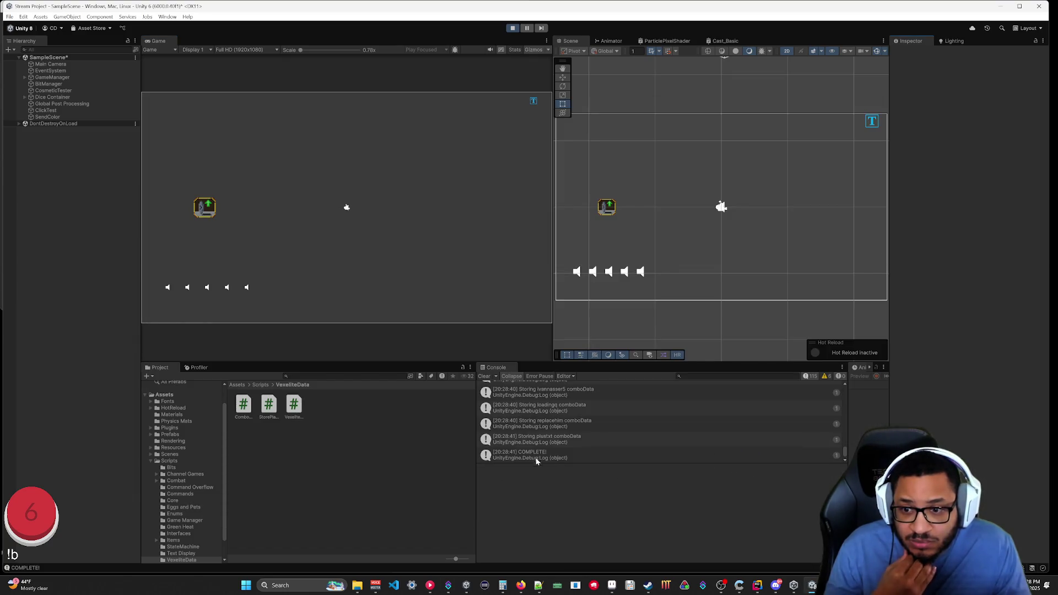
{"action": "left_click", "coordinate": [514, 30]}
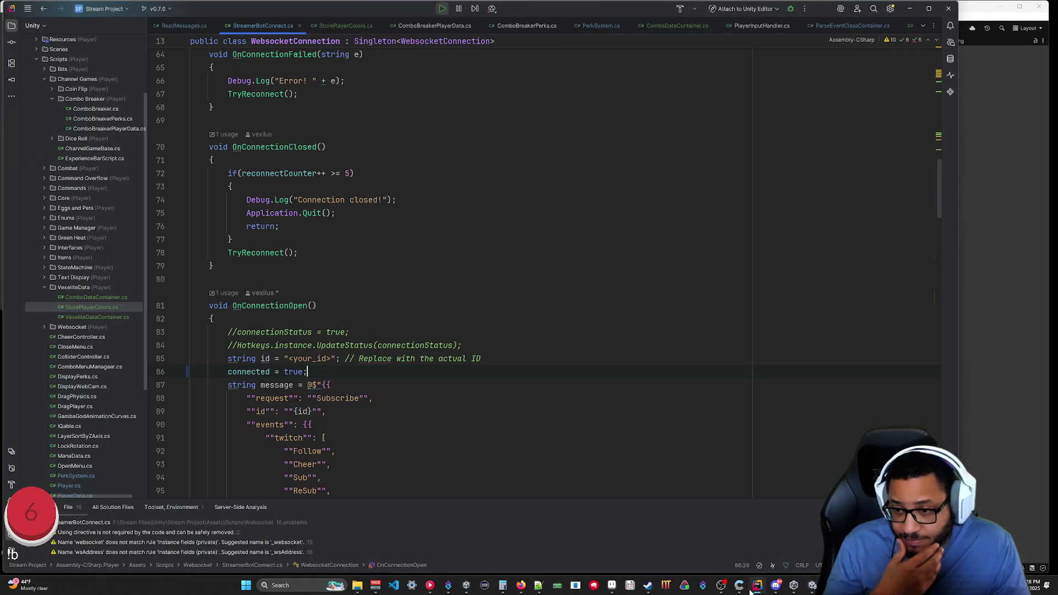
{"action": "left_click", "coordinate": [757, 585]}
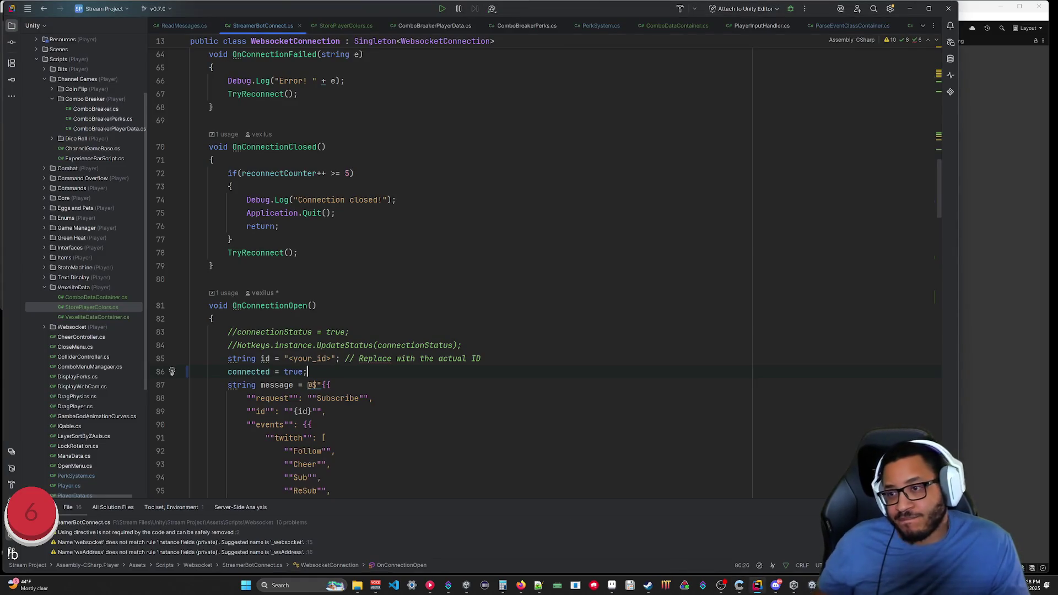
Delete the 'connected = true;' line from OnConnectionOpen.
{"action": "scroll", "coordinate": [451, 264], "scroll_direction": "down", "scroll_amount": 5}
{"action": "scroll", "coordinate": [452, 264], "scroll_direction": "up", "scroll_amount": 4}
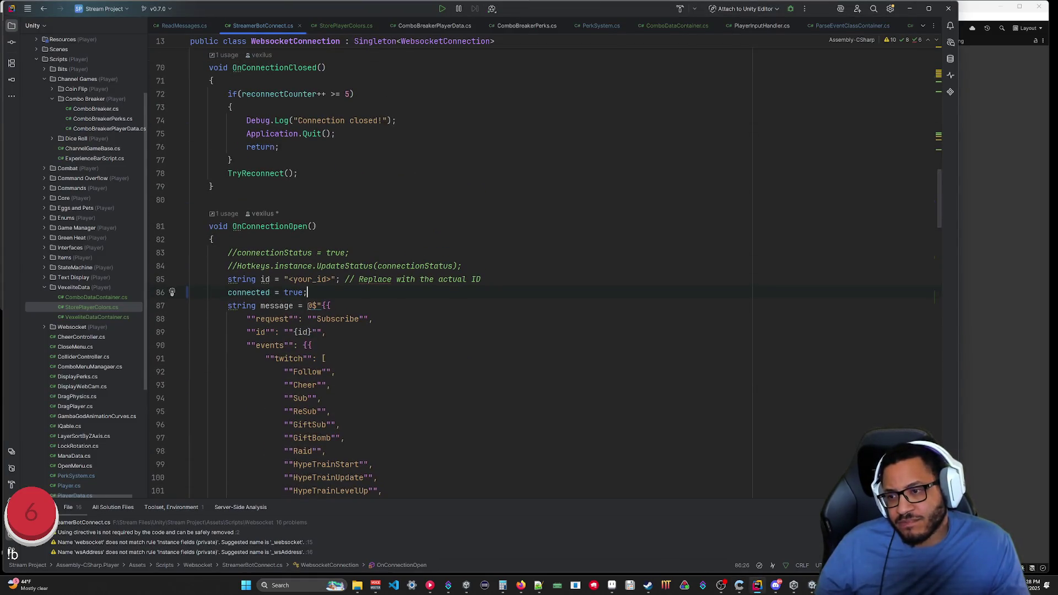
{"action": "key", "text": "shift+Up"}
{"action": "key", "text": "shift+End"}
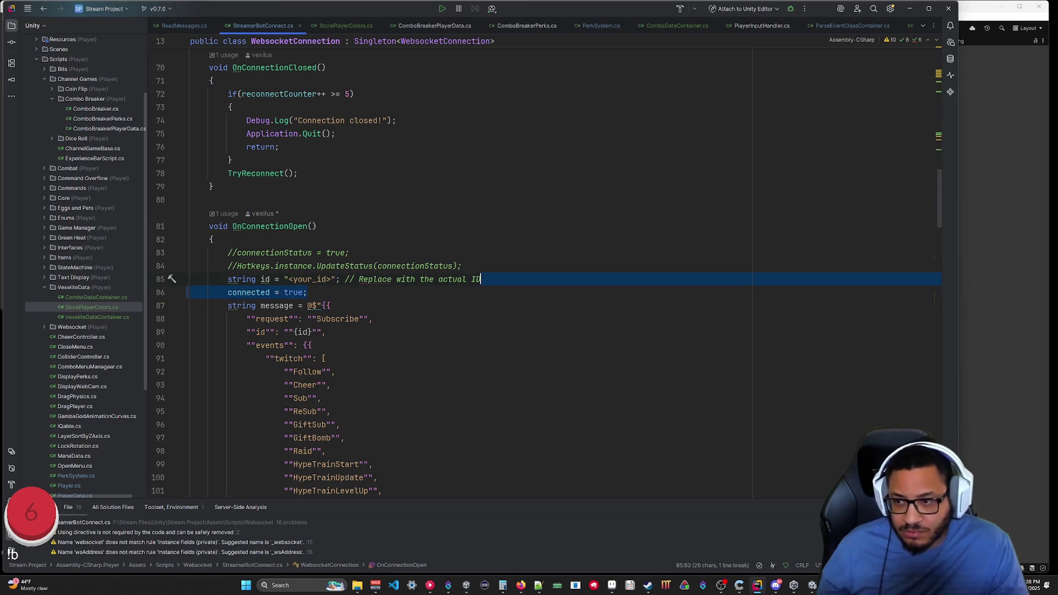
{"action": "key", "text": "BackSpace"}
Delete the connected field declaration, then select Start's wait line in StorePlayerColors.cs.
{"action": "scroll", "coordinate": [451, 265], "scroll_direction": "up", "scroll_amount": 9}
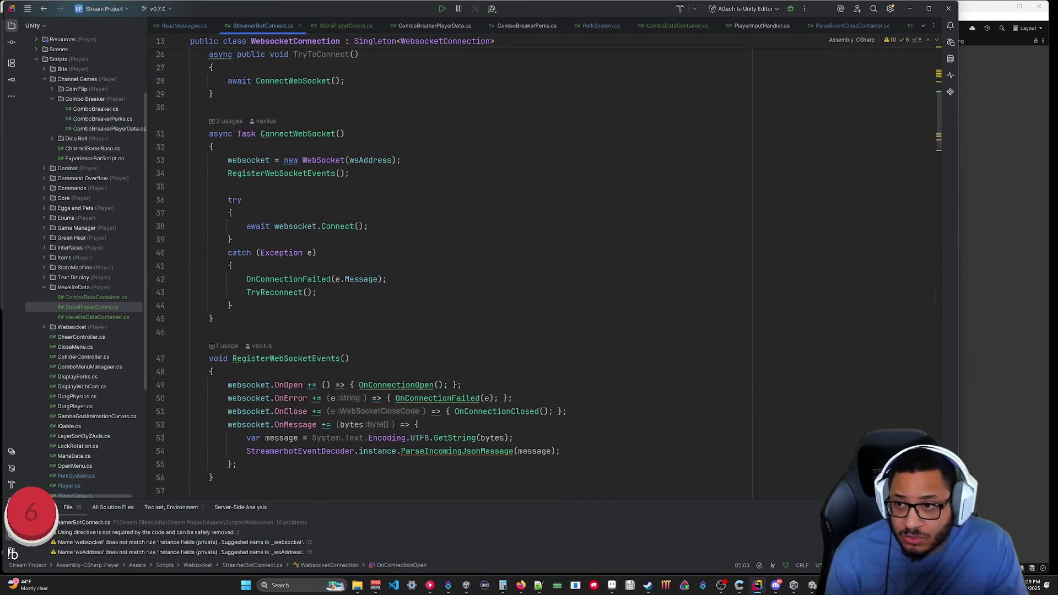
{"action": "scroll", "coordinate": [452, 264], "scroll_direction": "up", "scroll_amount": 5}
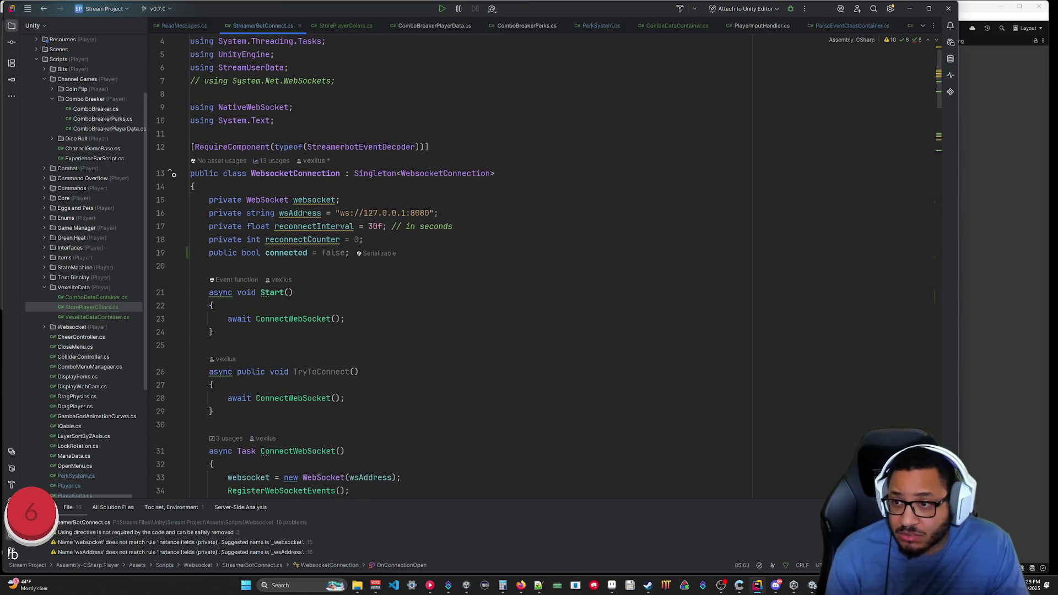
{"action": "left_click", "coordinate": [428, 251]}
{"action": "key", "text": "shift+Up"}
{"action": "key", "text": "shift+End"}
{"action": "key", "text": "BackSpace"}
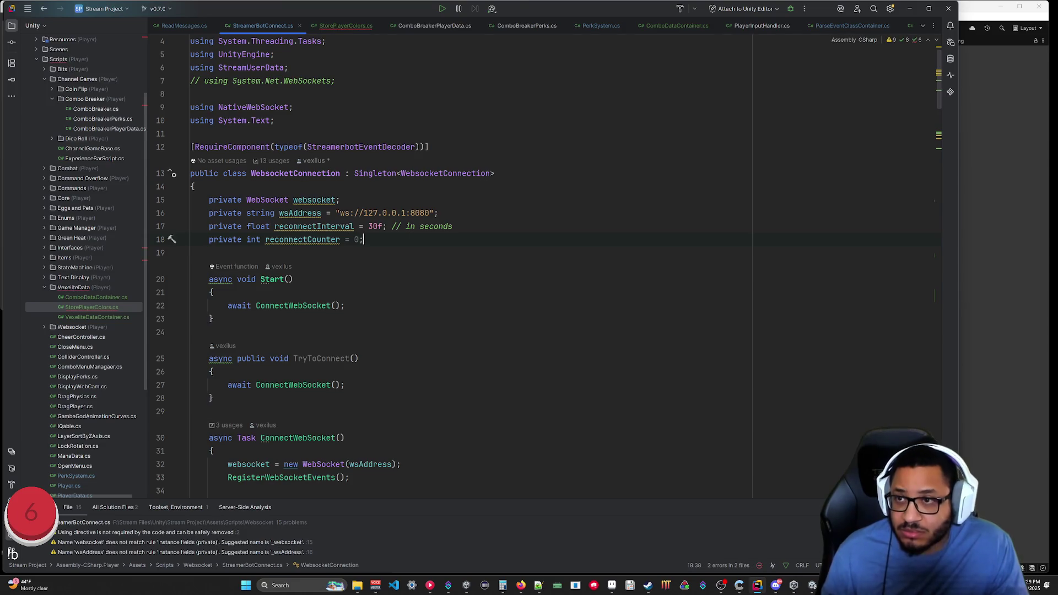
{"action": "left_click", "coordinate": [343, 26]}
{"action": "left_click_drag", "start_coordinate": [584, 253], "coordinate": [593, 242]}
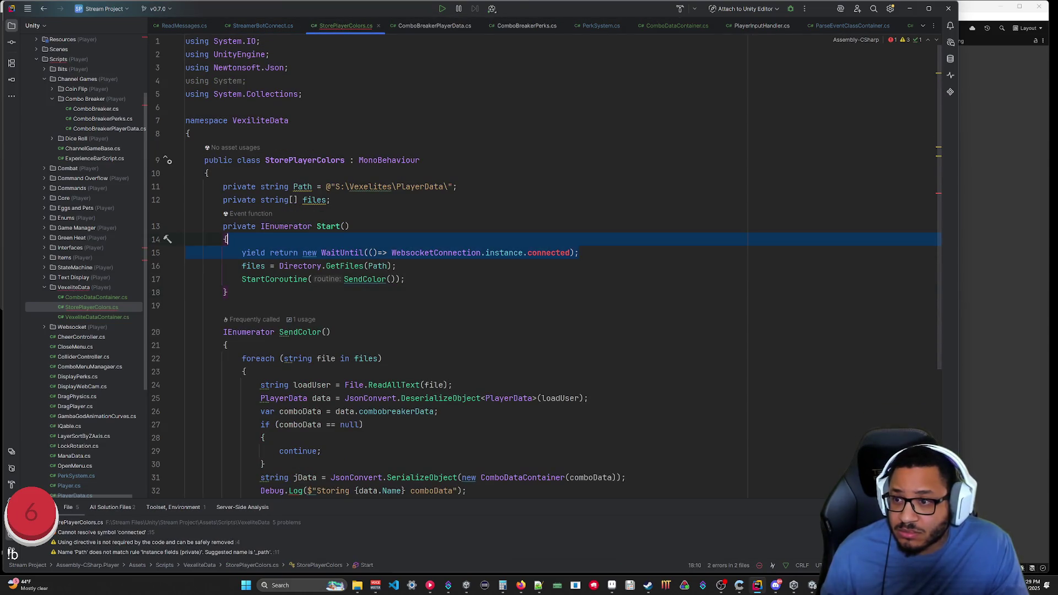
Remove the WaitUntil line and change Start's return type back to void.
{"action": "key", "text": "BackSpace"}
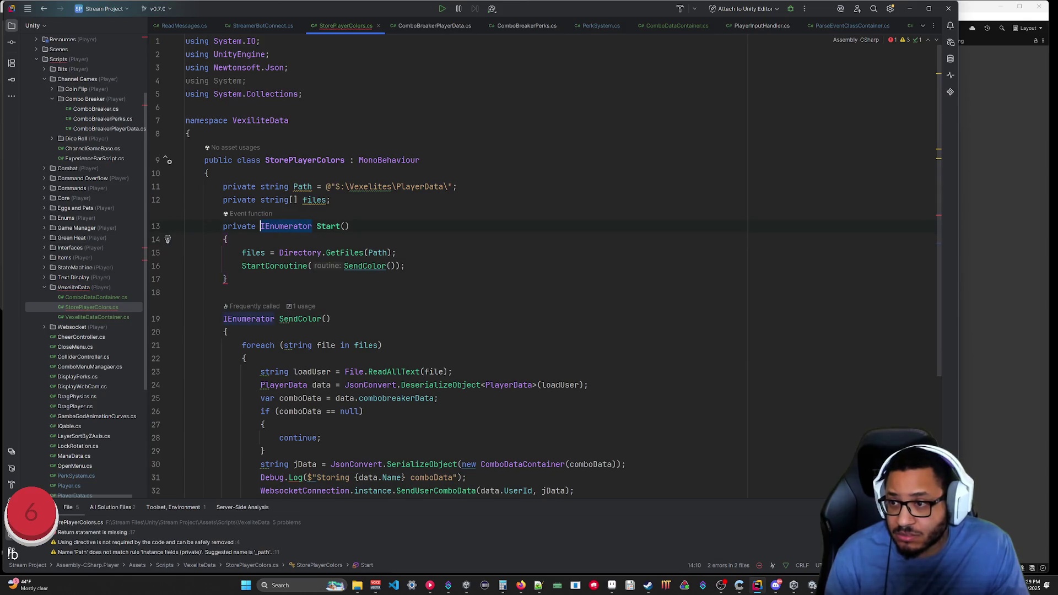
{"action": "key", "text": "BackSpace"}
{"action": "type", "text": "void"}
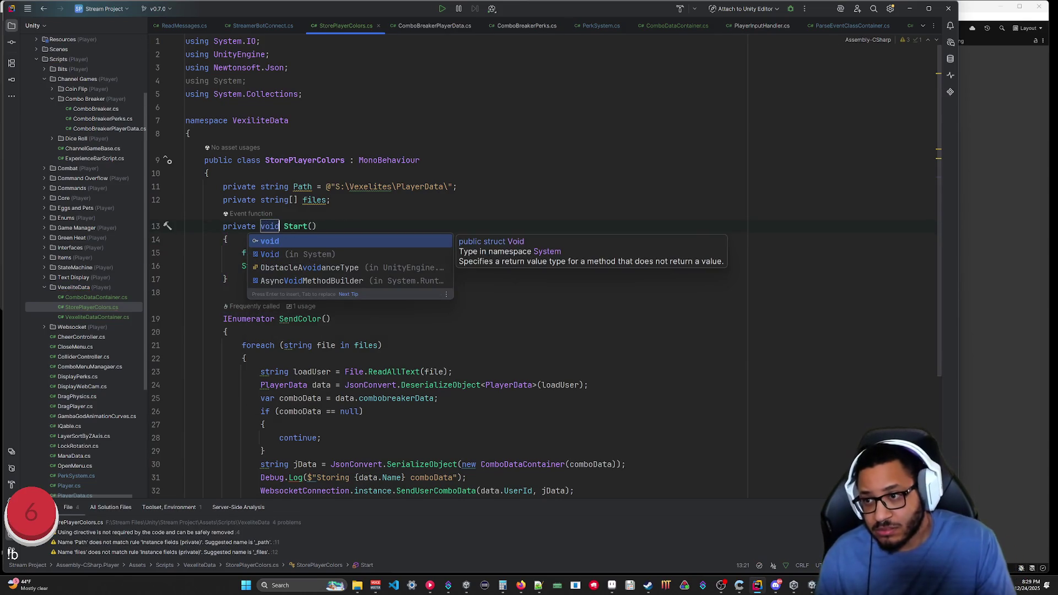
{"action": "key", "text": "Escape"}
{"action": "left_click", "coordinate": [330, 319]}
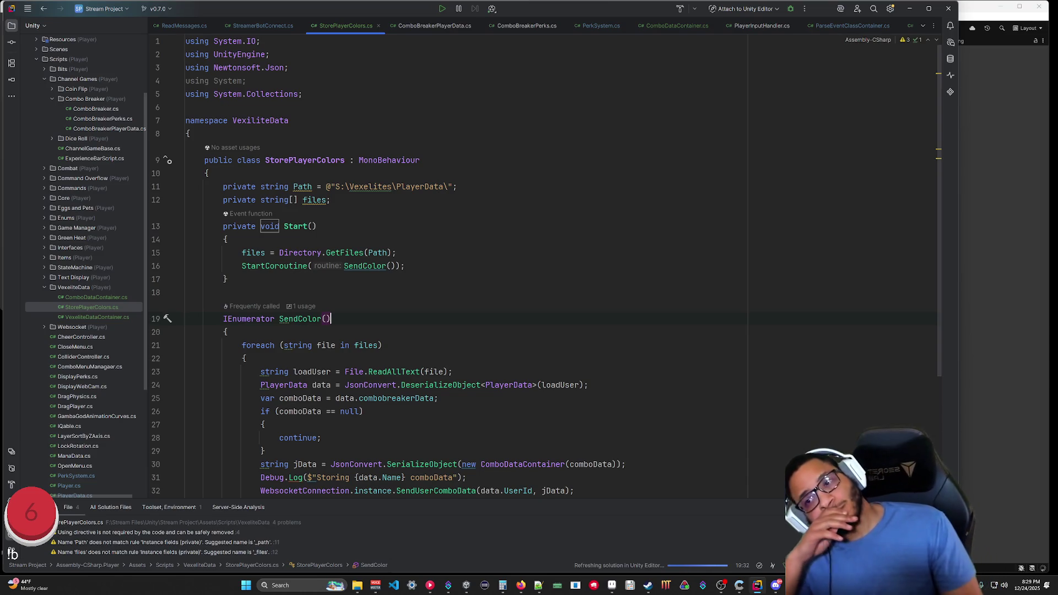
{"action": "scroll", "coordinate": [441, 275], "scroll_direction": "down", "scroll_amount": 5}
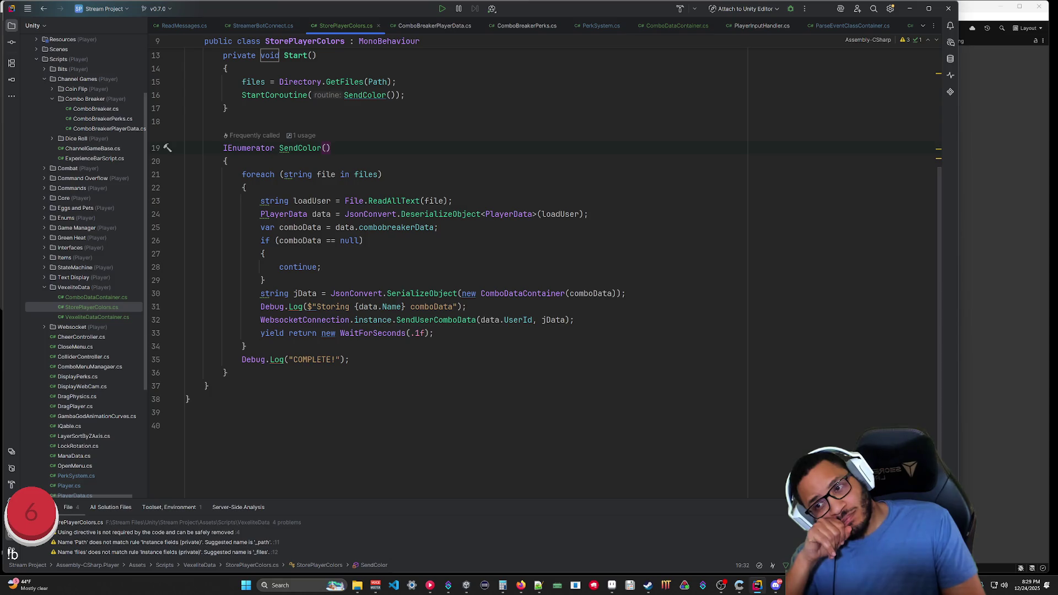
Scroll StreamerBotConnect.cs down to review the SBActions table.
{"action": "key", "text": "ctrl+Tab"}
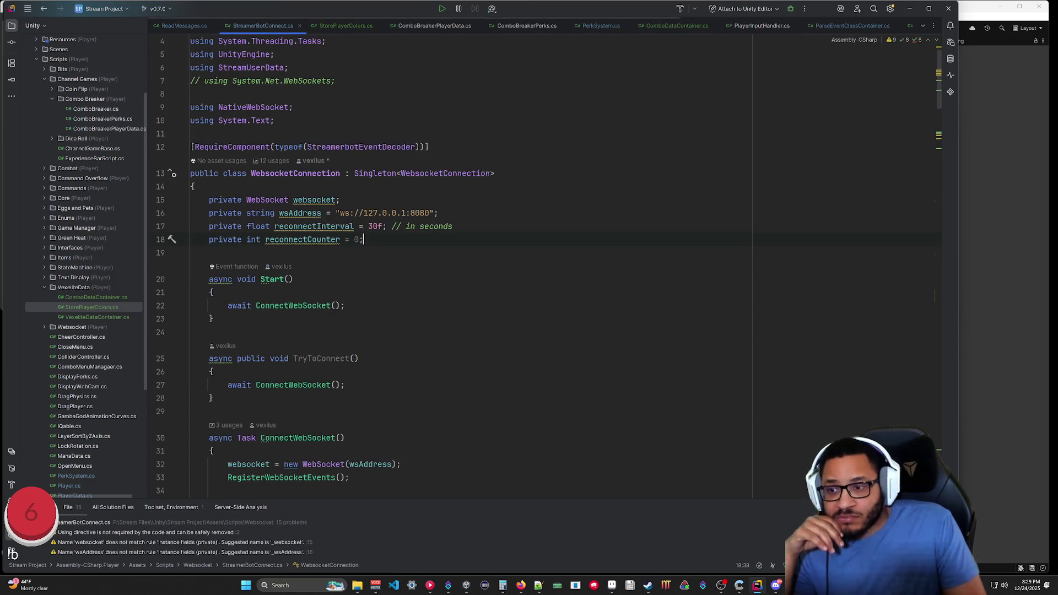
{"action": "scroll", "coordinate": [441, 275], "scroll_direction": "down", "scroll_amount": 6}
{"action": "scroll", "coordinate": [441, 276], "scroll_direction": "down", "scroll_amount": 20}
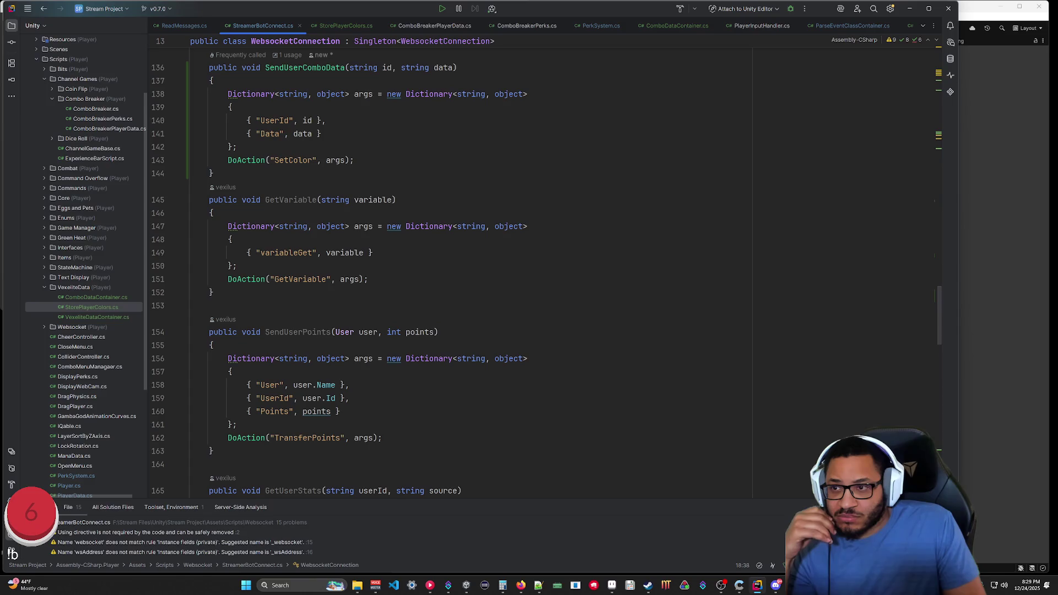
{"action": "scroll", "coordinate": [440, 275], "scroll_direction": "down", "scroll_amount": 15}
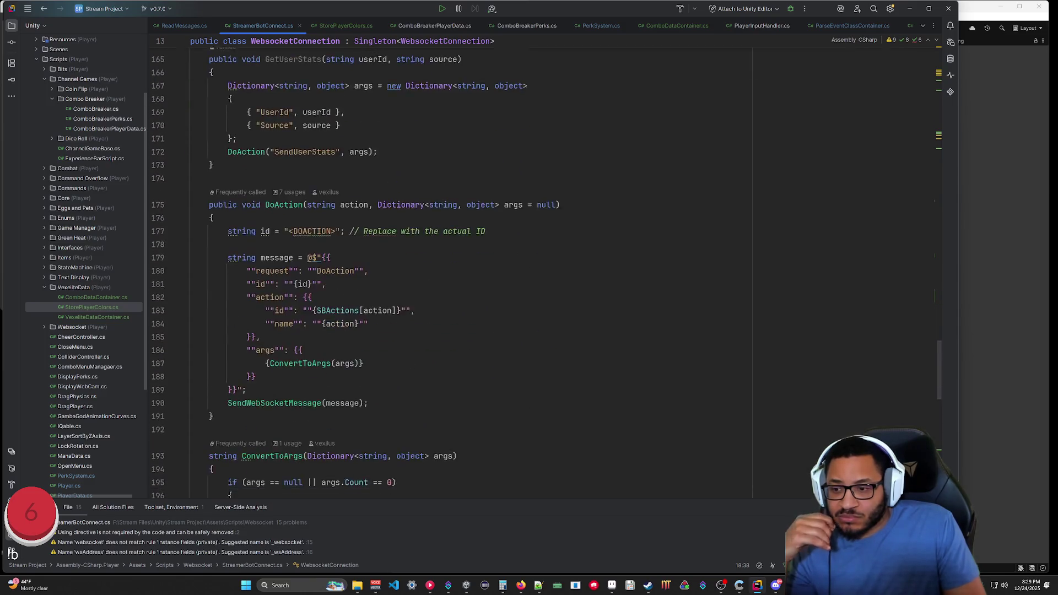
{"action": "scroll", "coordinate": [441, 276], "scroll_direction": "down", "scroll_amount": 10}
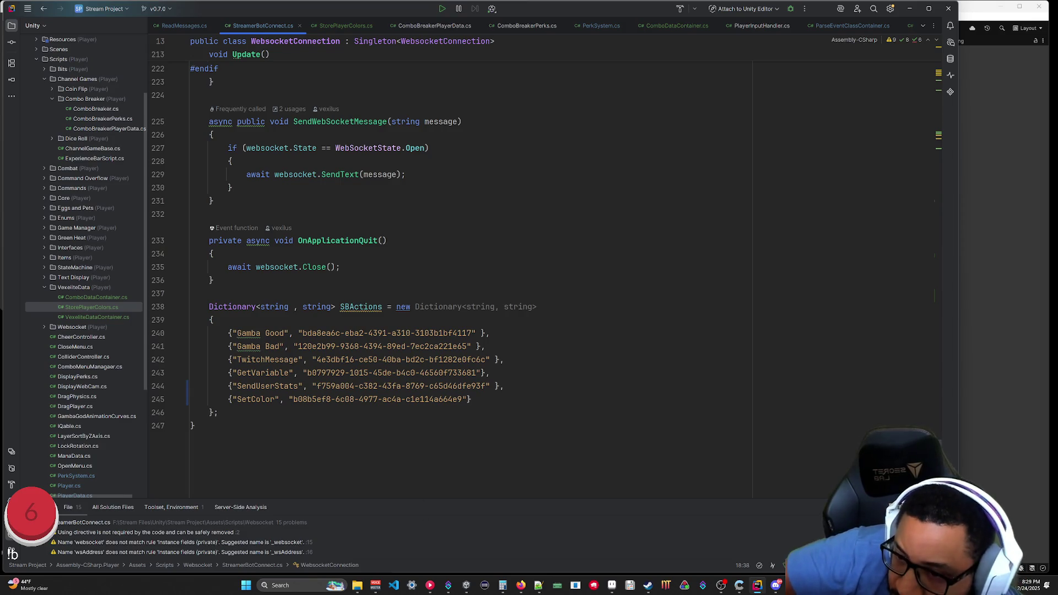
{"action": "left_click", "coordinate": [449, 588]}
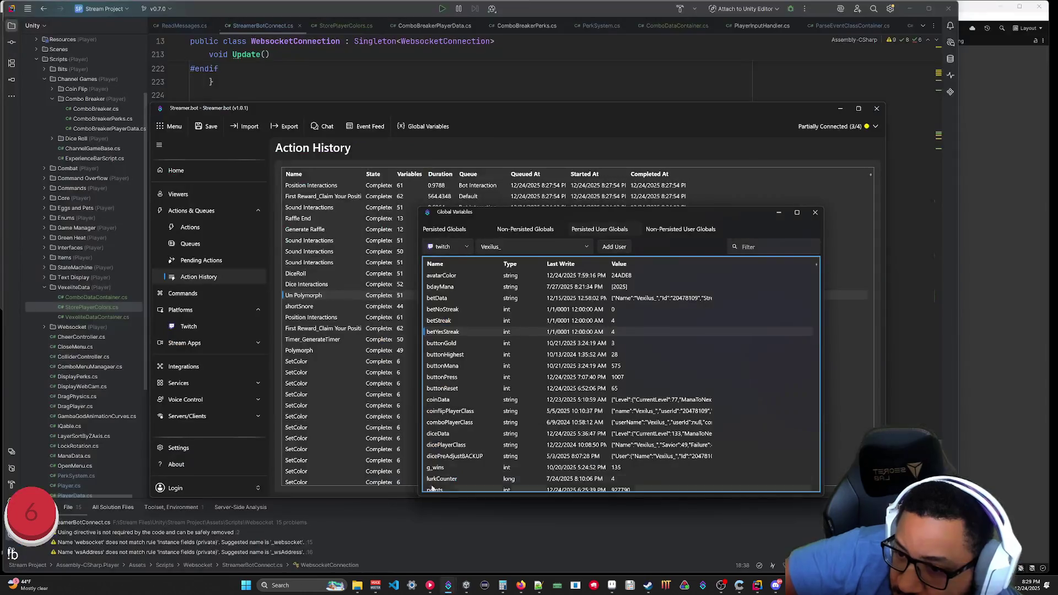
Close Global Variables and copy the SetColor action's ID from Streamer.bot's Actions list.
{"action": "left_click", "coordinate": [817, 216]}
{"action": "left_click", "coordinate": [449, 585]}
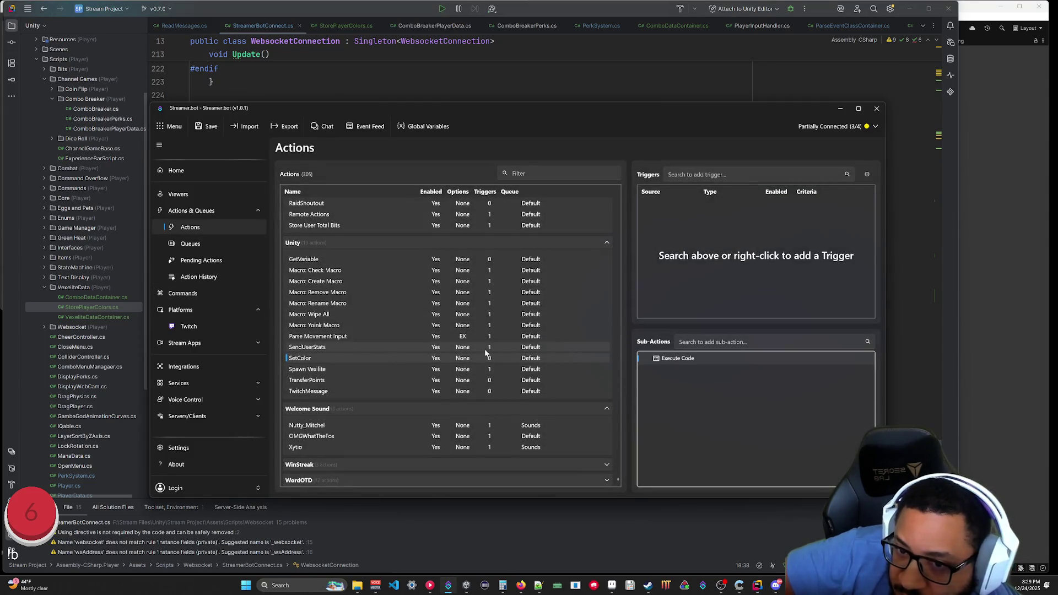
{"action": "right_click", "coordinate": [397, 352]}
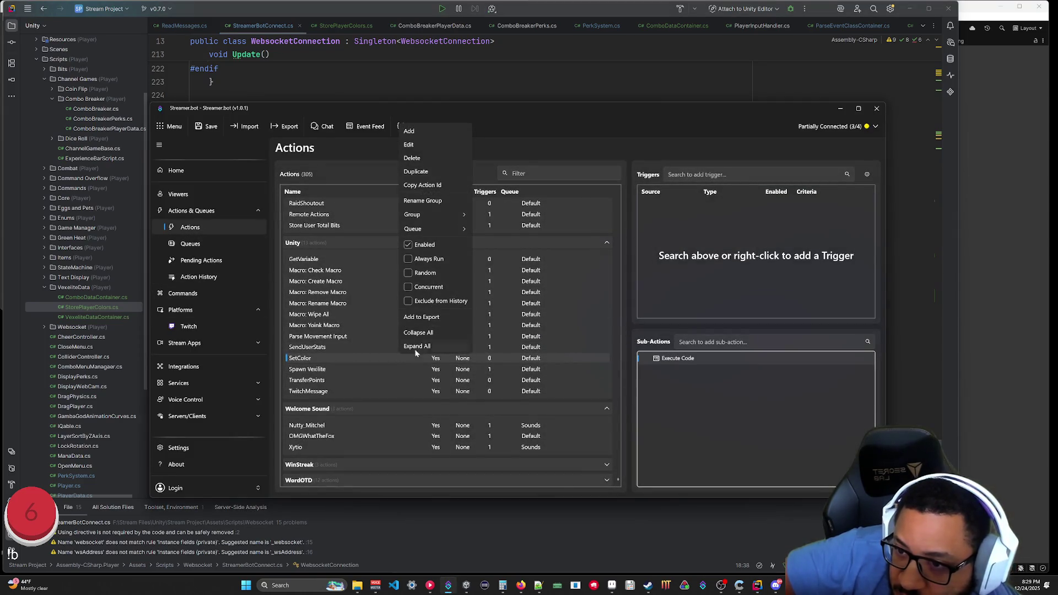
{"action": "left_click", "coordinate": [429, 185]}
Paste the copied ID over the old SetColor GUID in Rider's SBActions table.
{"action": "left_click", "coordinate": [420, 533]}
{"action": "left_click_drag", "start_coordinate": [464, 399], "coordinate": [292, 399]}
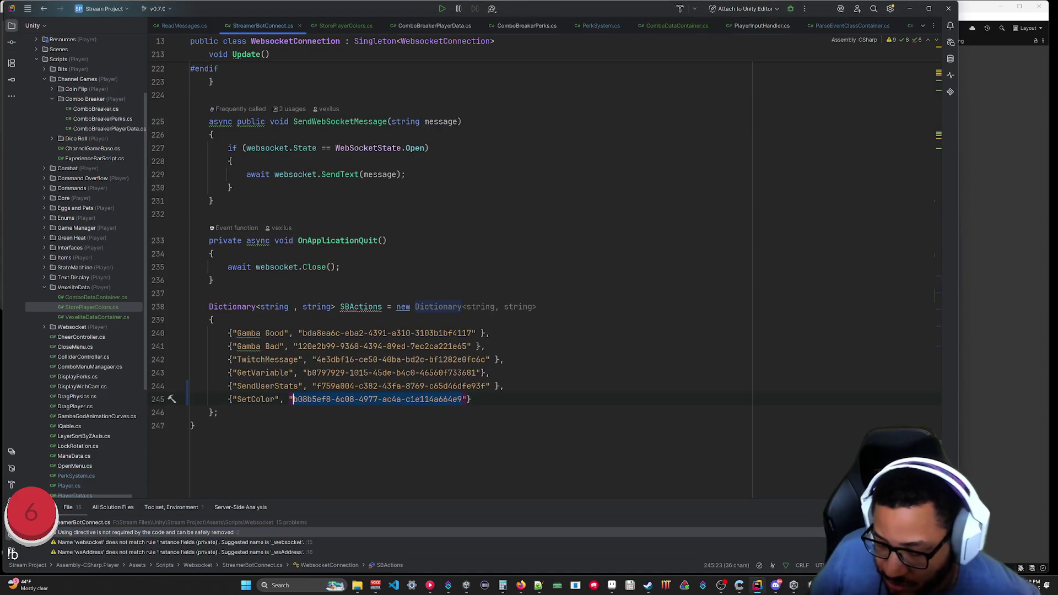
{"action": "key", "text": "ctrl+v"}
{"action": "left_click", "coordinate": [194, 426]}
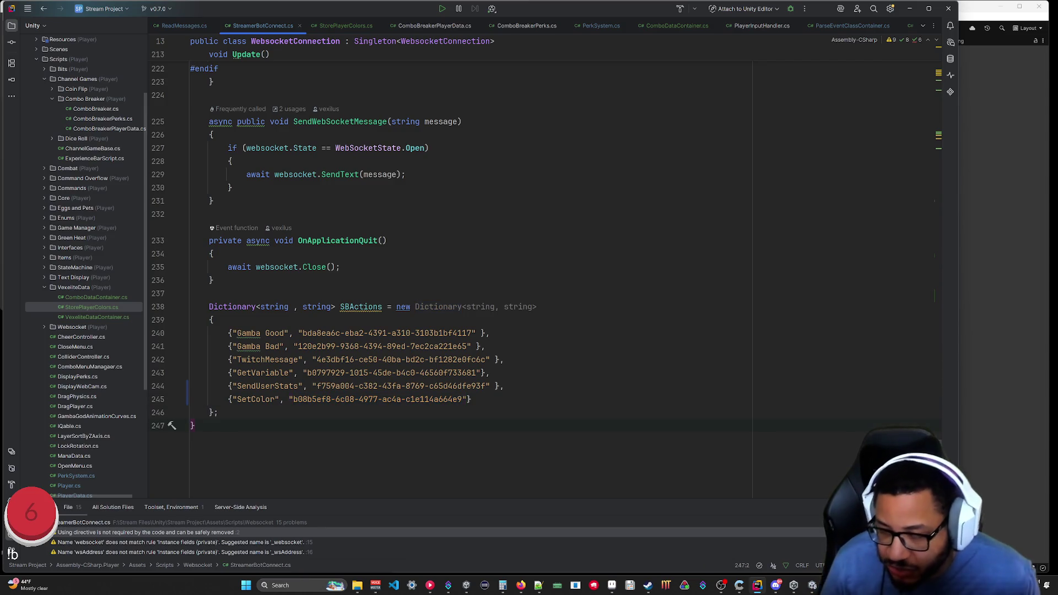
{"action": "scroll", "coordinate": [468, 275], "scroll_direction": "up", "scroll_amount": 5}
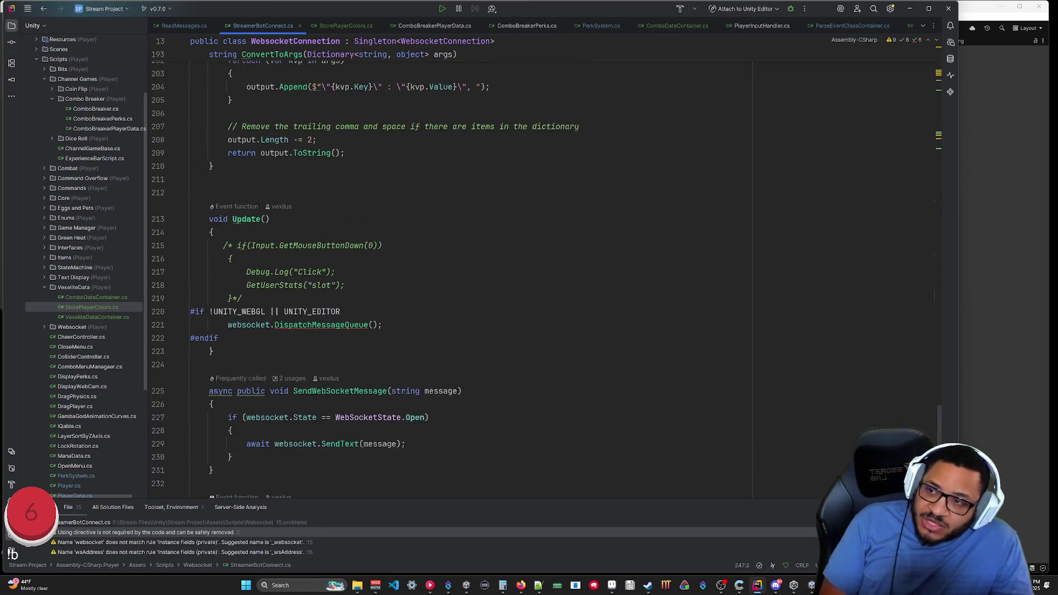
Scroll StreamerBotConnect.cs to the DoAction method, then bring Streamer.bot's SetColor action forward.
{"action": "scroll", "coordinate": [469, 275], "scroll_direction": "up", "scroll_amount": 3}
{"action": "scroll", "coordinate": [468, 276], "scroll_direction": "up", "scroll_amount": 4}
{"action": "scroll", "coordinate": [468, 276], "scroll_direction": "up", "scroll_amount": 7}
{"action": "scroll", "coordinate": [469, 275], "scroll_direction": "down", "scroll_amount": 4}
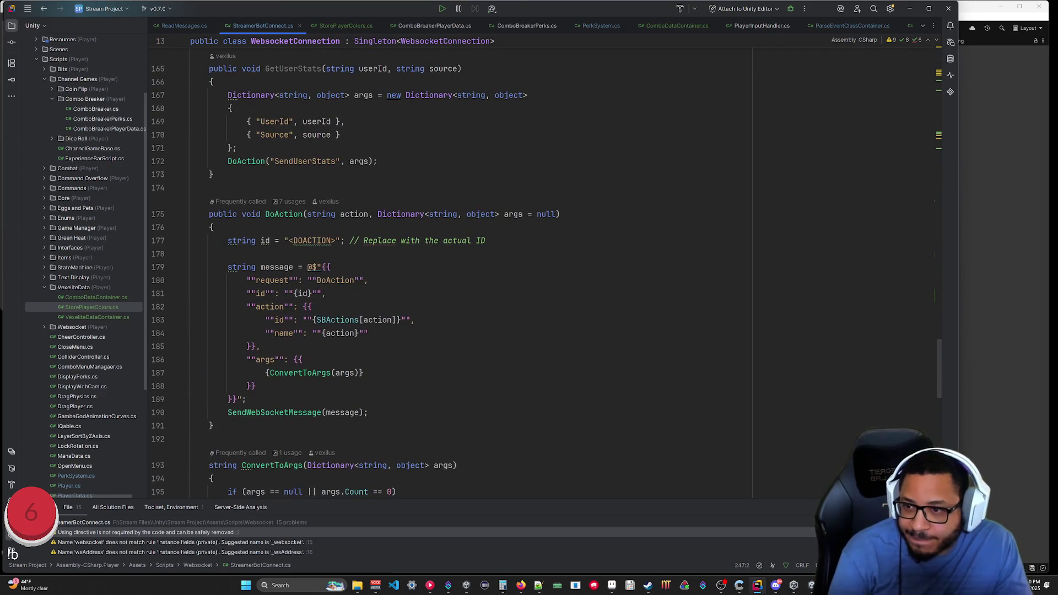
{"action": "scroll", "coordinate": [468, 276], "scroll_direction": "up", "scroll_amount": 3}
{"action": "scroll", "coordinate": [468, 275], "scroll_direction": "down", "scroll_amount": 2}
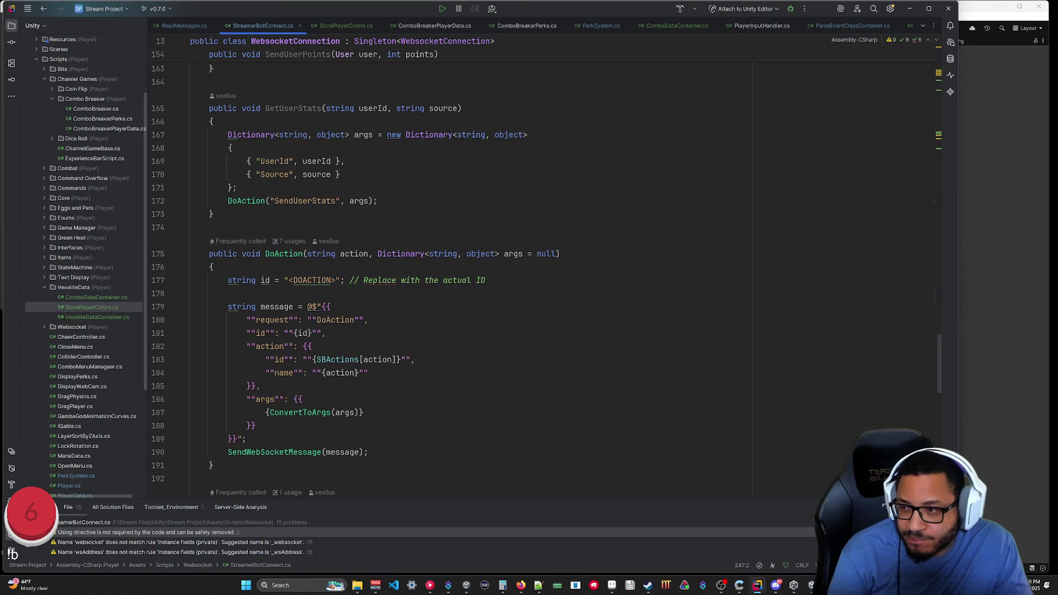
{"action": "left_click", "coordinate": [449, 586]}
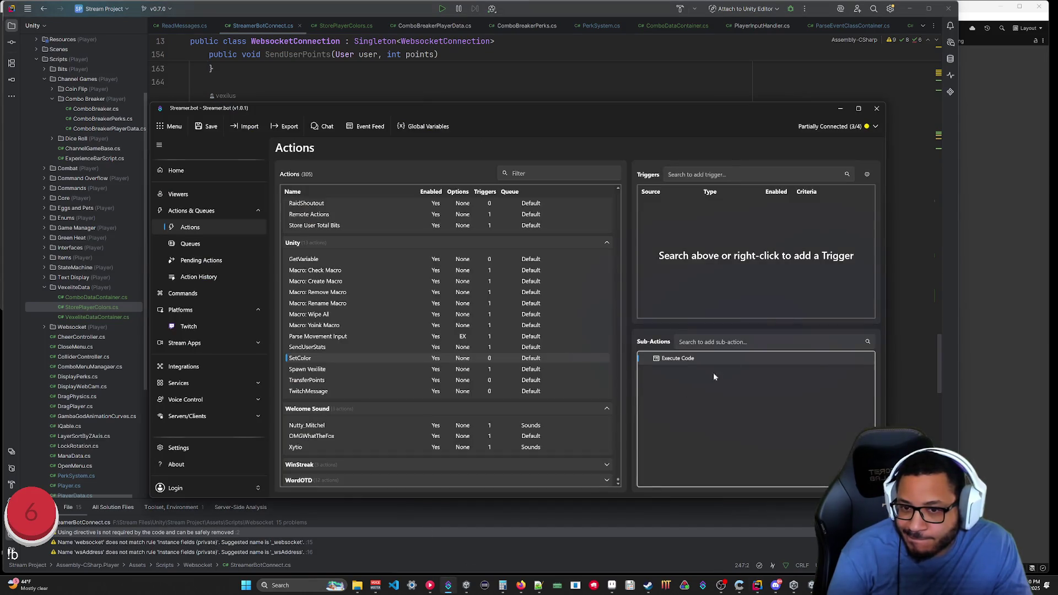
Inspect the SetColor Execute Code sub-action's C# code and cancel without changes.
{"action": "double_click", "coordinate": [680, 359]}
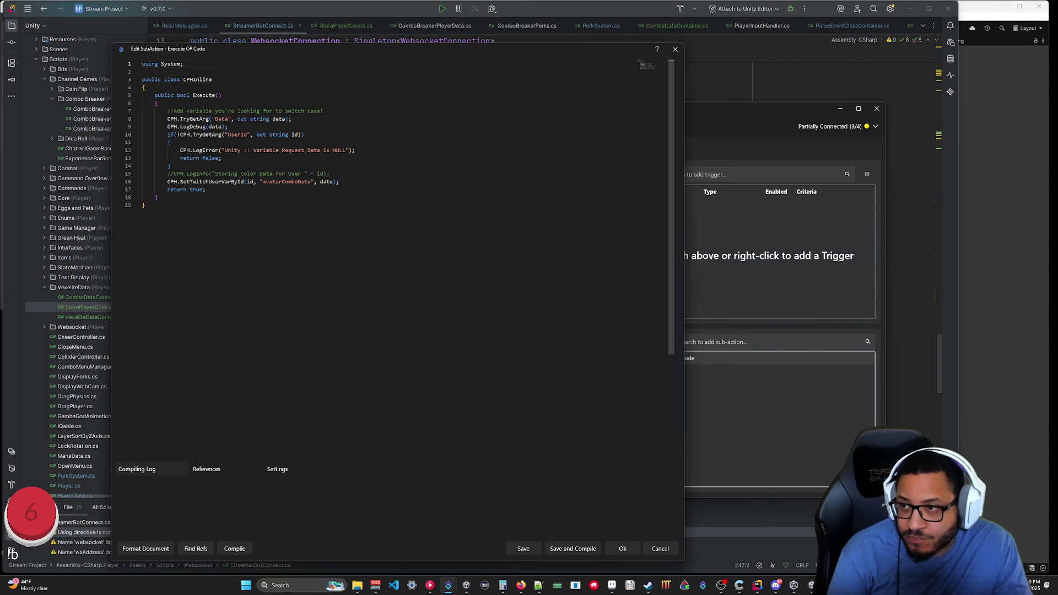
{"action": "left_click", "coordinate": [156, 103]}
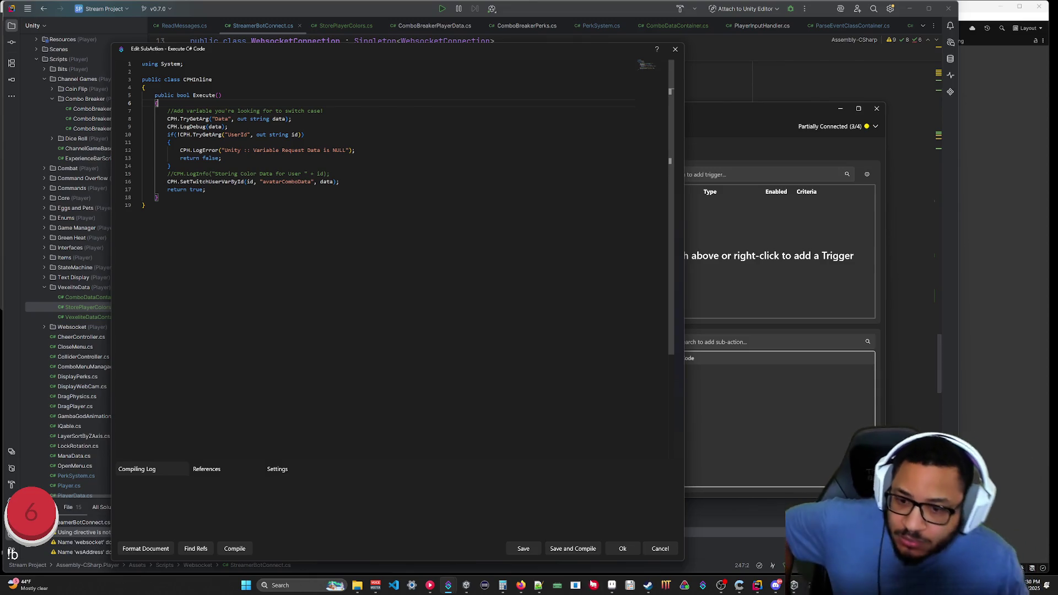
{"action": "left_click", "coordinate": [649, 549]}
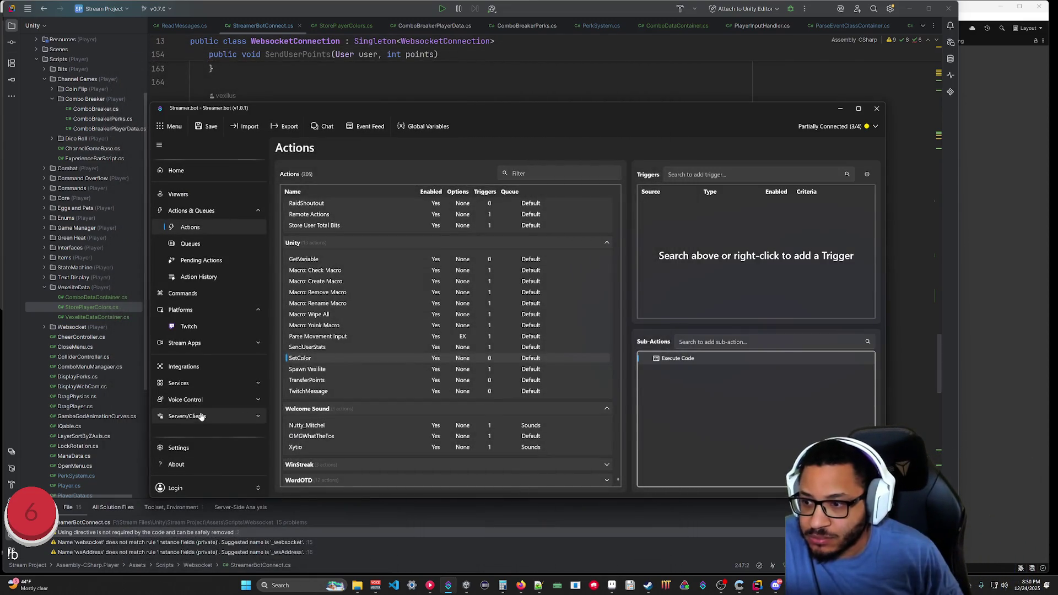
Stop and restart Streamer.bot's WebSocket Server, then play the Unity scene.
{"action": "left_click", "coordinate": [199, 416]}
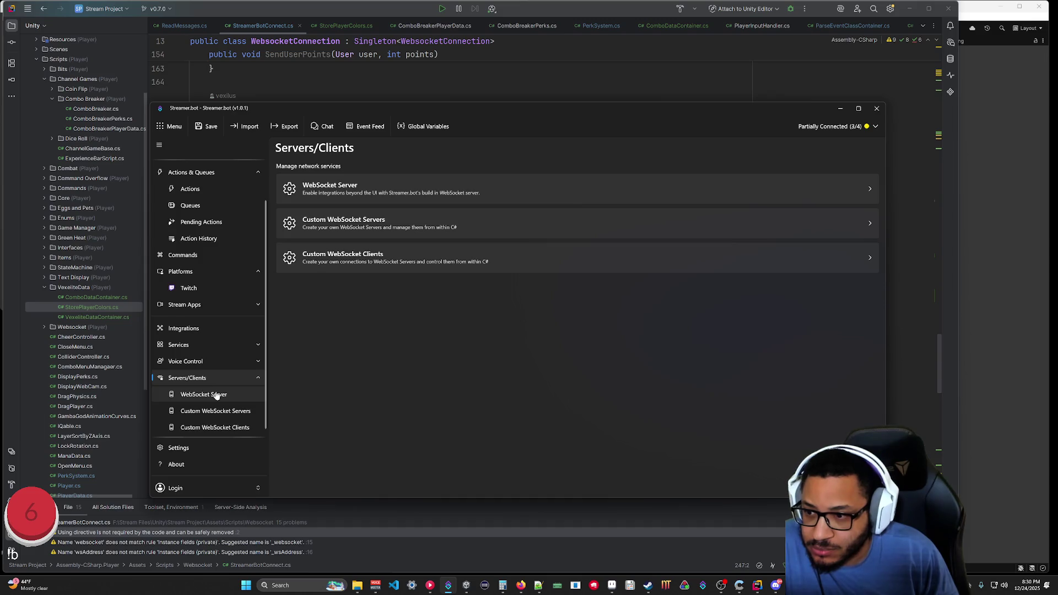
{"action": "left_click", "coordinate": [216, 395]}
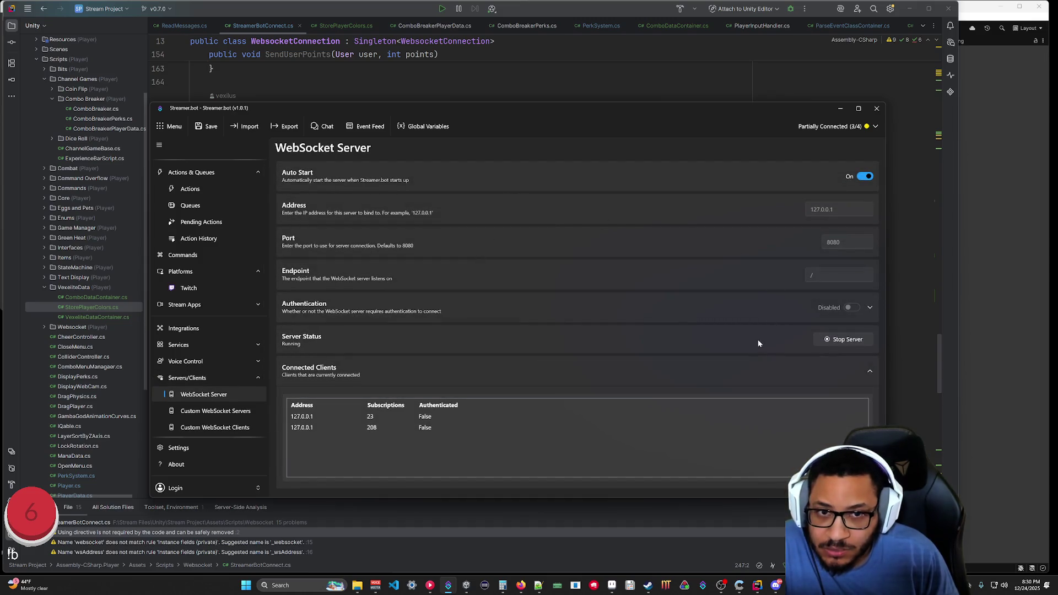
{"action": "left_click", "coordinate": [831, 340]}
{"action": "left_click", "coordinate": [841, 337]}
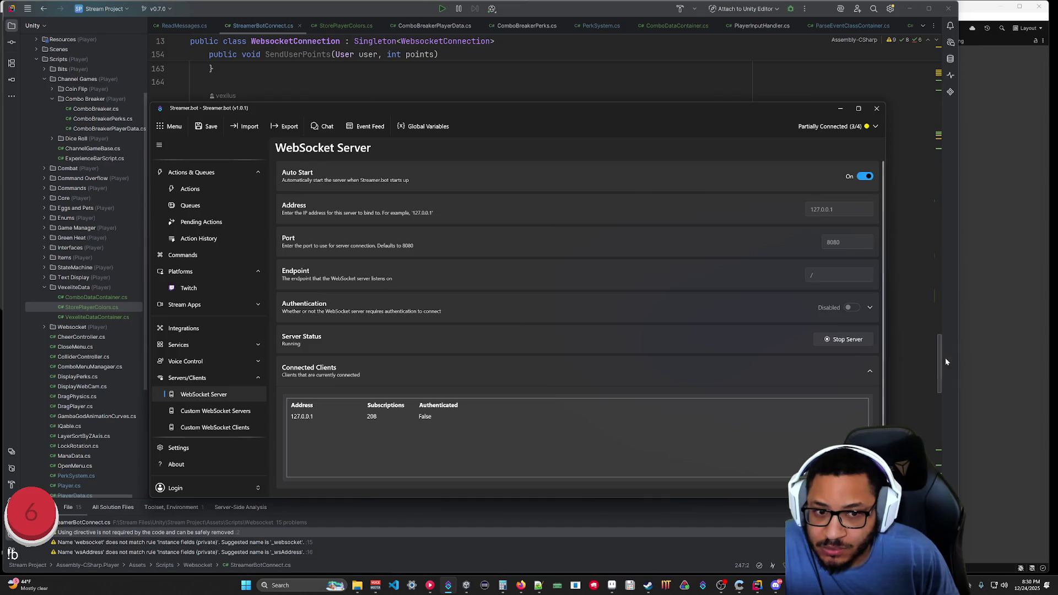
{"action": "key", "text": "alt+Tab"}
{"action": "left_click", "coordinate": [513, 28]}
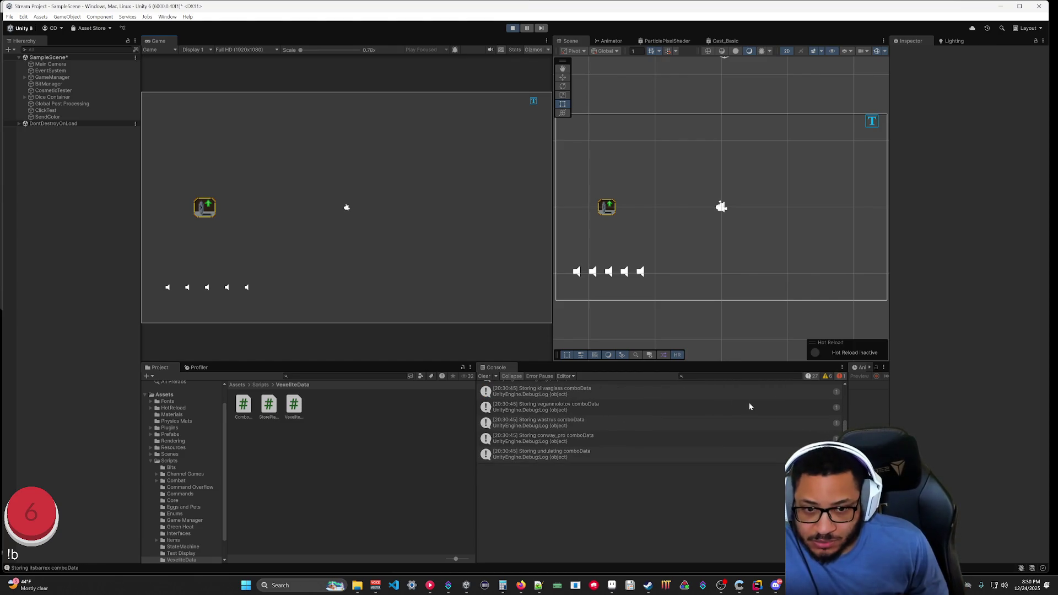
Read the SendWebSocketMessage NullReferenceException stack trace and stop the Unity scene.
{"action": "scroll", "coordinate": [739, 411], "scroll_direction": "up", "scroll_amount": 15}
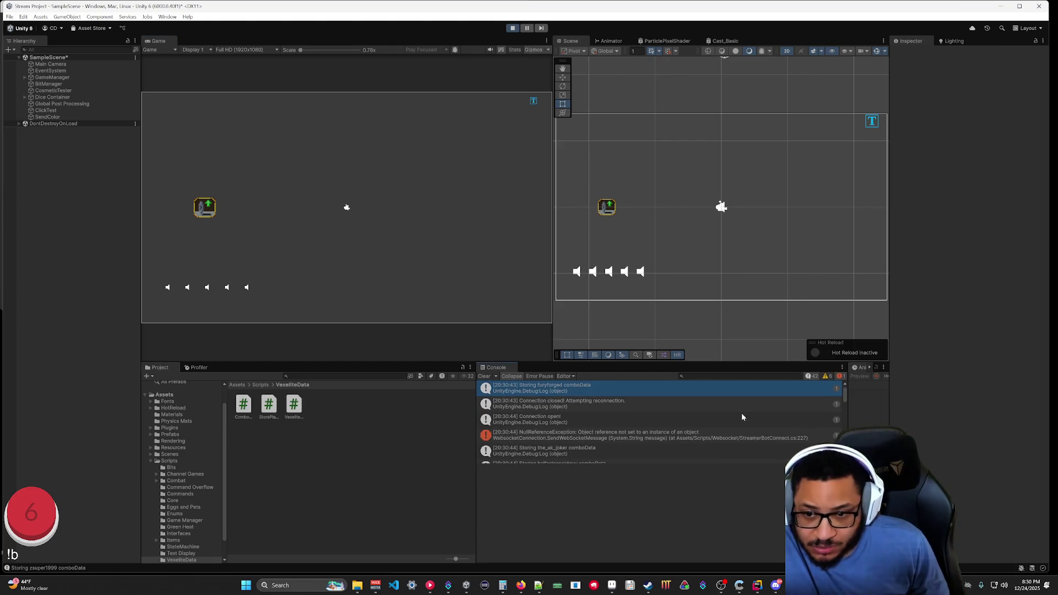
{"action": "left_click", "coordinate": [667, 435]}
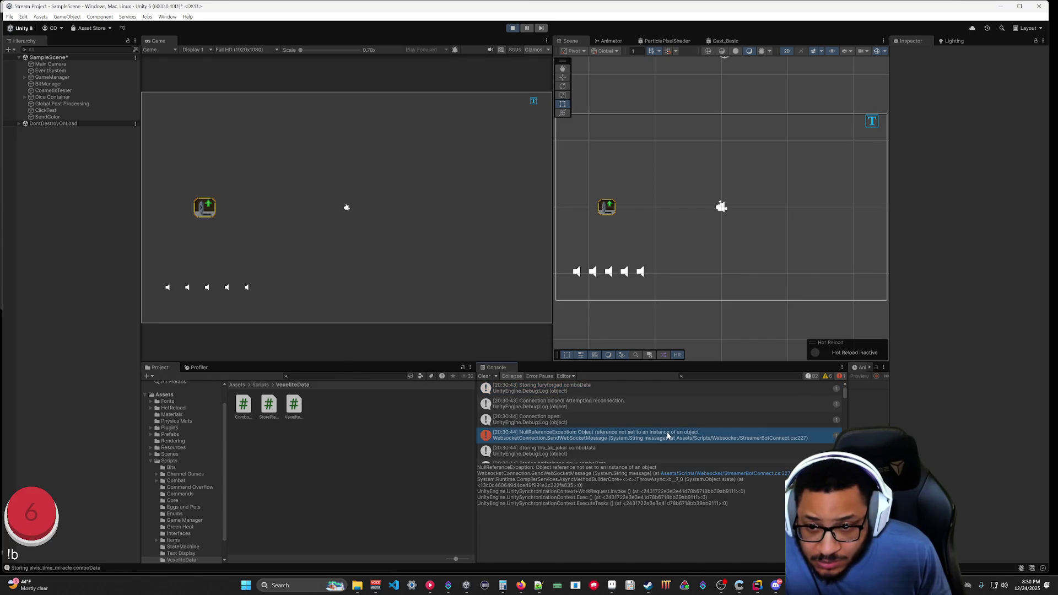
{"action": "scroll", "coordinate": [664, 437], "scroll_direction": "down", "scroll_amount": 3}
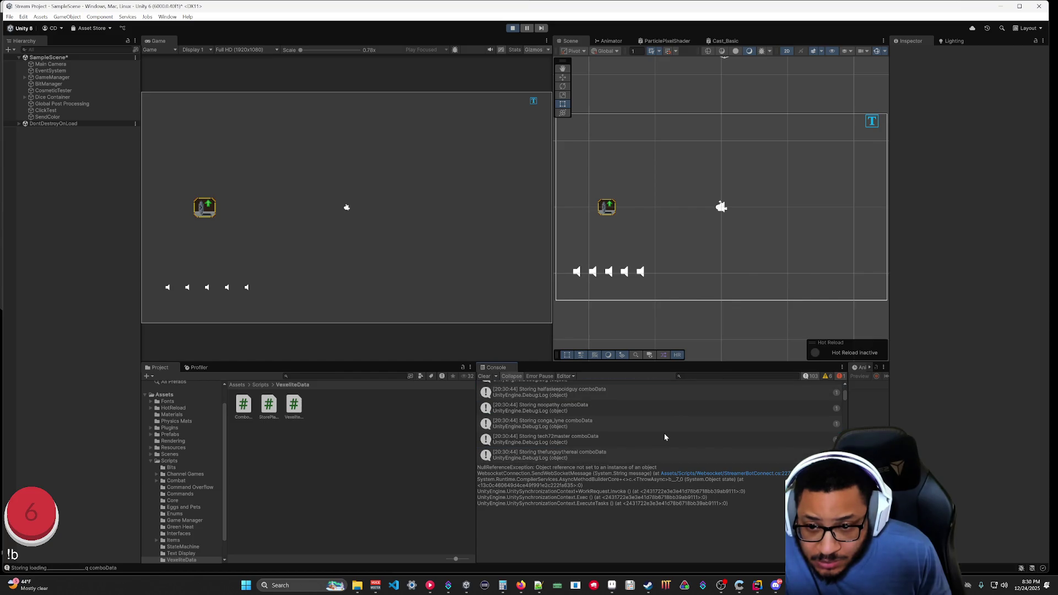
{"action": "scroll", "coordinate": [664, 437], "scroll_direction": "up", "scroll_amount": 2}
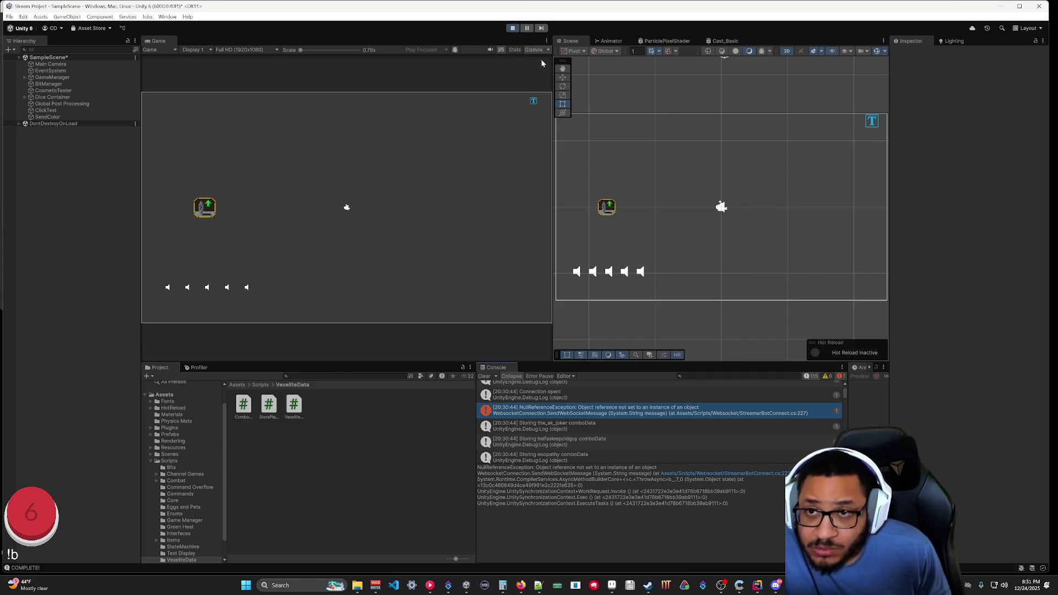
{"action": "left_click", "coordinate": [512, 28]}
Check Streamer.bot's Action History, minimize it, and return to Rider.
{"action": "left_click", "coordinate": [448, 585]}
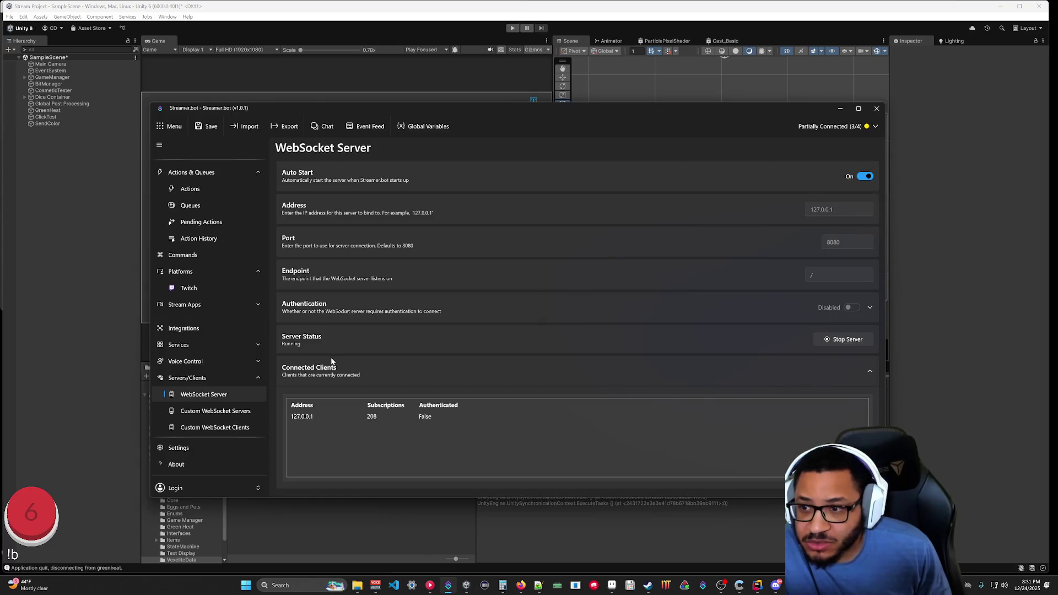
{"action": "left_click", "coordinate": [196, 238]}
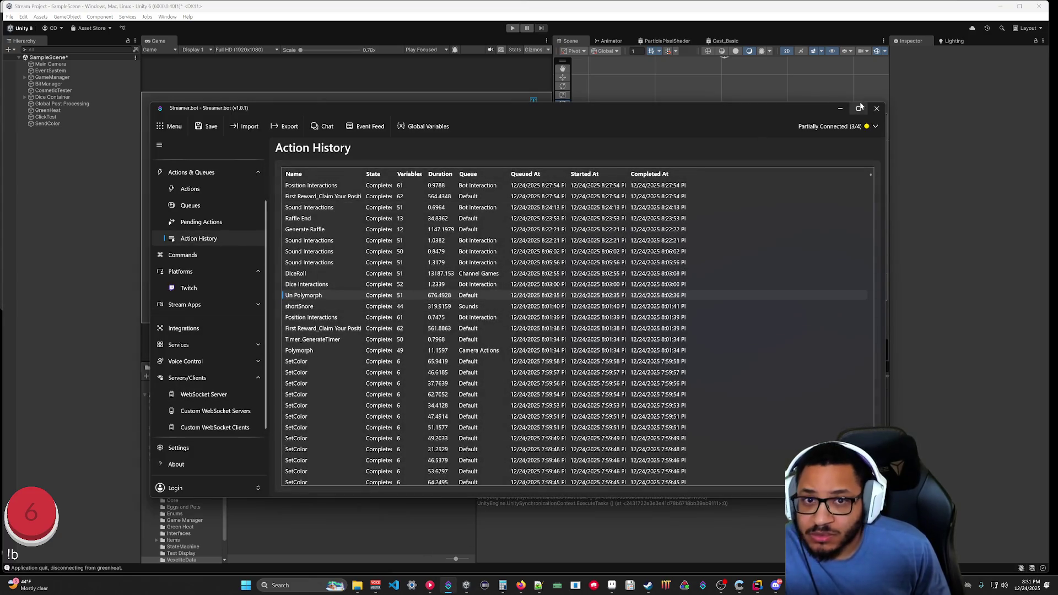
{"action": "left_click", "coordinate": [842, 110]}
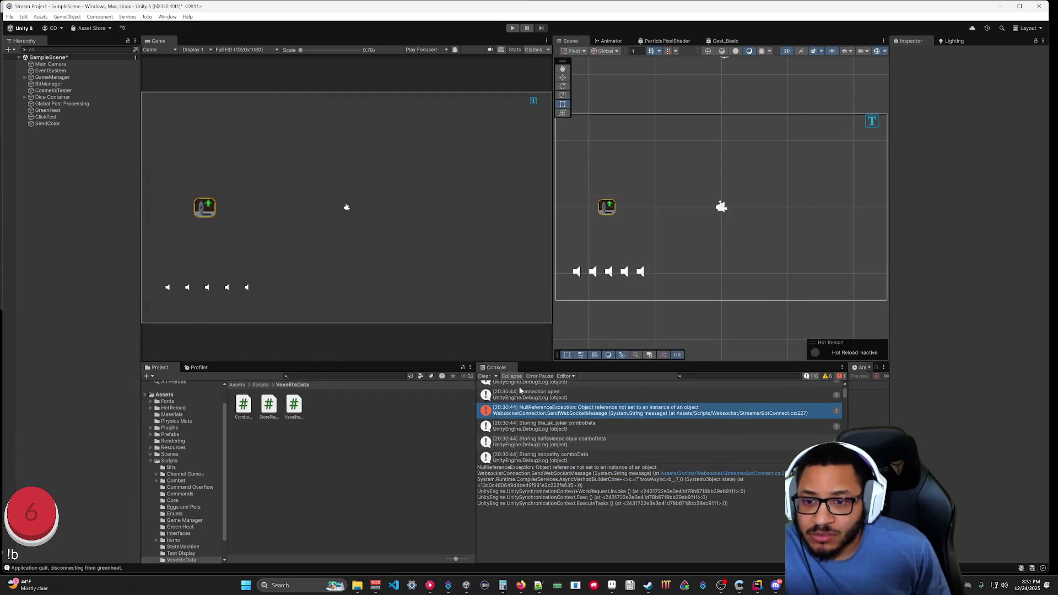
{"action": "left_click", "coordinate": [757, 586]}
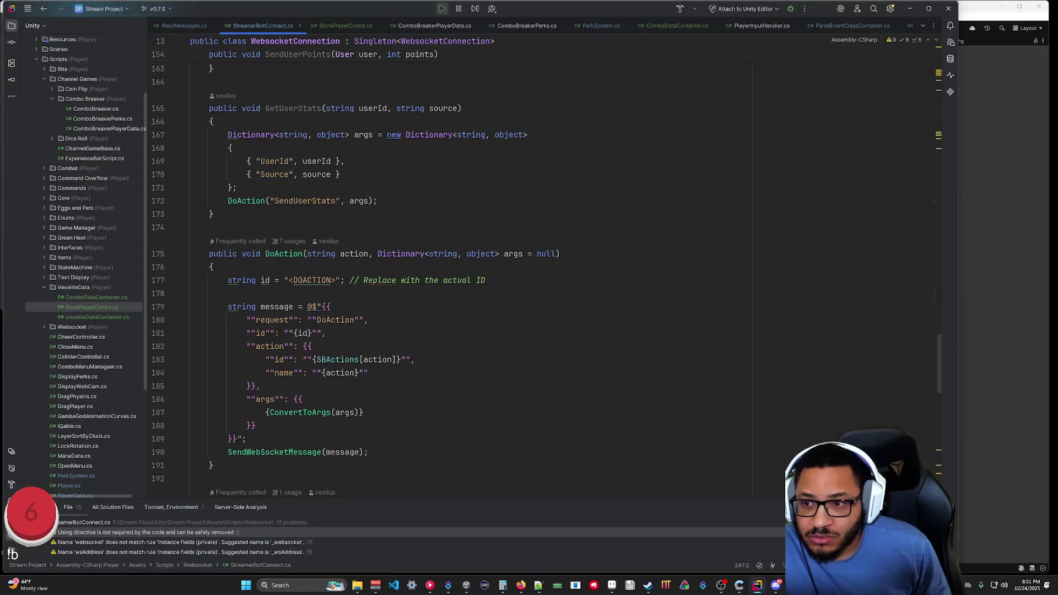
Undo edits restoring connected = true in OnConnectionOpen and the Start coroutine, then recompile in Unity.
{"action": "scroll", "coordinate": [911, 97], "scroll_direction": "up", "scroll_amount": 20}
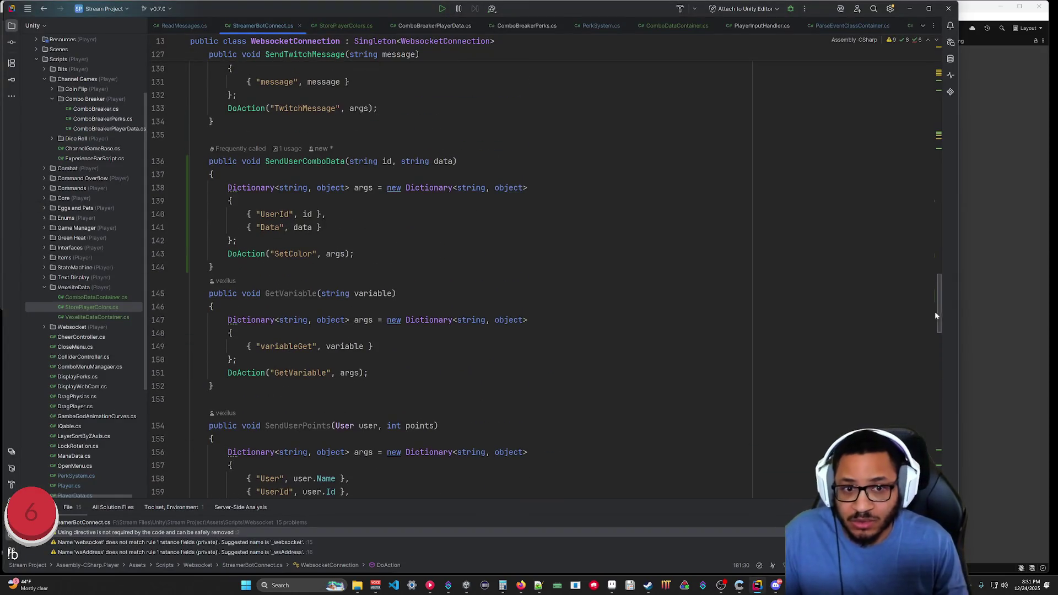
{"action": "key", "text": "ctrl+shift+BackSpace"}
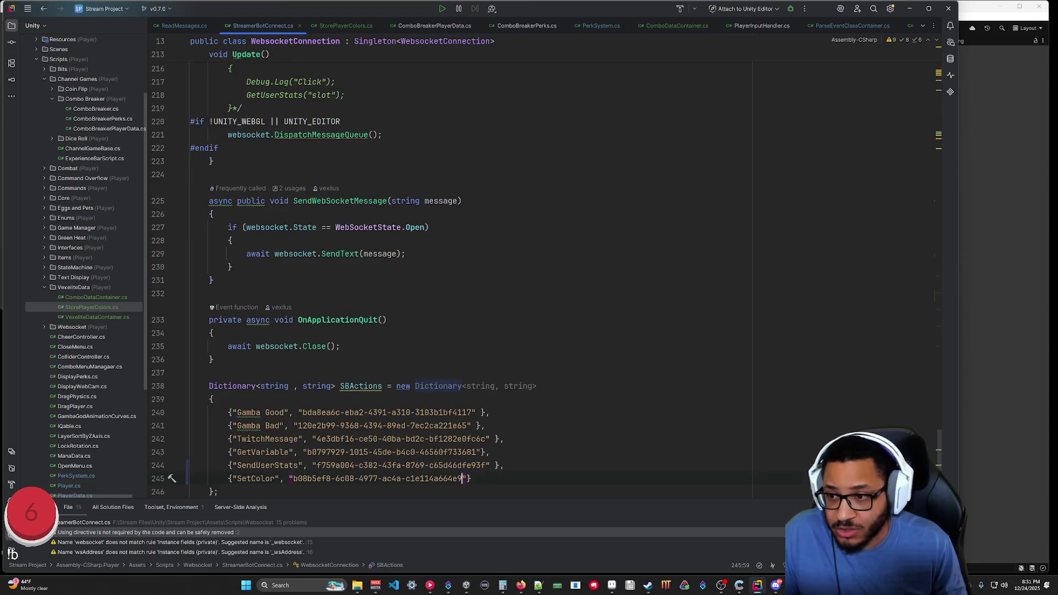
{"action": "key", "text": "ctrl+shift+BackSpace"}
{"action": "key", "text": "ctrl+shift+BackSpace"}
{"action": "key", "text": "ctrl+shift+BackSpace"}
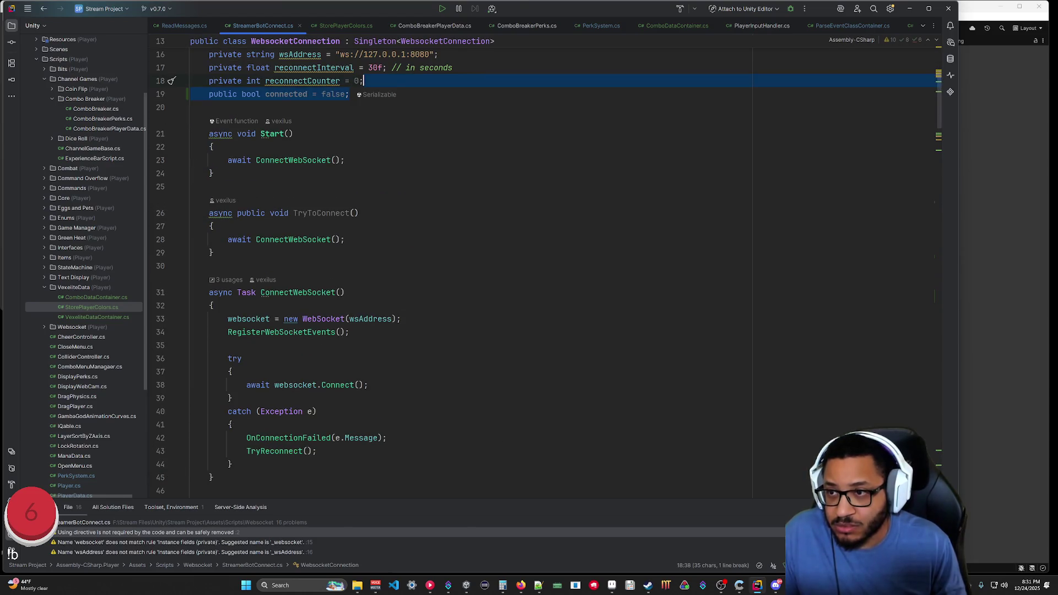
{"action": "key", "text": "ctrl+z"}
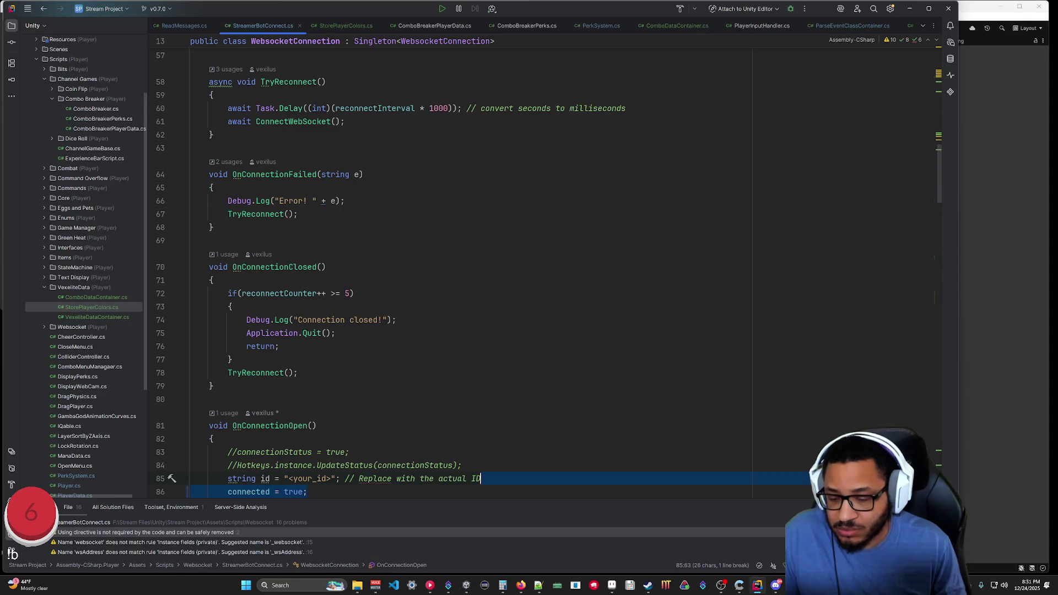
{"action": "left_click", "coordinate": [356, 26]}
{"action": "key", "text": "ctrl+z"}
{"action": "key", "text": "ctrl+z"}
{"action": "key", "text": "ctrl+z"}
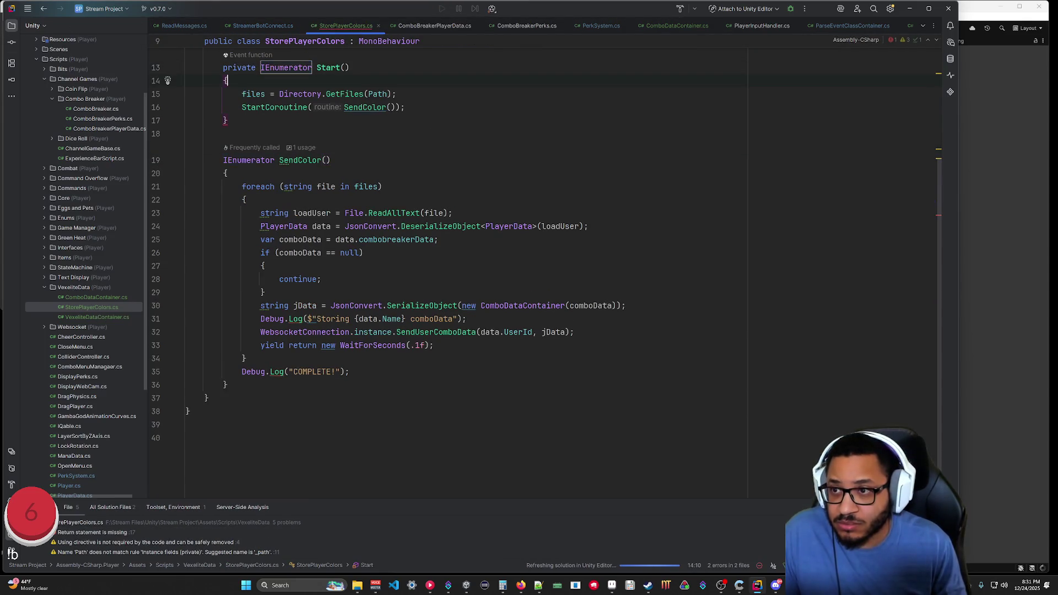
{"action": "key", "text": "alt+Tab"}
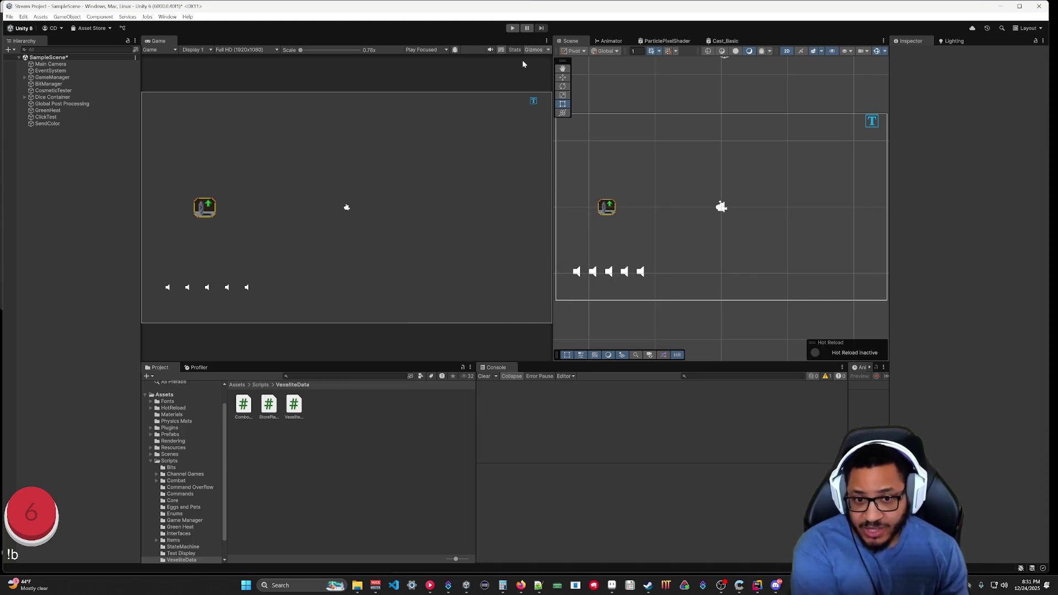
Run the scene and inspect Streamer.bot's WebSocket clients with 24 and 23 subscriptions.
{"action": "key", "text": "ctrl+p"}
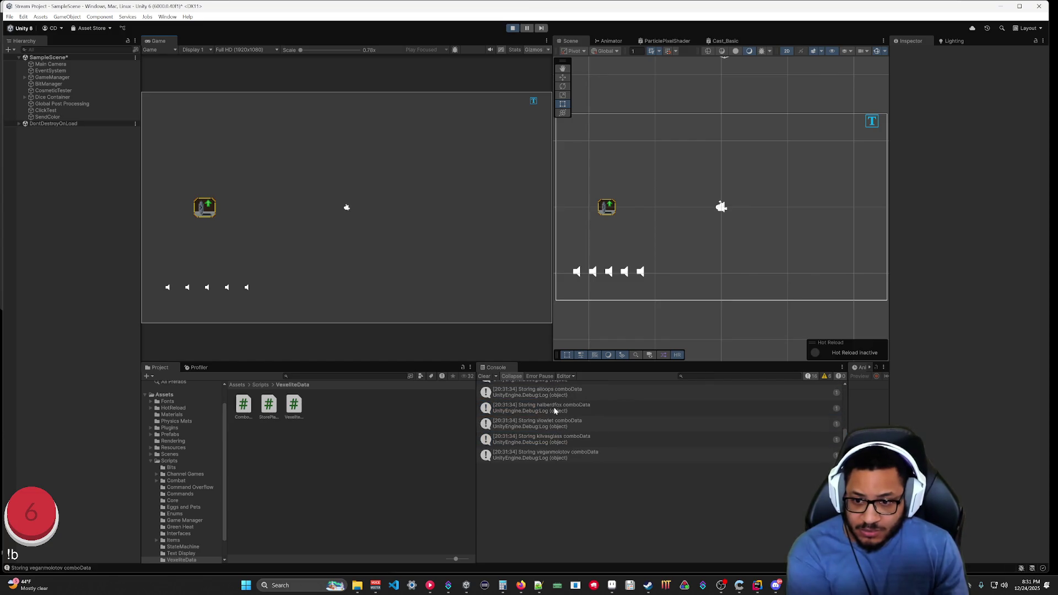
{"action": "left_click", "coordinate": [449, 589]}
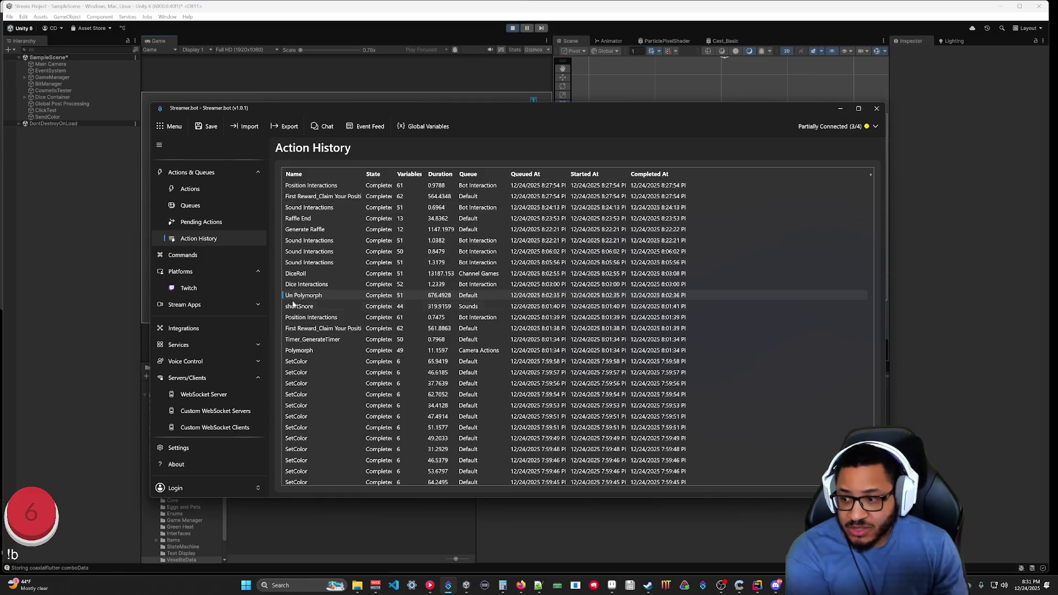
{"action": "left_click", "coordinate": [204, 396]}
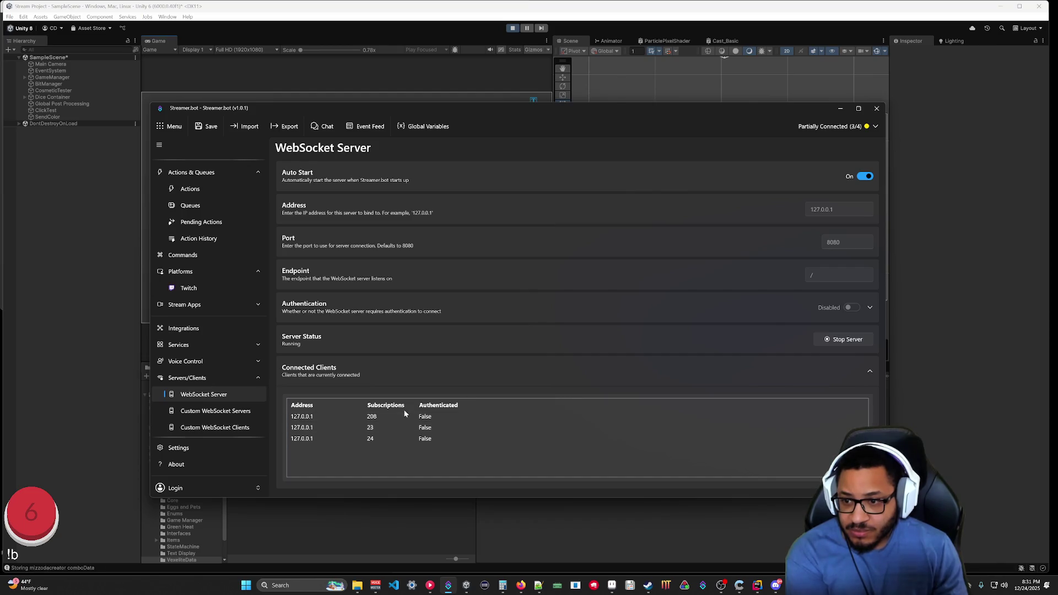
{"action": "left_click", "coordinate": [344, 439]}
{"action": "left_click", "coordinate": [348, 431]}
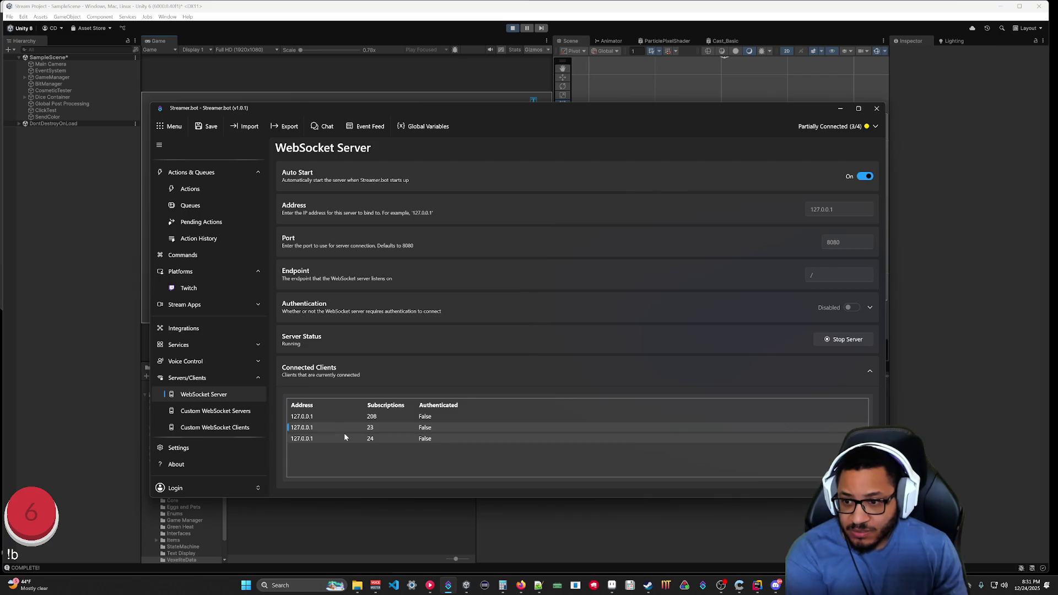
{"action": "left_click", "coordinate": [355, 439]}
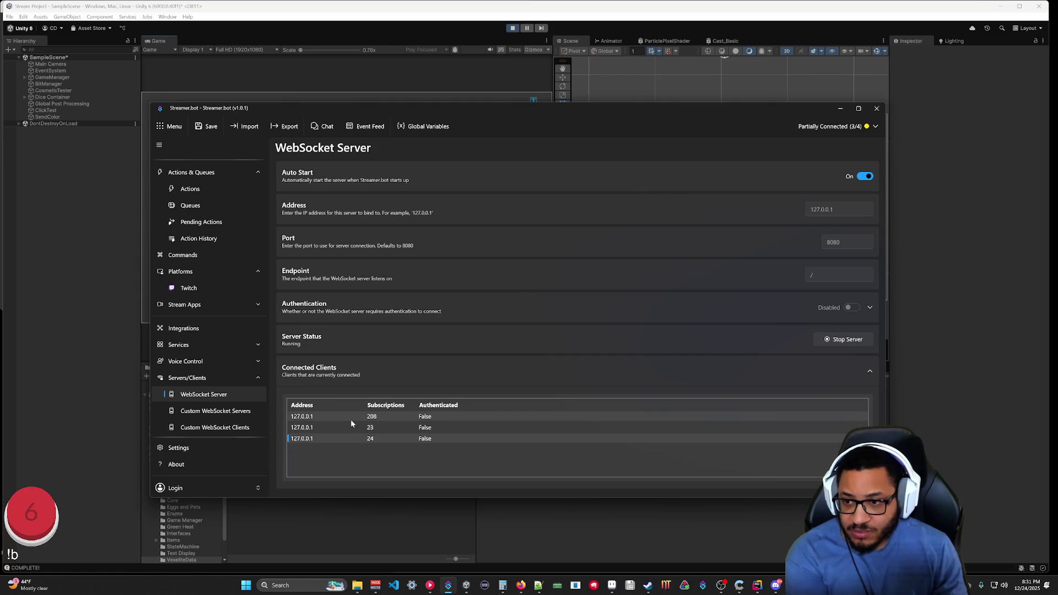
Check the action history, stop the game, recheck connected clients, and return to Rider.
{"action": "left_click", "coordinate": [200, 238]}
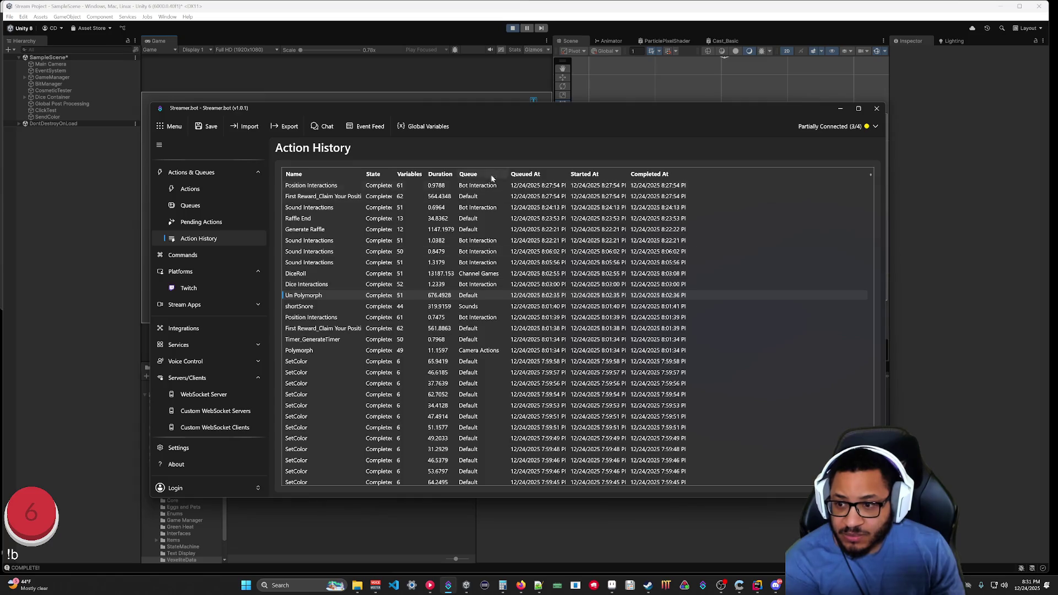
{"action": "left_click", "coordinate": [512, 28]}
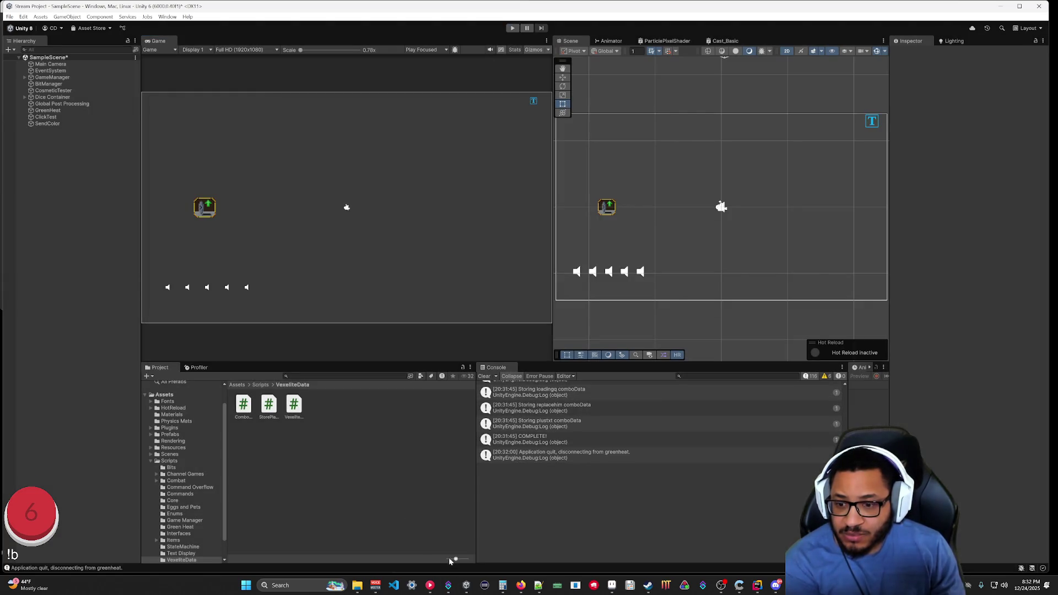
{"action": "key", "text": "alt+Tab"}
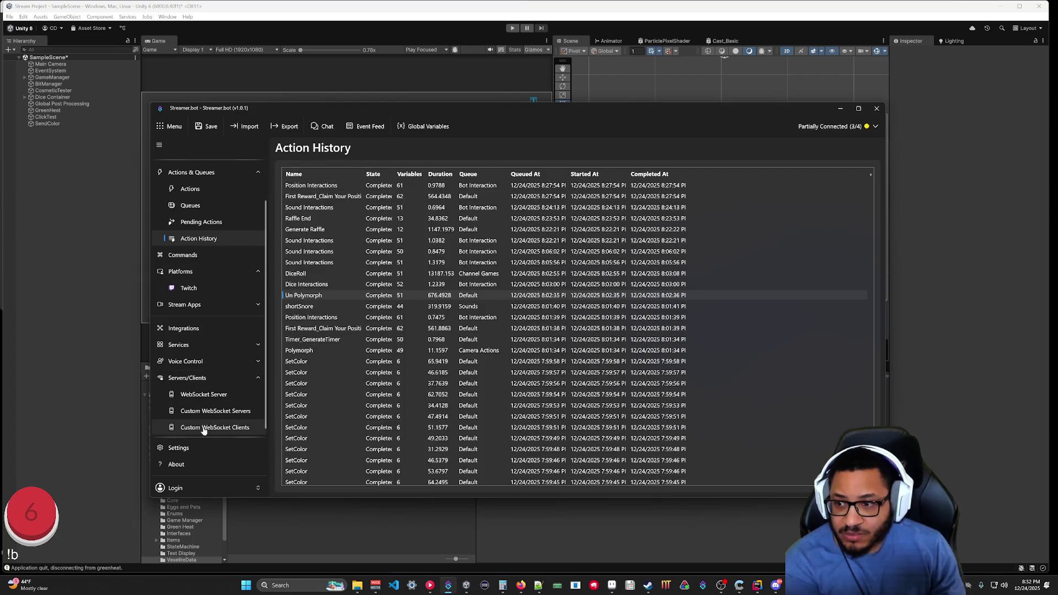
{"action": "left_click", "coordinate": [205, 394]}
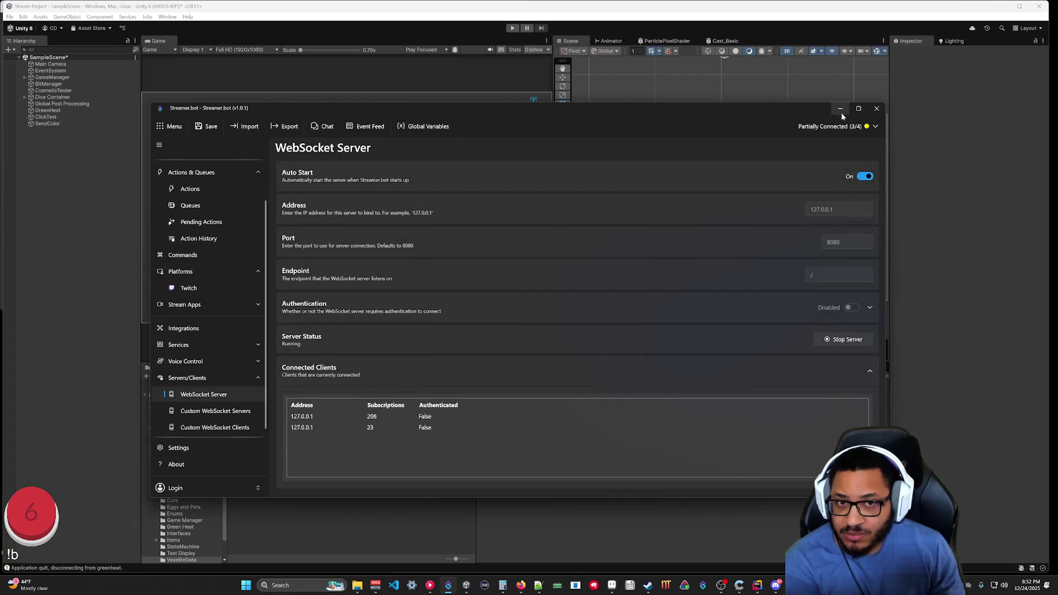
{"action": "left_click", "coordinate": [841, 112]}
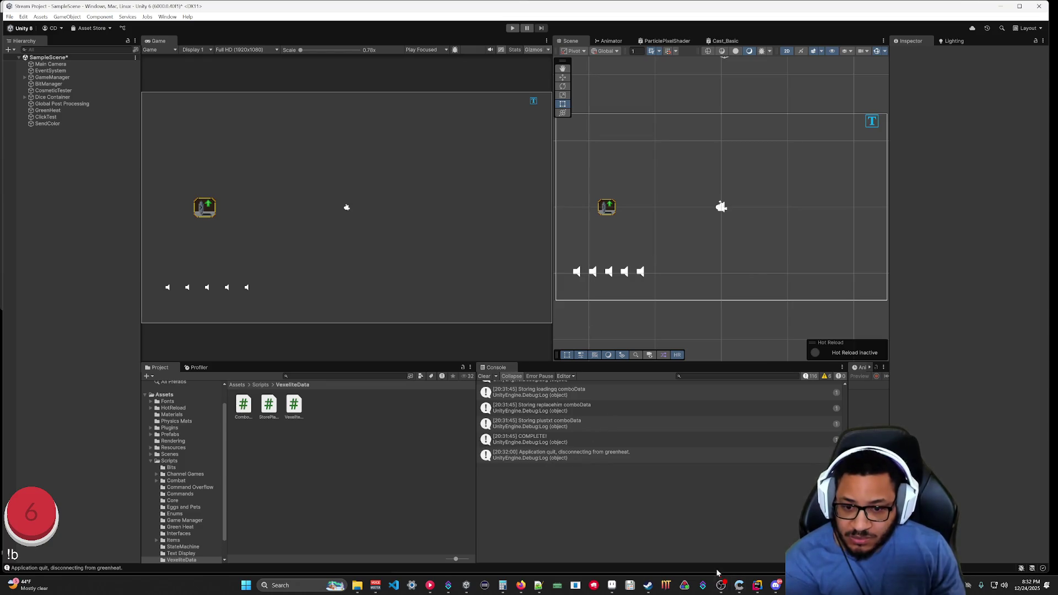
{"action": "left_click", "coordinate": [757, 585]}
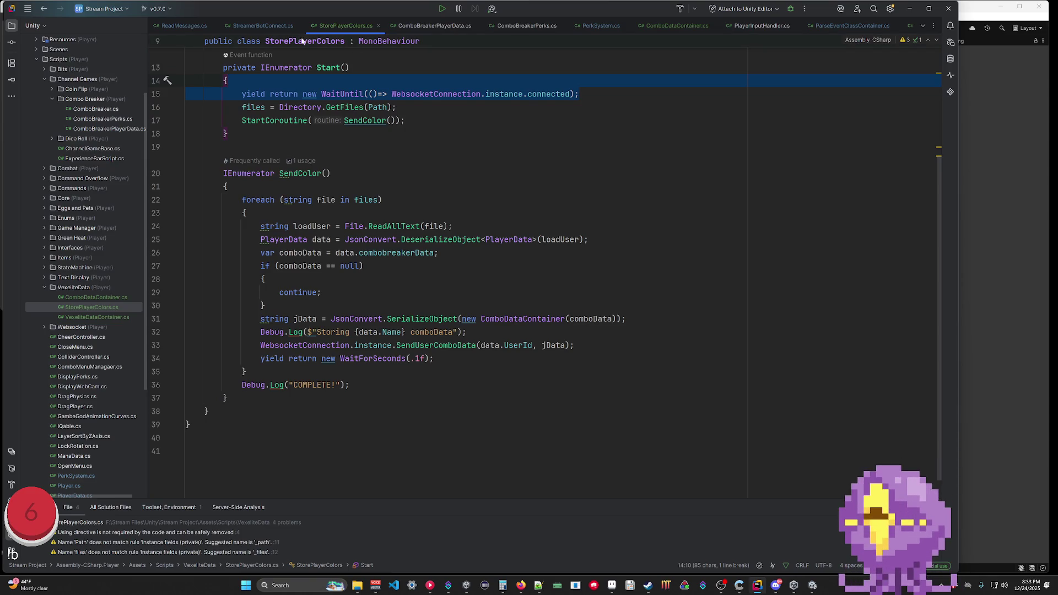
Switch back to StreamerBotConnect.cs where OnConnectionOpen flags the connection as connected.
{"action": "key", "text": "ctrl+Tab"}
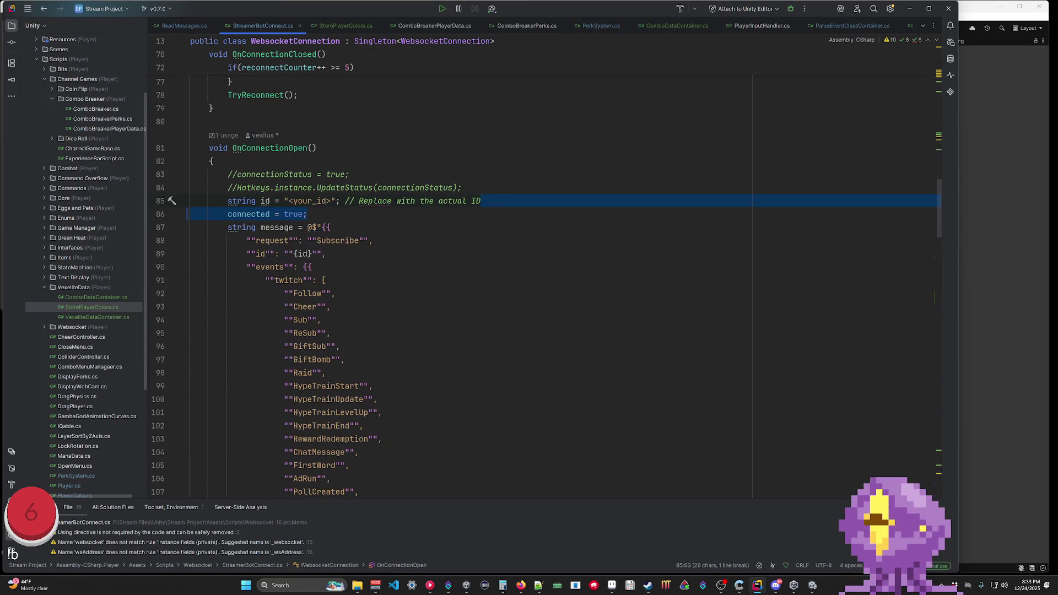
Review StorePlayerColors.cs, selecting Start's StartCoroutine(SendColor) call on line 17.
{"action": "left_click", "coordinate": [331, 333]}
{"action": "scroll", "coordinate": [330, 333], "scroll_direction": "down", "scroll_amount": 5}
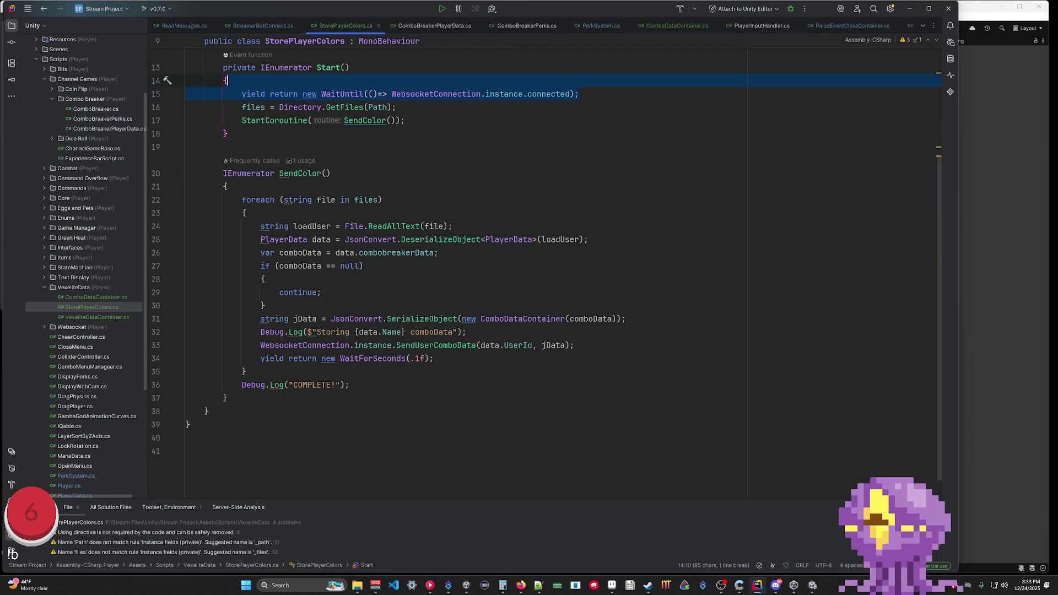
{"action": "scroll", "coordinate": [441, 264], "scroll_direction": "up", "scroll_amount": 3}
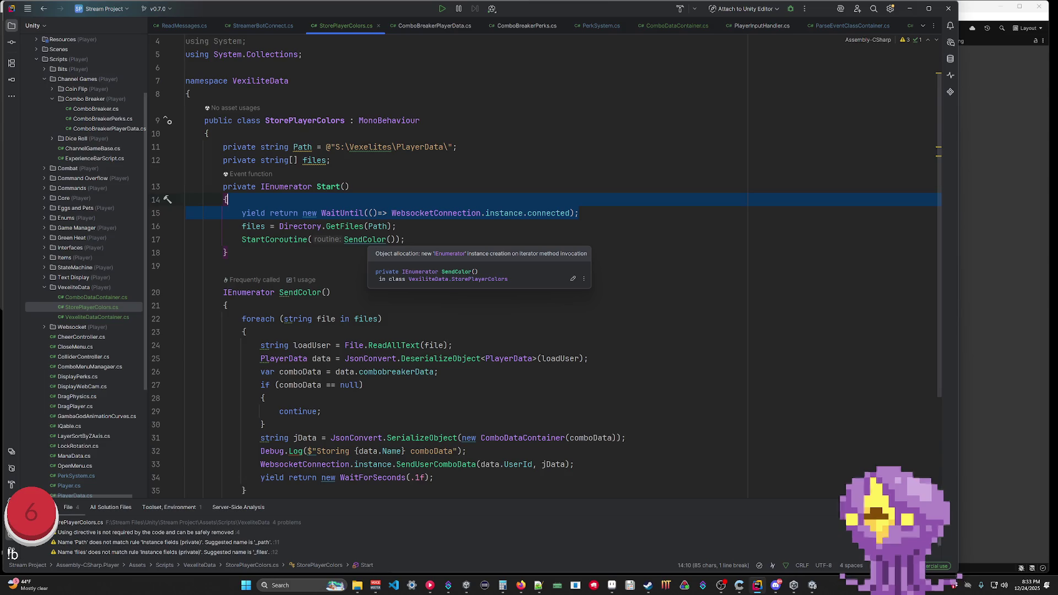
{"action": "left_click", "coordinate": [264, 398]}
{"action": "left_click", "coordinate": [365, 478]}
{"action": "left_click", "coordinate": [226, 305]}
{"action": "key", "text": "Up"}
{"action": "key", "text": "Up"}
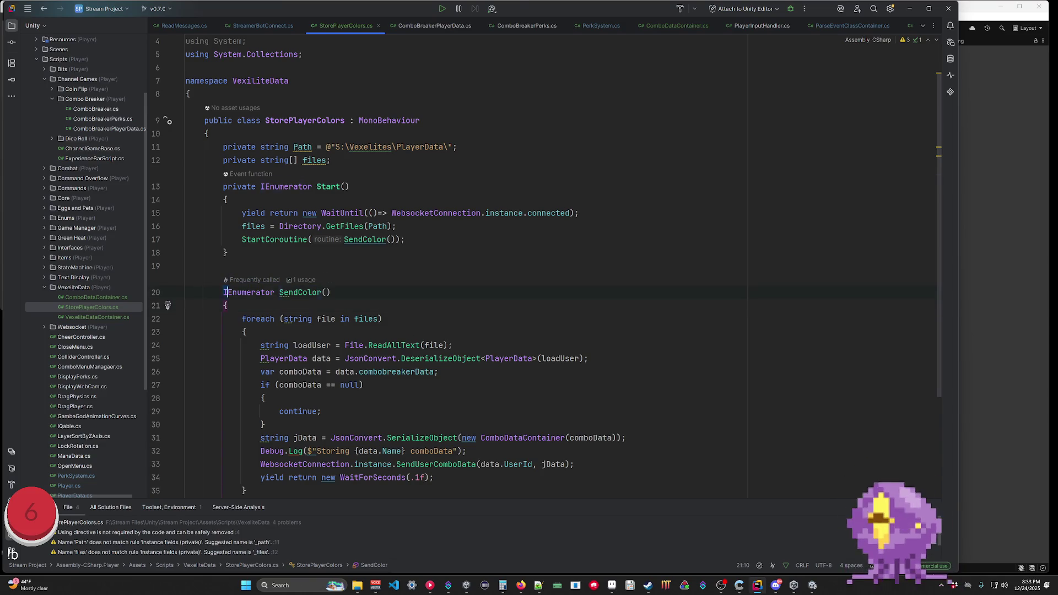
{"action": "key", "text": "Up"}
{"action": "key", "text": "Up"}
{"action": "key", "text": "End"}
{"action": "key", "text": "shift+Home"}
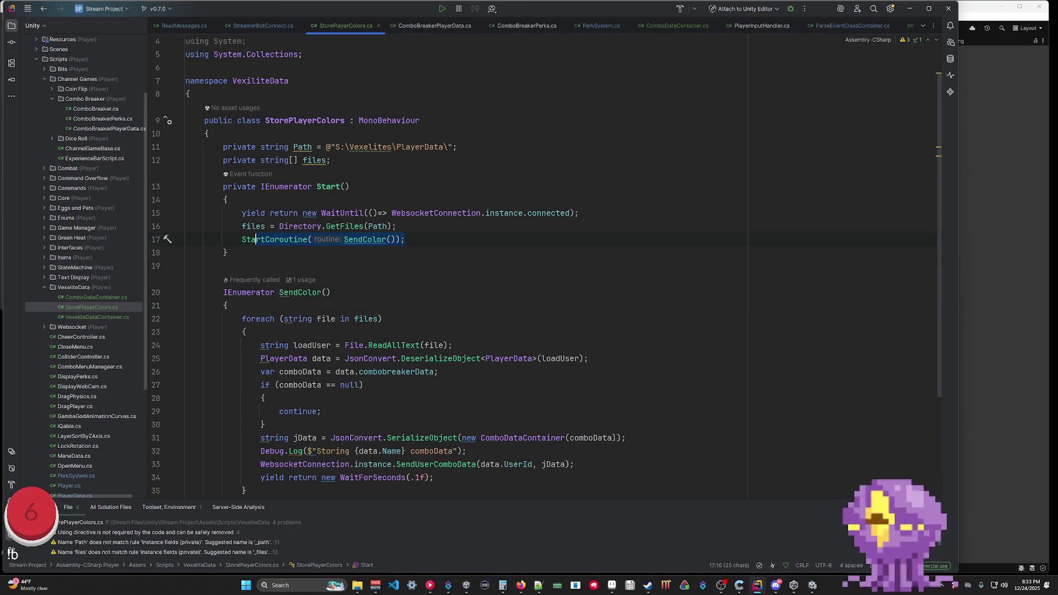
{"action": "left_click", "coordinate": [330, 293]}
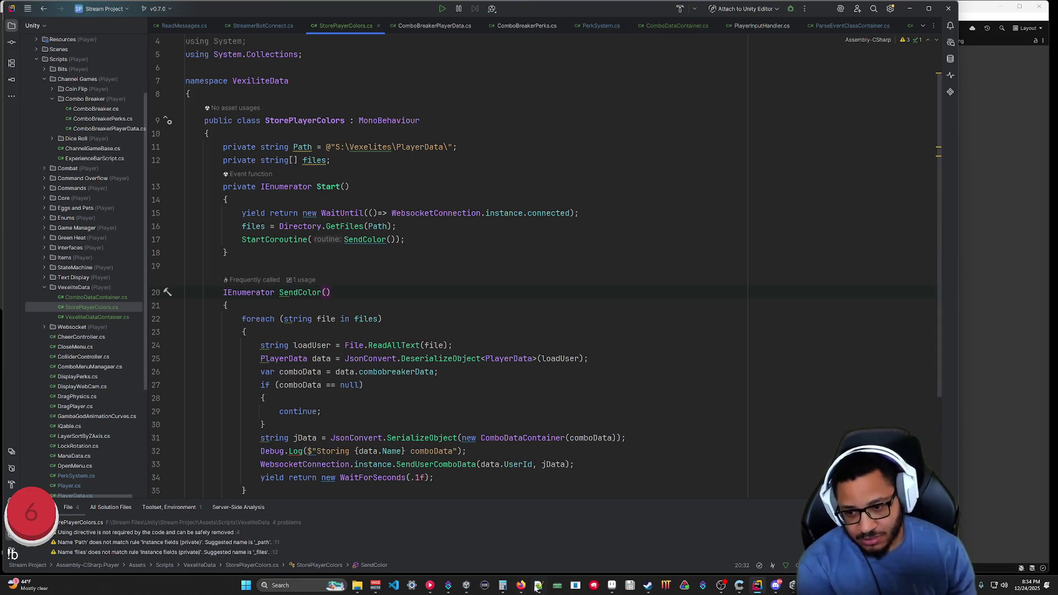
Open log_20251224 in Notepad++, browse the PlayerData JSON files, then return to Rider.
{"action": "left_click", "coordinate": [357, 585]}
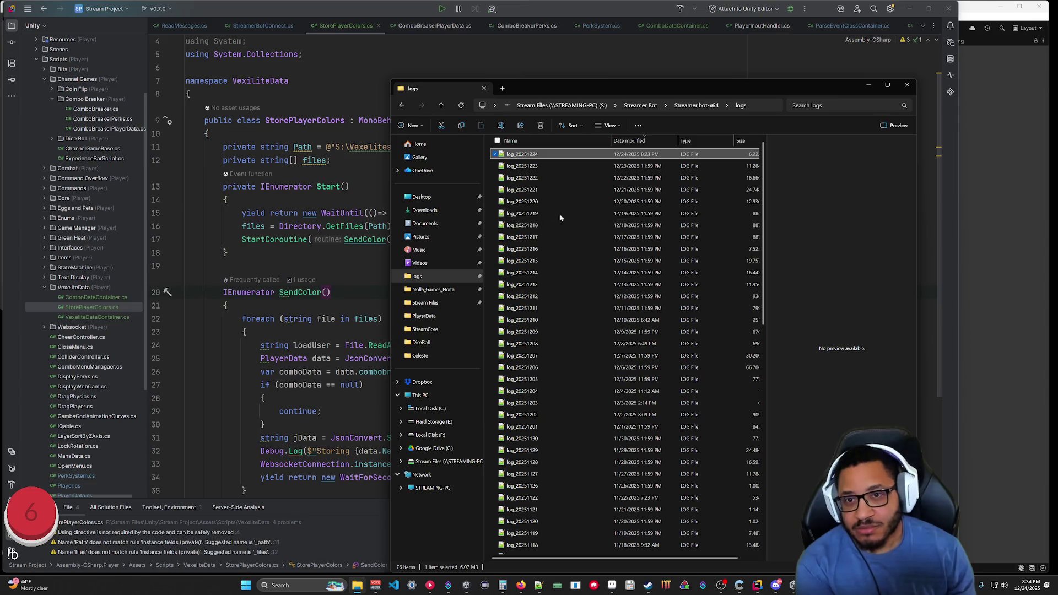
{"action": "key", "text": "Return"}
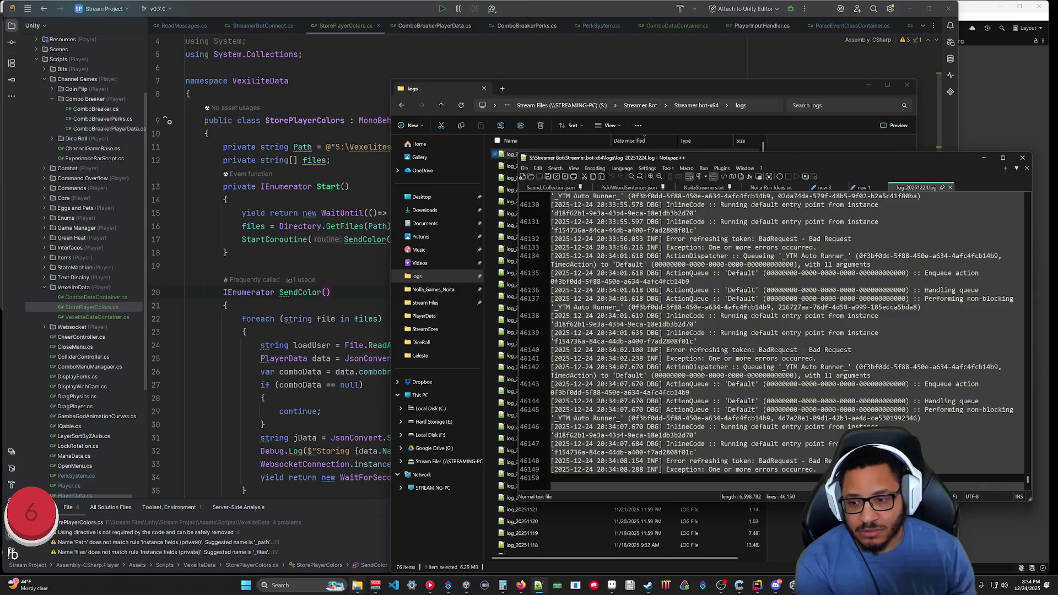
{"action": "left_click", "coordinate": [357, 585]}
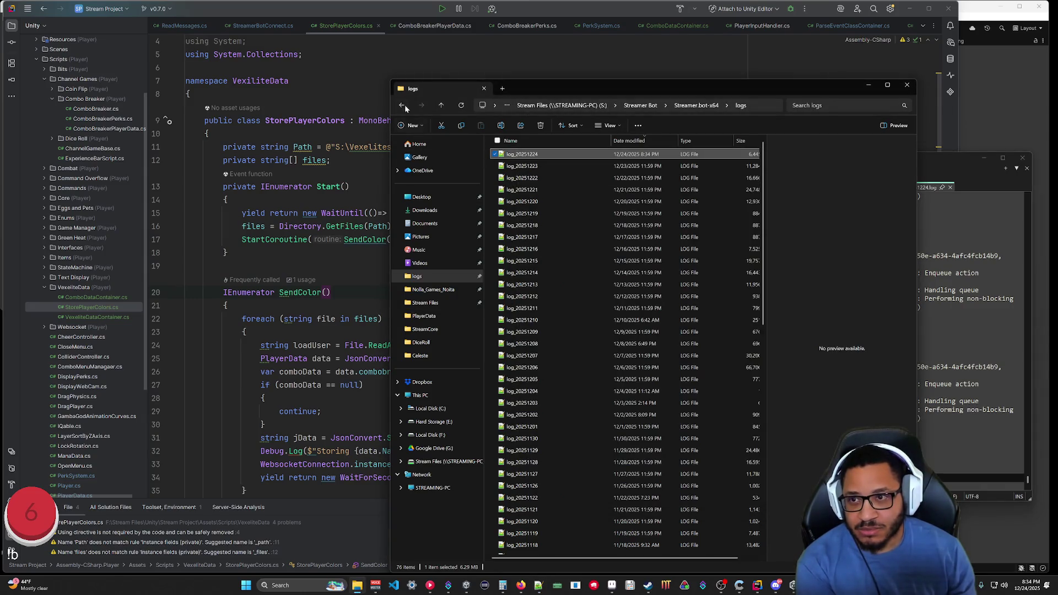
{"action": "left_click", "coordinate": [402, 105]}
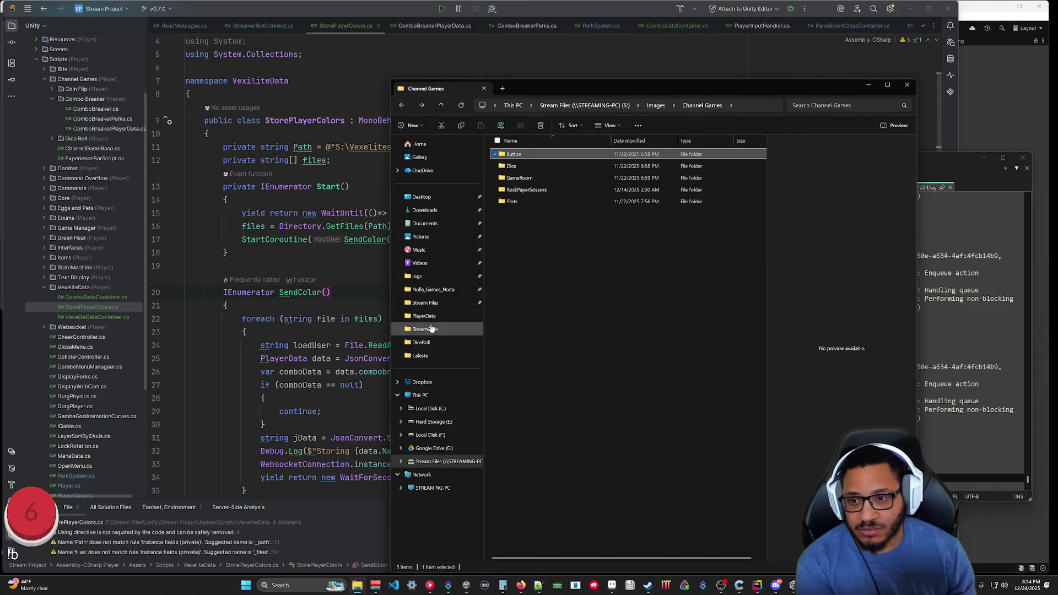
{"action": "left_click", "coordinate": [424, 316]}
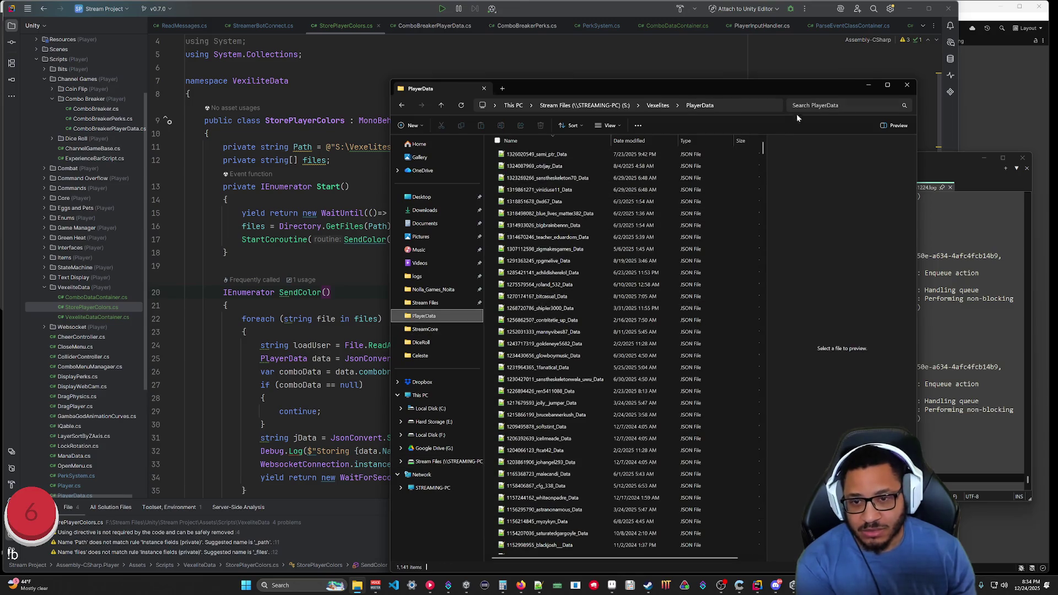
{"action": "left_click", "coordinate": [868, 84]}
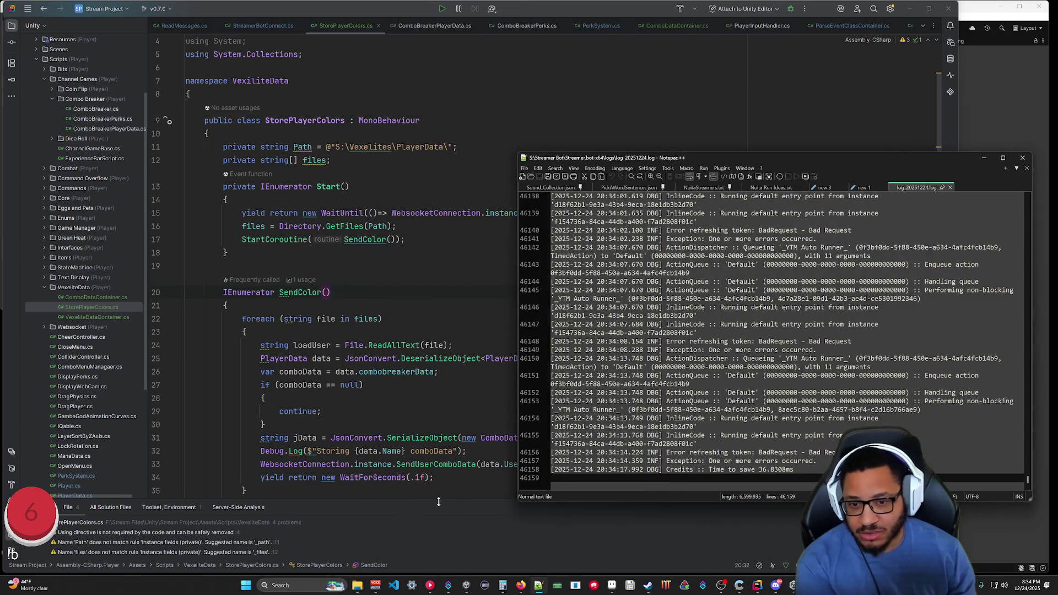
{"action": "left_click", "coordinate": [485, 522]}
{"action": "scroll", "coordinate": [441, 276], "scroll_direction": "down", "scroll_amount": 4}
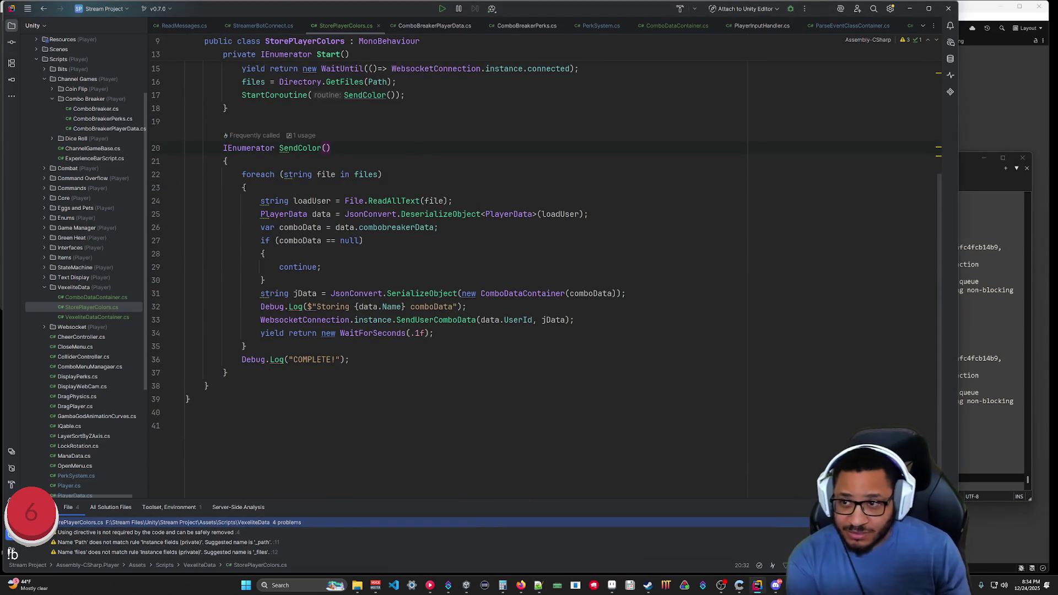
Start typing a 'private void On' method after Start, then undo it.
{"action": "scroll", "coordinate": [441, 275], "scroll_direction": "up", "scroll_amount": 5}
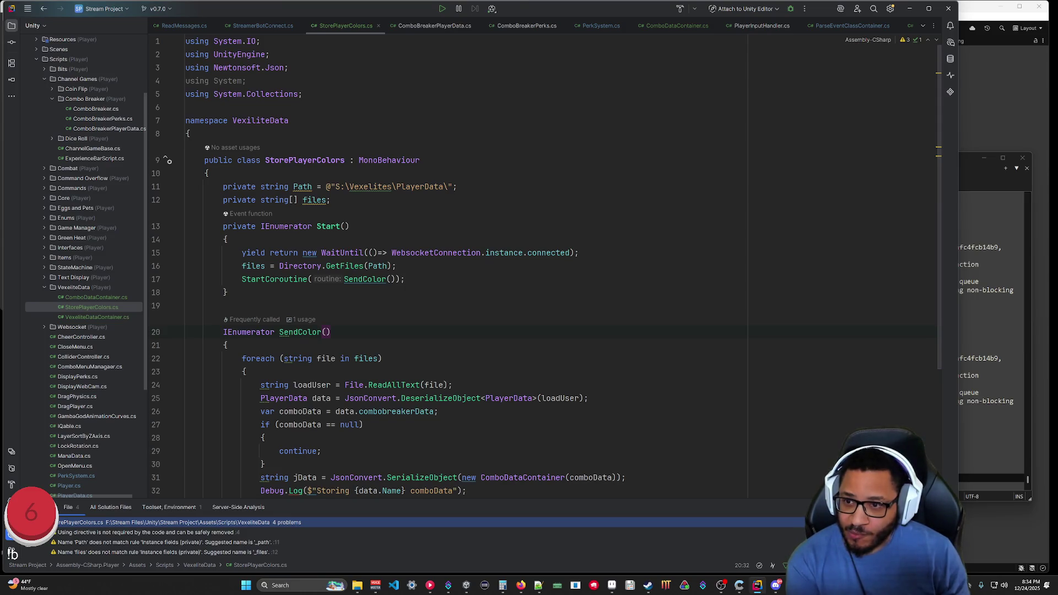
{"action": "left_click", "coordinate": [227, 292]}
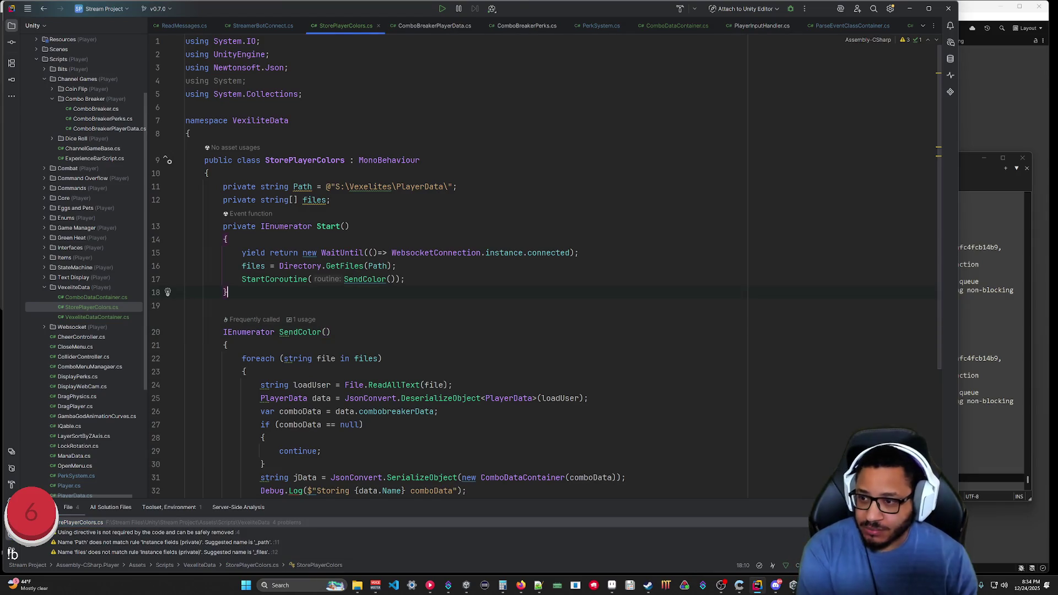
{"action": "key", "text": "Return"}
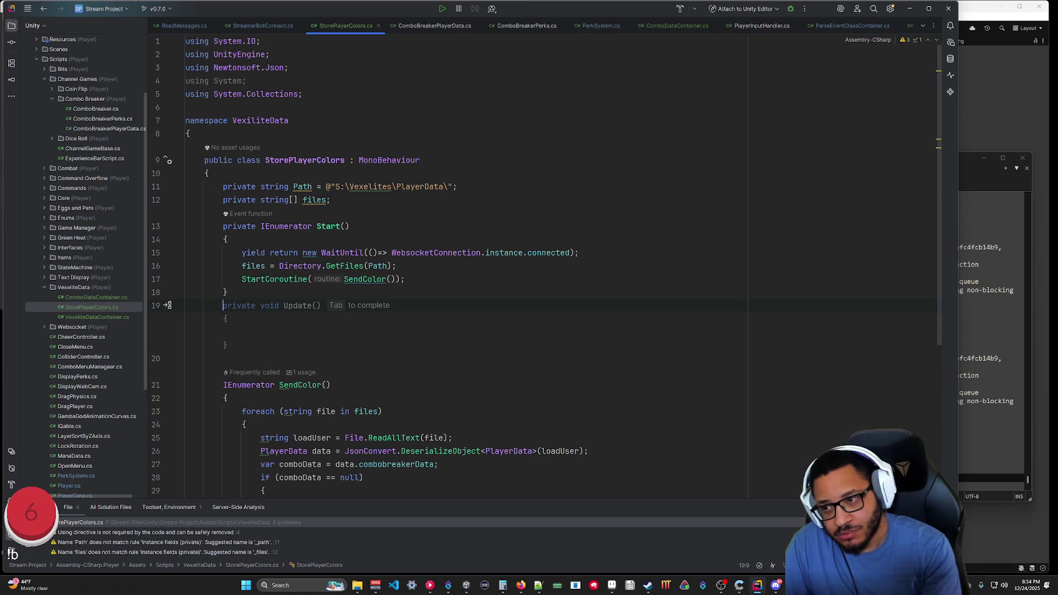
{"action": "type", "text": "private "}
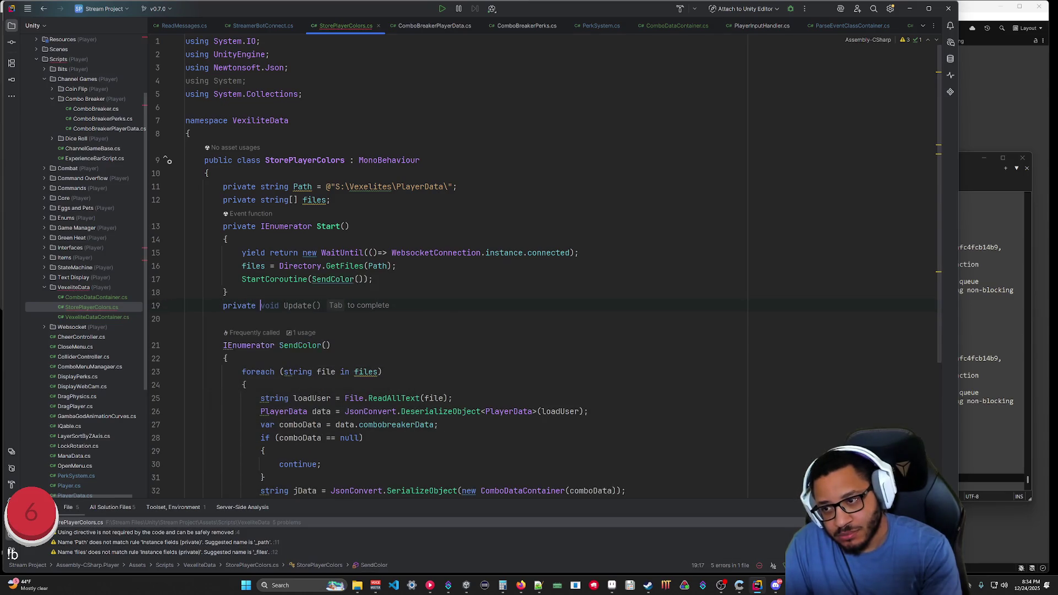
{"action": "type", "text": "void On"}
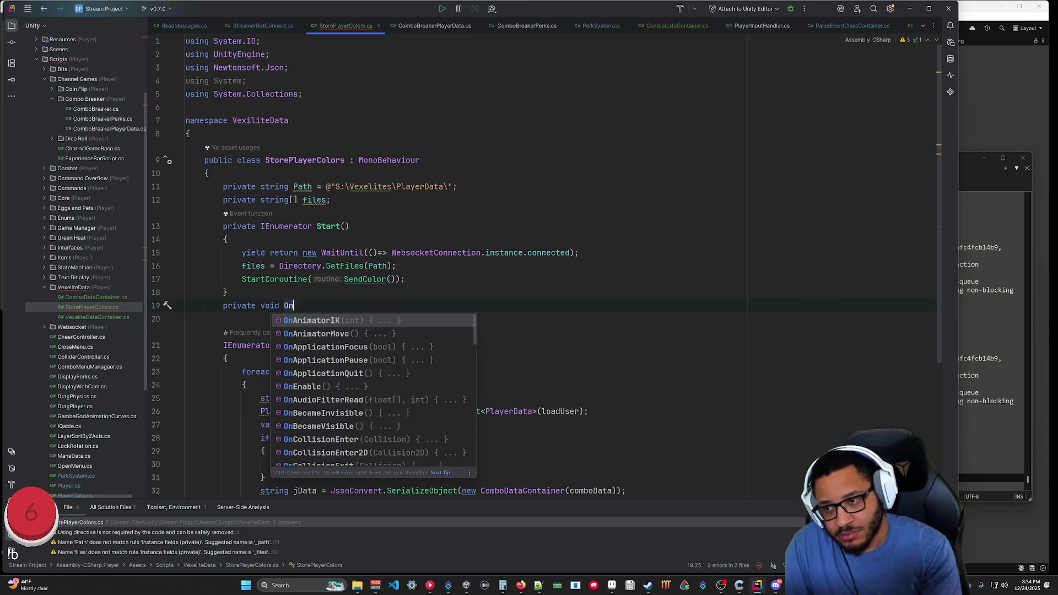
{"action": "key", "text": "Escape"}
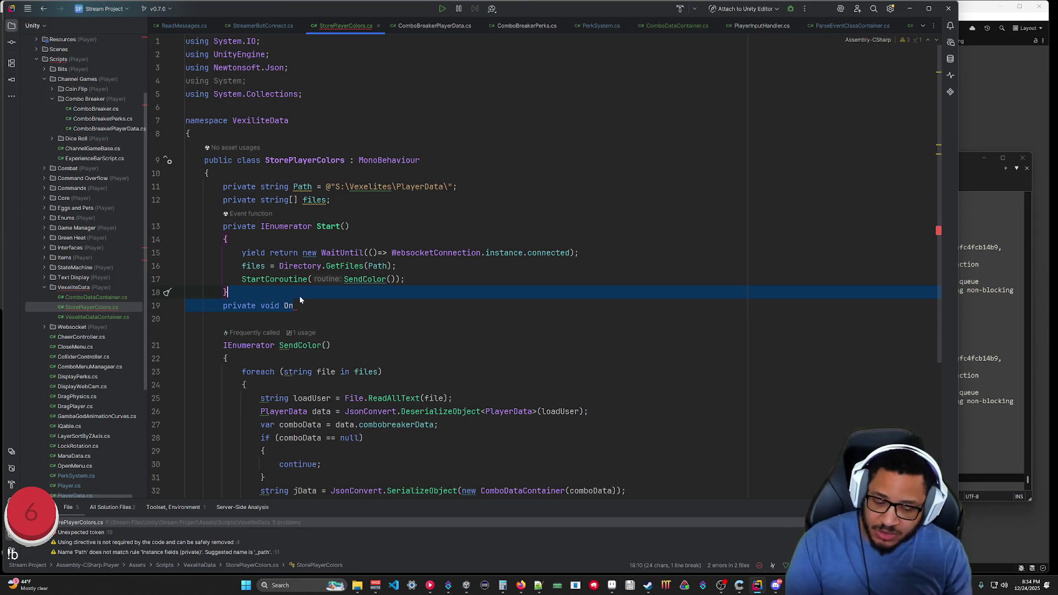
{"action": "key", "text": "ctrl+z"}
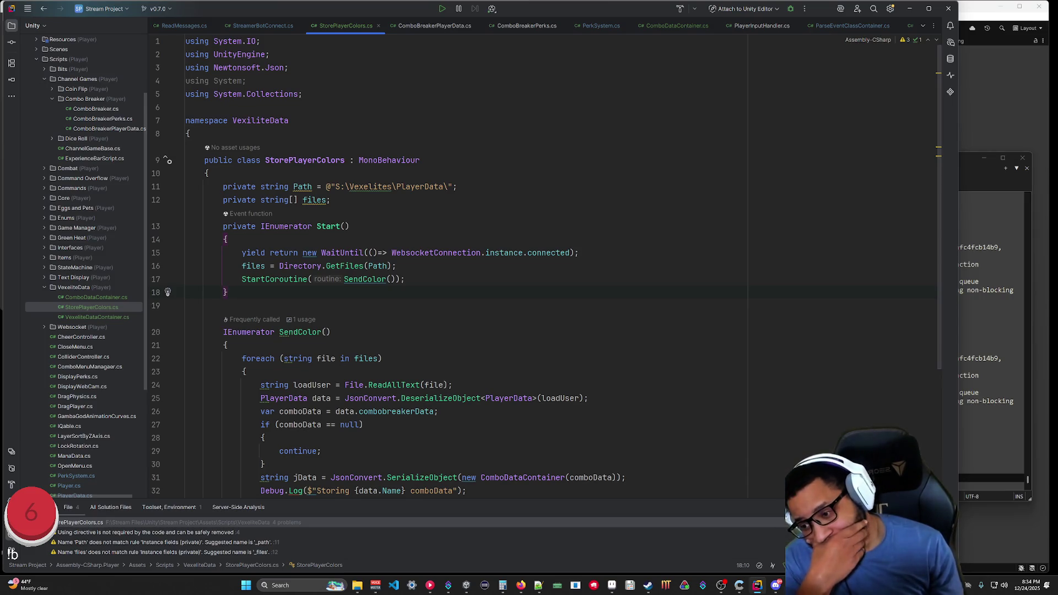
Change WaitForSeconds(.1f) to .25f, save, and play the scene in Unity.
{"action": "scroll", "coordinate": [551, 265], "scroll_direction": "down", "scroll_amount": 3}
{"action": "left_click_drag", "start_coordinate": [415, 398], "coordinate": [421, 398]}
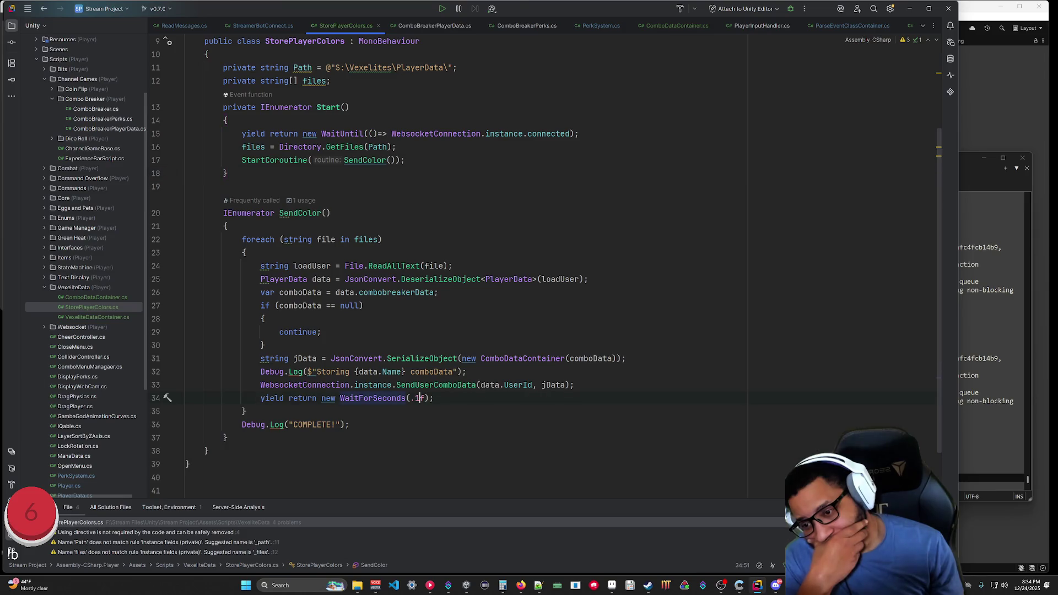
{"action": "type", "text": "25"}
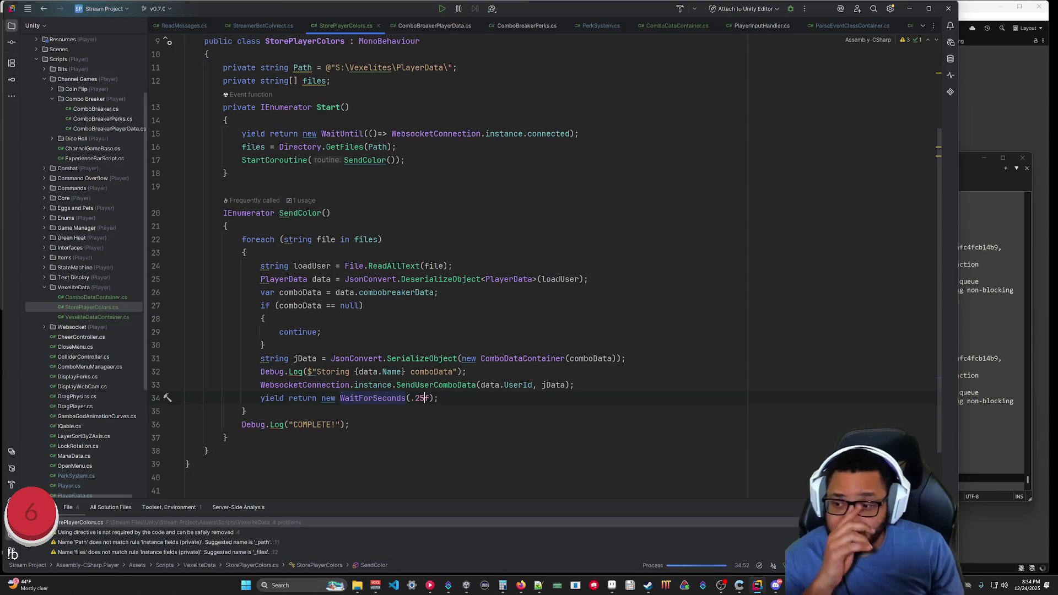
{"action": "key", "text": "ctrl+s"}
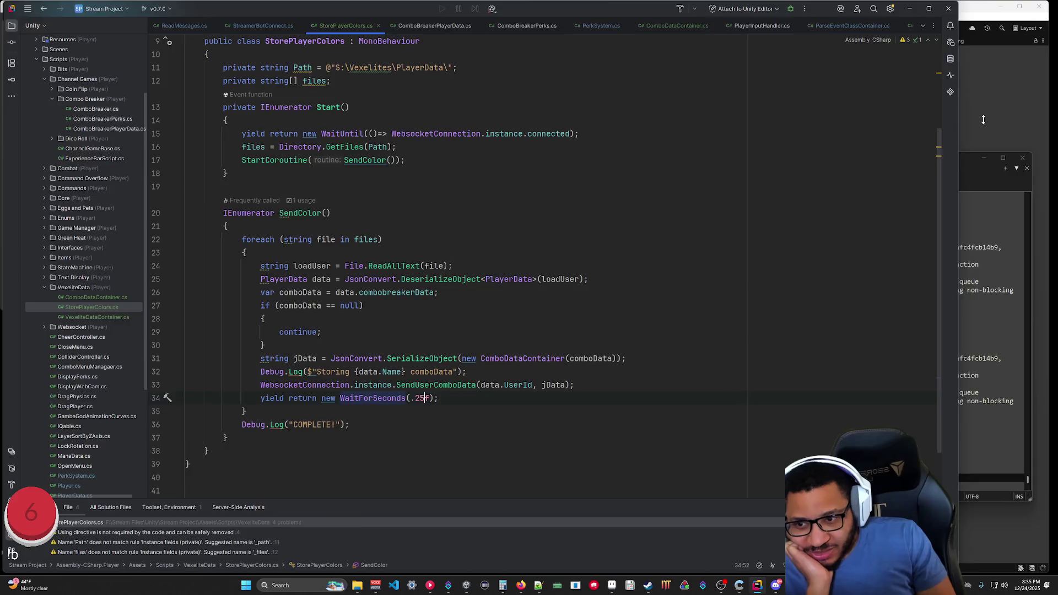
{"action": "left_click", "coordinate": [981, 124]}
{"action": "left_click", "coordinate": [512, 28]}
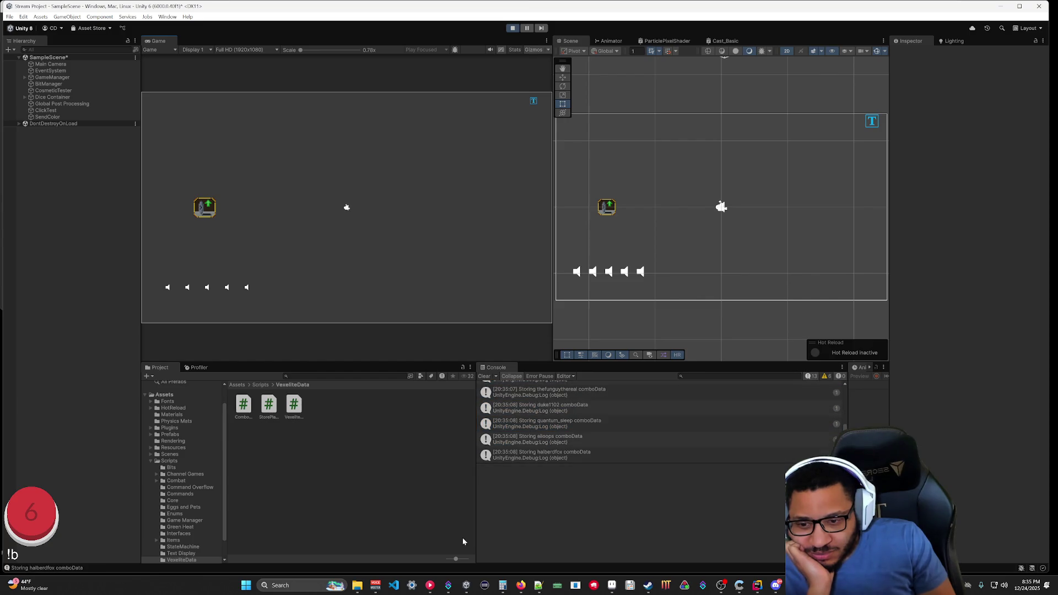
Review the SetColor runs in Streamer.bot's Action History, then minimize it and stop Unity's Play mode.
{"action": "left_click", "coordinate": [448, 585]}
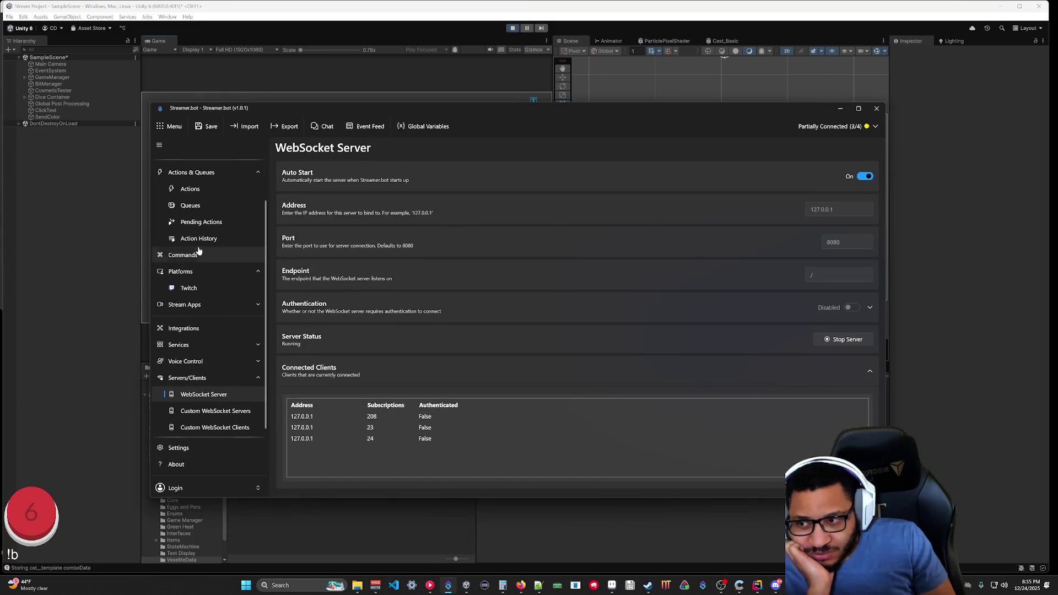
{"action": "left_click", "coordinate": [198, 238]}
{"action": "scroll", "coordinate": [329, 389], "scroll_direction": "down", "scroll_amount": 10}
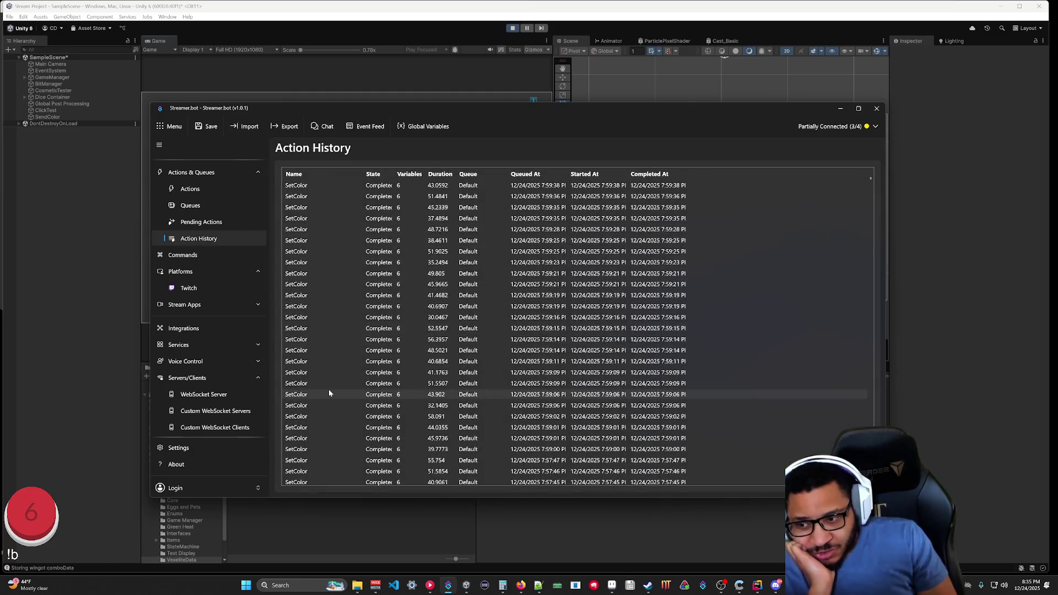
{"action": "scroll", "coordinate": [771, 396], "scroll_direction": "down", "scroll_amount": 10}
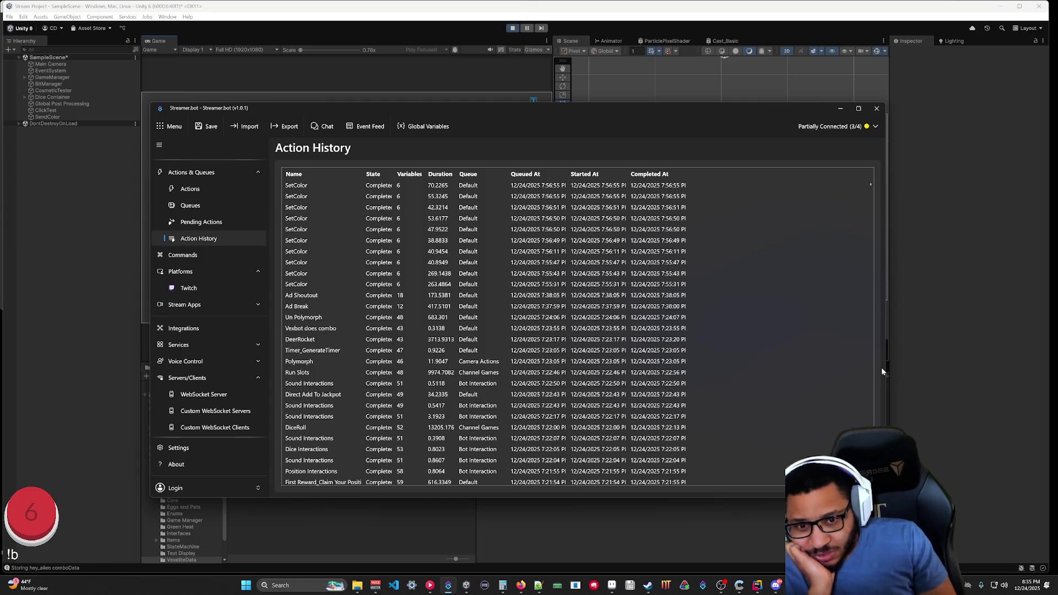
{"action": "mouse_move", "coordinate": [871, 187]}
{"action": "left_mouse_down"}
{"action": "mouse_move", "coordinate": [881, 397]}
{"action": "mouse_move", "coordinate": [892, 124]}
{"action": "left_mouse_up"}
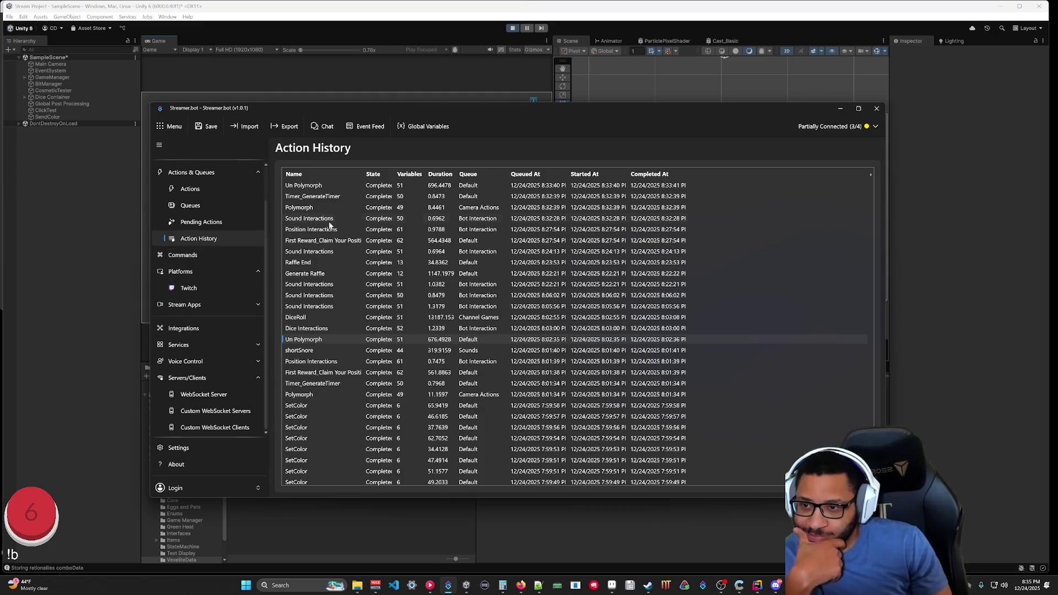
{"action": "scroll", "coordinate": [415, 286], "scroll_direction": "down", "scroll_amount": 10}
{"action": "scroll", "coordinate": [402, 412], "scroll_direction": "down", "scroll_amount": 10}
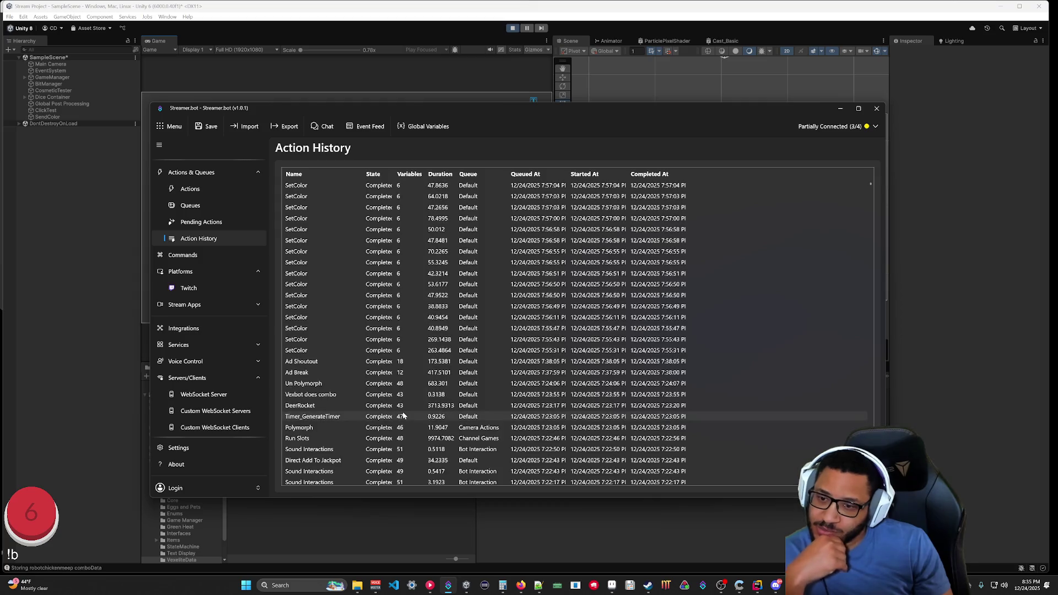
{"action": "scroll", "coordinate": [402, 411], "scroll_direction": "up", "scroll_amount": 5}
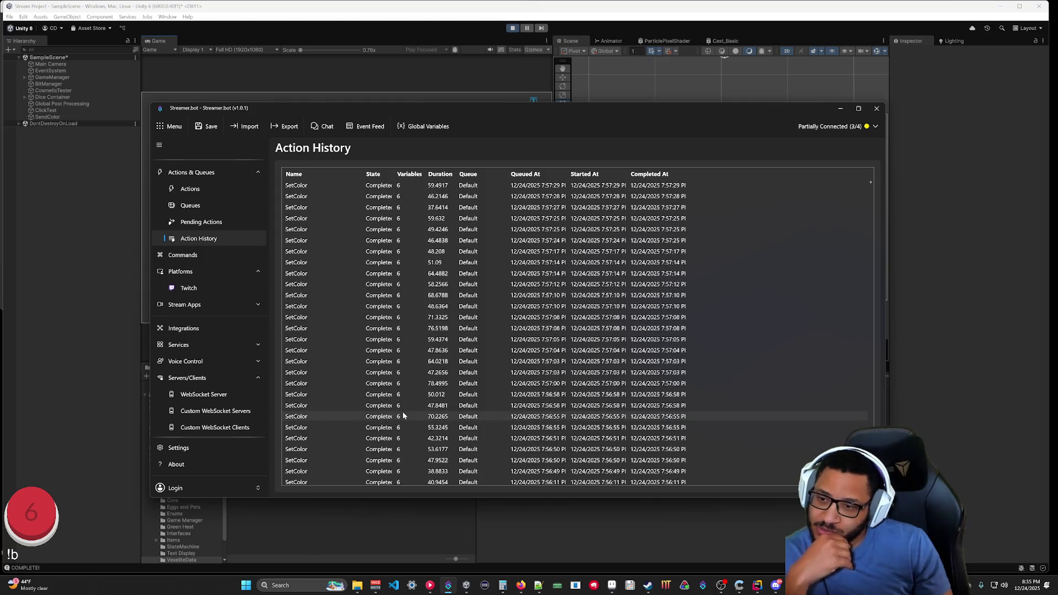
{"action": "scroll", "coordinate": [402, 416], "scroll_direction": "up", "scroll_amount": 15}
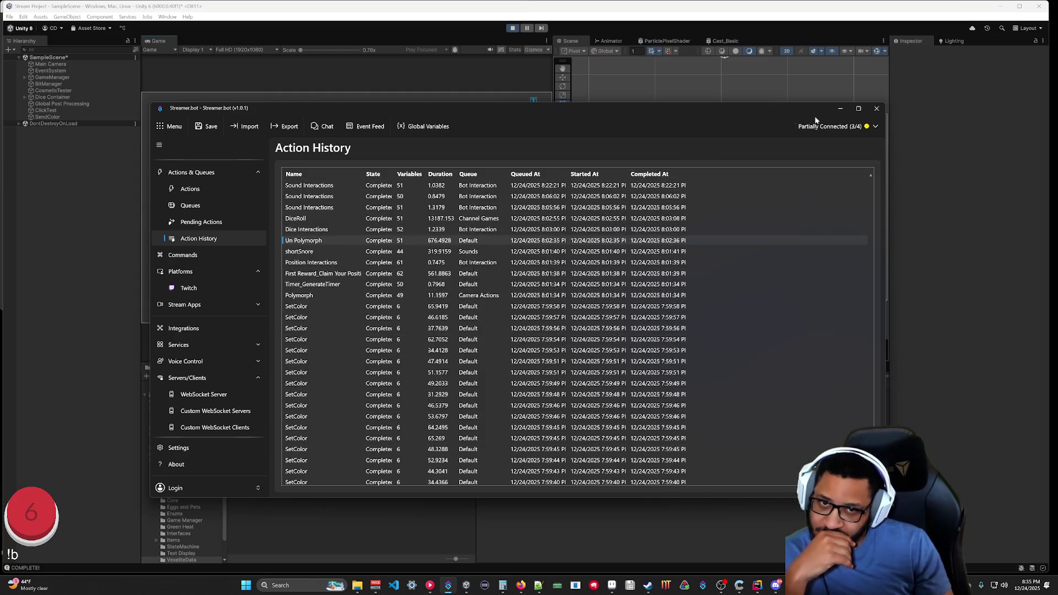
{"action": "left_click", "coordinate": [839, 109]}
{"action": "left_click", "coordinate": [512, 28]}
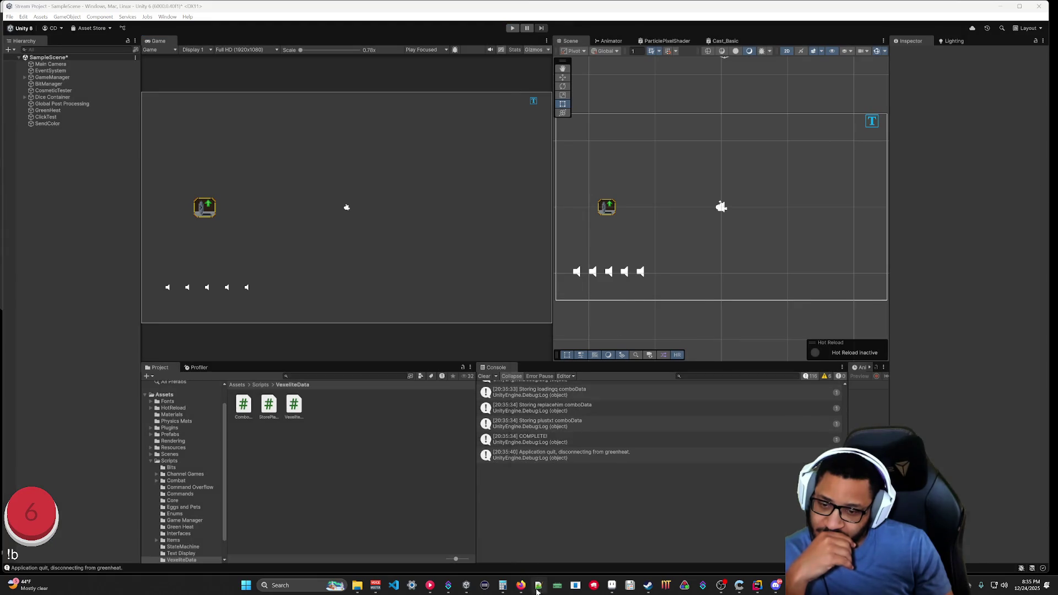
Rerun the Unity scene and check the newest websocket entries in the Streamer.bot log, then stop playing.
{"action": "left_click", "coordinate": [538, 586]}
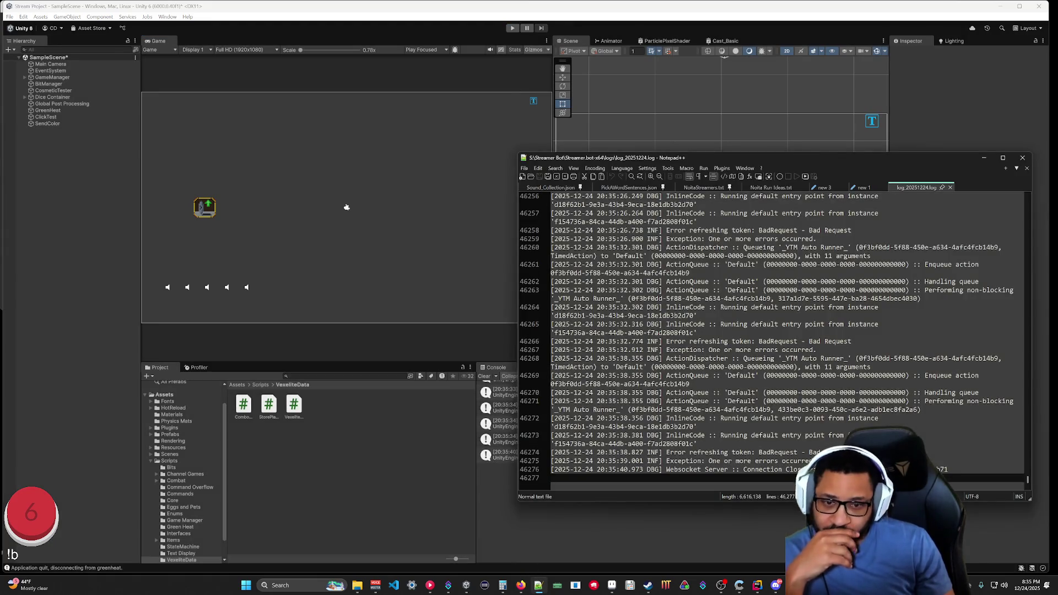
{"action": "key", "text": "ctrl+End"}
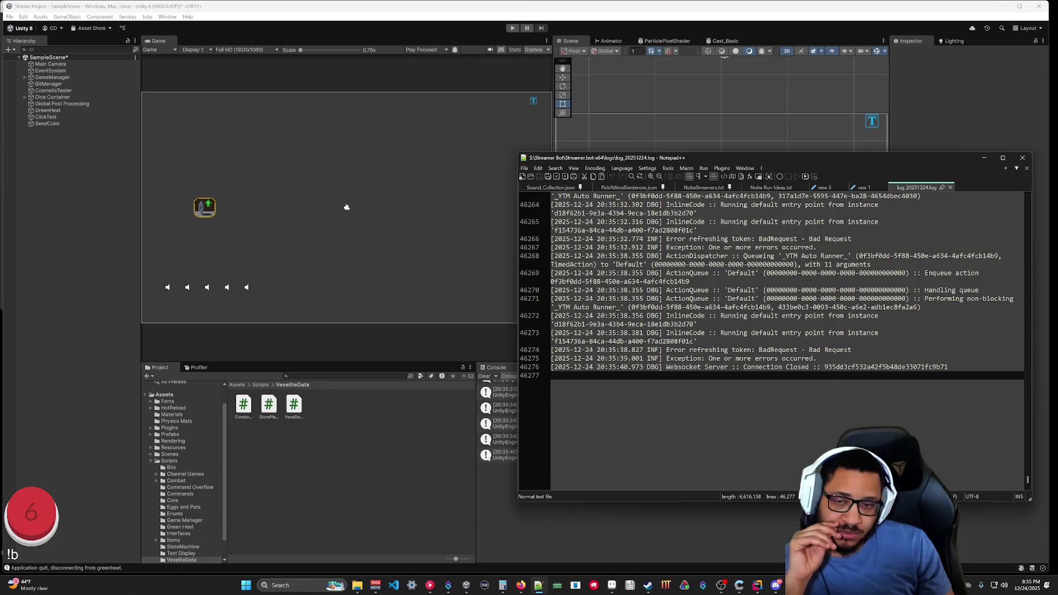
{"action": "left_click", "coordinate": [513, 28]}
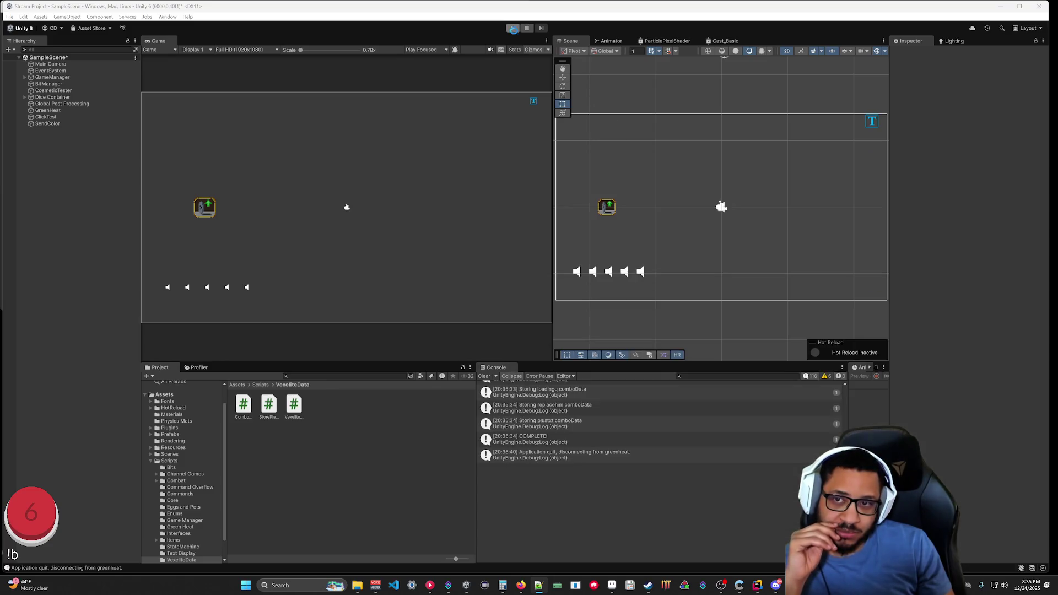
{"action": "left_click", "coordinate": [538, 585]}
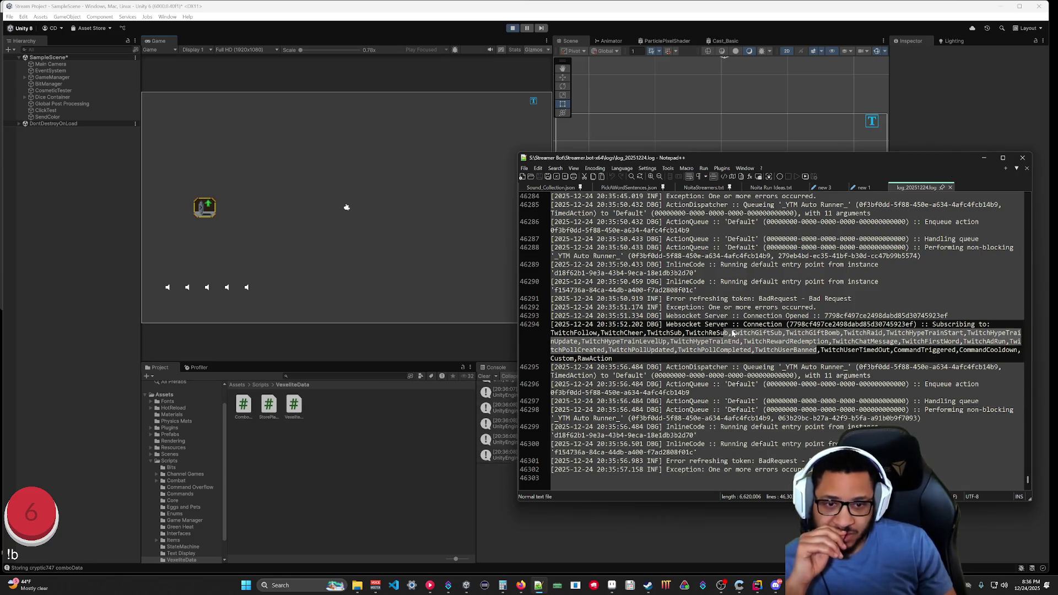
{"action": "left_click", "coordinate": [697, 273]}
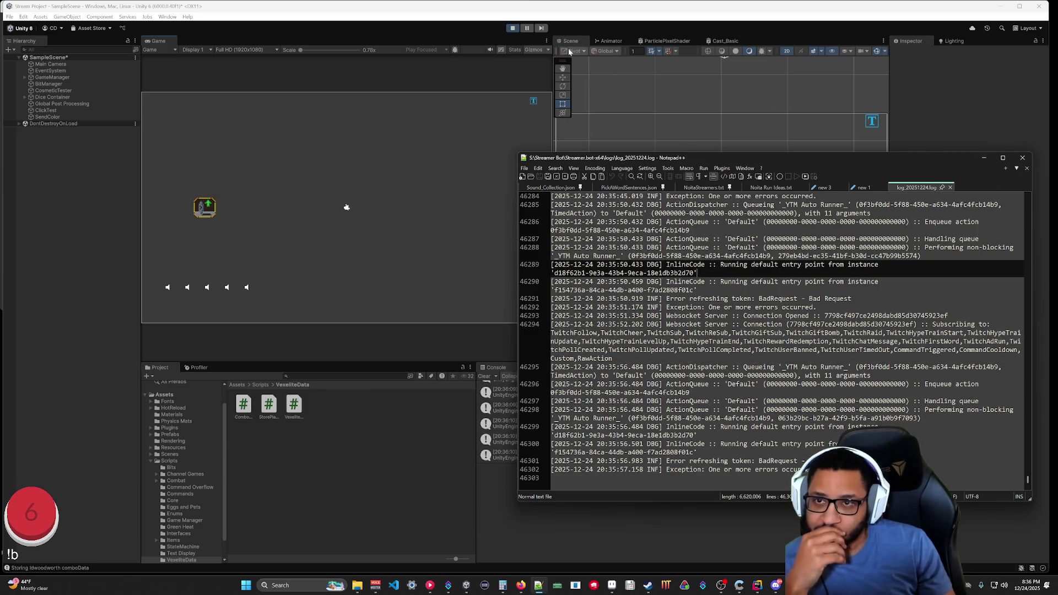
{"action": "key", "text": "alt+Tab"}
{"action": "key", "text": "ctrl+p"}
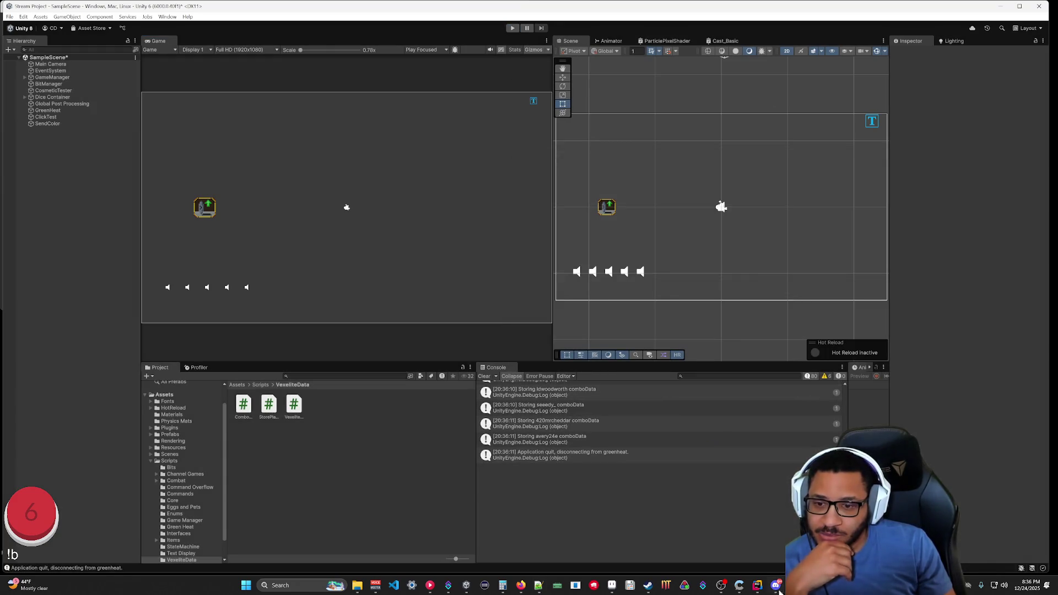
Open Streamer.bot's Actions list and SetColor's Execute Code editor, then close the C# editor.
{"action": "left_click", "coordinate": [448, 585]}
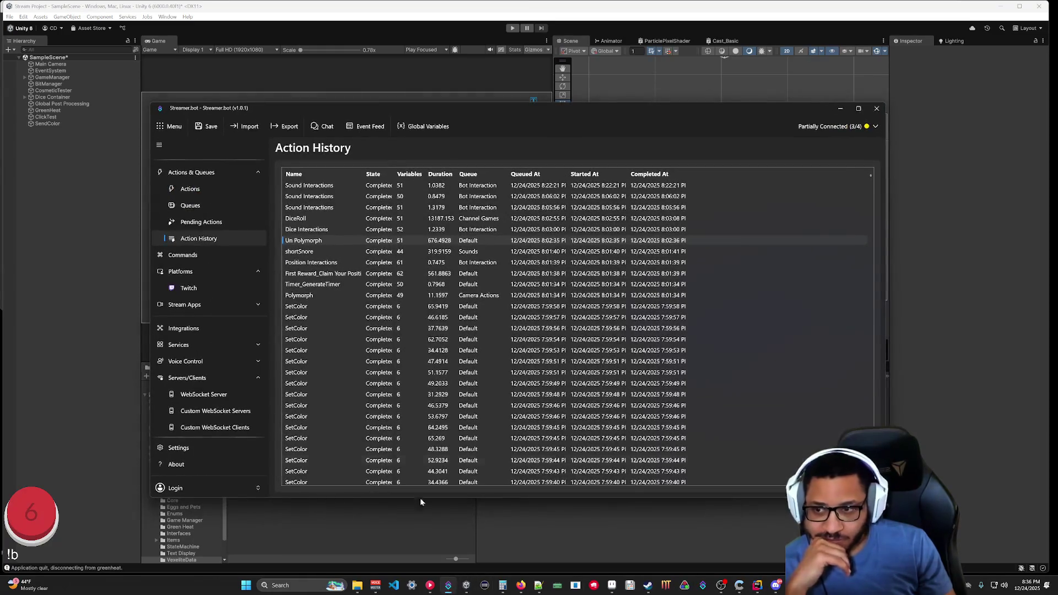
{"action": "left_click", "coordinate": [199, 189]}
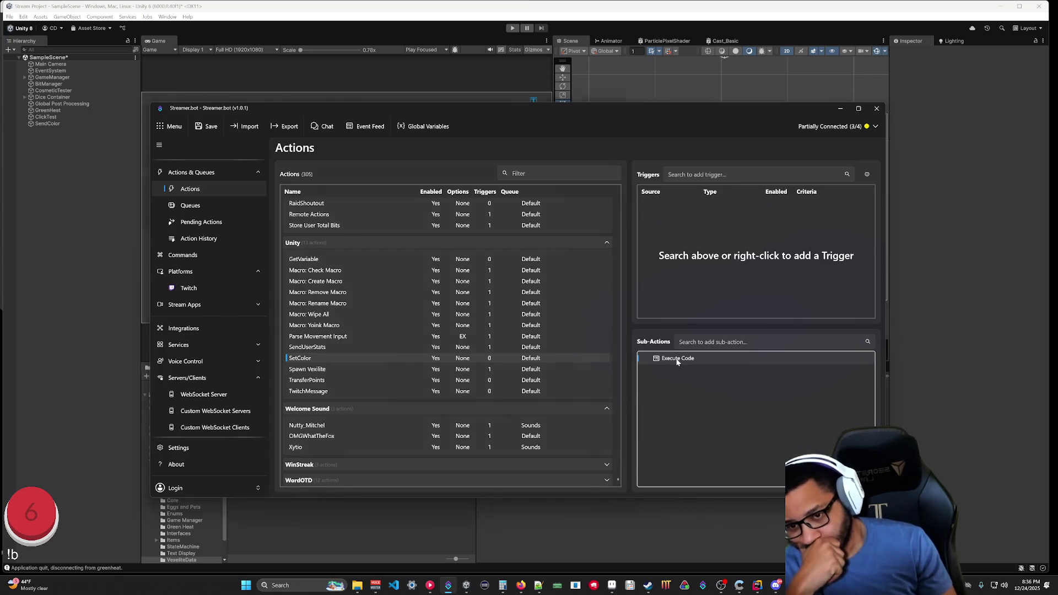
{"action": "double_click", "coordinate": [677, 360]}
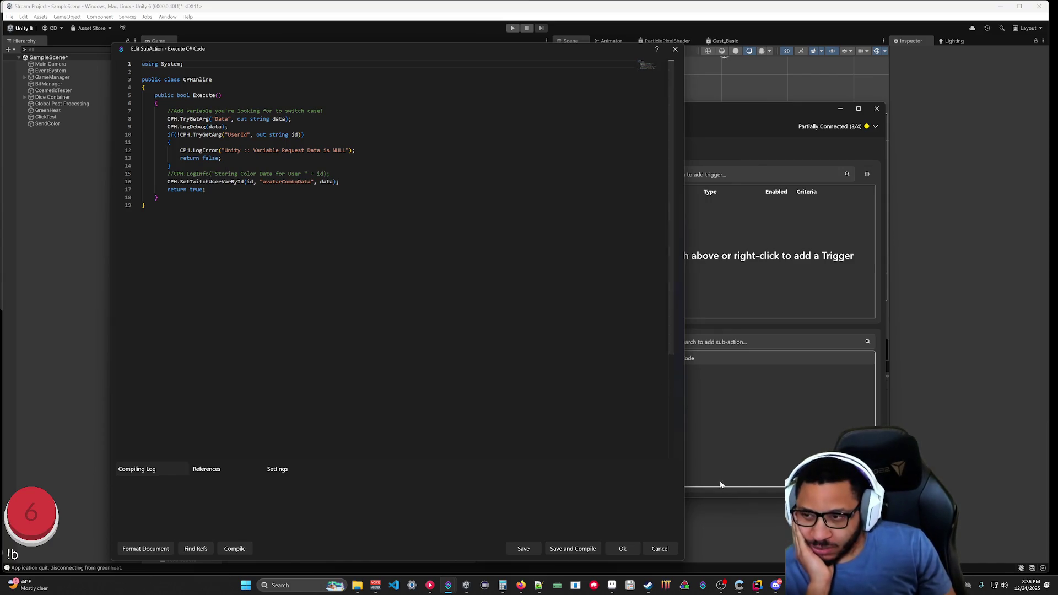
{"action": "left_click", "coordinate": [449, 586]}
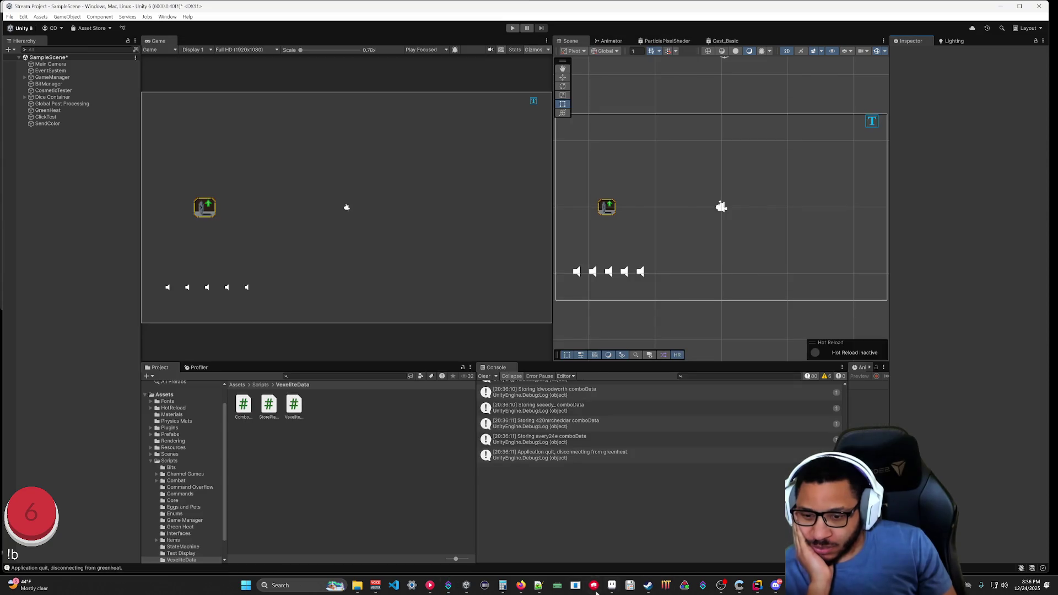
{"action": "mouse_move", "coordinate": [448, 587]}
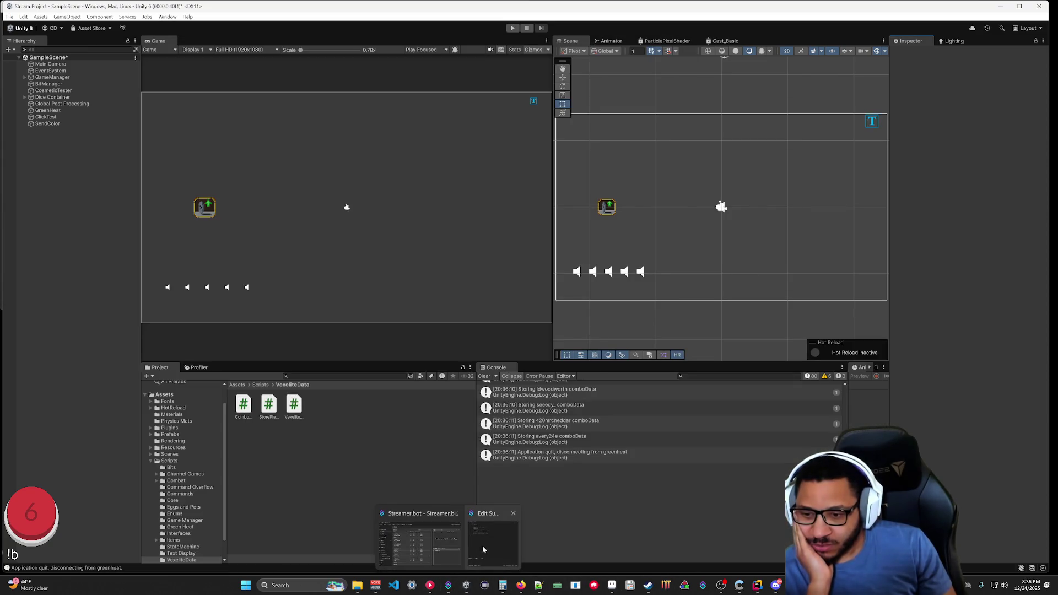
{"action": "left_click", "coordinate": [483, 544]}
{"action": "left_click", "coordinate": [660, 548]}
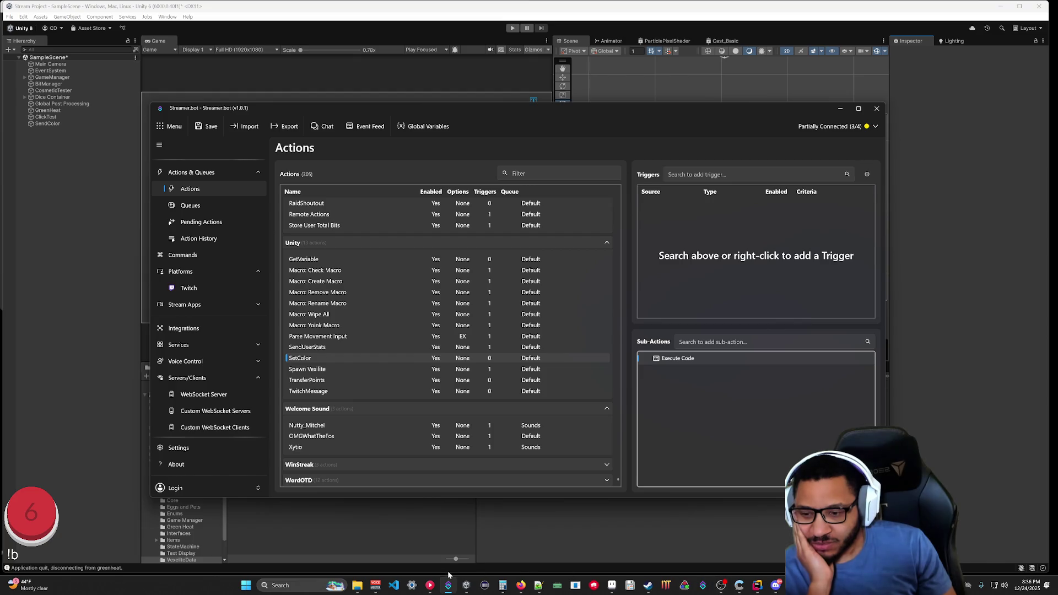
In StorePlayerColors.cs, select lines 11–36, from the Path field through the COMPLETE log line.
{"action": "left_click", "coordinate": [757, 586]}
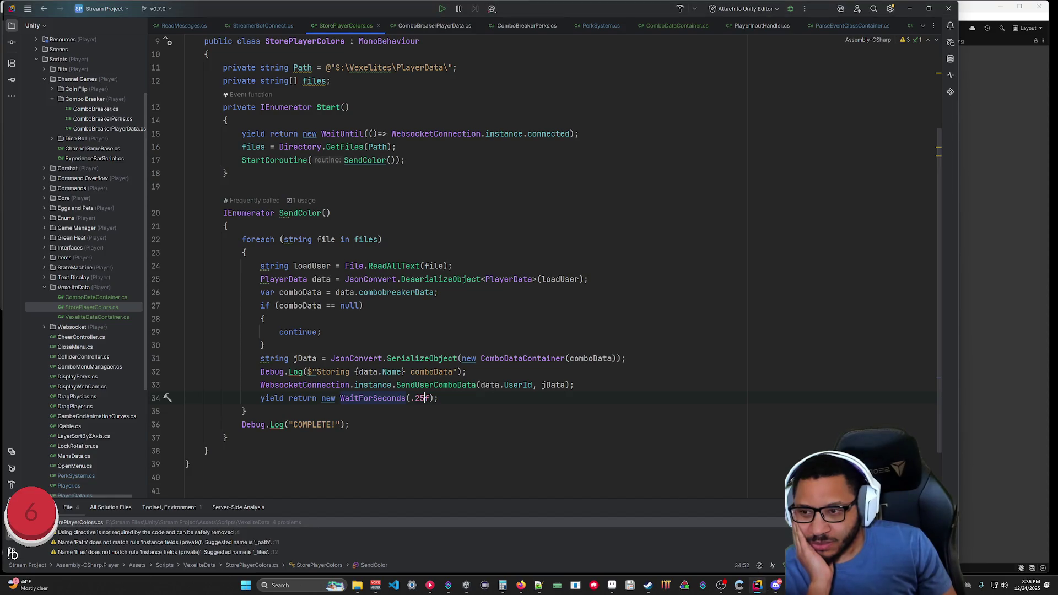
{"action": "scroll", "coordinate": [474, 248], "scroll_direction": "up", "scroll_amount": 3}
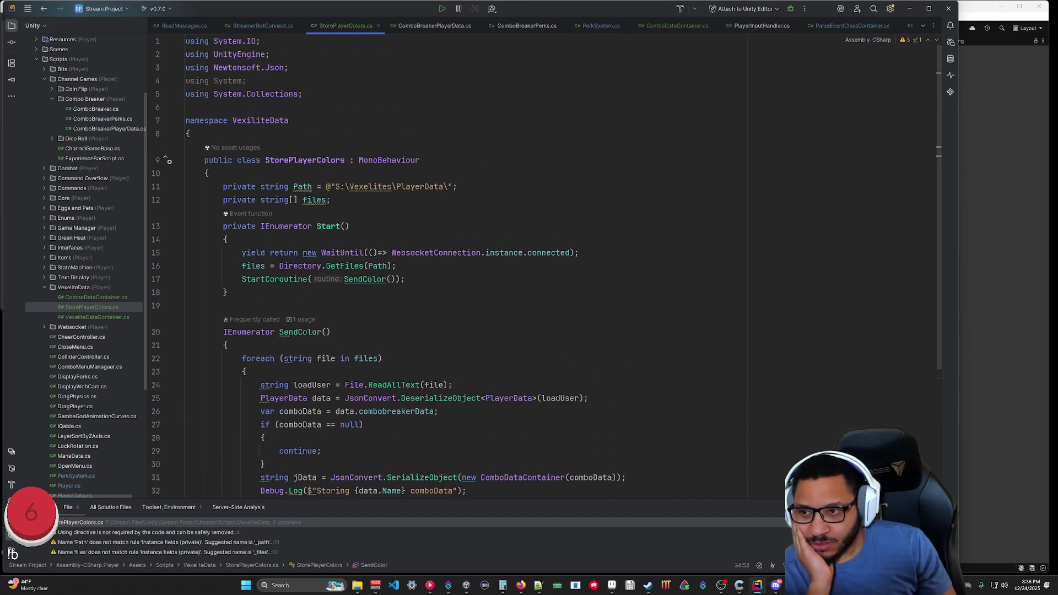
{"action": "scroll", "coordinate": [474, 248], "scroll_direction": "down", "scroll_amount": 3}
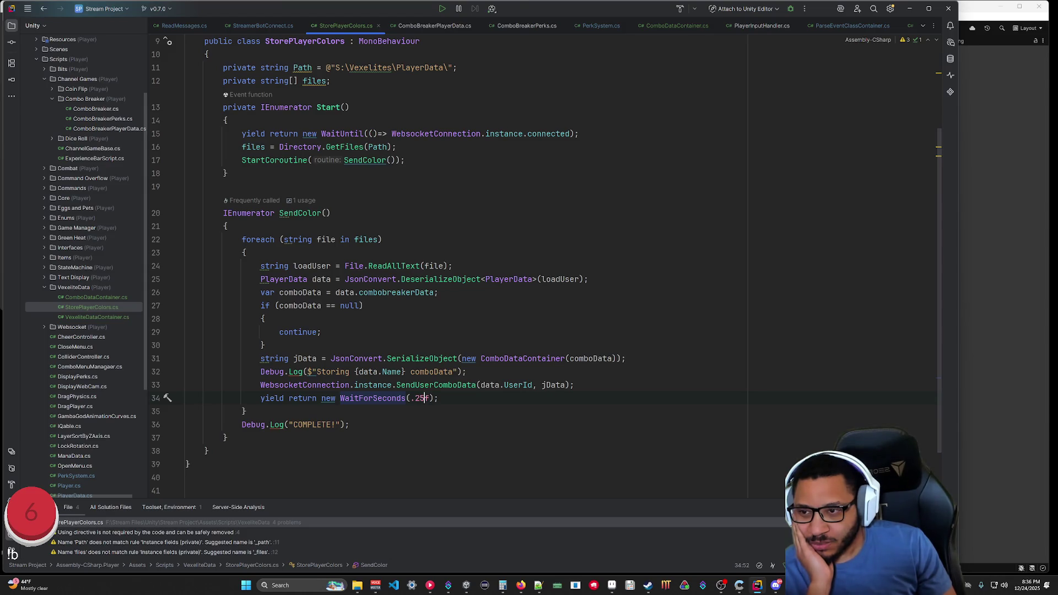
{"action": "scroll", "coordinate": [546, 268], "scroll_direction": "down", "scroll_amount": 1}
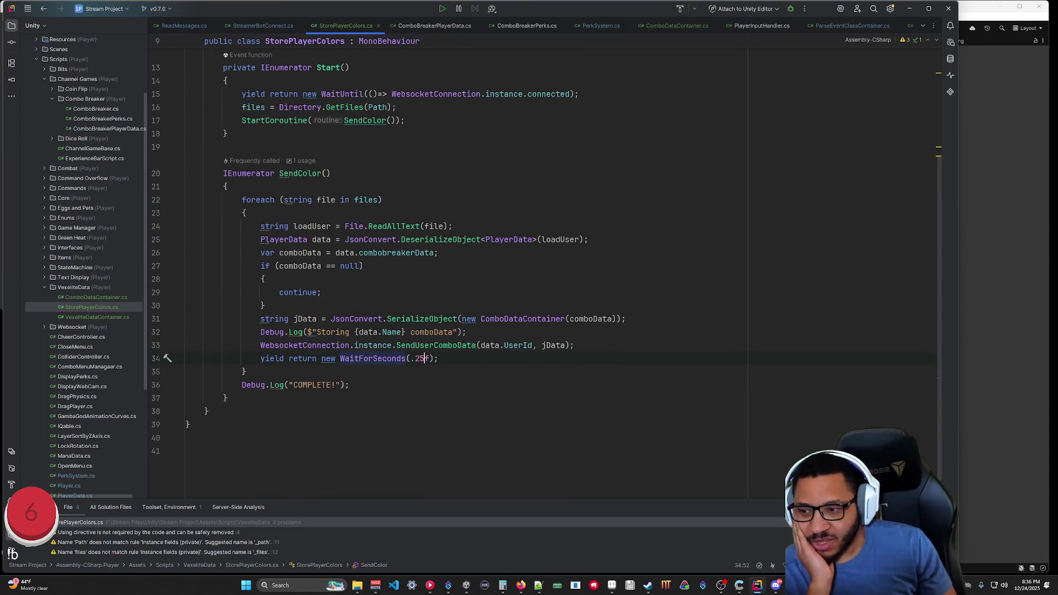
{"action": "mouse_move", "coordinate": [217, 412]}
{"action": "left_mouse_down"}
{"action": "mouse_move", "coordinate": [181, 120]}
{"action": "mouse_move", "coordinate": [167, 137]}
{"action": "left_mouse_up"}
{"action": "scroll", "coordinate": [167, 276], "scroll_direction": "down", "scroll_amount": 4}
{"action": "left_click", "coordinate": [167, 359]}
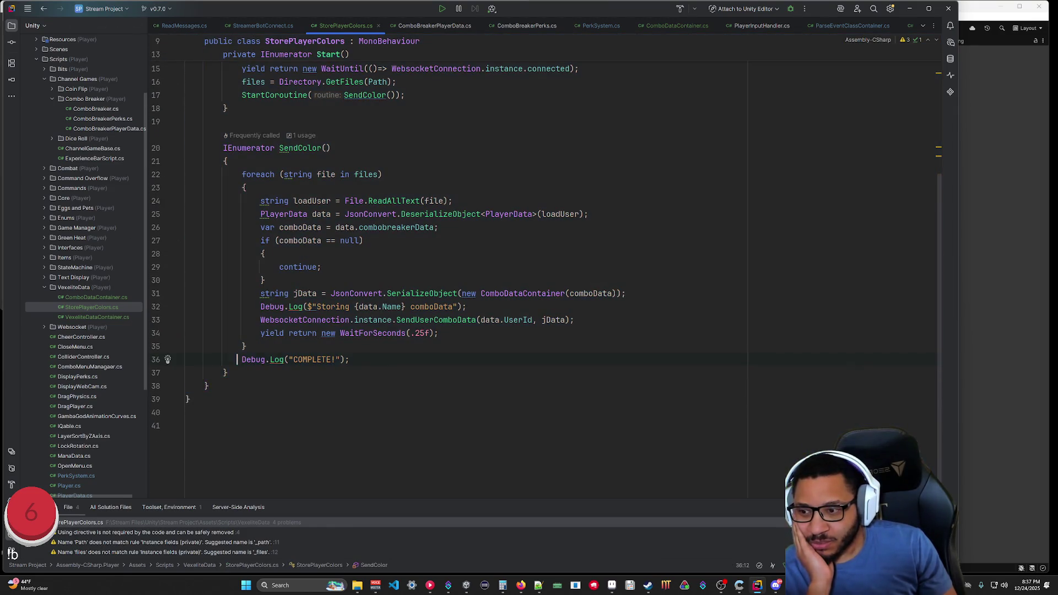
{"action": "scroll", "coordinate": [167, 359], "scroll_direction": "up", "scroll_amount": 2}
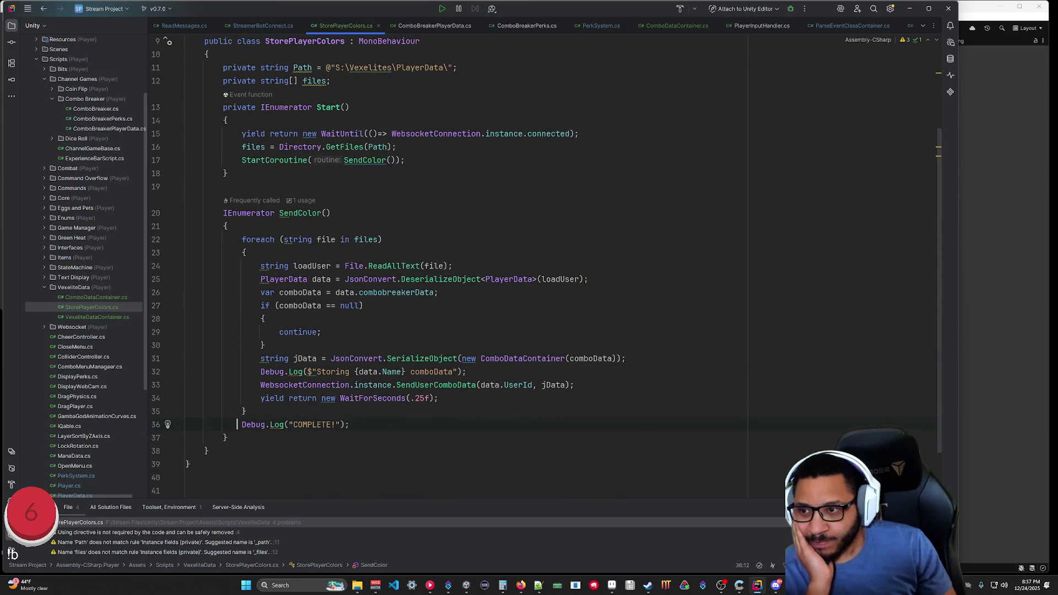
{"action": "mouse_move", "coordinate": [168, 424]}
{"action": "left_mouse_down"}
{"action": "mouse_move", "coordinate": [168, 83]}
{"action": "mouse_move", "coordinate": [166, 186]}
{"action": "left_mouse_up"}
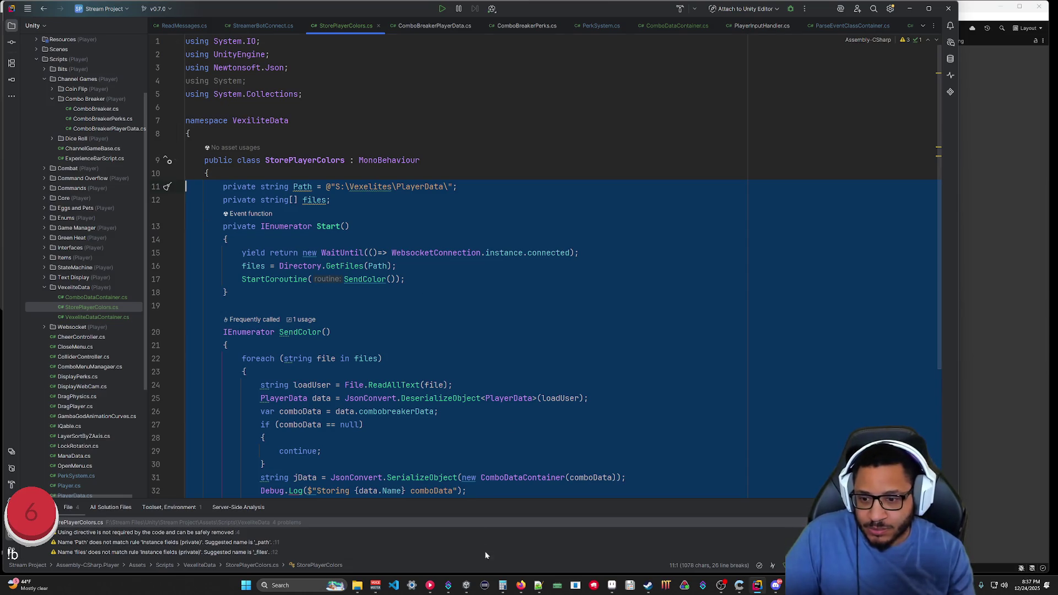
{"action": "left_click", "coordinate": [519, 585]}
Paste the ported StorePlayerColors code at the start of Execute in SetColor's C# code.
{"action": "left_click", "coordinate": [520, 585]}
{"action": "left_click", "coordinate": [448, 585]}
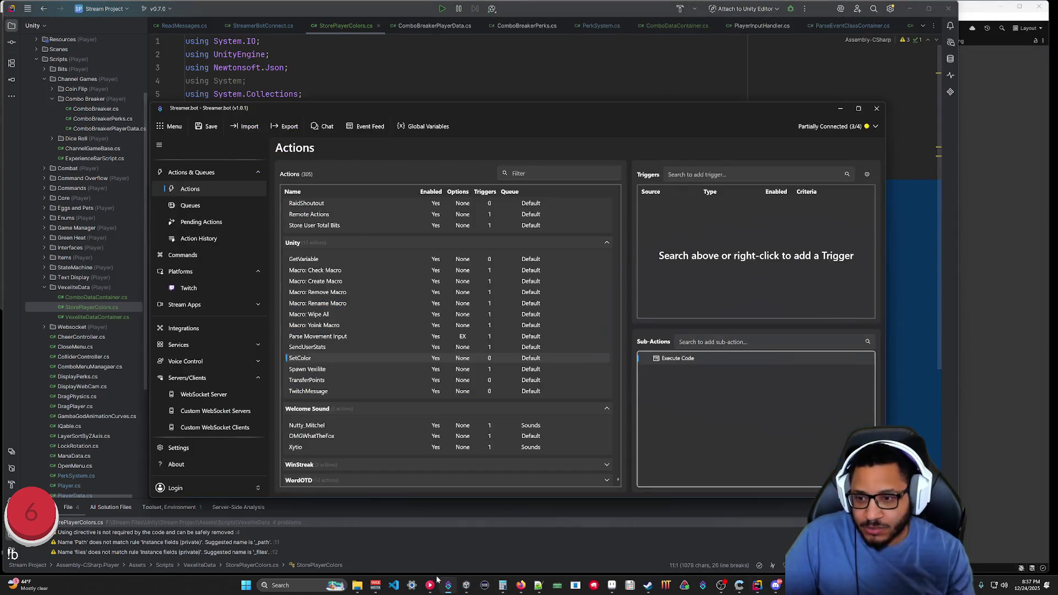
{"action": "double_click", "coordinate": [670, 358]}
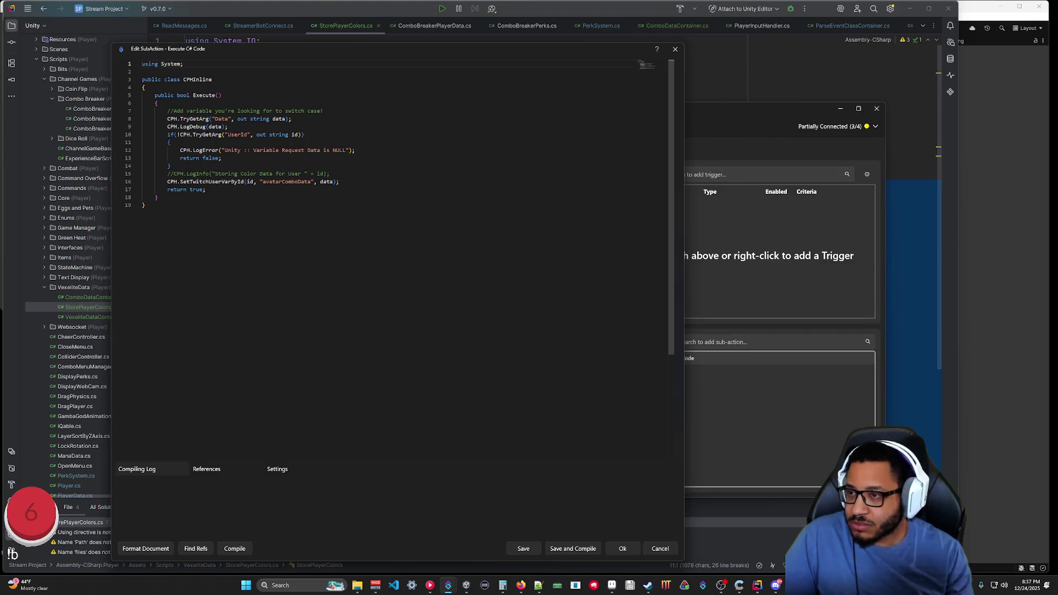
{"action": "left_click", "coordinate": [168, 110]}
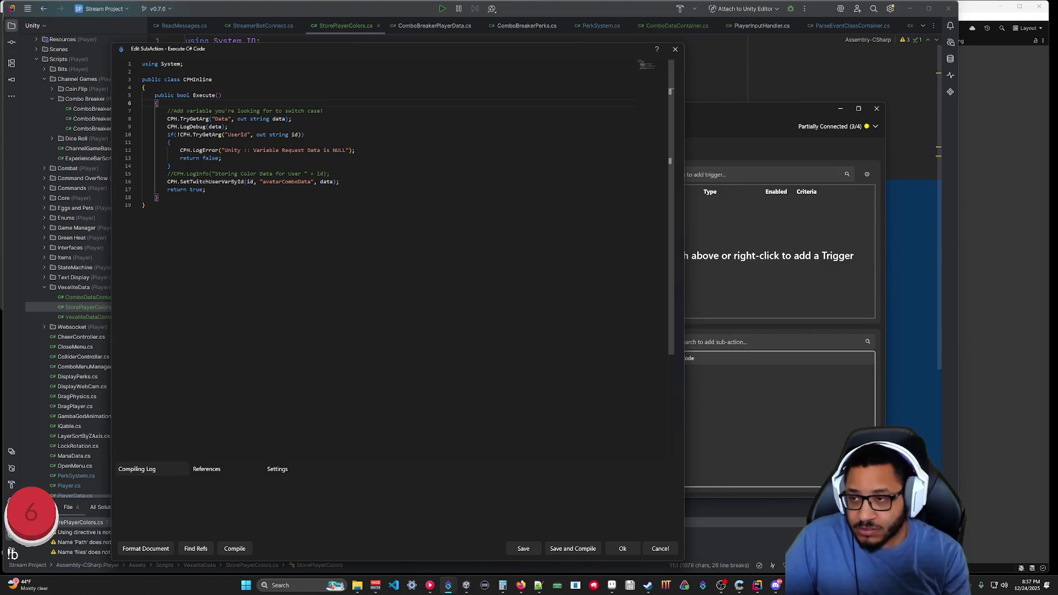
{"action": "key", "text": "ctrl+v"}
Move the Path and files fields above the Execute method and dedent them.
{"action": "left_click", "coordinate": [193, 111]}
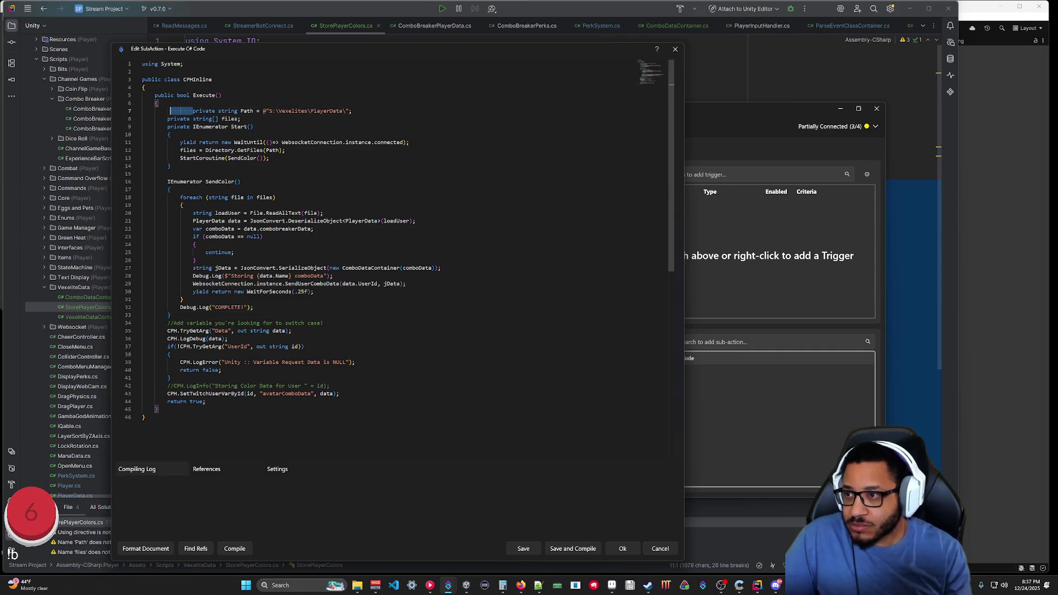
{"action": "key", "text": "shift+Tab"}
{"action": "key", "text": "shift+Tab"}
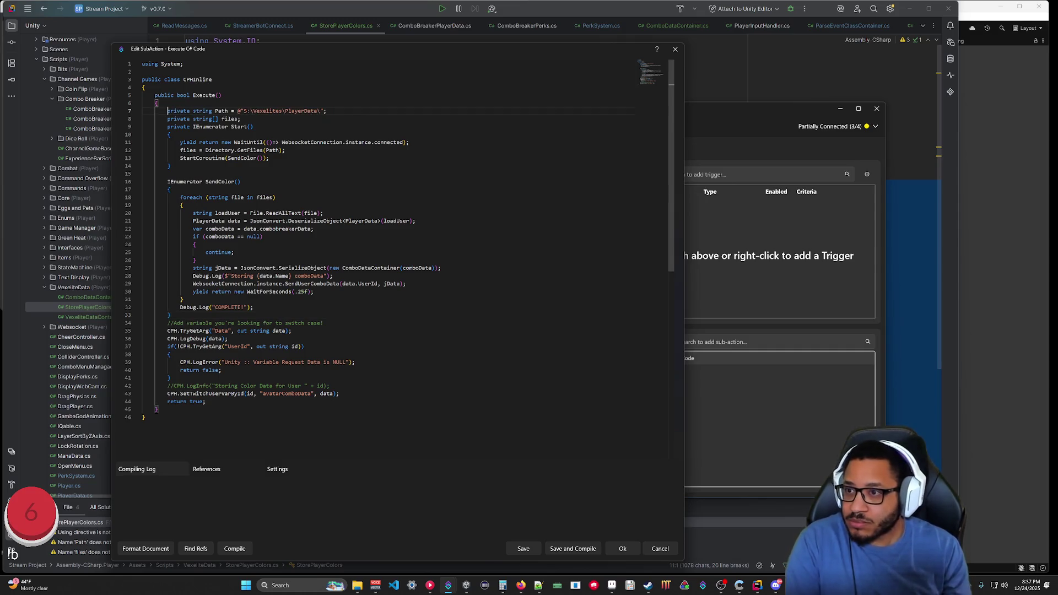
{"action": "left_click_drag", "start_coordinate": [143, 111], "coordinate": [241, 119]}
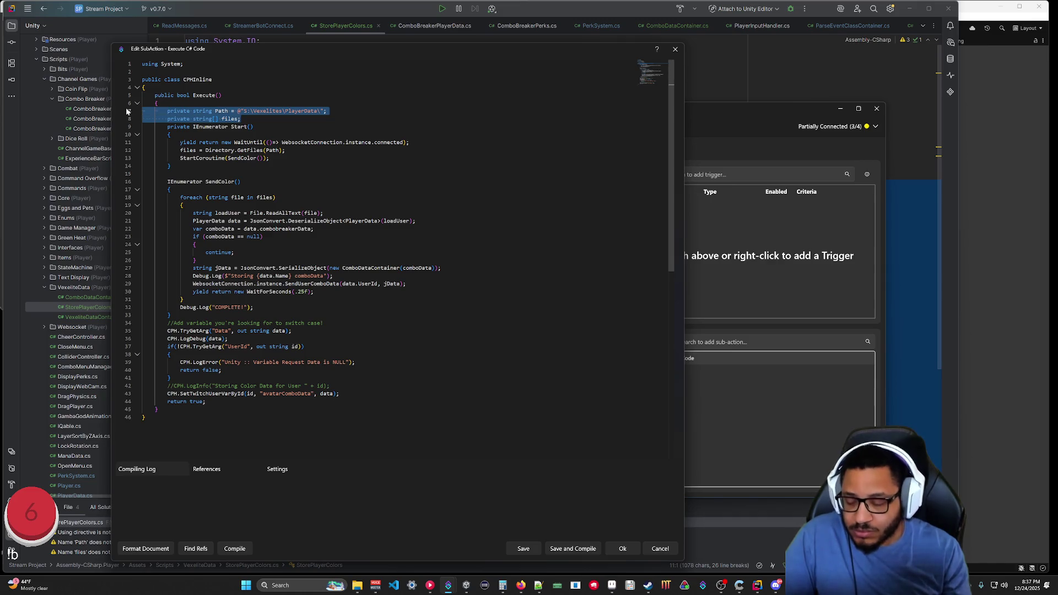
{"action": "key", "text": "alt+Up"}
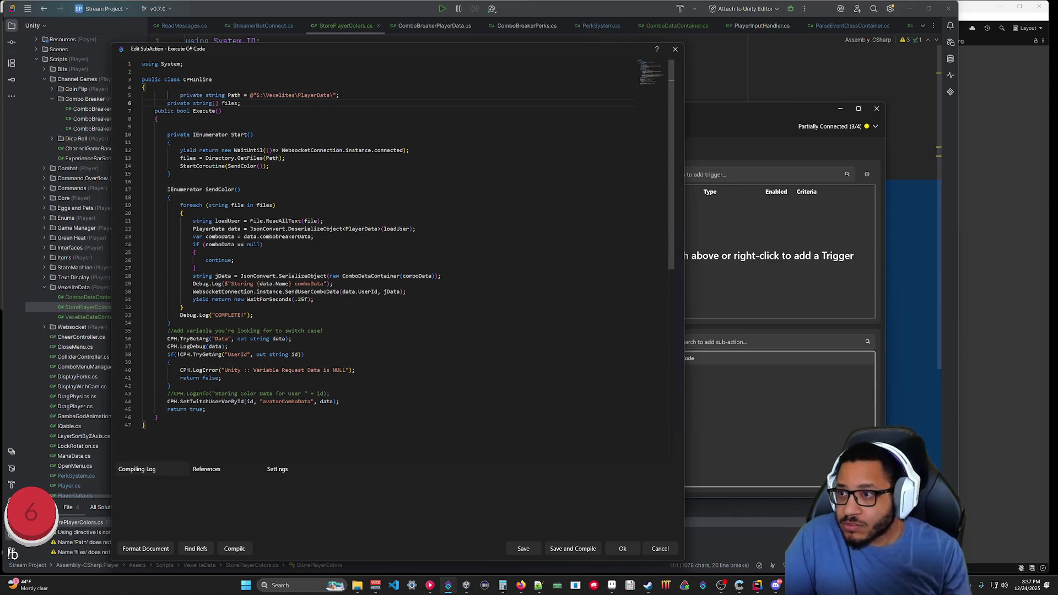
{"action": "left_click", "coordinate": [167, 103]}
{"action": "key", "text": "shift+Tab"}
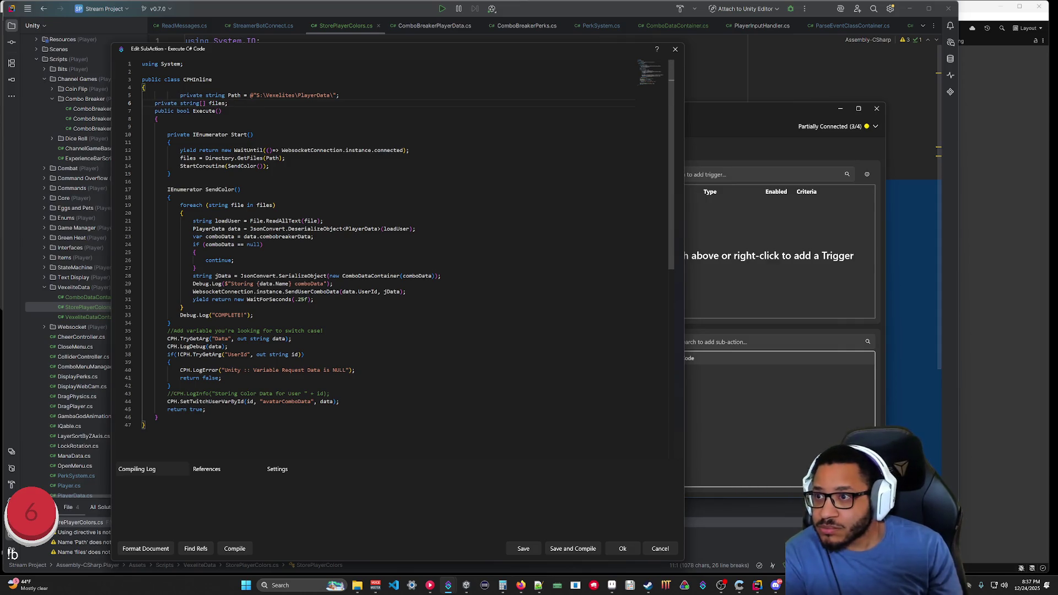
{"action": "key", "text": "shift+Tab"}
{"action": "key", "text": "shift+Tab"}
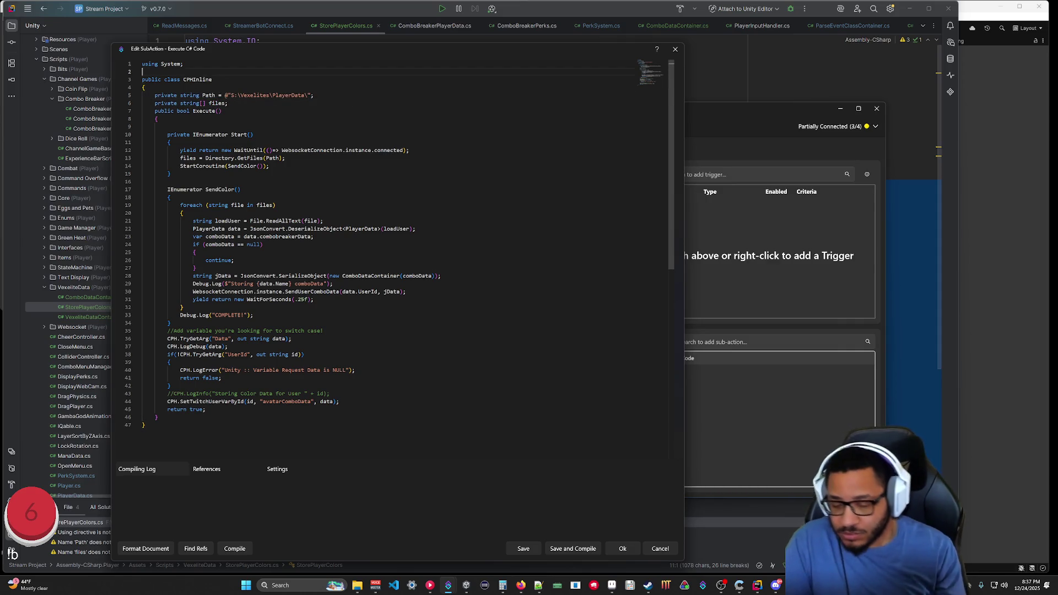
Add the imports using System.Collections.Generic; and using System.IO;.
{"action": "type", "text": "using "}
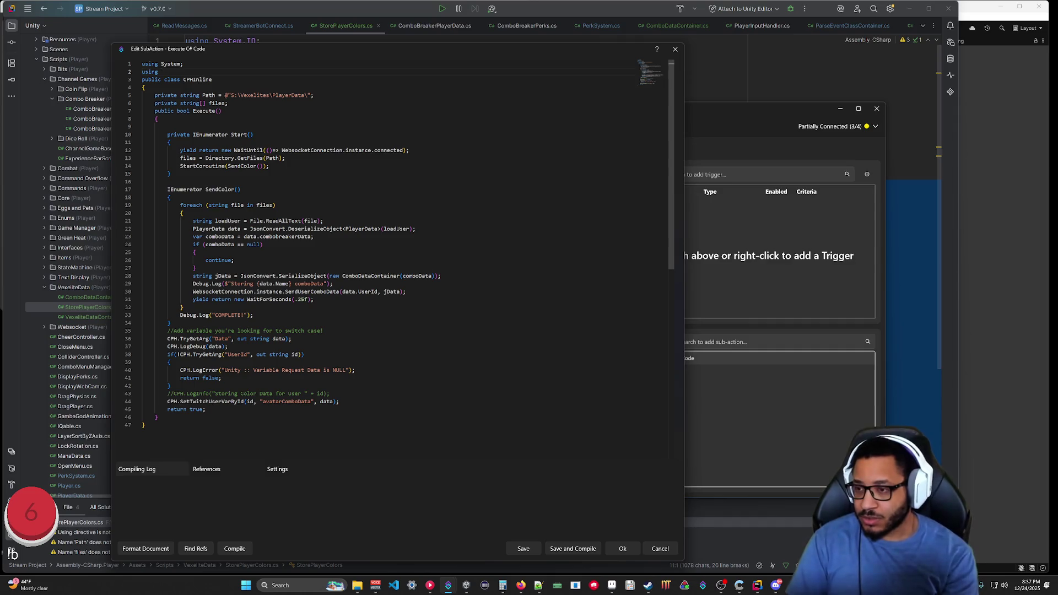
{"action": "type", "text": "System."}
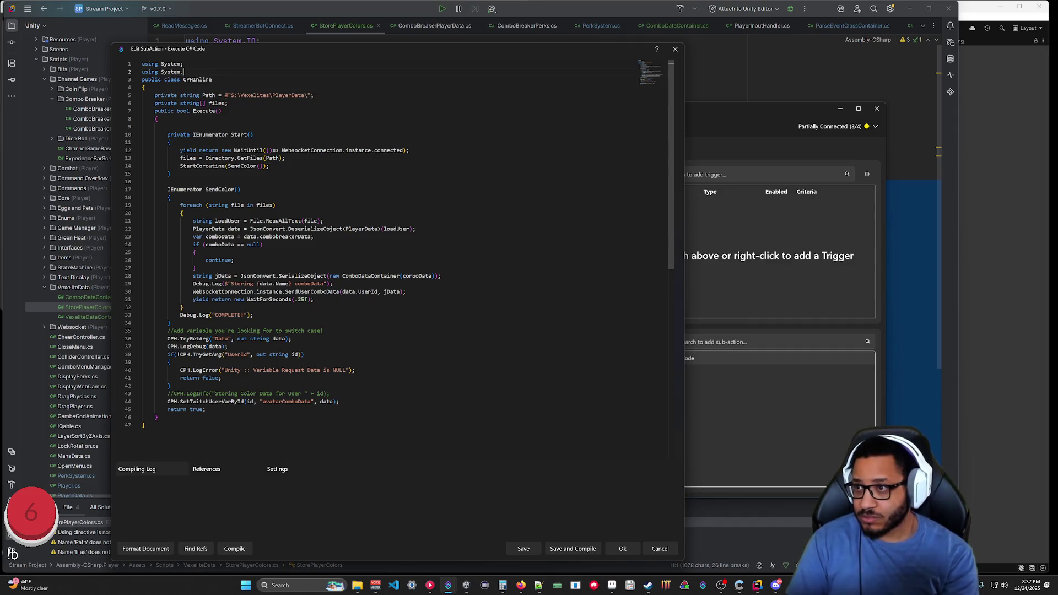
{"action": "type", "text": "Collections.Generic;"}
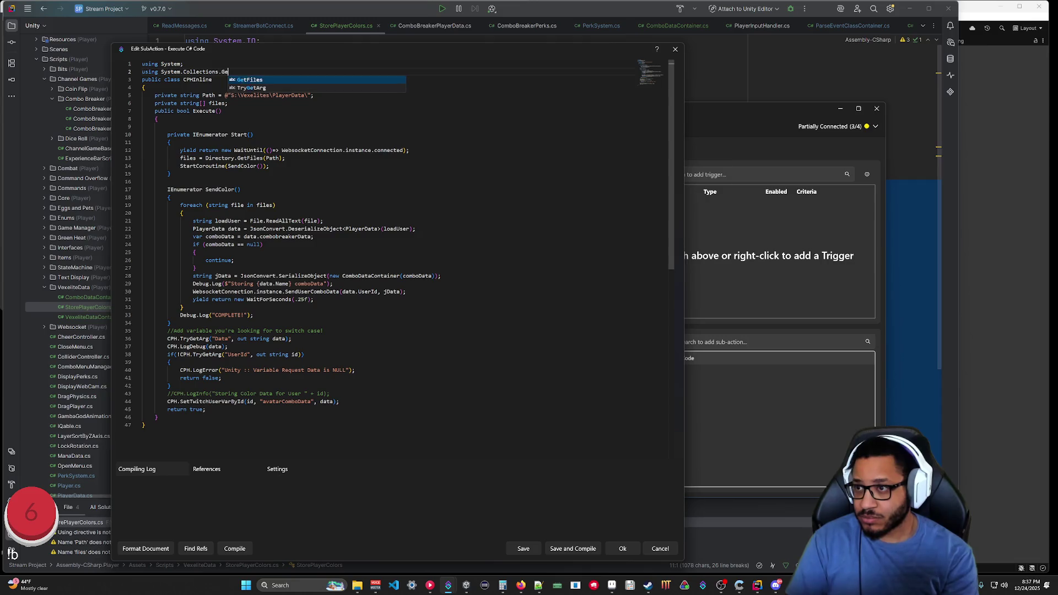
{"action": "key", "text": "Return"}
{"action": "type", "text": "s"}
{"action": "key", "text": "BackSpace"}
{"action": "type", "text": "using System."}
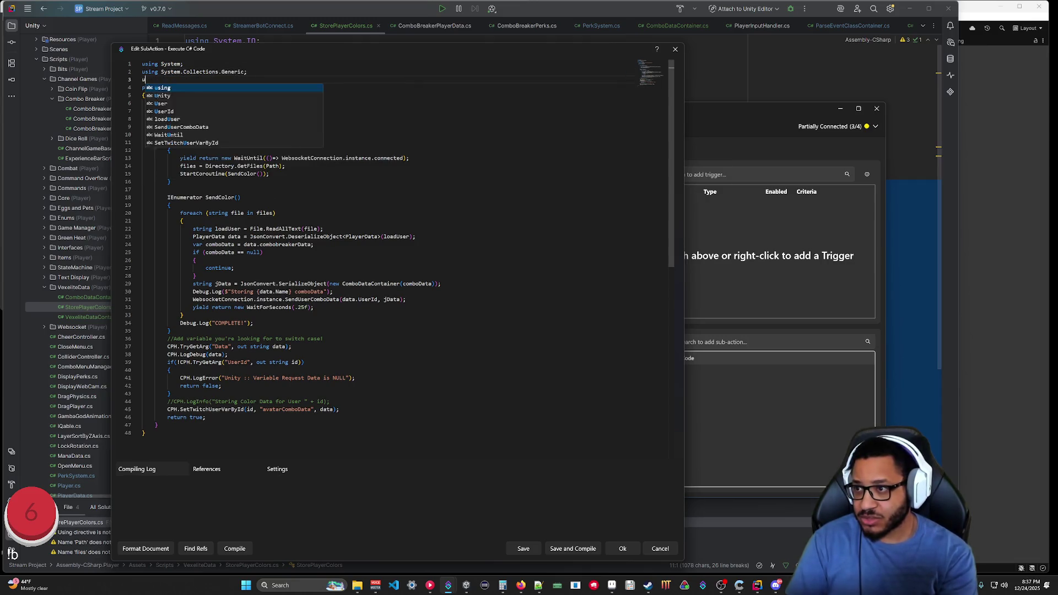
{"action": "type", "text": "IO;"}
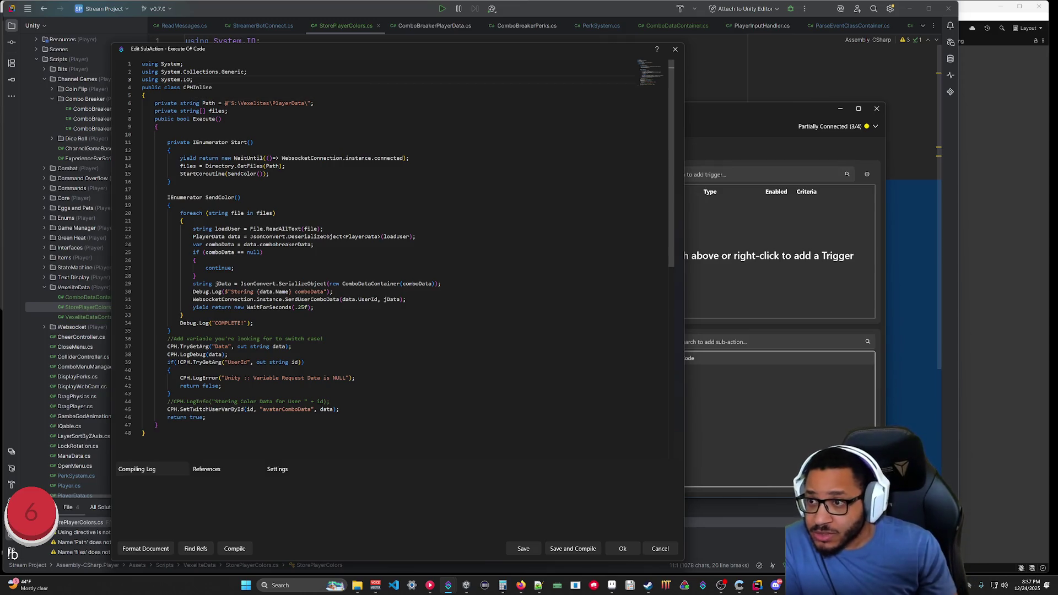
Delete the WaitUntil line and the Start and SendColor method wrappers, dedenting the remaining lines.
{"action": "left_click_drag", "start_coordinate": [409, 158], "coordinate": [171, 150]}
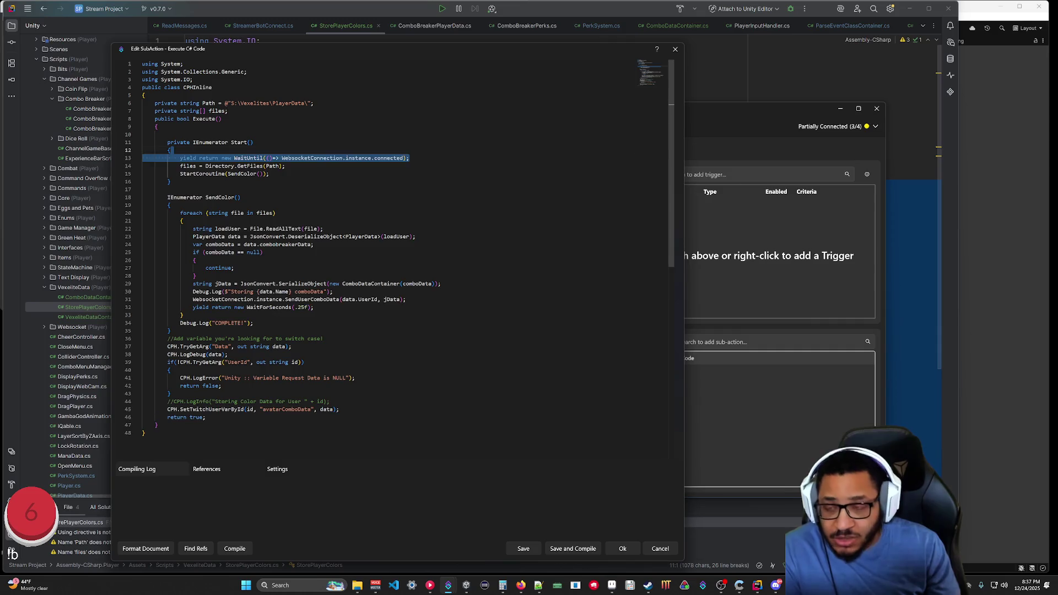
{"action": "key", "text": "BackSpace"}
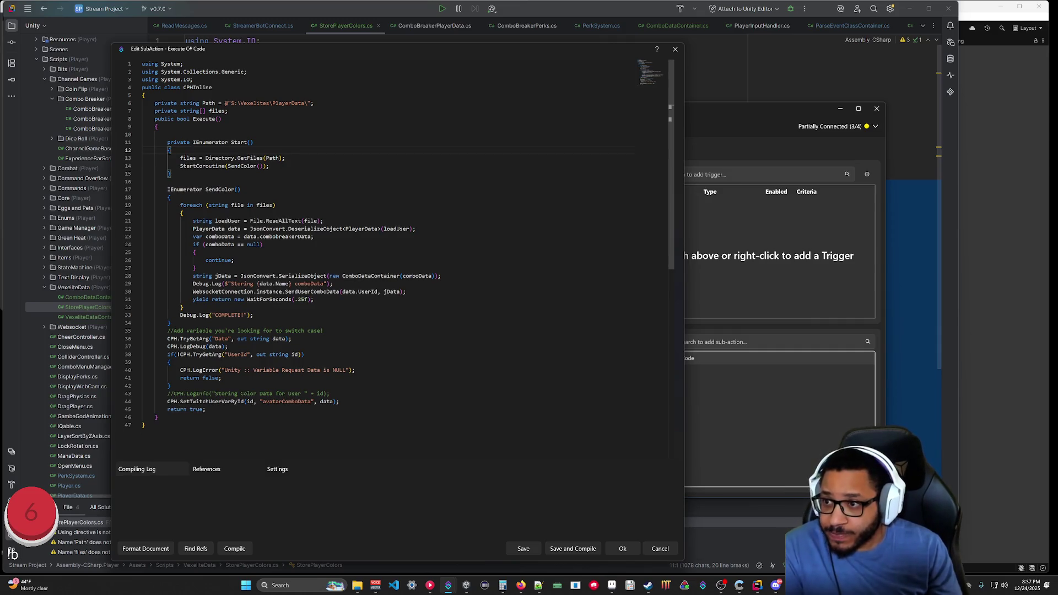
{"action": "key", "text": "BackSpace"}
{"action": "left_click_drag", "start_coordinate": [168, 134], "coordinate": [180, 158]}
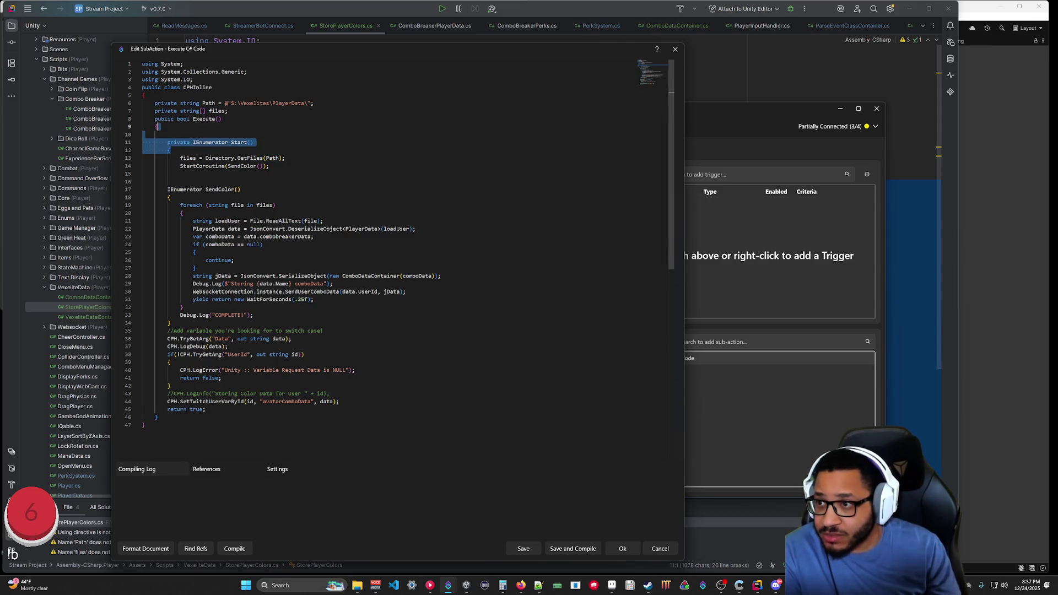
{"action": "key", "text": "BackSpace"}
{"action": "left_click", "coordinate": [180, 142]}
{"action": "key", "text": "BackSpace"}
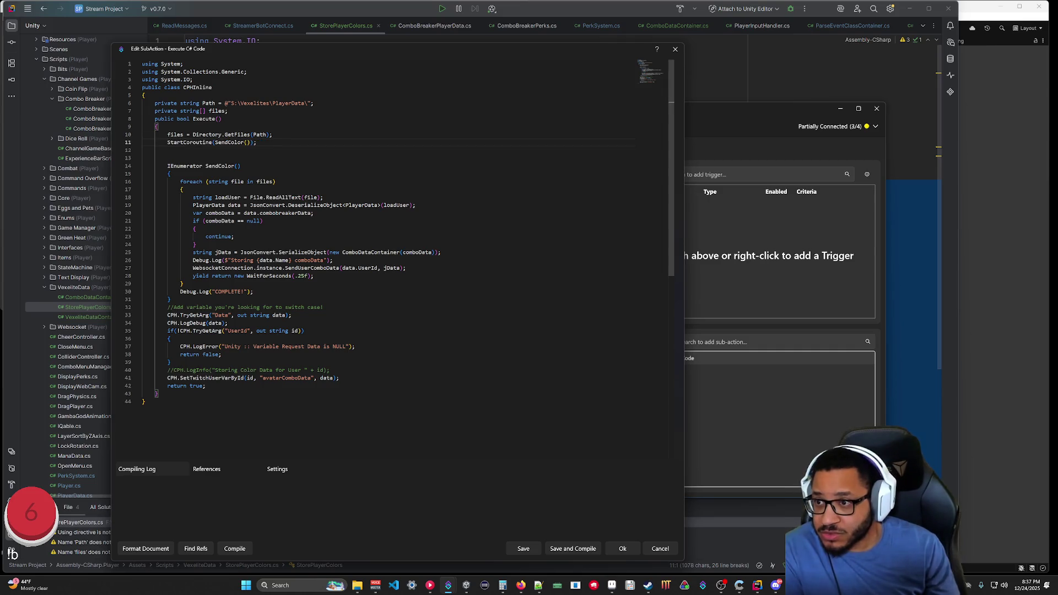
{"action": "left_click_drag", "start_coordinate": [171, 173], "coordinate": [142, 158]}
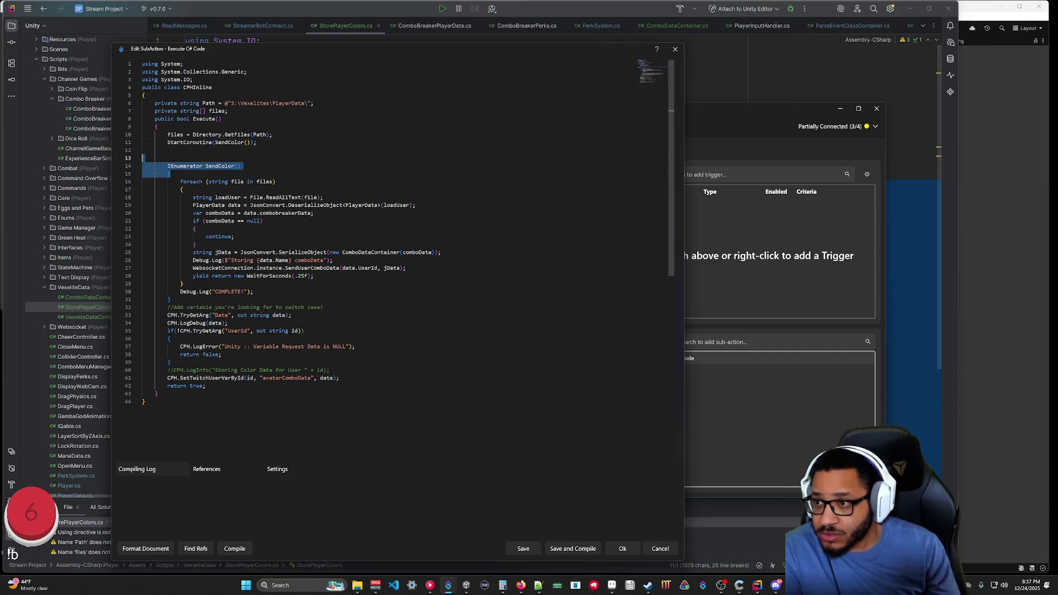
{"action": "key", "text": "BackSpace"}
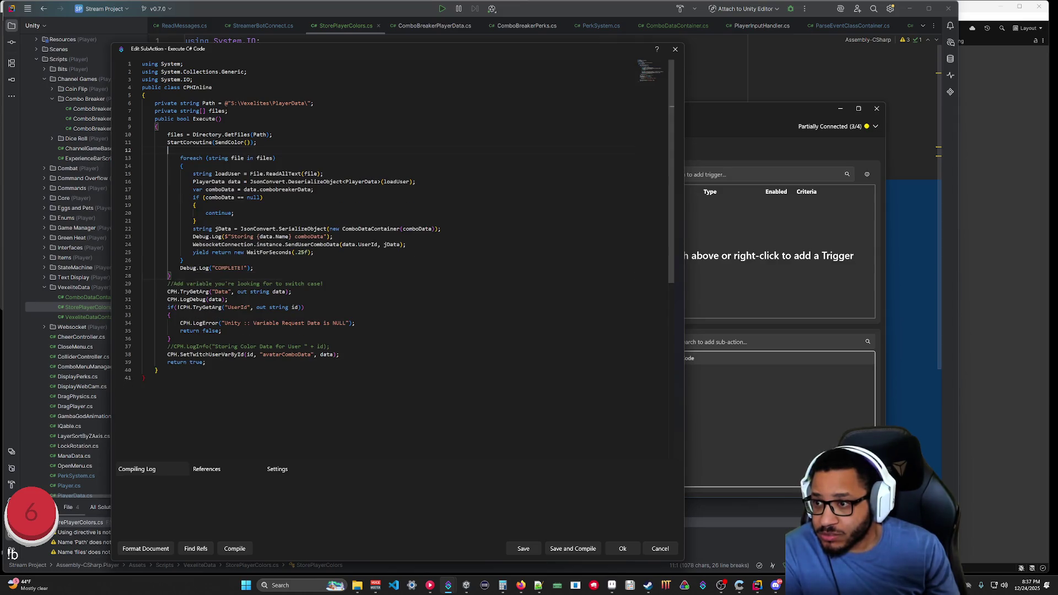
{"action": "key", "text": "BackSpace"}
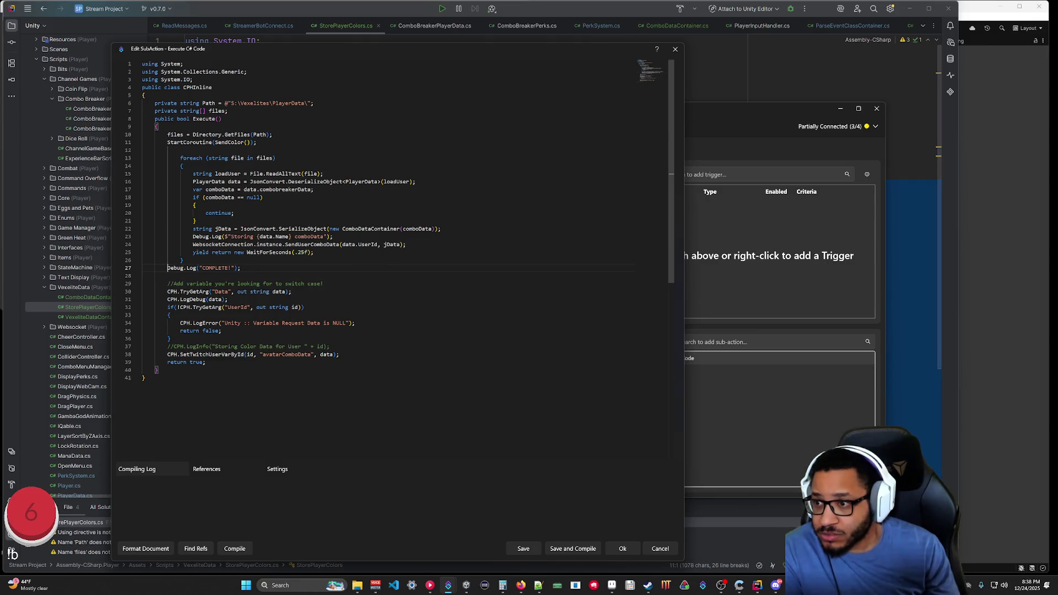
Remove the yield line and stray brace, close the foreach loop, and delete the SendUserComboData call.
{"action": "key", "text": "shift+Up"}
{"action": "key", "text": "shift+Up"}
{"action": "key", "text": "shift+End"}
{"action": "key", "text": "BackSpace"}
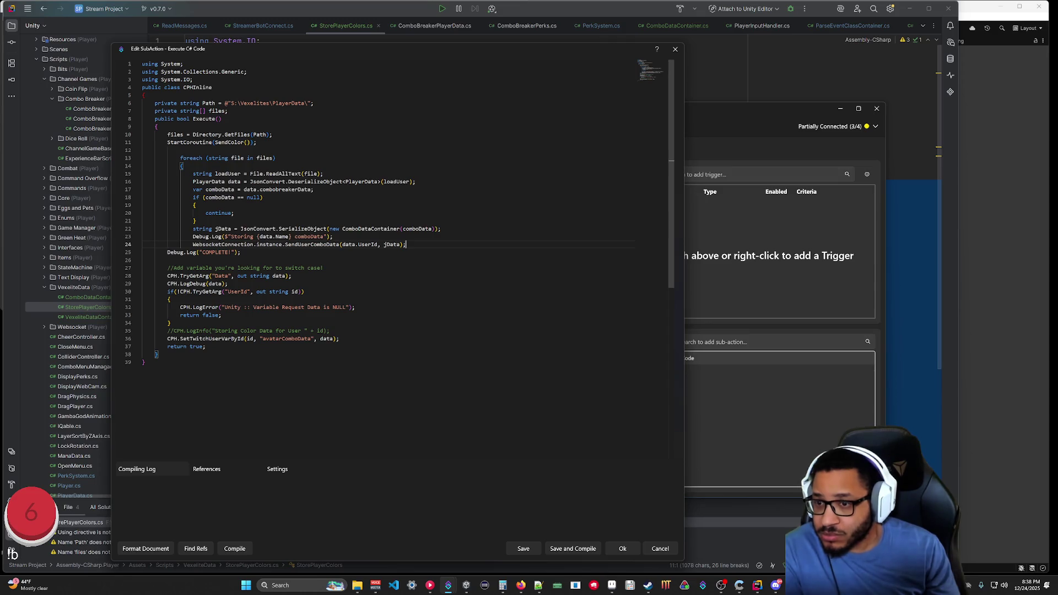
{"action": "key", "text": "Return"}
{"action": "type", "text": "}"}
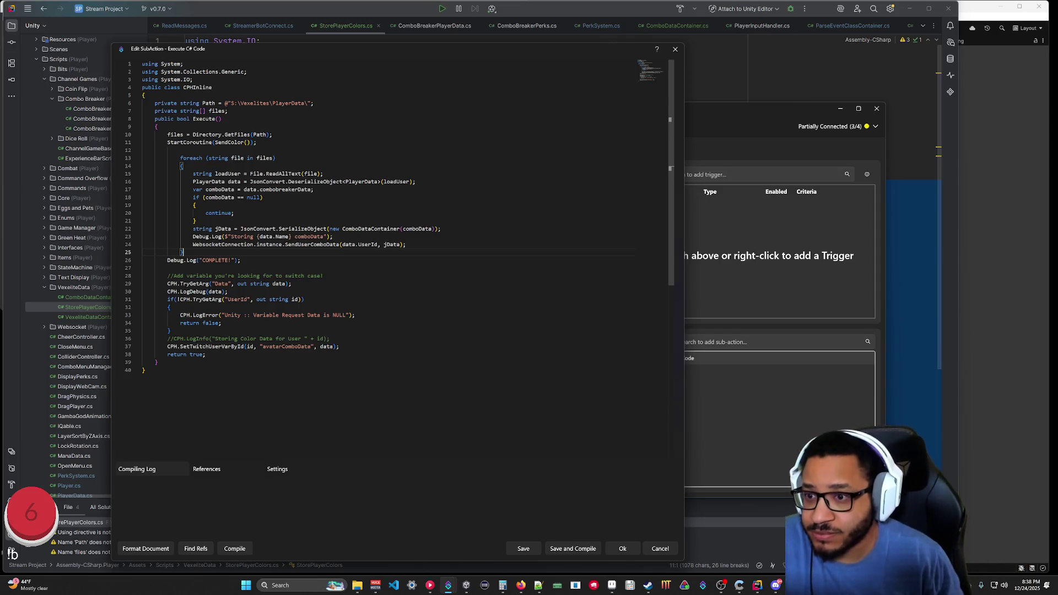
{"action": "key", "text": "Up"}
{"action": "key", "text": "shift+Up"}
{"action": "key", "text": "shift+End"}
{"action": "key", "text": "BackSpace"}
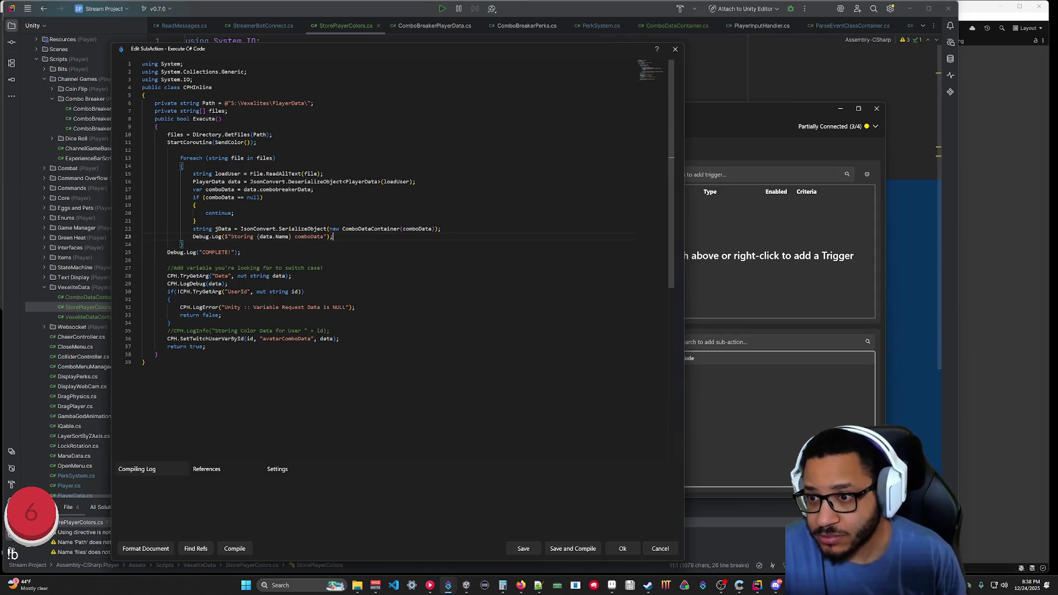
In Rider, open ComboDataContainer.cs and select the whole ComboDataContainer class.
{"action": "left_click", "coordinate": [757, 587]}
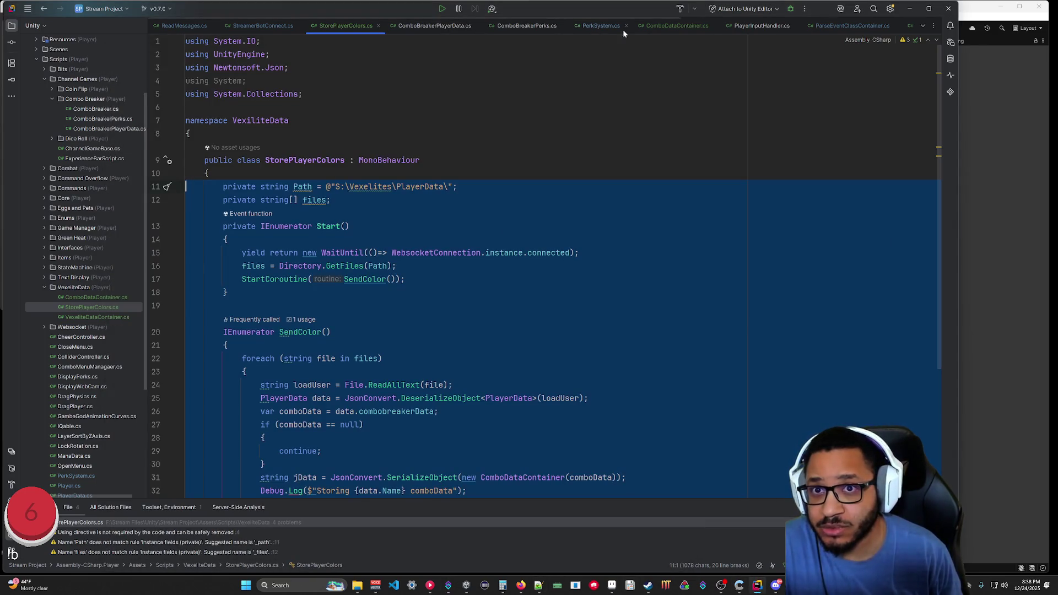
{"action": "left_click", "coordinate": [675, 26]}
{"action": "scroll", "coordinate": [359, 432], "scroll_direction": "up", "scroll_amount": 3}
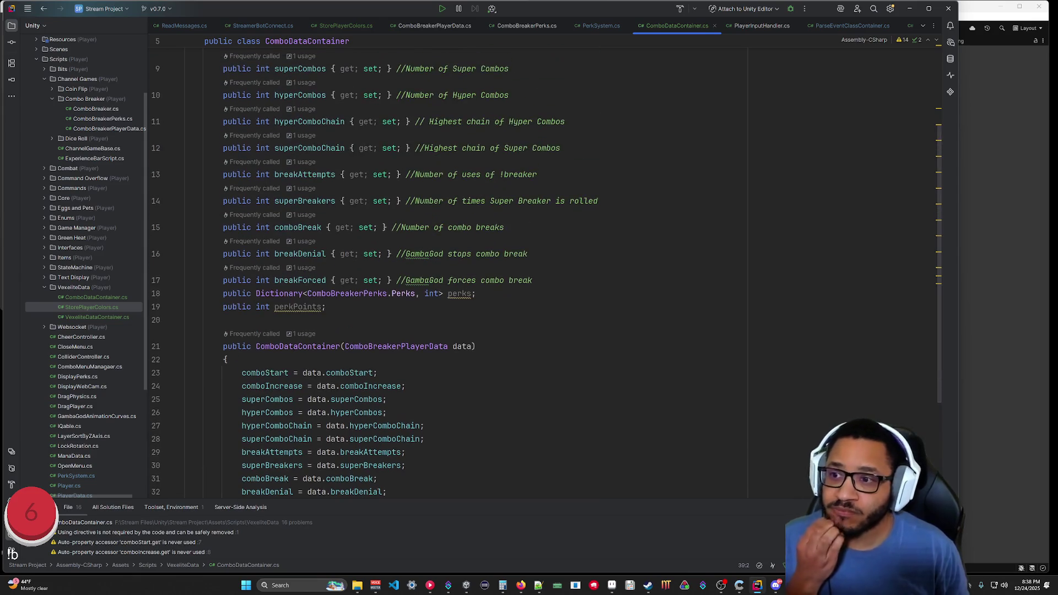
{"action": "scroll", "coordinate": [358, 432], "scroll_direction": "down", "scroll_amount": 3}
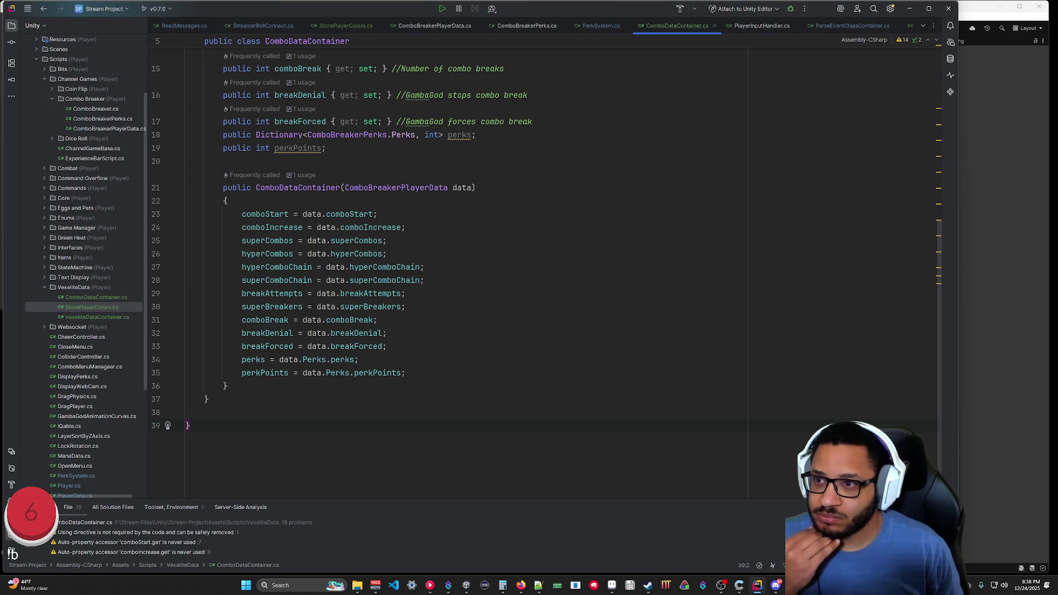
{"action": "scroll", "coordinate": [359, 433], "scroll_direction": "up", "scroll_amount": 5}
{"action": "scroll", "coordinate": [358, 432], "scroll_direction": "down", "scroll_amount": 3}
{"action": "scroll", "coordinate": [359, 432], "scroll_direction": "down", "scroll_amount": 3}
{"action": "mouse_move", "coordinate": [207, 399]}
{"action": "left_mouse_down"}
{"action": "mouse_move", "coordinate": [182, 39]}
{"action": "mouse_move", "coordinate": [173, 122]}
{"action": "mouse_move", "coordinate": [170, 90]}
{"action": "mouse_move", "coordinate": [174, 100]}
{"action": "left_mouse_up"}
{"action": "key", "text": "ctrl+c"}
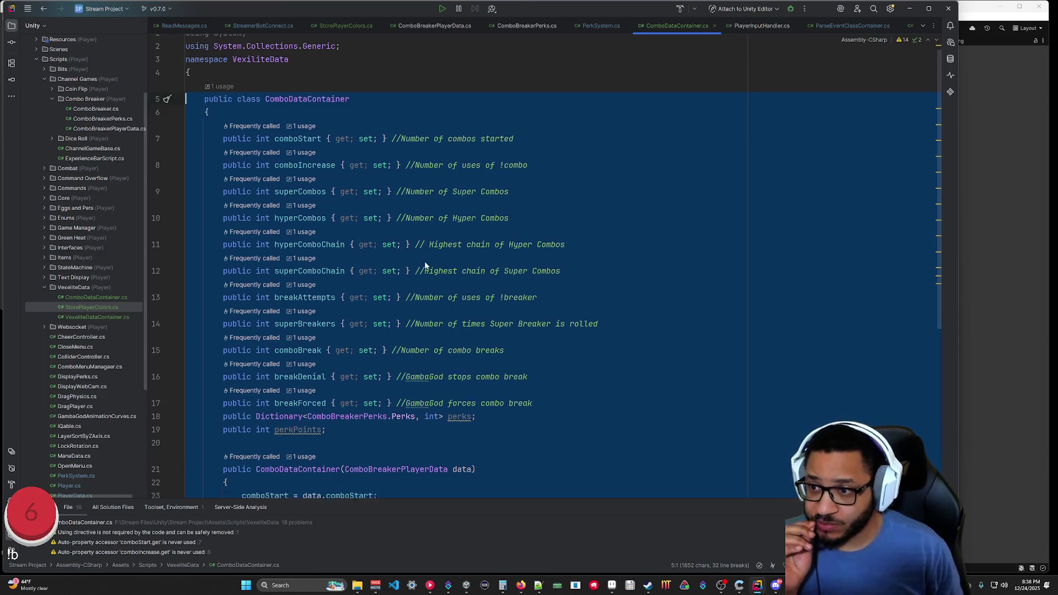
{"action": "scroll", "coordinate": [425, 262], "scroll_direction": "down", "scroll_amount": 5}
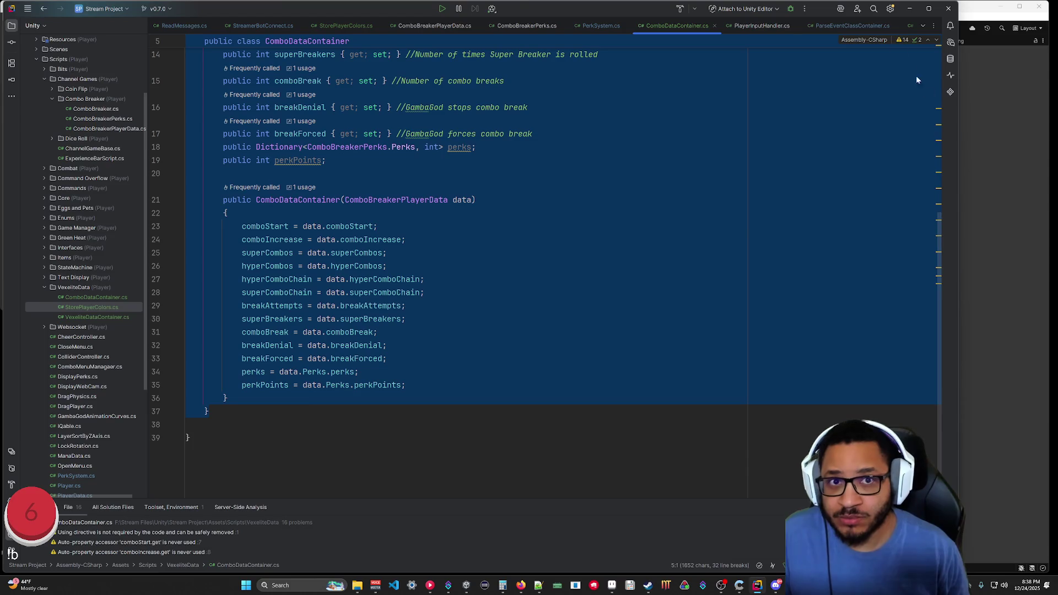
Paste the ComboDataContainer class after CPHInline's final brace in the Streamer.bot code.
{"action": "left_click", "coordinate": [909, 9]}
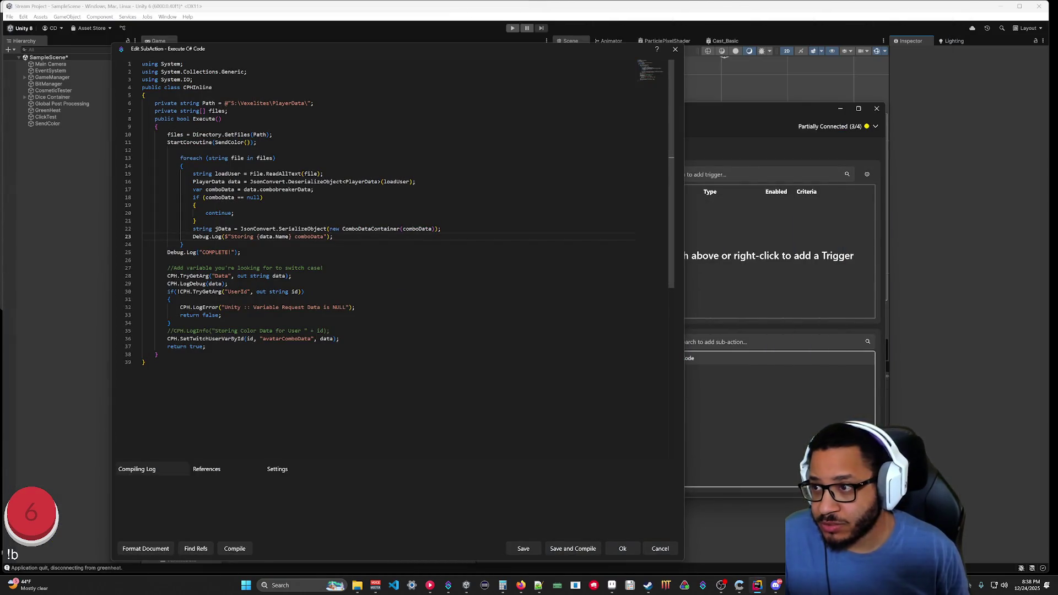
{"action": "left_click", "coordinate": [144, 362]}
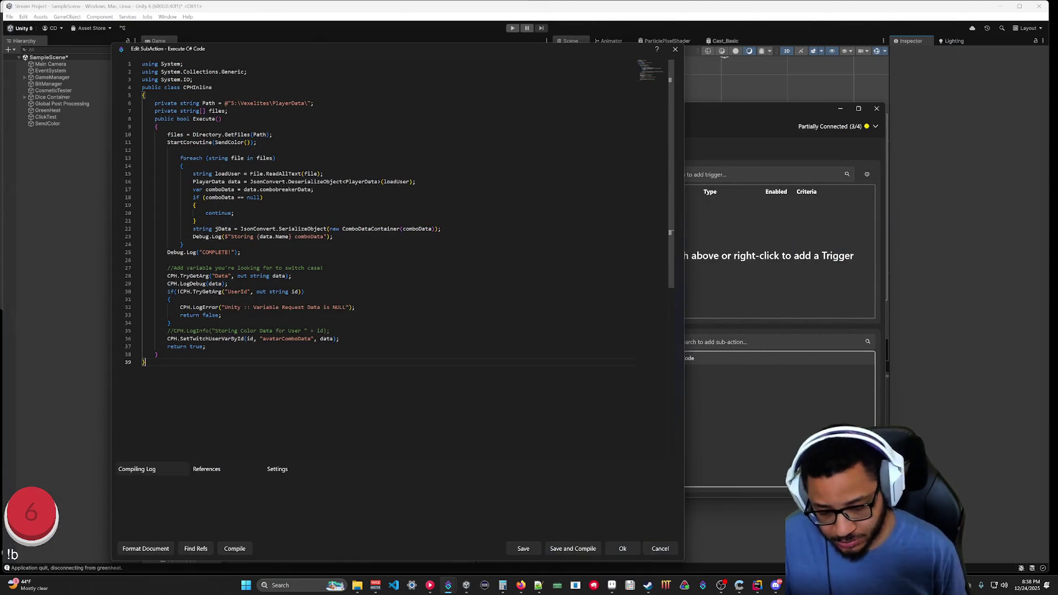
{"action": "key", "text": "ctrl+v"}
{"action": "left_click", "coordinate": [279, 376]}
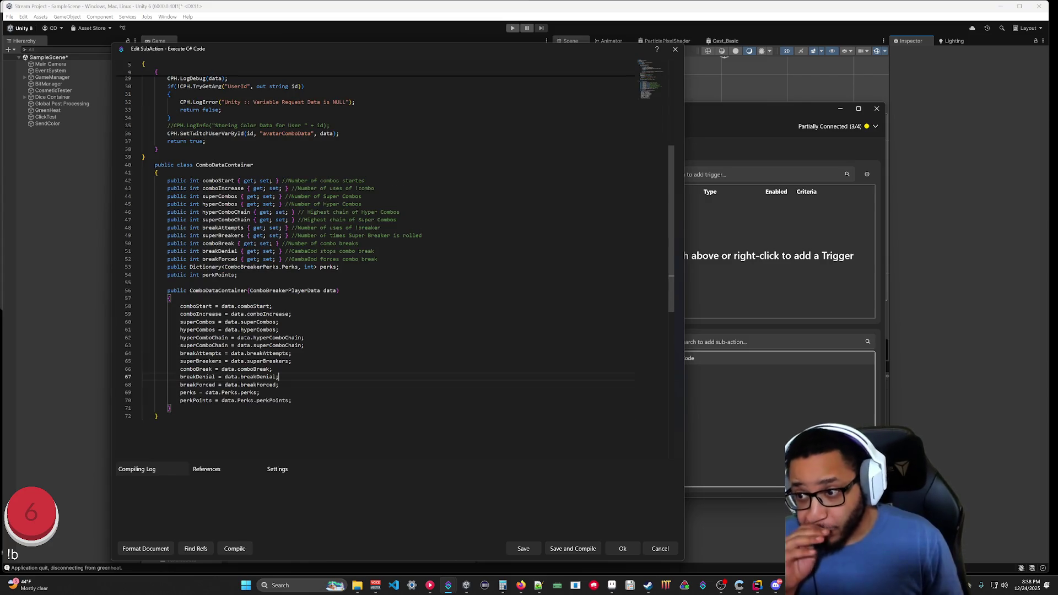